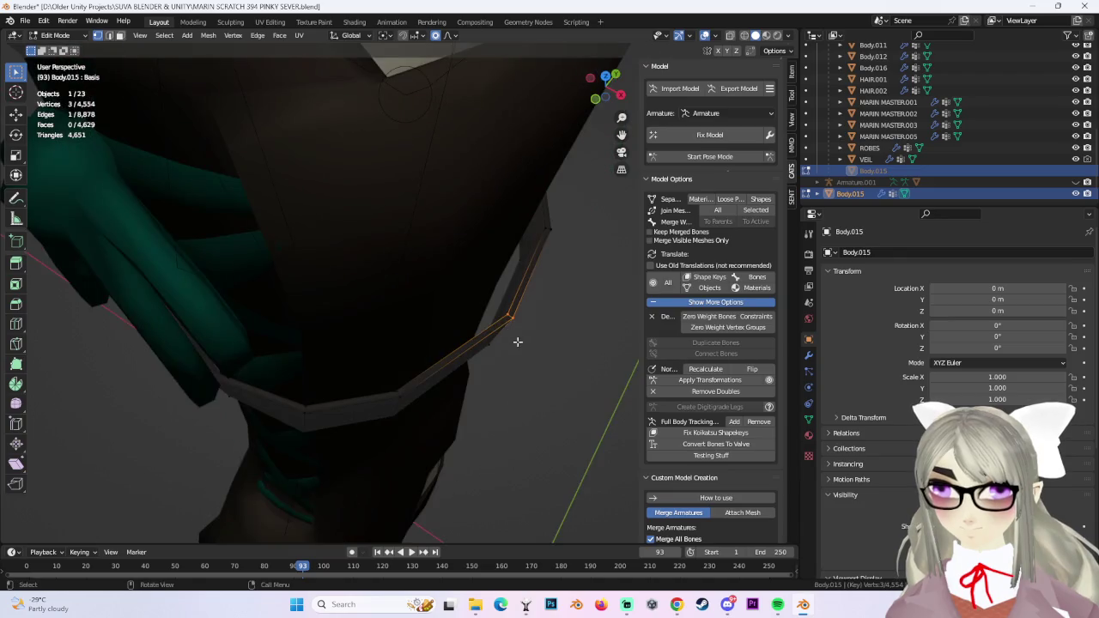
Nudge the selected strap vertices near the boot twice with proportional falloff, then deselect all.
key("g")
scroll(510, 371, "up", 4)
left_click(509, 372)
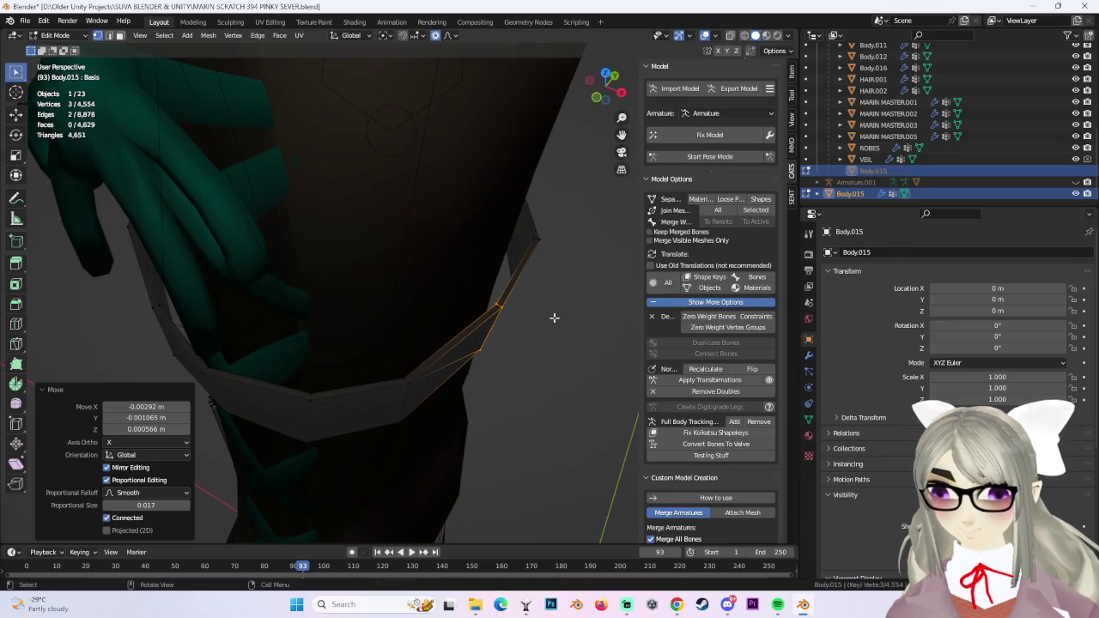
key("g")
left_click(505, 370)
mouse_move(613, 336)
middle_mouse_down()
mouse_move(533, 359)
mouse_move(439, 351)
mouse_move(444, 368)
mouse_move(369, 361)
mouse_move(452, 351)
mouse_move(571, 312)
mouse_move(481, 378)
mouse_move(421, 341)
mouse_move(401, 351)
mouse_move(377, 327)
mouse_move(467, 278)
mouse_move(448, 354)
mouse_move(464, 309)
mouse_move(455, 315)
middle_mouse_up()
left_click(548, 215)
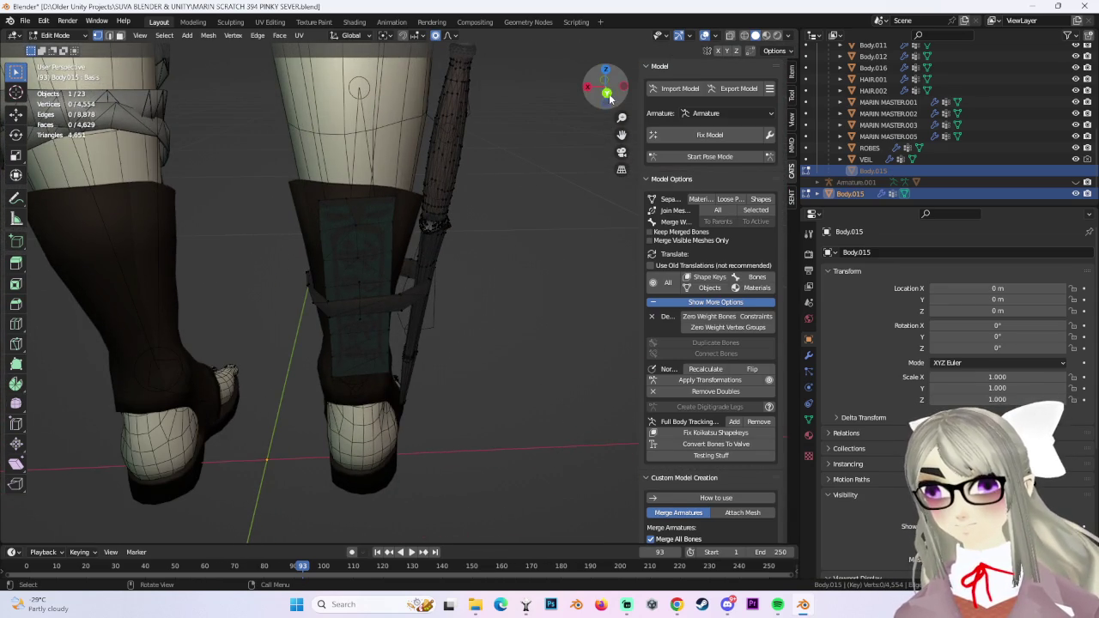
From Back view, select the dagger's linked pieces without the leg panel, then clear the selection.
left_click(608, 96)
left_click_drag(365, 120, 499, 256)
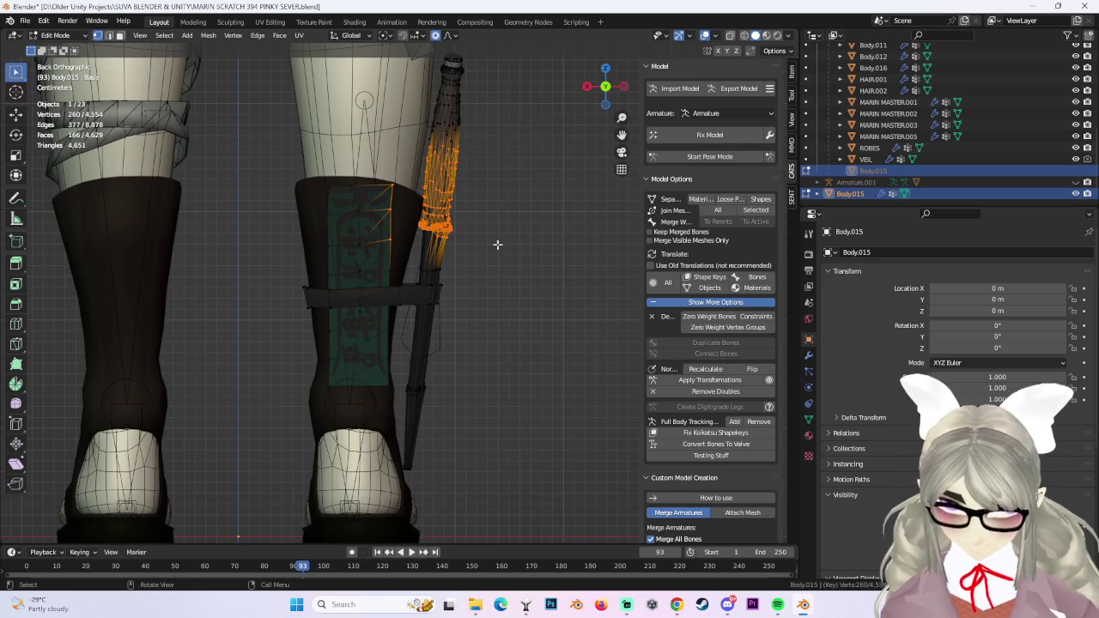
key("ctrl+l")
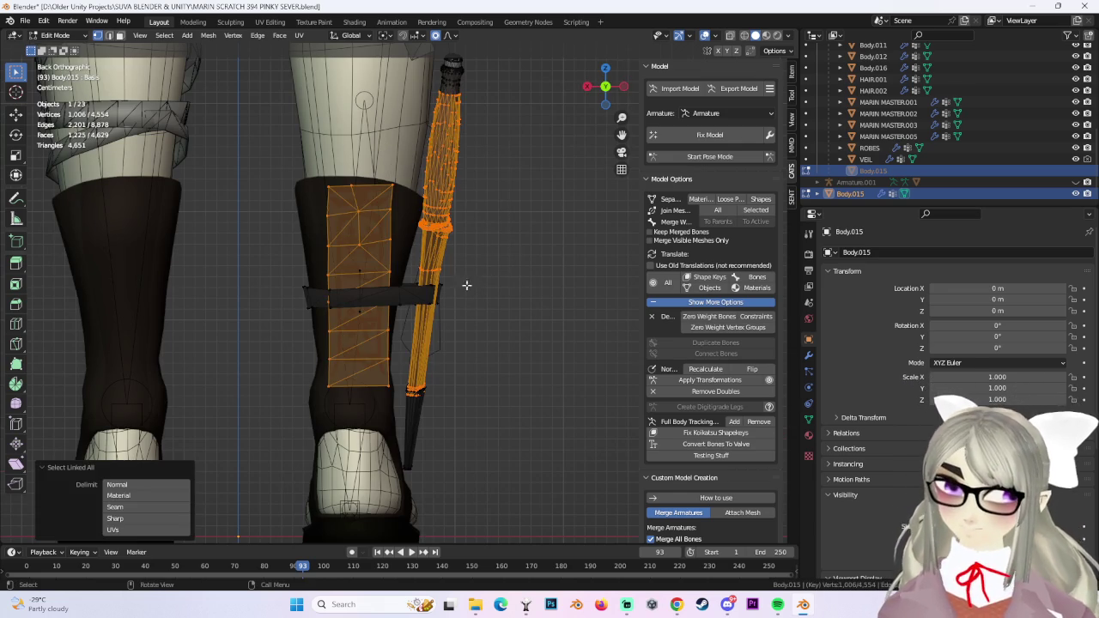
left_click_drag(442, 489, 459, 449)
left_click_drag(403, 369, 453, 479)
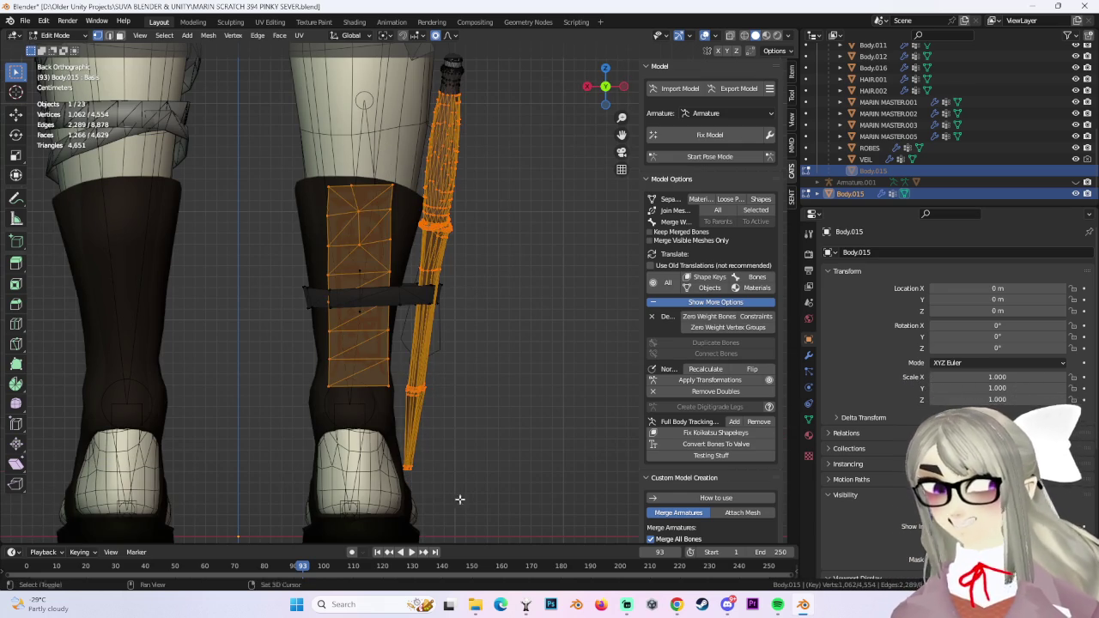
left_click_drag(249, 131, 410, 443)
scroll(470, 334, "up", 2)
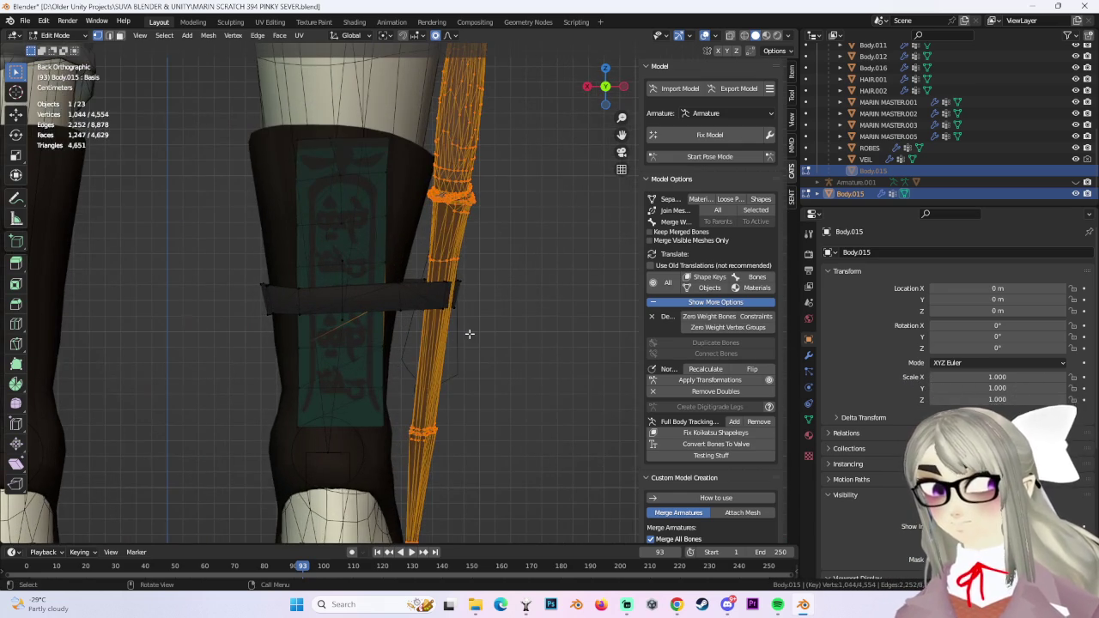
mouse_move(470, 334)
middle_mouse_down()
mouse_move(430, 310)
mouse_move(418, 331)
mouse_move(572, 312)
mouse_move(393, 322)
middle_mouse_up()
left_click(572, 312)
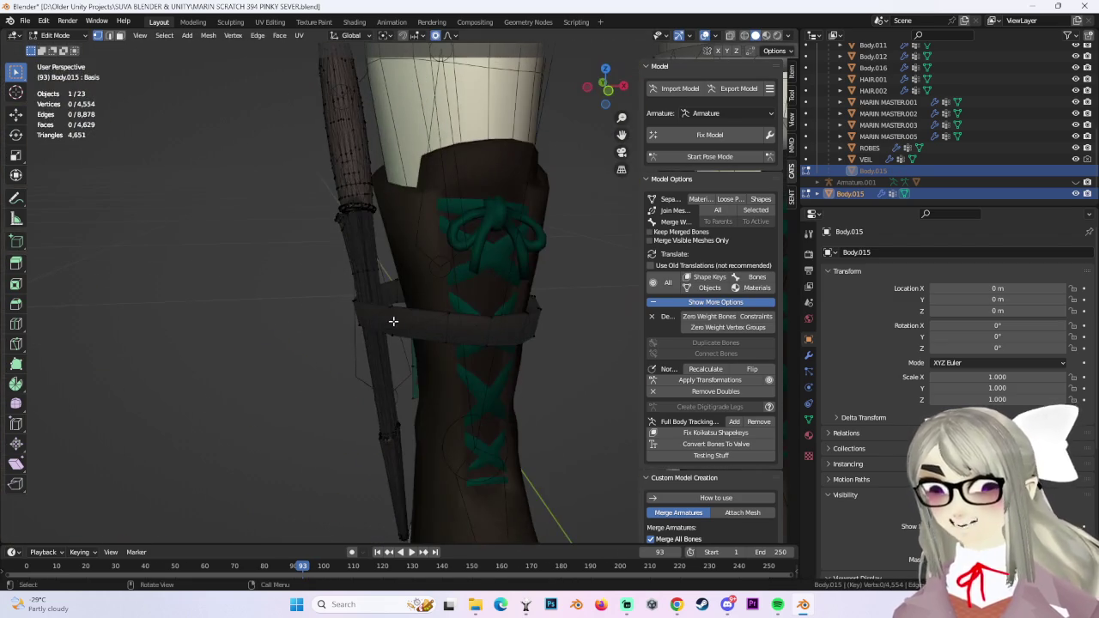
In Front view with wireframe shading, box-select the whole dagger.
left_click(609, 93)
scroll(632, 86, "down", 2)
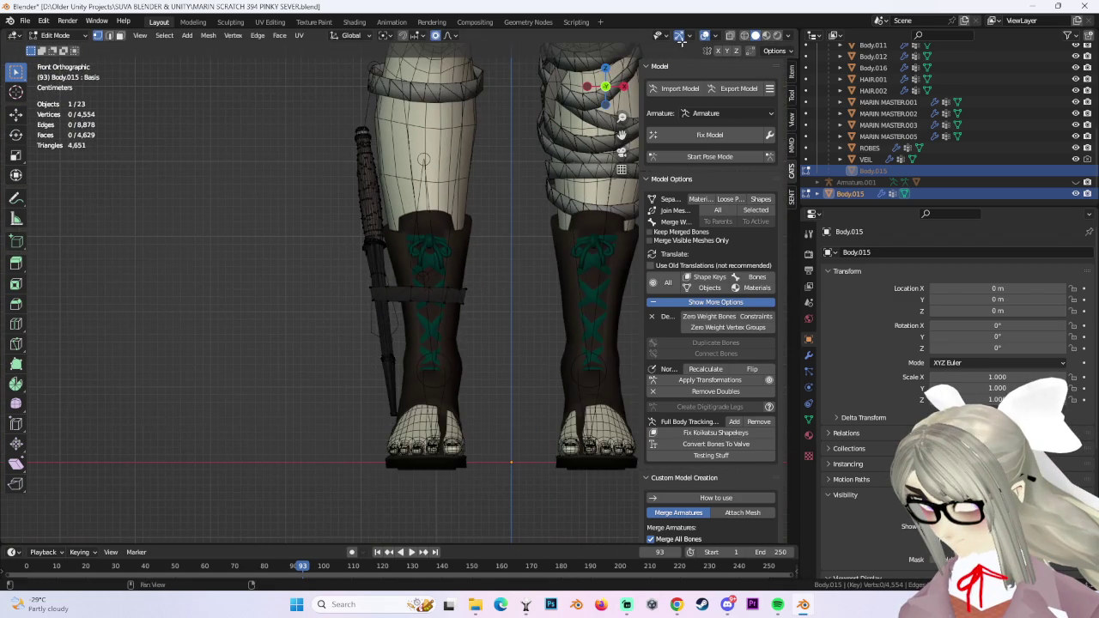
mouse_move(504, 273)
middle_mouse_down()
mouse_move(486, 315)
mouse_move(523, 304)
mouse_move(442, 372)
mouse_move(354, 333)
middle_mouse_up()
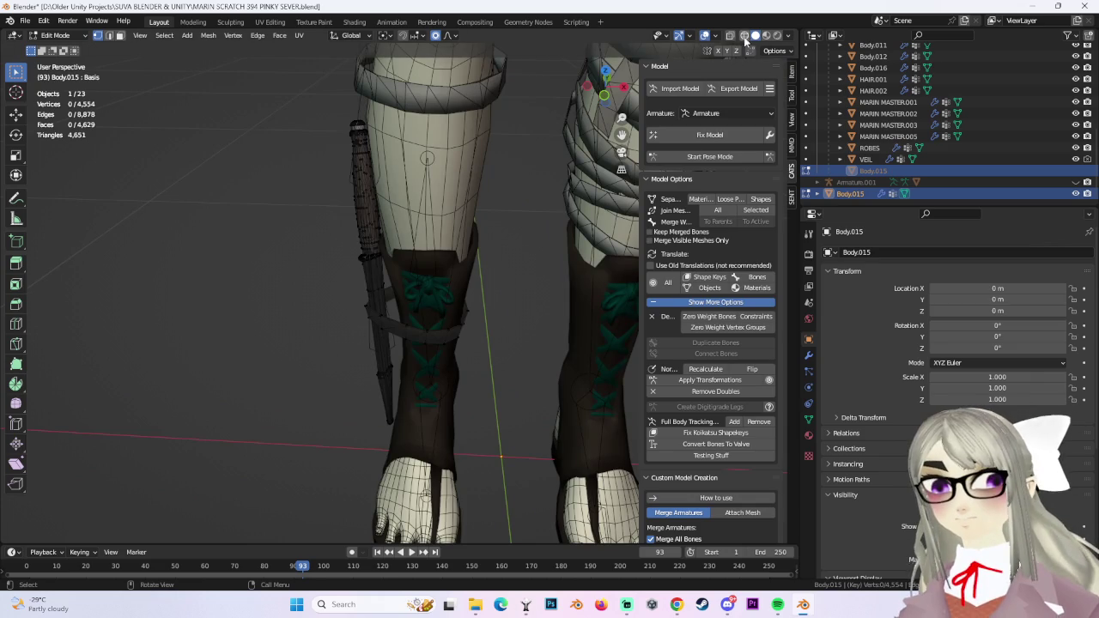
left_click(741, 37)
left_click_drag(301, 74, 393, 271)
middle_click_drag(393, 272, 349, 367)
left_click_drag(349, 367, 429, 456, "shift")
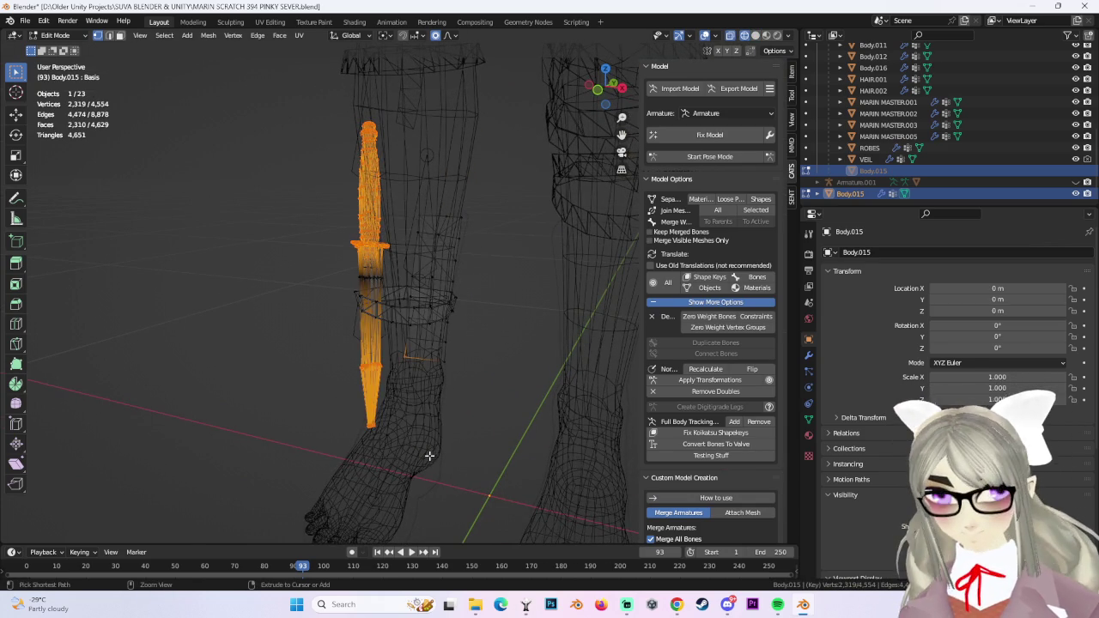
Keep only the dagger selected, dropping the stray piece, and return to solid Front view.
key("ctrl+l")
key("ctrl+z")
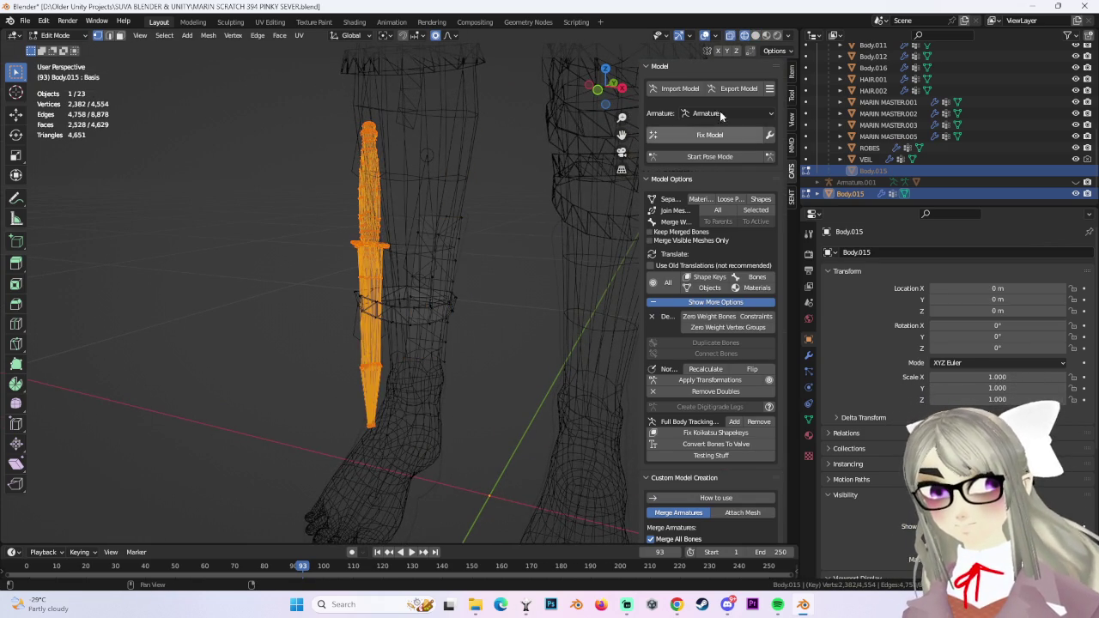
left_click(754, 35)
left_click(613, 90)
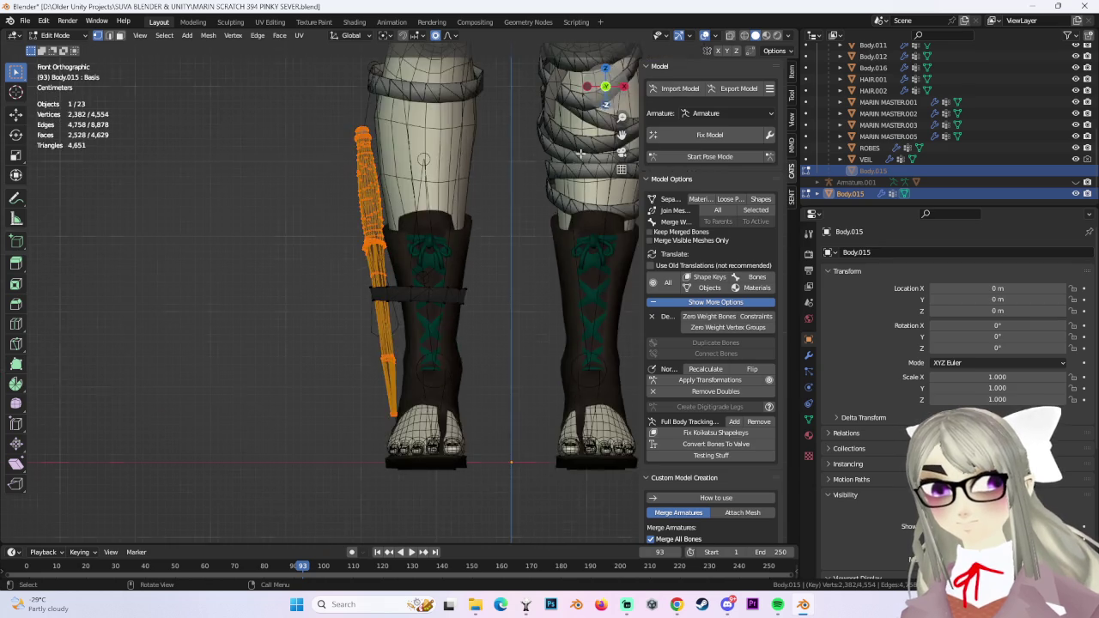
scroll(506, 250, "up", 3)
Tilt the dagger about 1.78° and shift it sideways along X to stand upright by the boot.
key("r")
left_click(513, 245)
key("g")
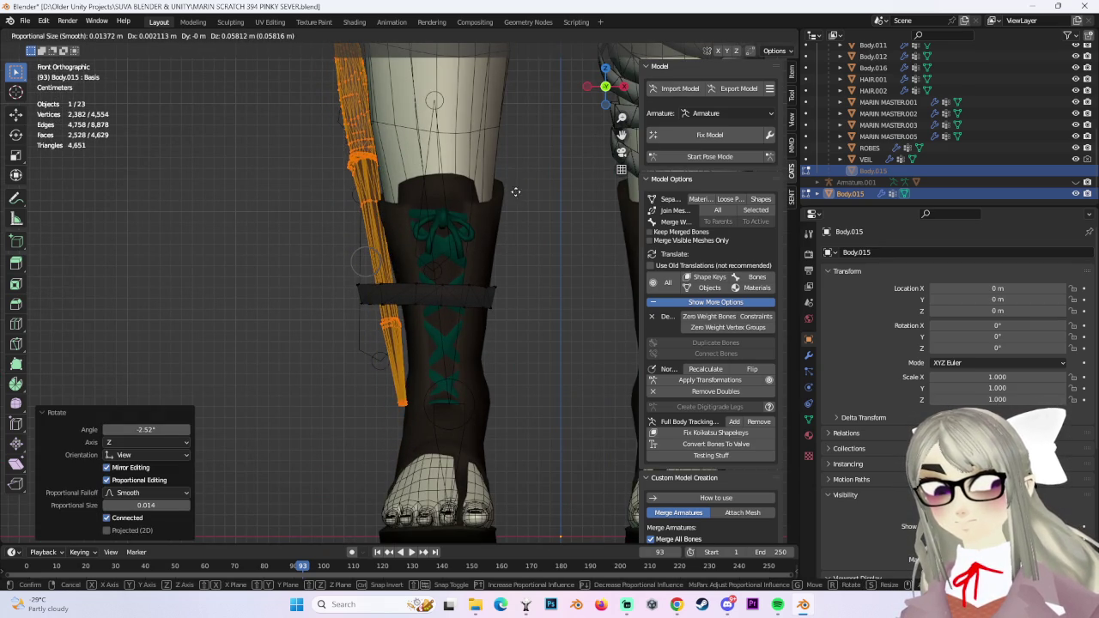
left_click(516, 220)
key("g")
key("x")
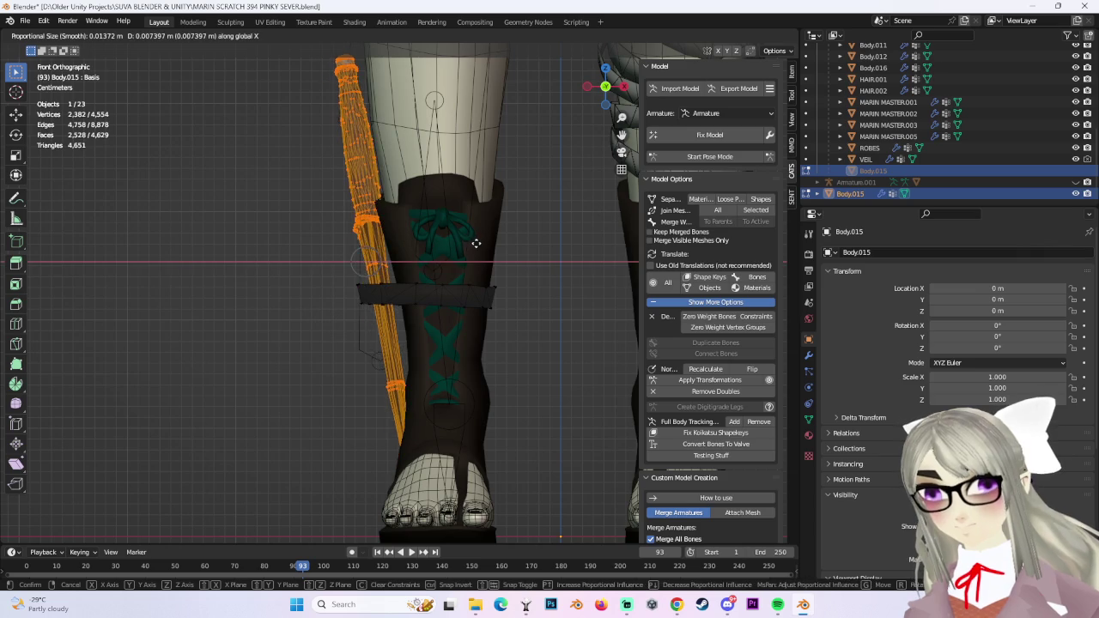
left_click(475, 245)
key("r")
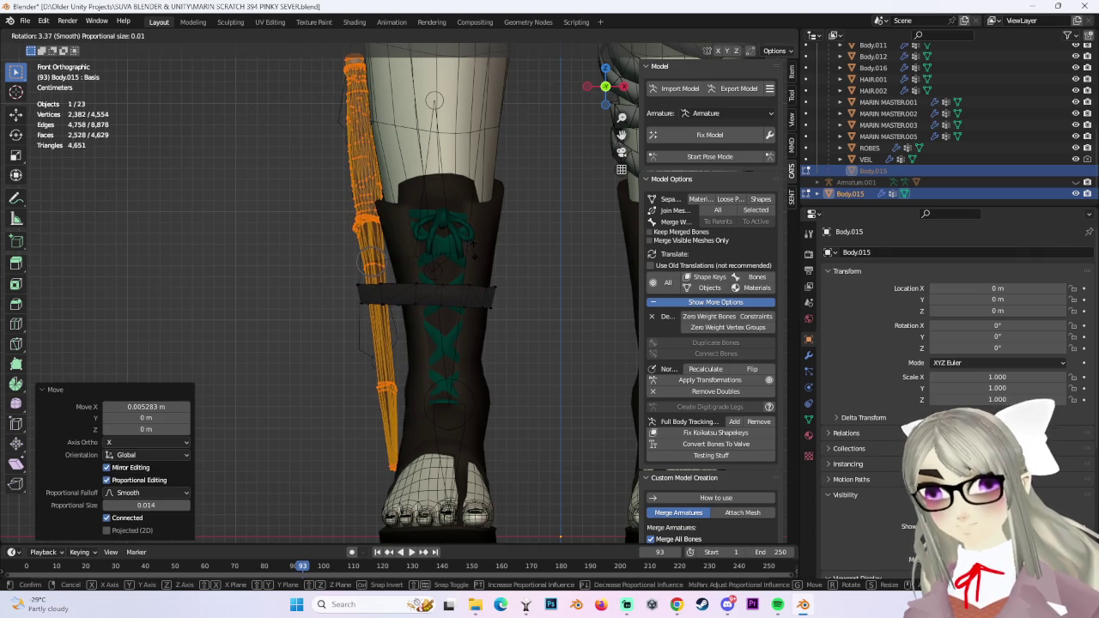
left_click(473, 247)
Inspect the repositioned dagger from the bottom and back views.
mouse_move(386, 271)
middle_mouse_down()
mouse_move(448, 271)
mouse_move(434, 301)
mouse_move(422, 277)
mouse_move(626, 81)
middle_mouse_up()
scroll(435, 301, "up", 4)
left_click(605, 104)
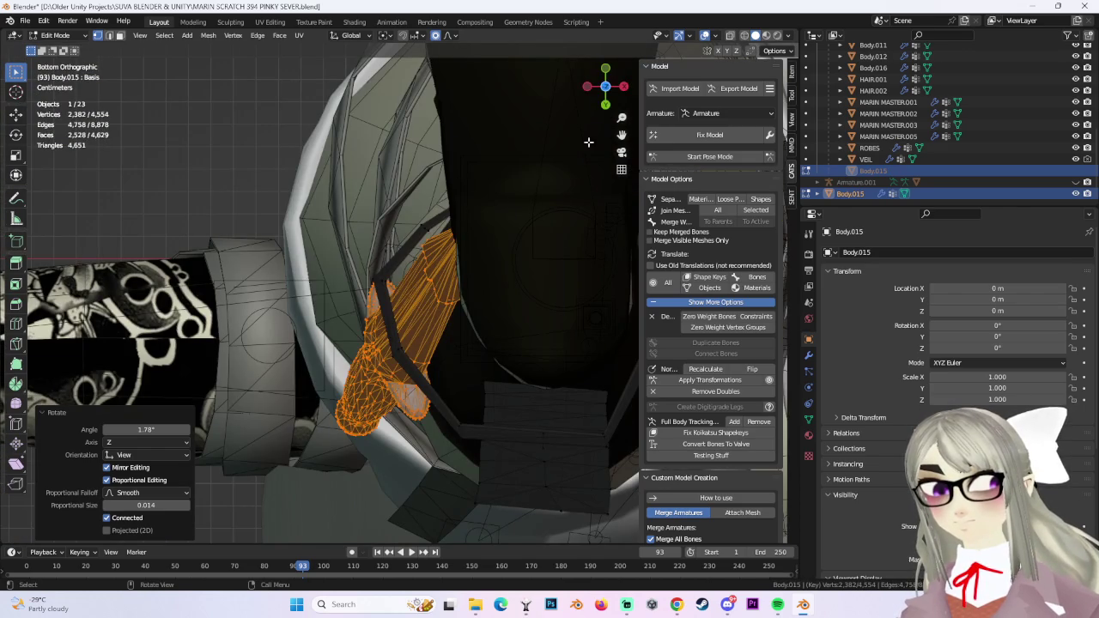
left_click(605, 105)
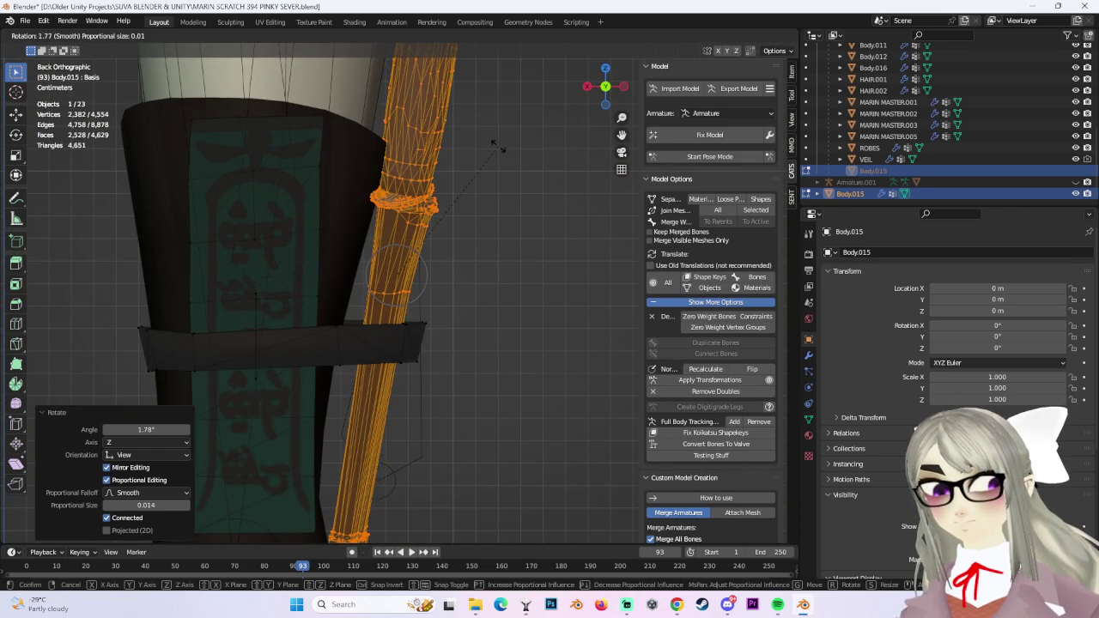
scroll(490, 160, "down", 2)
mouse_move(474, 233)
middle_mouse_down("shift")
mouse_move(484, 163)
mouse_move(486, 259)
mouse_move(455, 255)
mouse_move(463, 278)
mouse_move(414, 252)
mouse_move(478, 352)
mouse_move(504, 258)
mouse_move(559, 278)
middle_mouse_up("shift")
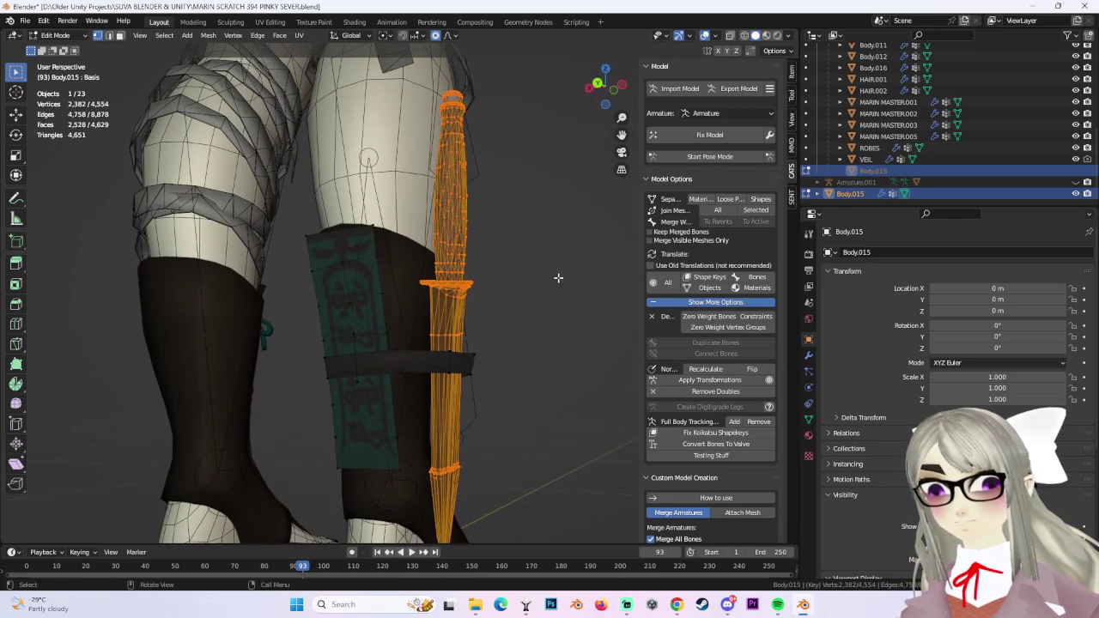
Push a strap vertex beside the dagger outward in three proportional moves.
left_click(471, 333)
mouse_move(535, 319)
middle_mouse_down()
mouse_move(444, 283)
mouse_move(400, 297)
mouse_move(378, 258)
middle_mouse_up()
key("g")
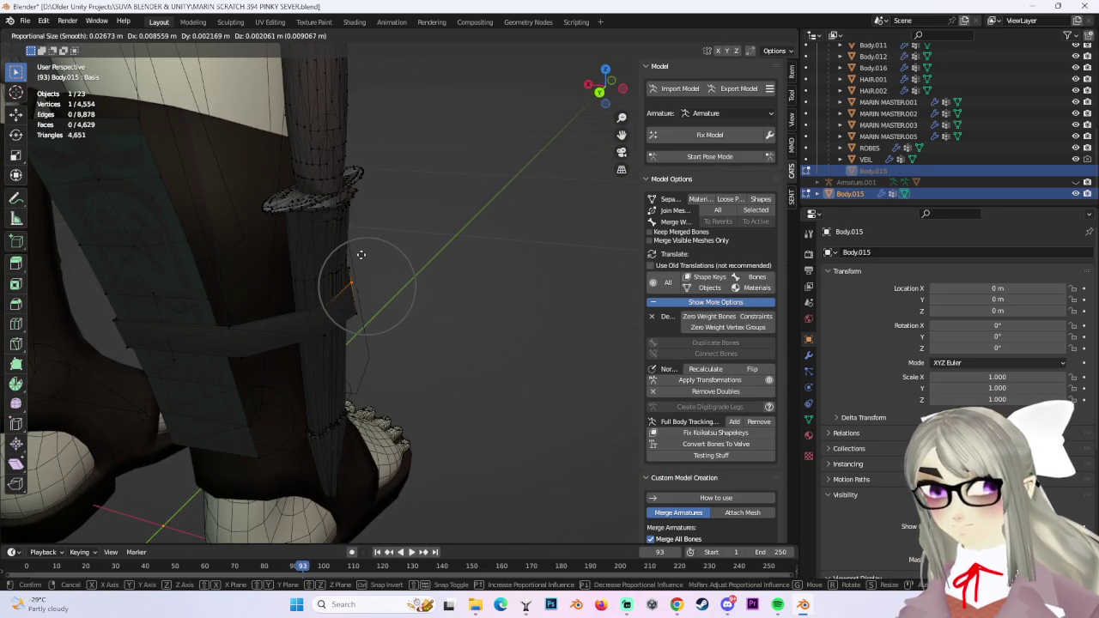
left_click(363, 254)
mouse_move(306, 310)
middle_mouse_down()
mouse_move(381, 307)
mouse_move(363, 315)
mouse_move(353, 299)
middle_mouse_up()
key("g")
left_click(398, 312)
key("g")
left_click(363, 322)
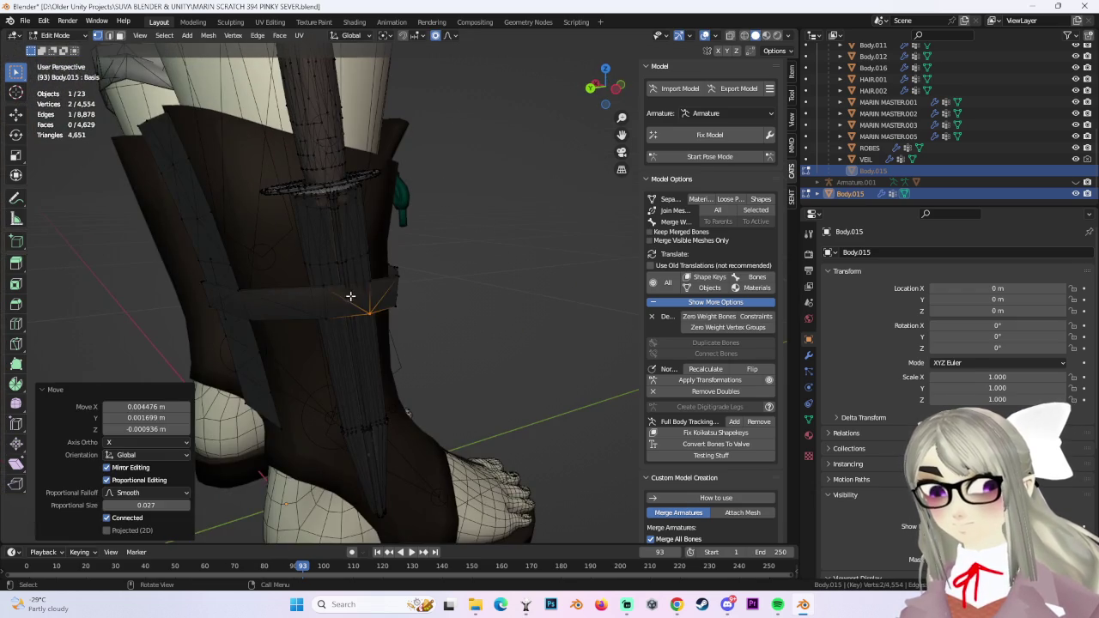
Move the strap vertex along X with adjusted falloff so the band wraps the dagger.
scroll(404, 292, "up", 3)
key("g")
scroll(463, 296, "down", 4)
key("x")
left_click(466, 295)
mouse_move(465, 296)
middle_mouse_down()
mouse_move(409, 343)
mouse_move(454, 386)
mouse_move(349, 297)
mouse_move(435, 282)
mouse_move(481, 260)
mouse_move(498, 275)
mouse_move(348, 250)
mouse_move(575, 255)
mouse_move(586, 150)
middle_mouse_up()
Select another strap vertex, cancel two trial moves, and view both legs from the front.
left_click(349, 297)
key("g")
right_click(344, 286)
key("g")
right_click(348, 250)
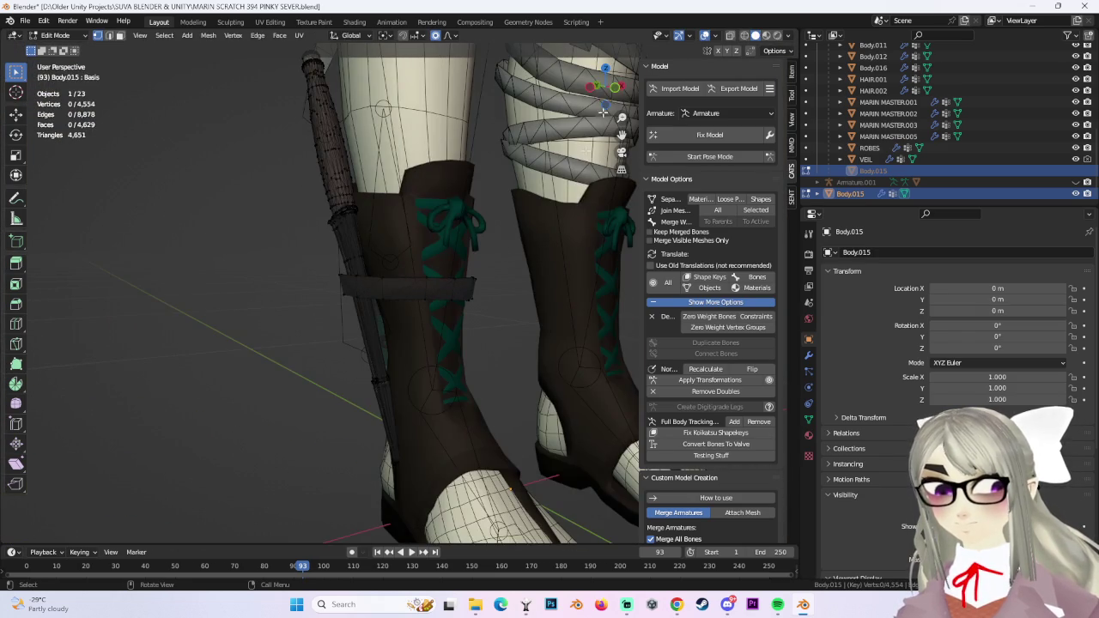
left_click(615, 89)
scroll(466, 273, "down", 2)
middle_click_drag(530, 203, 483, 209, "shift")
scroll(485, 281, "down", 2)
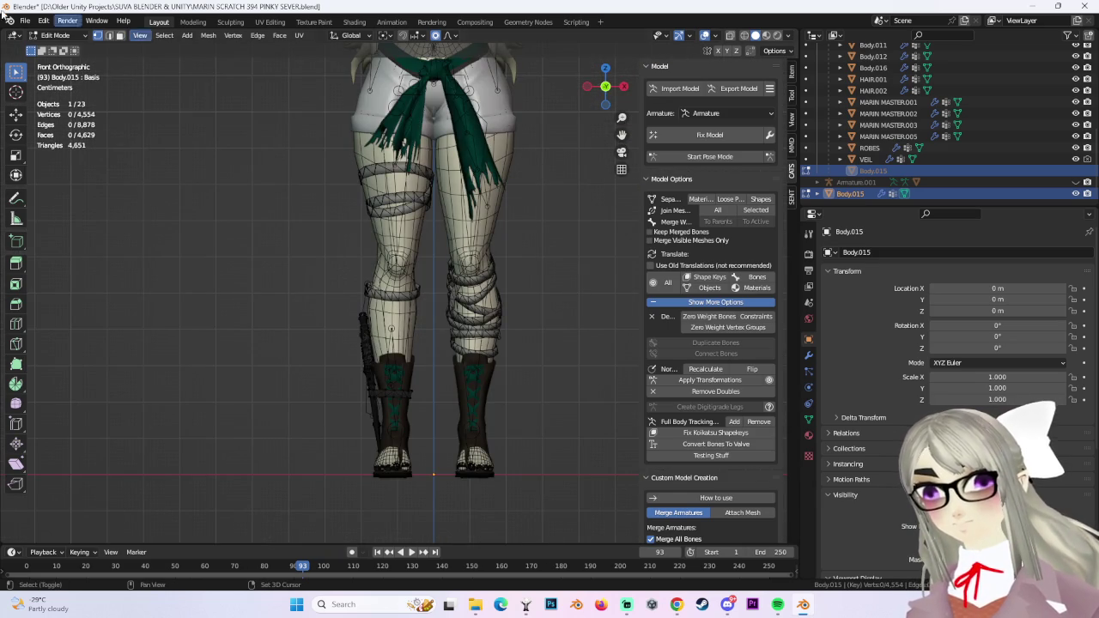
Save the scene as a new file, 'MARIN SCRATCH 395 Dagger add.blend'.
left_click(25, 22)
left_click(49, 112)
type("MARIN SCRATCH 395 Dagger add")
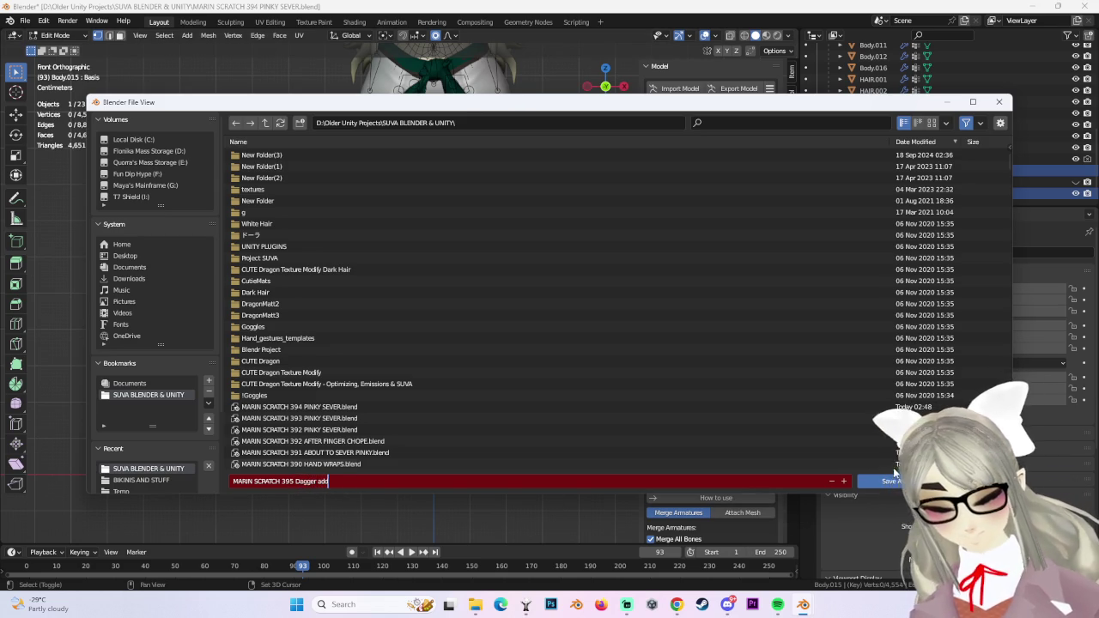
key("Return")
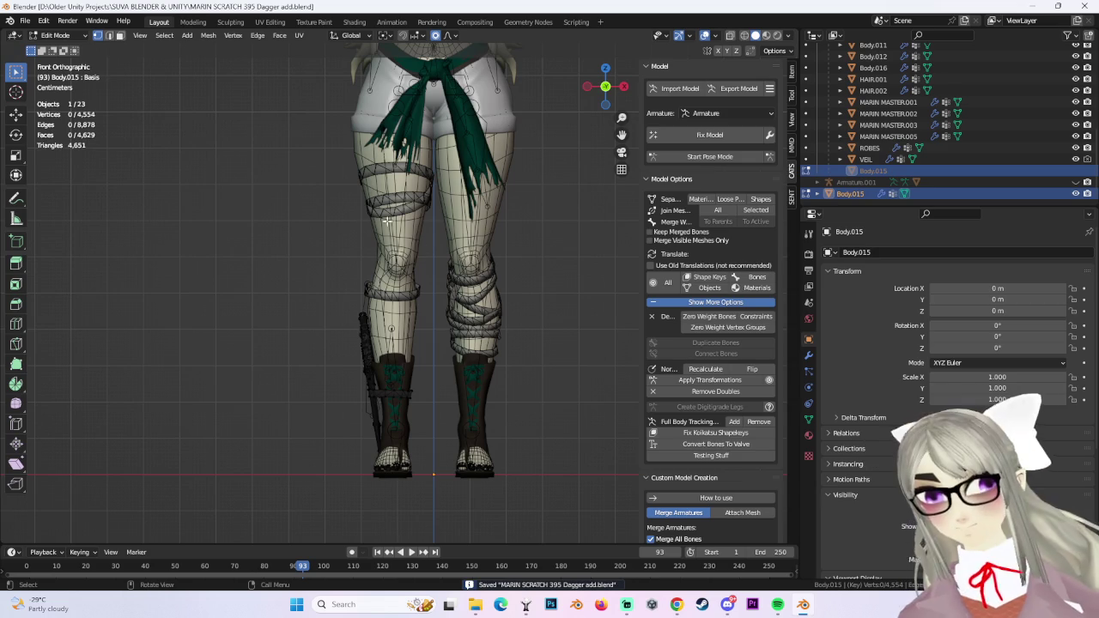
mouse_move(482, 206)
middle_mouse_down("shift")
mouse_move(482, 363)
mouse_move(444, 430)
middle_mouse_up("shift")
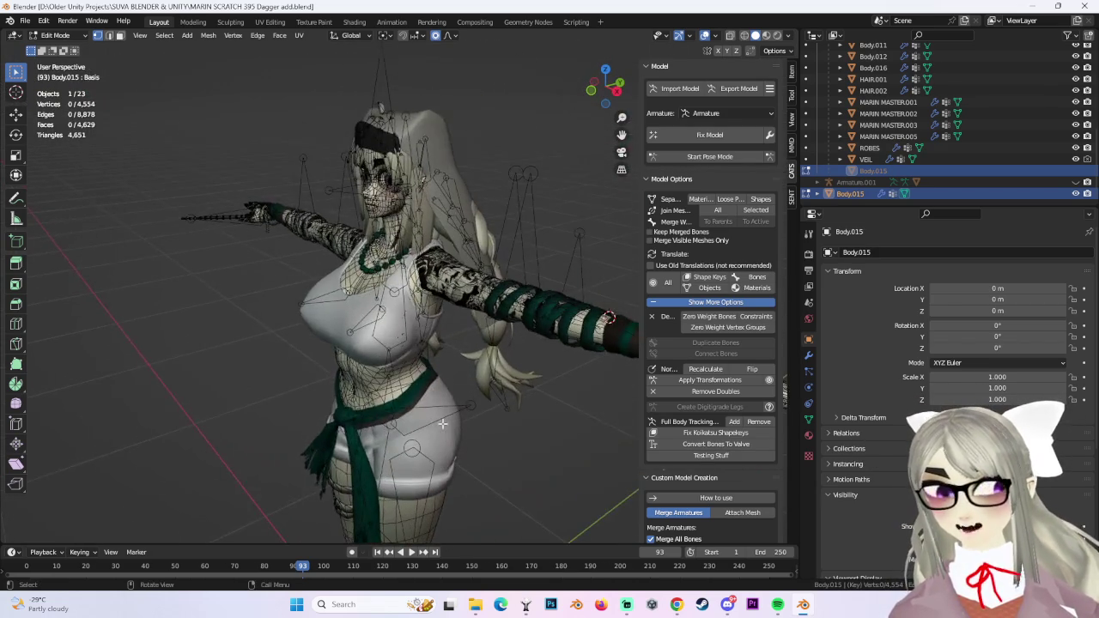
Frame the full avatar from the front and hide the wireframe and bone overlays.
mouse_move(444, 430)
middle_mouse_down()
mouse_move(404, 307)
mouse_move(487, 307)
mouse_move(472, 268)
middle_mouse_up()
left_click(705, 35)
scroll(487, 308, "down", 3)
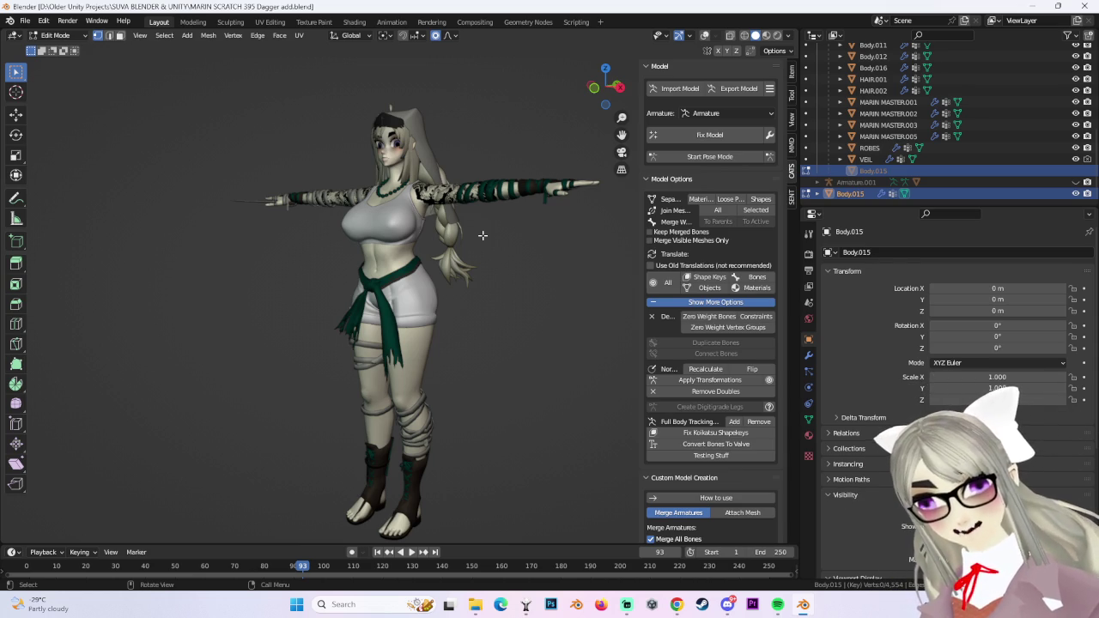
left_click(679, 89)
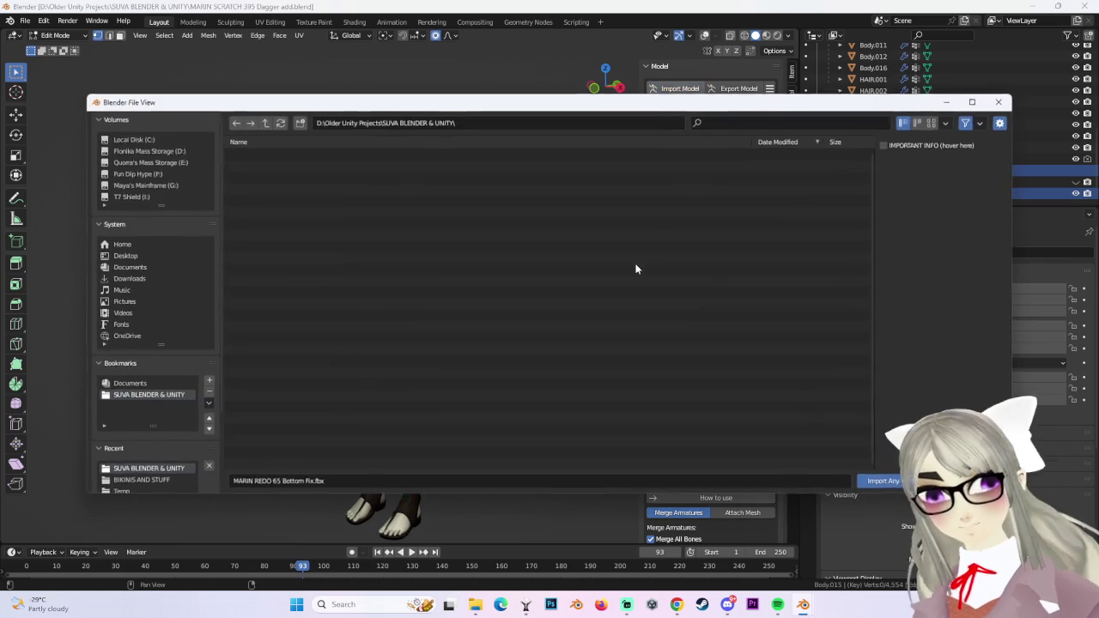
Import MARIN REDO 65 Bottom Fix.fbx from the SUVA BLENDER & UNITY folder.
scroll(313, 438, "down", 5)
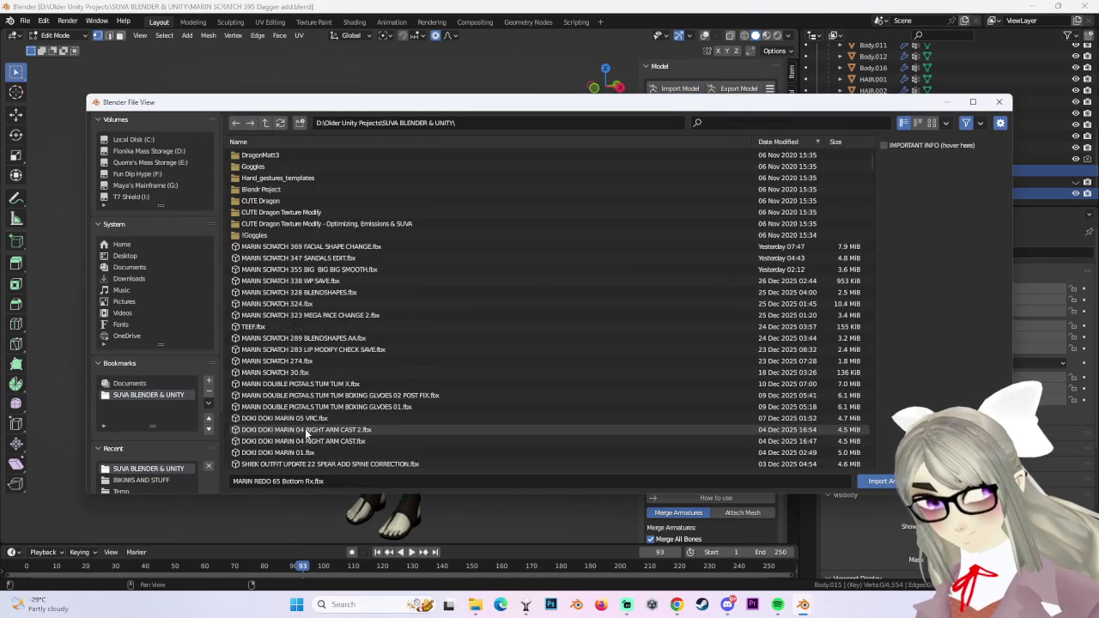
scroll(313, 434, "down", 5)
double_click(322, 393)
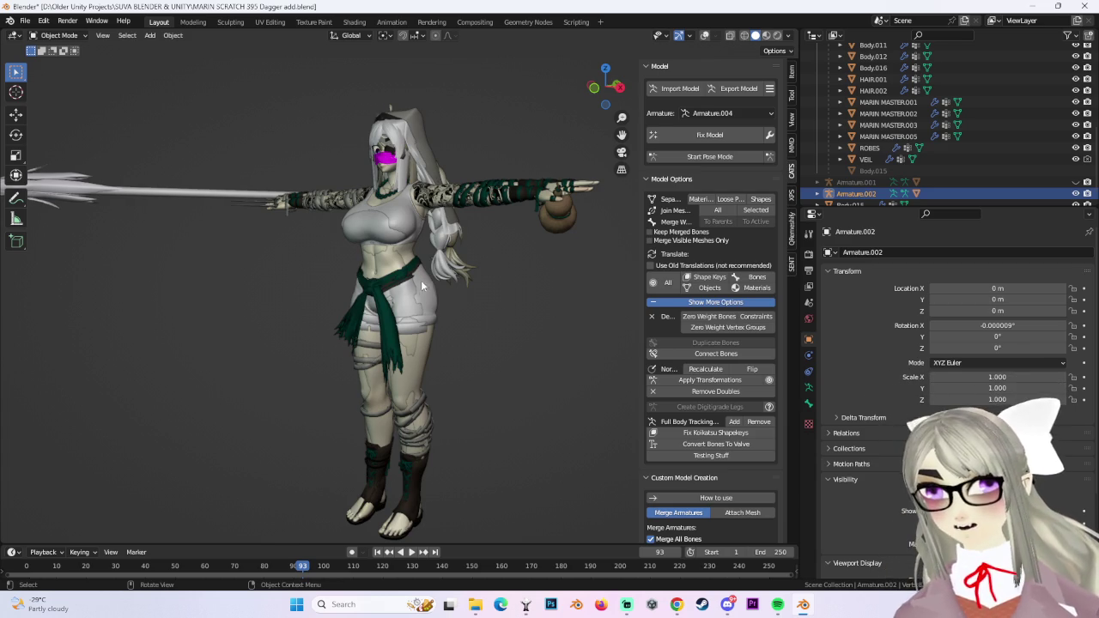
Move Armature.002 up and over to X -0.014607 m, Z 0.020998 m, aligning its hand.
middle_click_drag(416, 275, 588, 137)
left_click(599, 94)
scroll(278, 199, "up", 3)
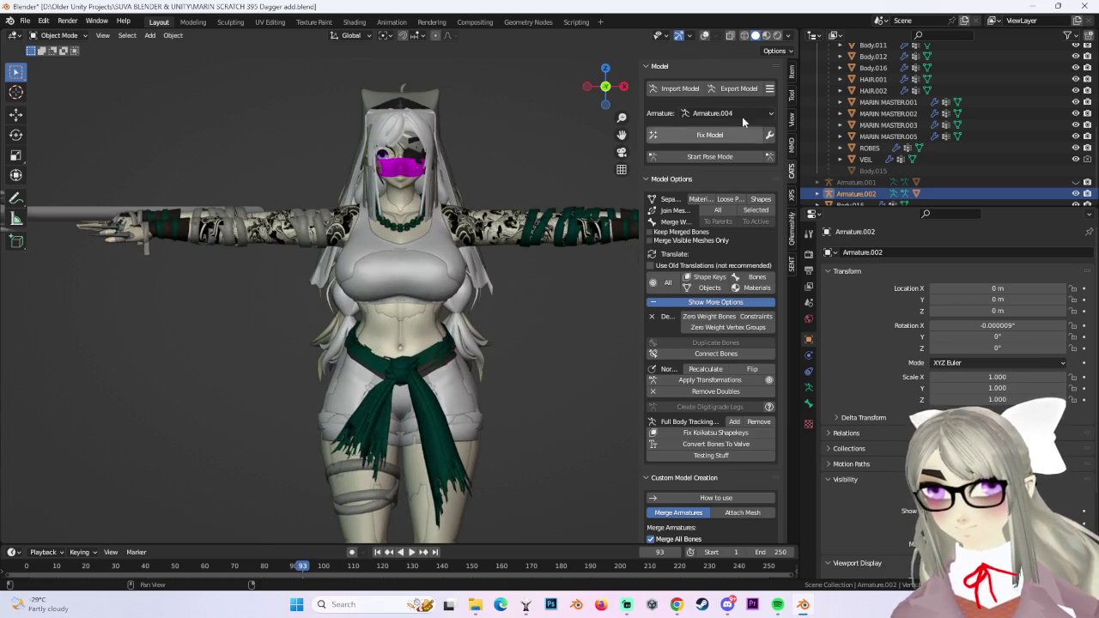
scroll(409, 145, "down", 2)
middle_click_drag(409, 145, 467, 209)
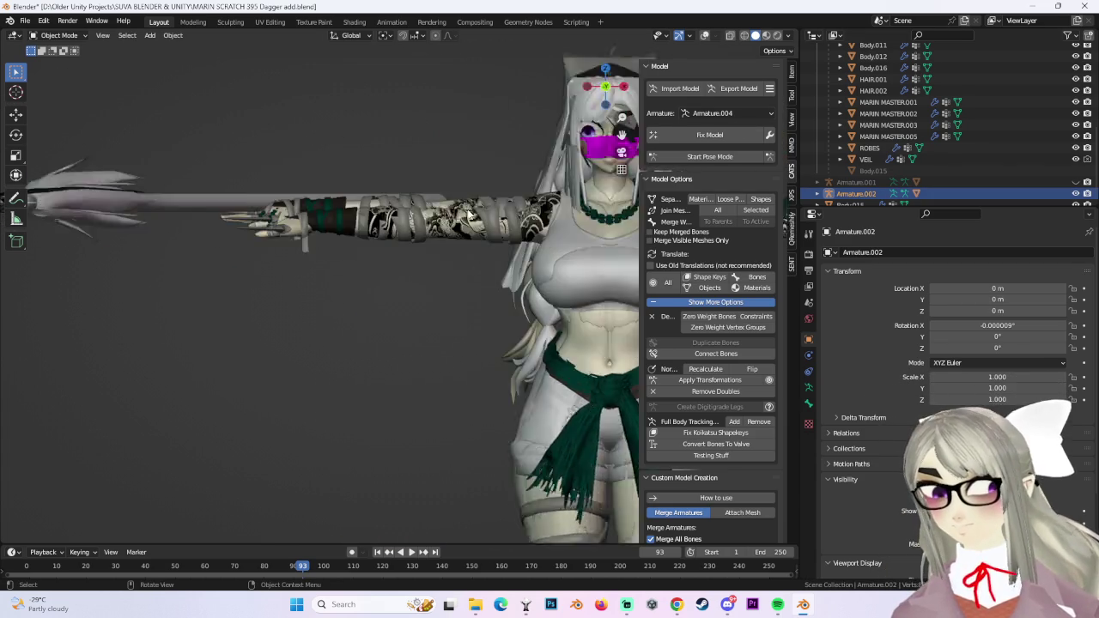
scroll(476, 203, "up", 5)
scroll(489, 197, "down", 2)
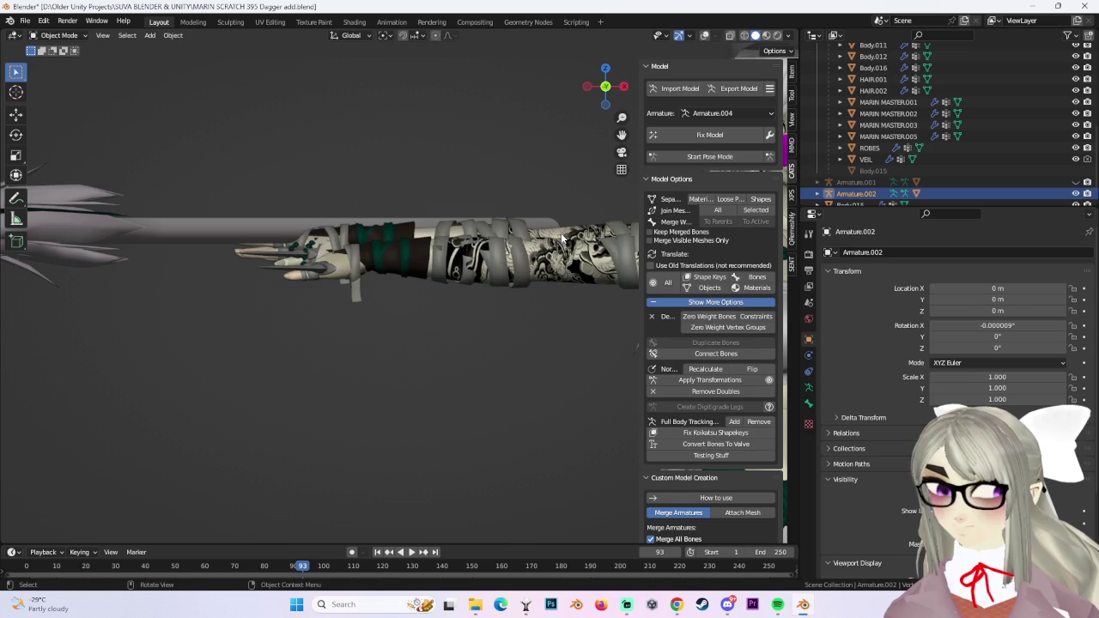
key("g")
key("z")
left_click(577, 148)
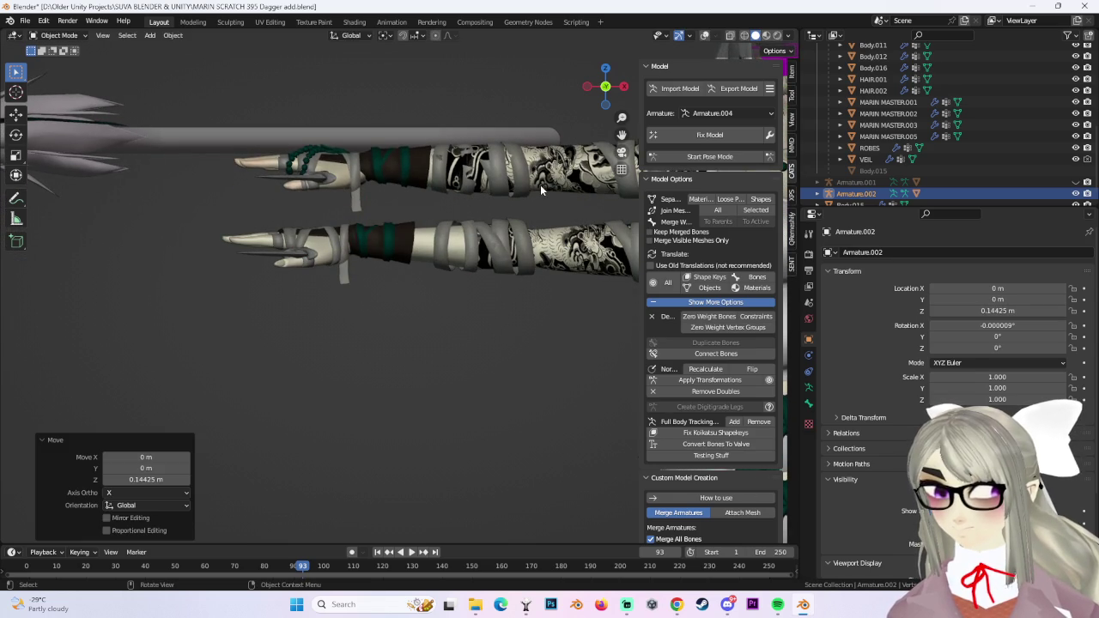
key("g")
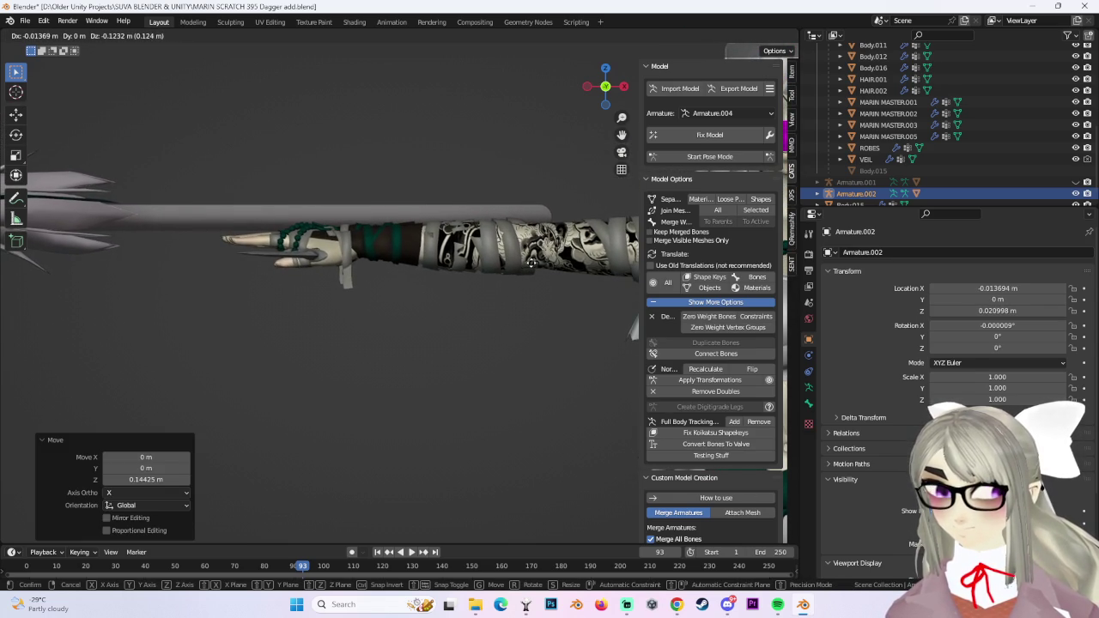
left_click(531, 262)
Try a further armature move, undo it, and check the alignment from a side view.
mouse_move(226, 186)
middle_mouse_down()
mouse_move(386, 318)
mouse_move(420, 285)
middle_mouse_up()
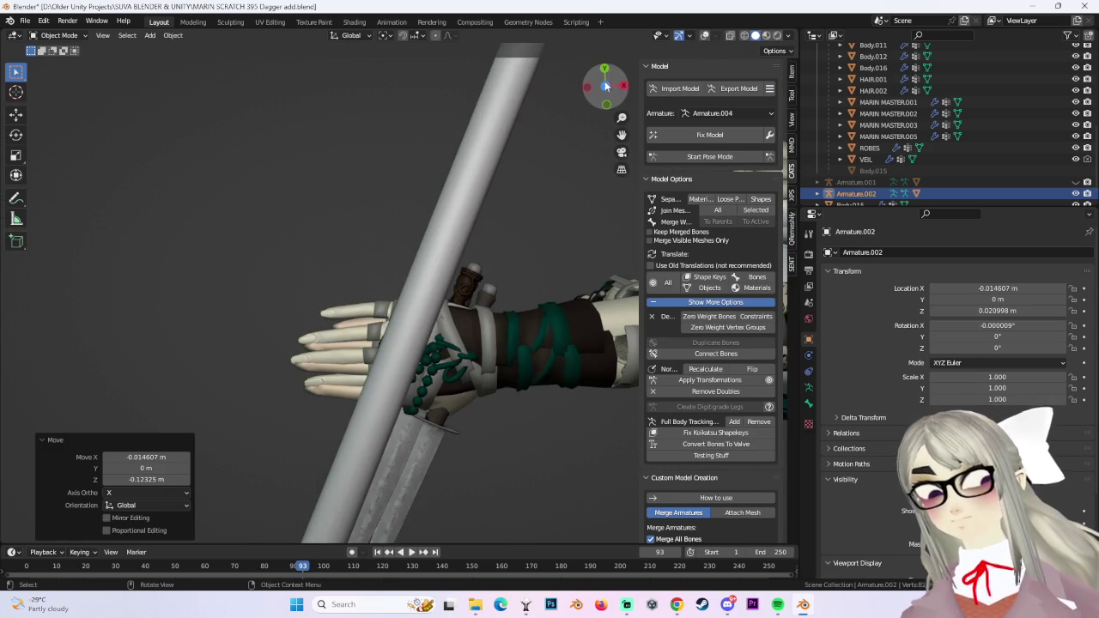
left_click_drag(606, 85, 608, 90)
key("g")
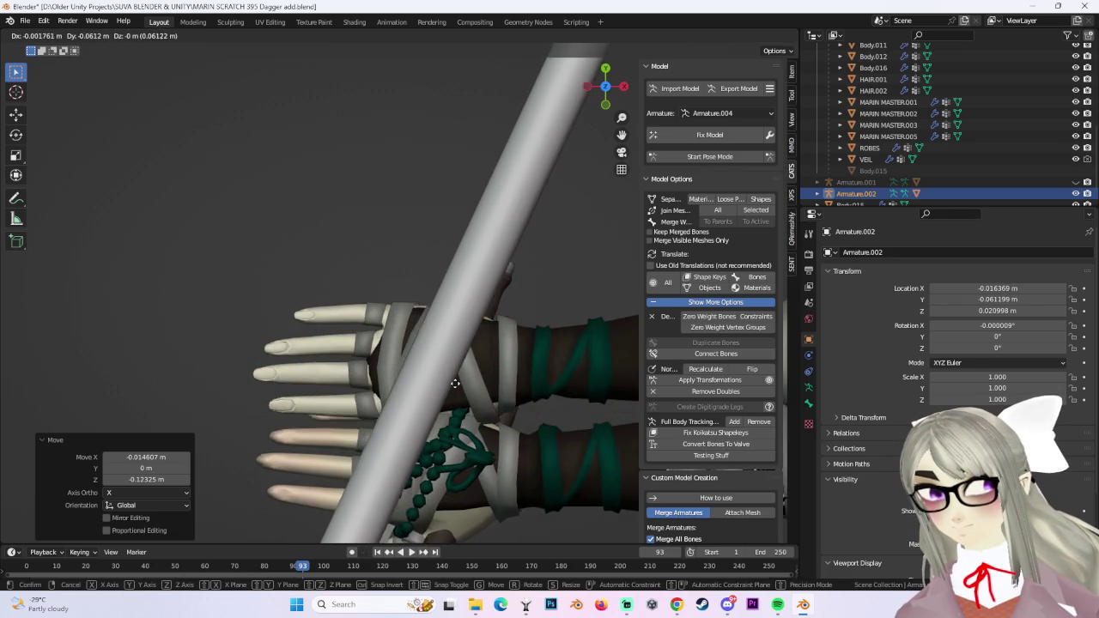
left_click(428, 216)
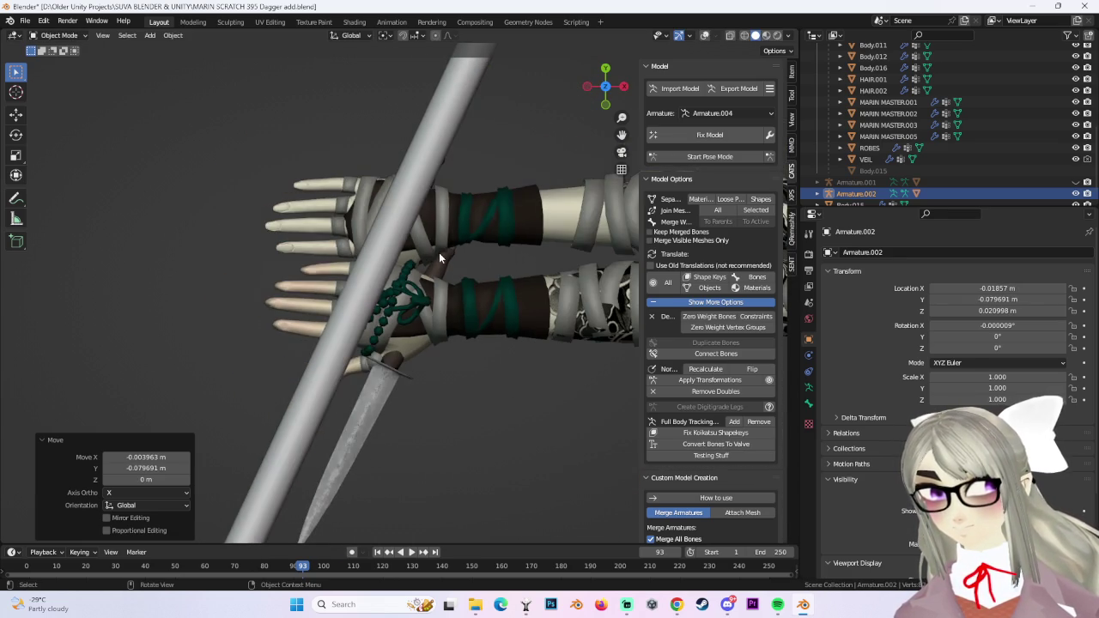
key("ctrl+z")
scroll(440, 257, "down", 2)
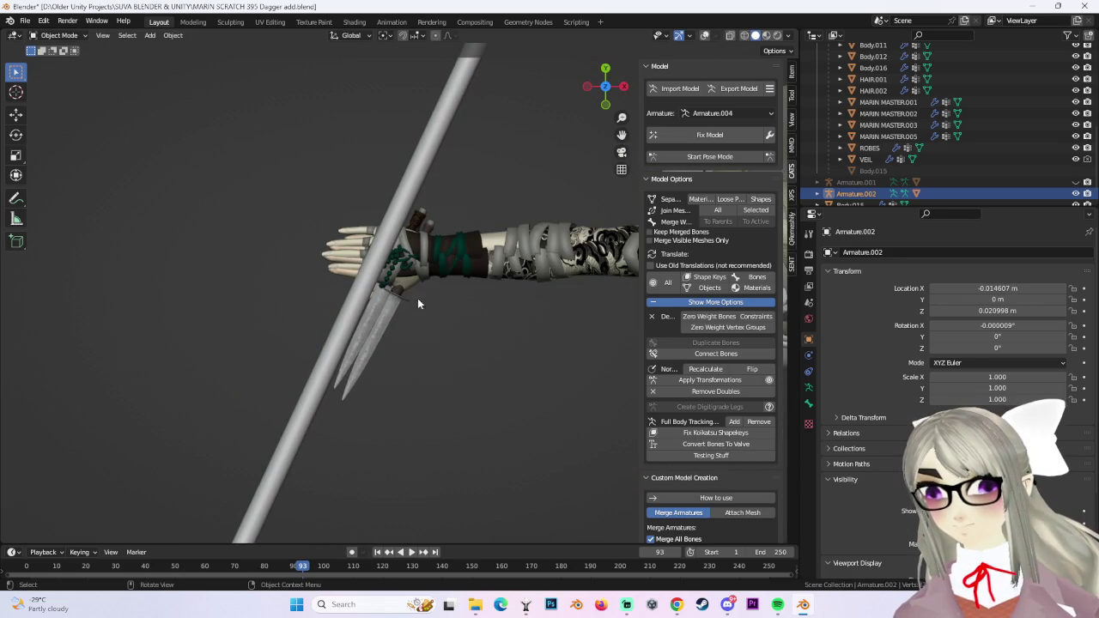
left_click(607, 103)
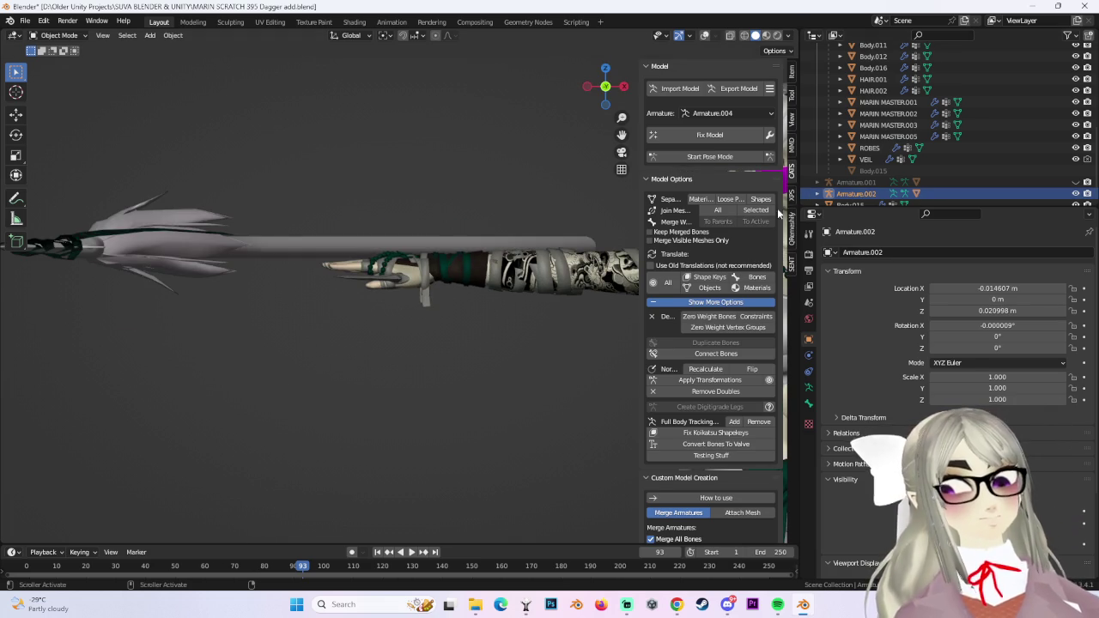
left_click(347, 245)
mouse_move(347, 245)
middle_mouse_down()
mouse_move(209, 269)
mouse_move(677, 66)
middle_mouse_up()
Turn viewport overlays on, make Armature.002 active, and switch to wireframe display.
left_click(702, 38)
mouse_move(420, 209)
middle_mouse_down()
mouse_move(461, 269)
mouse_move(449, 373)
middle_mouse_up()
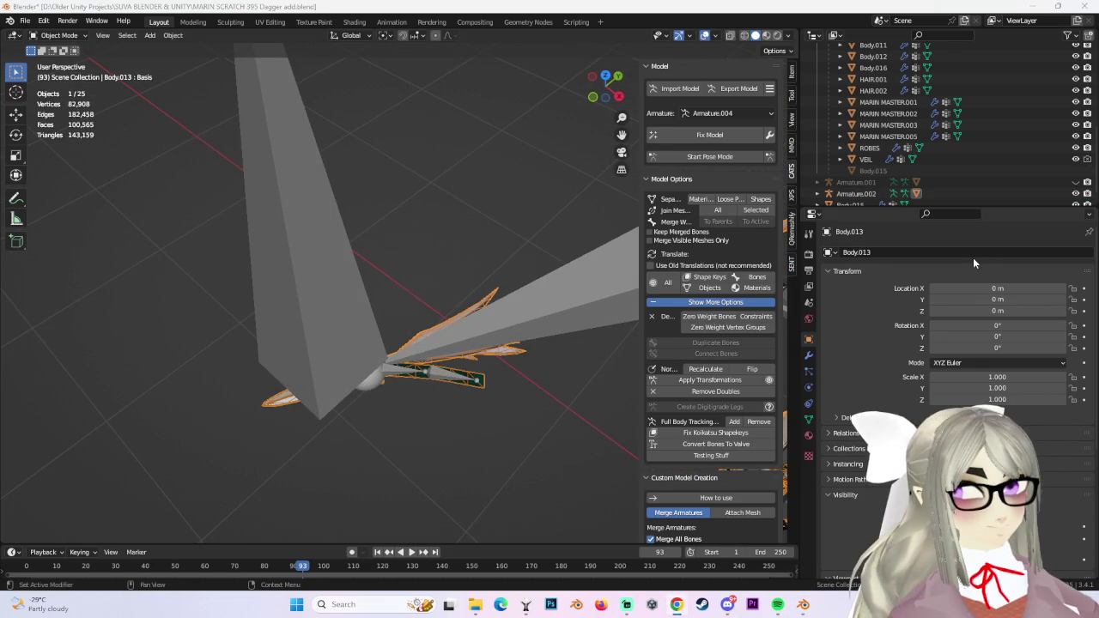
scroll(956, 148, "down", 1)
left_click(858, 182)
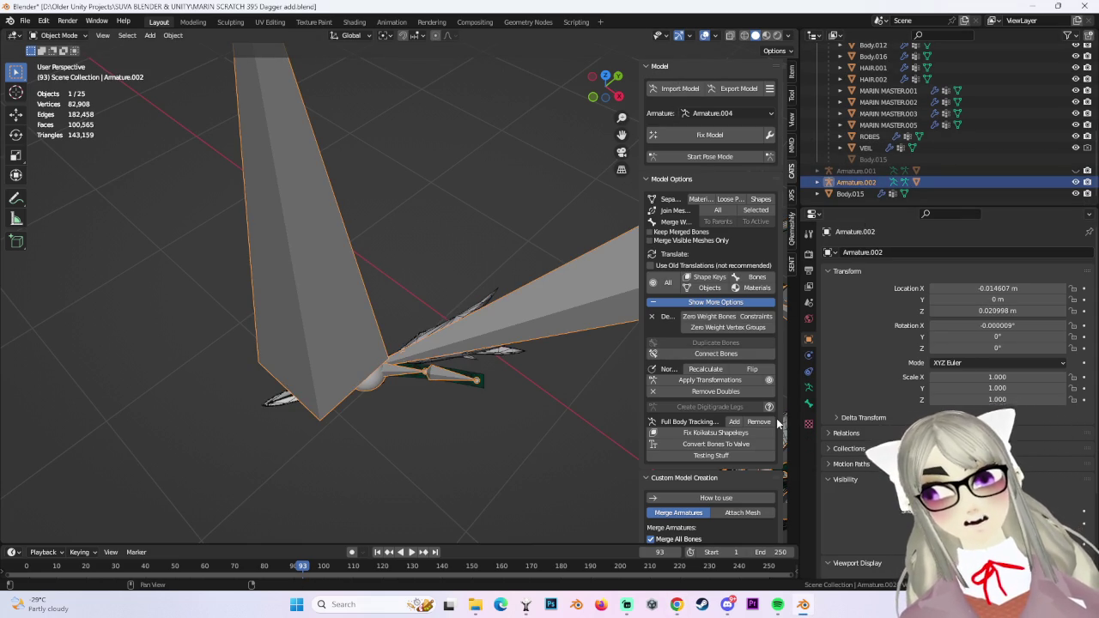
scroll(894, 445, "down", 2)
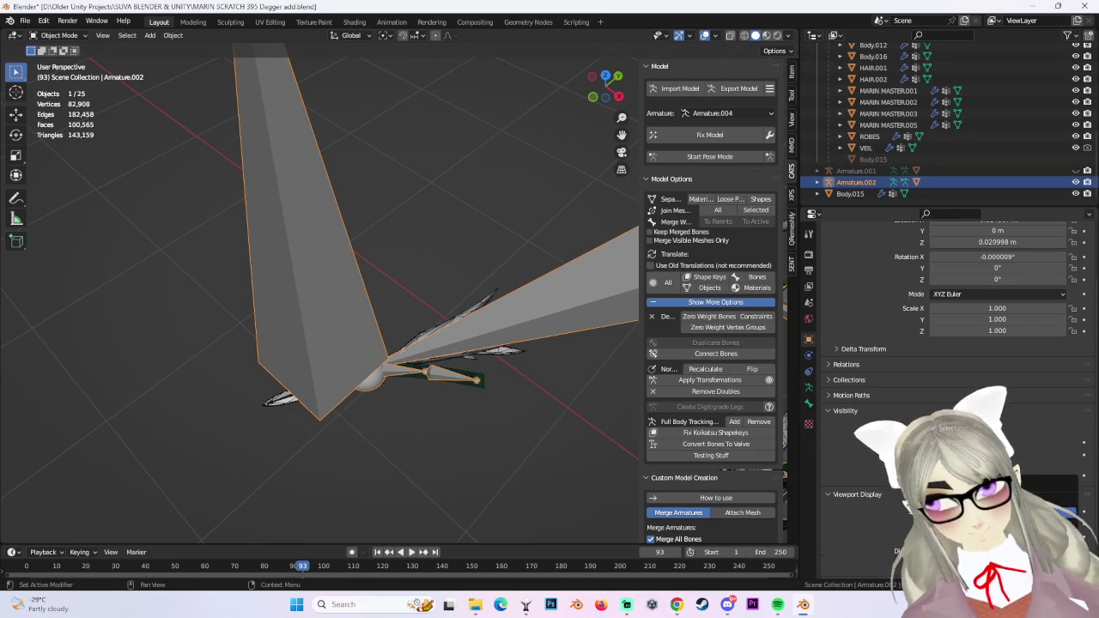
key("shift+z")
mouse_move(411, 422)
middle_mouse_down()
mouse_move(449, 287)
mouse_move(481, 245)
middle_mouse_up()
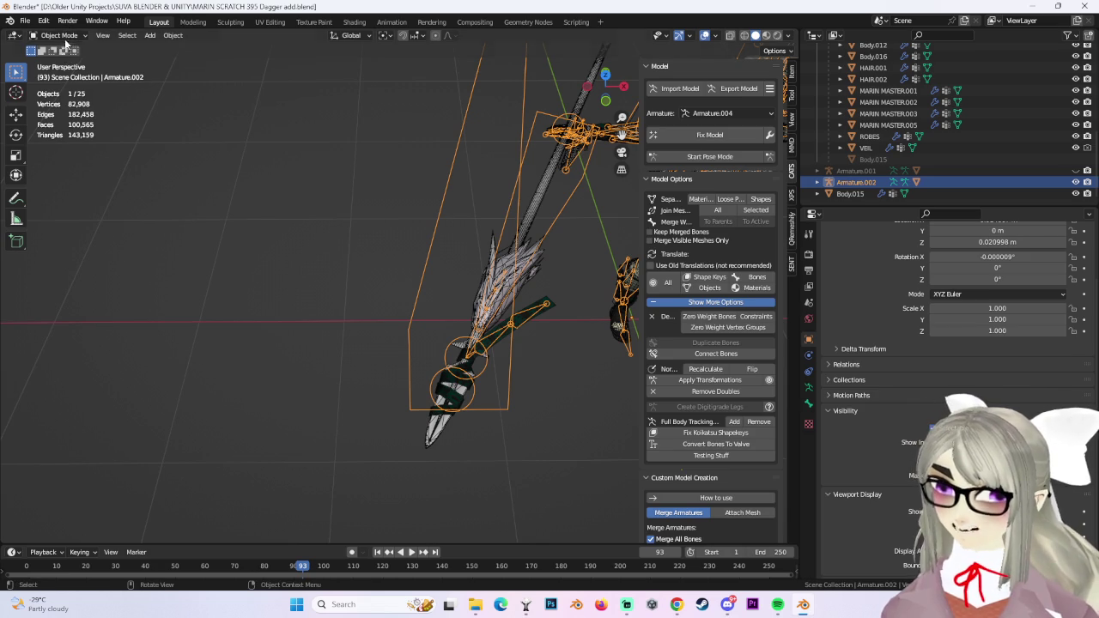
In Body.013's Edit Mode, select the whole connected staff starting from its spear tip.
mouse_move(403, 275)
middle_mouse_down()
mouse_move(442, 246)
mouse_move(400, 106)
middle_mouse_up()
left_click(442, 247)
left_click(59, 36)
left_click(56, 69)
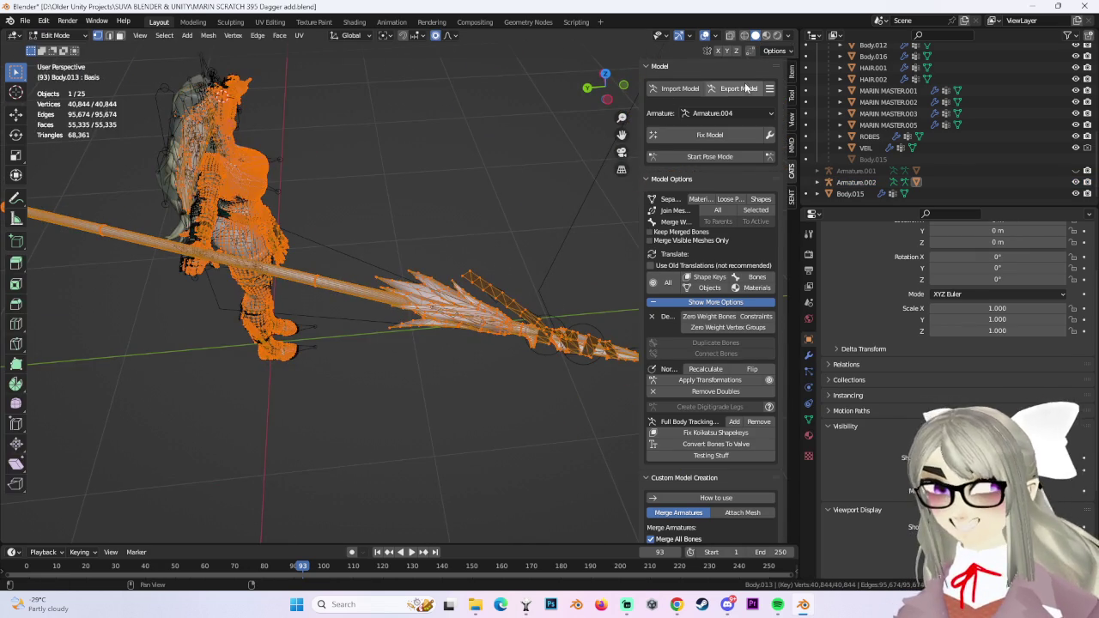
mouse_move(403, 284)
middle_mouse_down()
mouse_move(425, 252)
mouse_move(432, 260)
middle_mouse_up()
left_click_drag(367, 234, 606, 462)
key("ctrl+l")
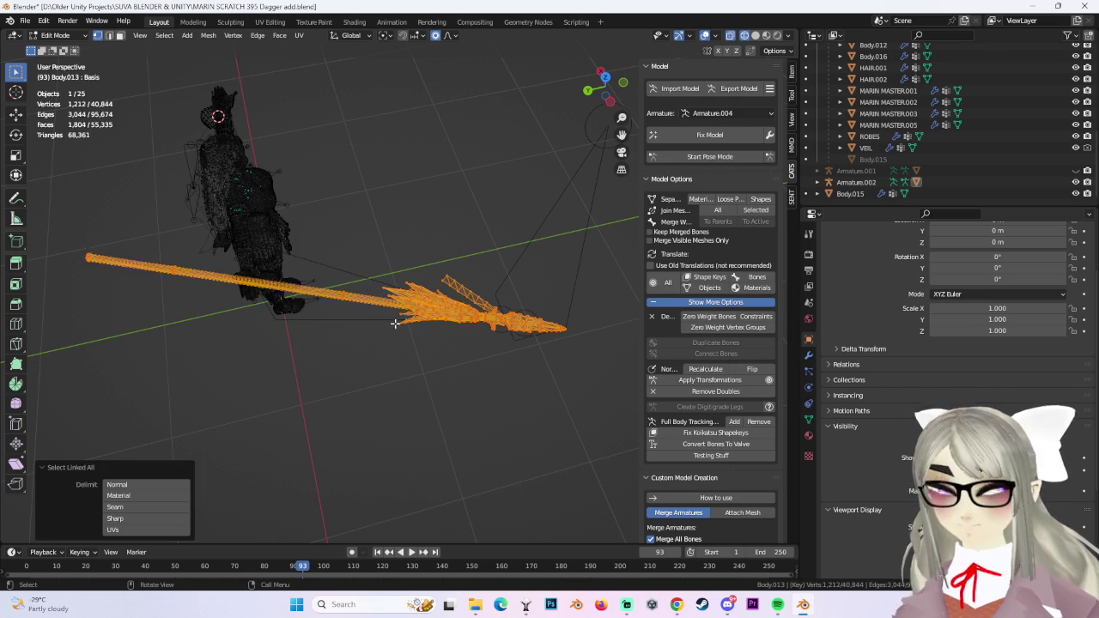
Separate the selected staff into its own object and return to Object Mode.
mouse_move(397, 324)
middle_mouse_down()
mouse_move(466, 312)
mouse_move(587, 86)
middle_mouse_up()
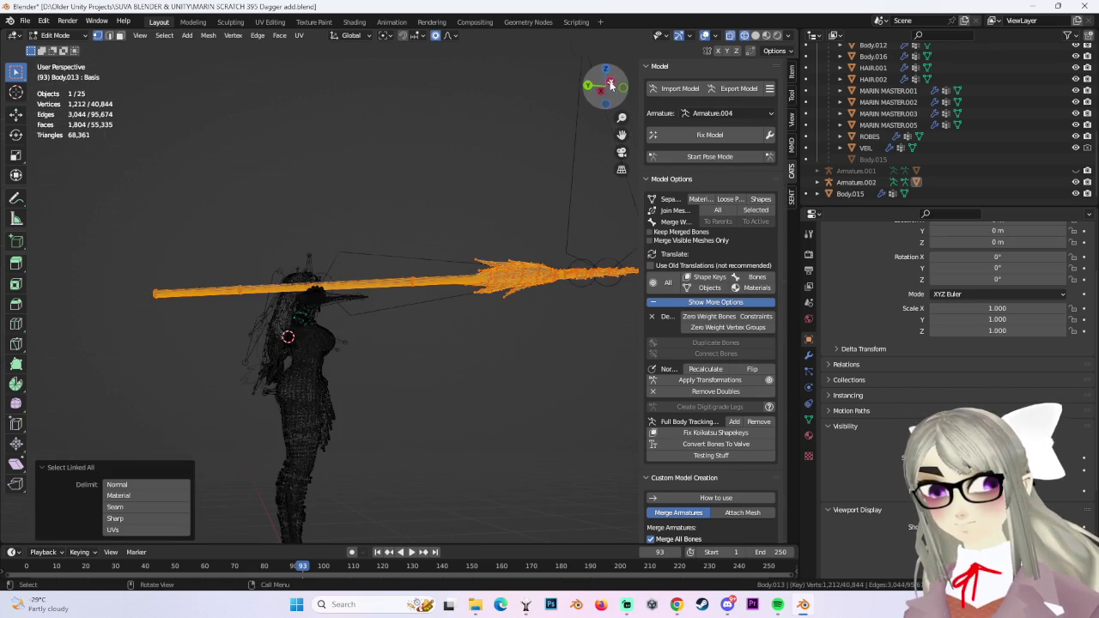
left_click(611, 84)
key("p")
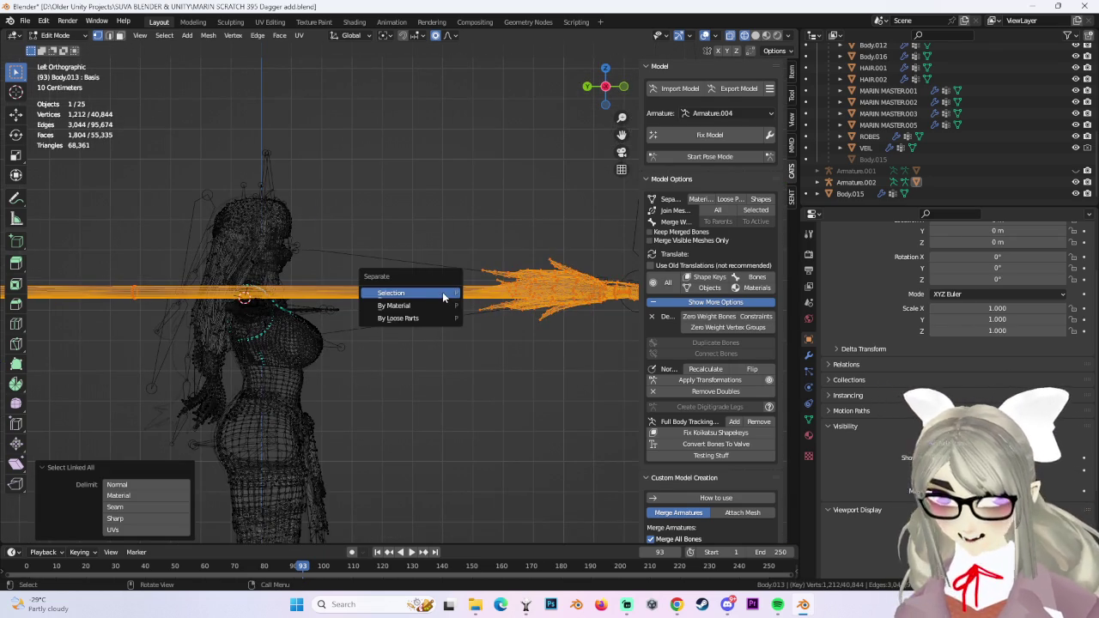
left_click(445, 295)
left_click(73, 38)
left_click(56, 53)
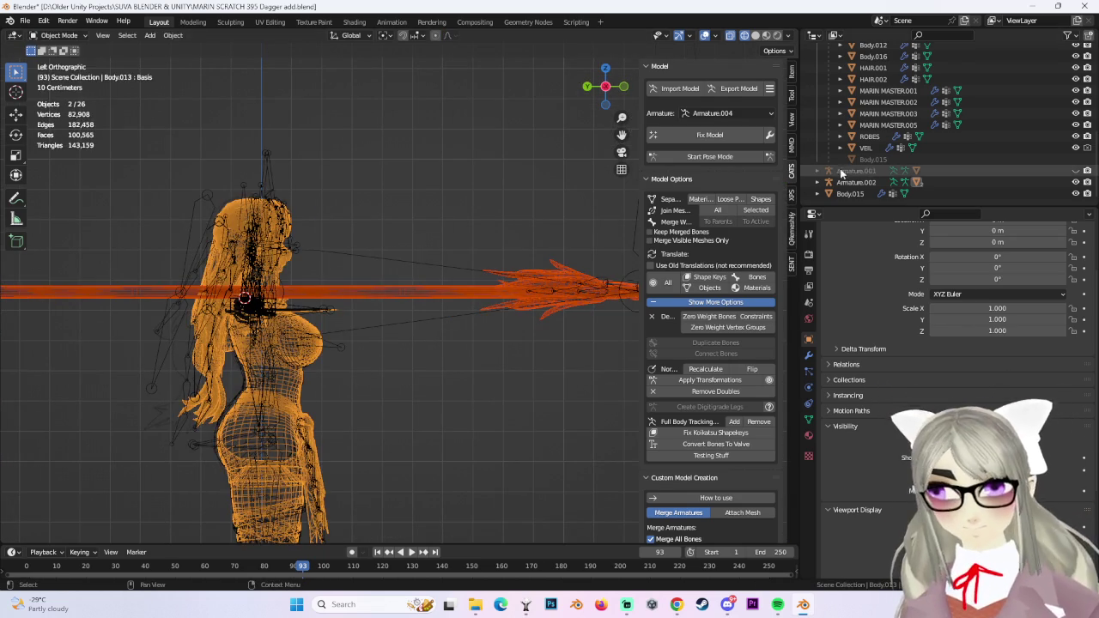
Delete the Body.013 object from the Outliner.
left_click(874, 172)
left_click(874, 183)
left_click(876, 174)
right_click(876, 175)
left_click(863, 167)
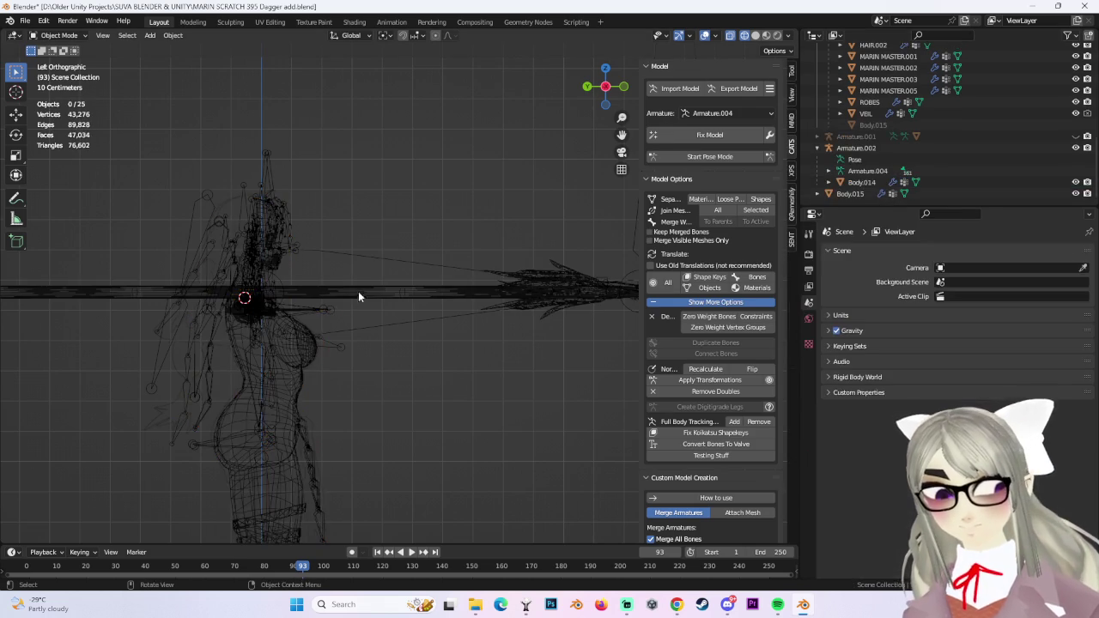
Select Armature.002 and remove its zero-weight bones with CATS.
left_click(624, 88)
left_click(859, 148)
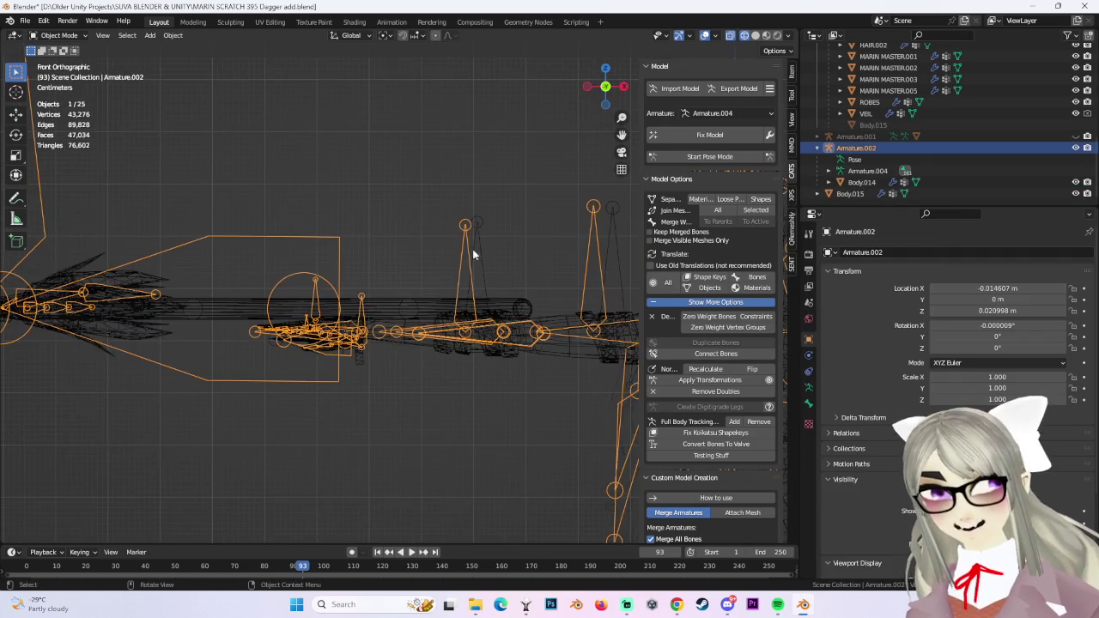
left_click(711, 317)
middle_click_drag(468, 199, 445, 266, "shift")
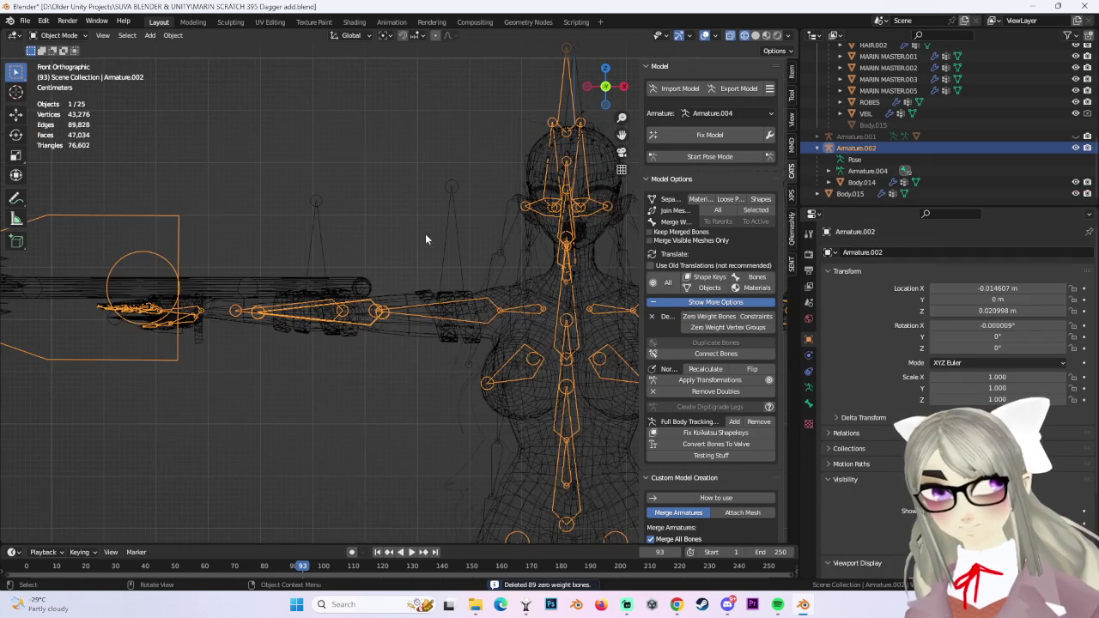
In Edit Mode, select the armature's sleeve, head and leg bones.
left_click(69, 62)
mouse_move(331, 238)
middle_mouse_down()
mouse_move(569, 250)
mouse_move(483, 285)
mouse_move(415, 231)
middle_mouse_up()
left_click(481, 257, "shift")
middle_click_drag(351, 278, 314, 172)
left_click(314, 171, "shift")
middle_click_drag(449, 363, 457, 267)
scroll(458, 267, "down", 4)
scroll(321, 311, "up", 2)
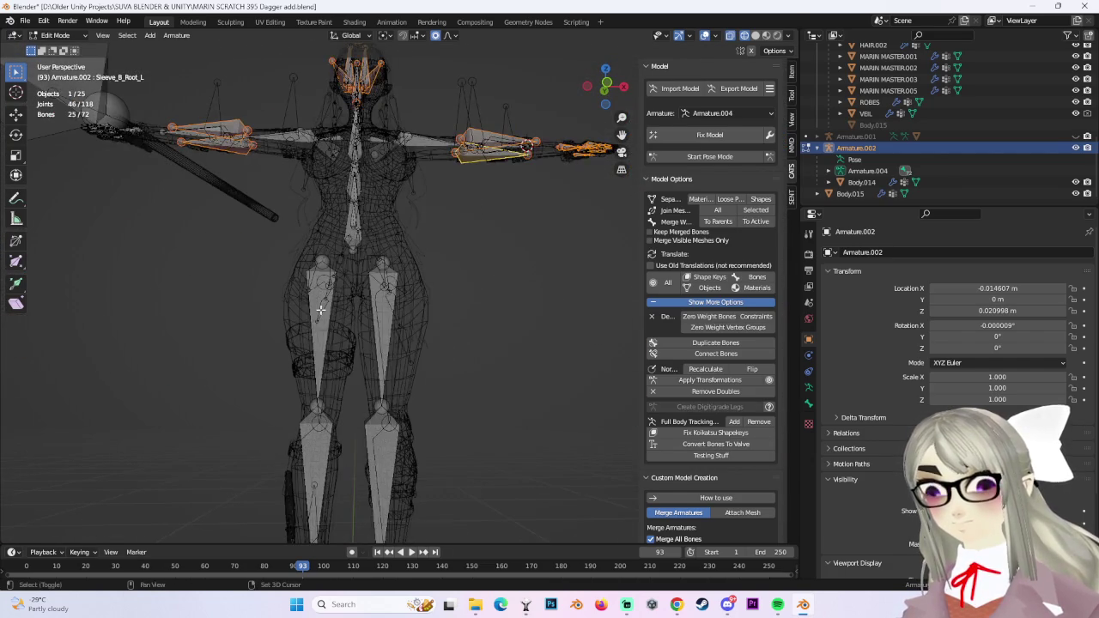
scroll(439, 365, "down", 3)
key("ctrl+KP_Add")
Add the Hips, Chest and upper bust bones, then delete all selected body bones.
scroll(444, 378, "up", 3)
mouse_move(444, 378)
middle_mouse_down()
mouse_move(440, 342)
mouse_move(369, 283)
middle_mouse_up()
scroll(355, 313, "up", 2)
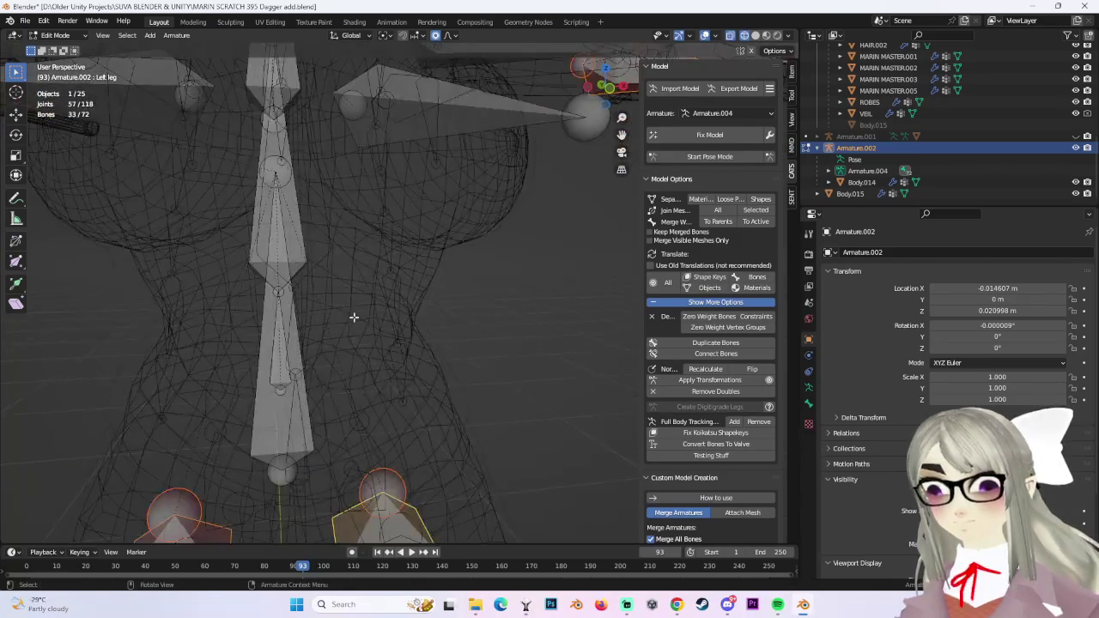
middle_click_drag(335, 341, 398, 350, "shift")
left_click(336, 339, "shift")
left_click(336, 340, "shift")
left_click(335, 337, "shift")
left_click(346, 317, "shift")
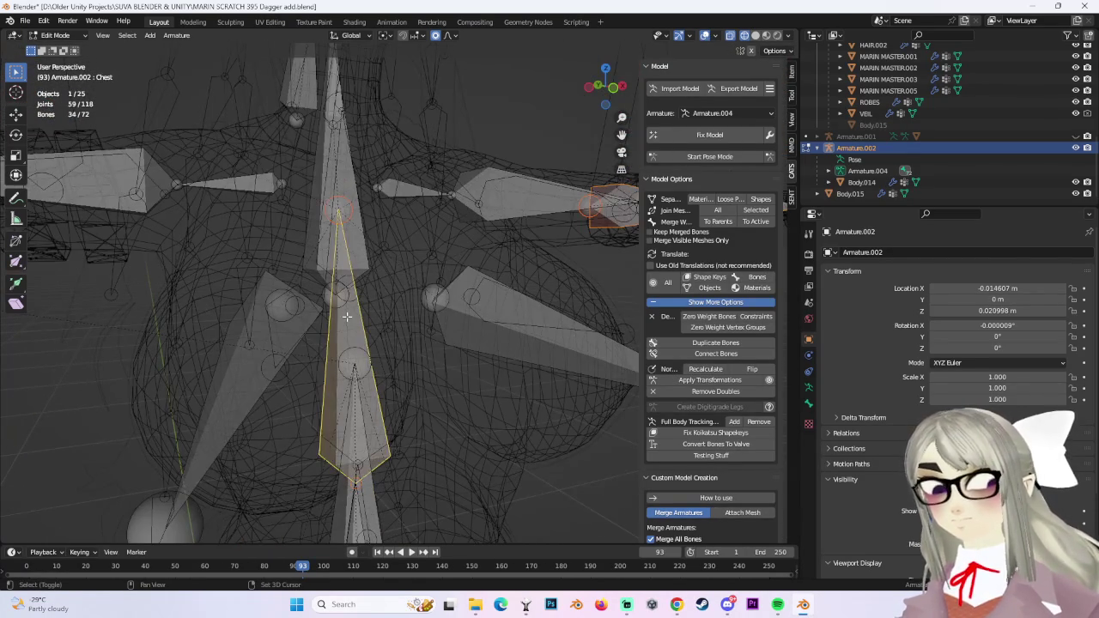
left_click(332, 184, "shift")
key("x")
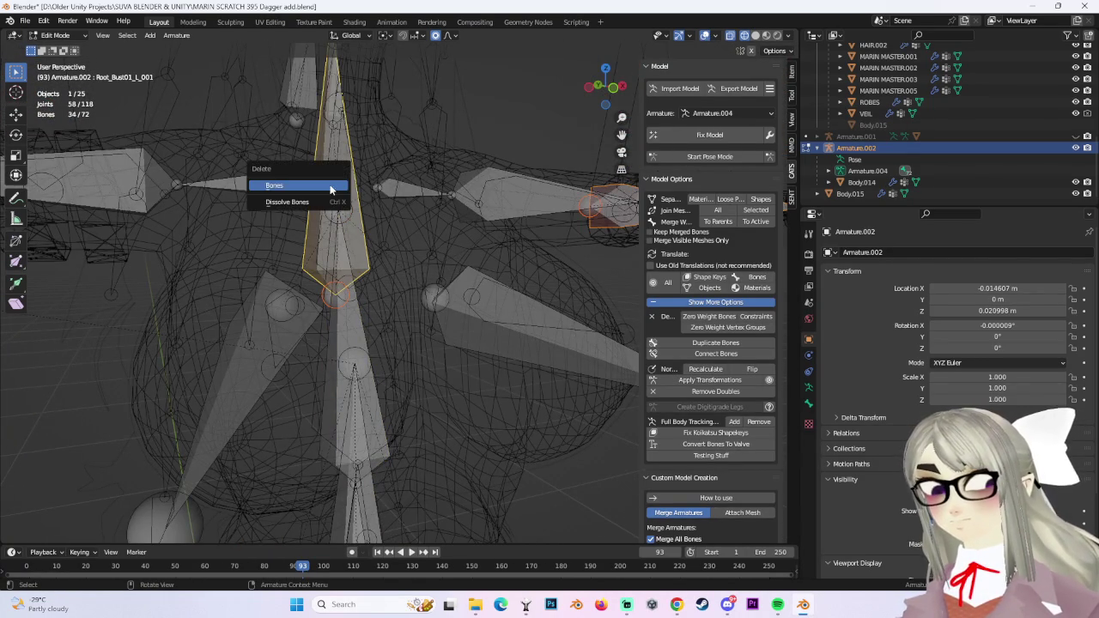
left_click(331, 185)
Delete the leftover Outfit_Root_Veil bone and check the rig from the front.
left_click(298, 108)
key("x")
left_click(298, 108)
scroll(343, 215, "down", 5)
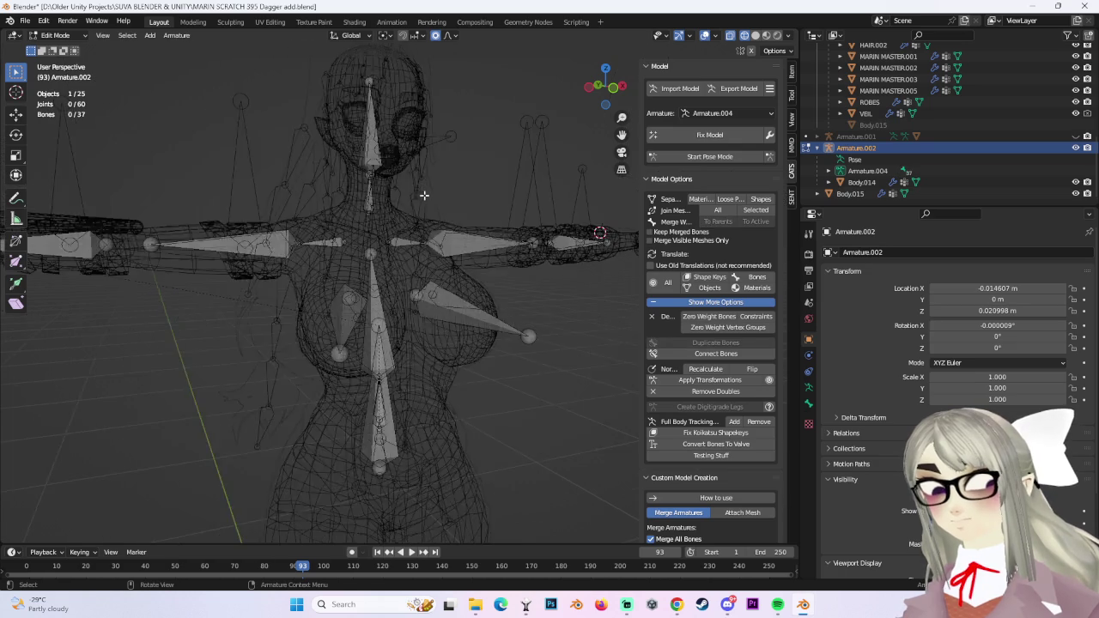
mouse_move(444, 229)
middle_mouse_down()
mouse_move(484, 246)
mouse_move(597, 134)
middle_mouse_up()
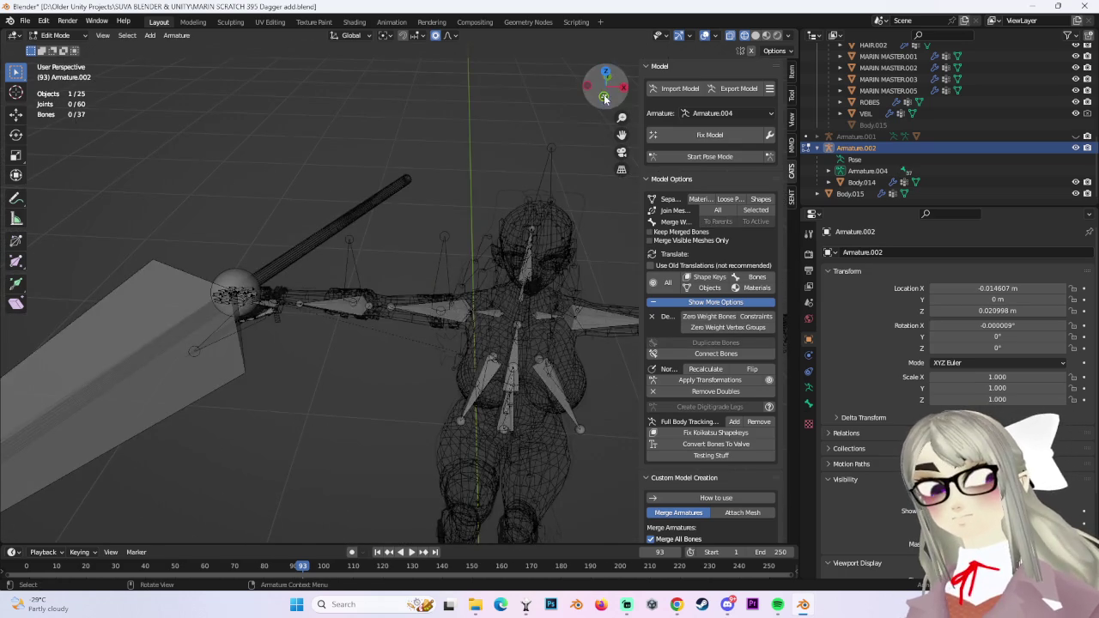
left_click(605, 98)
scroll(343, 258, "up", 1)
scroll(252, 256, "up", 1)
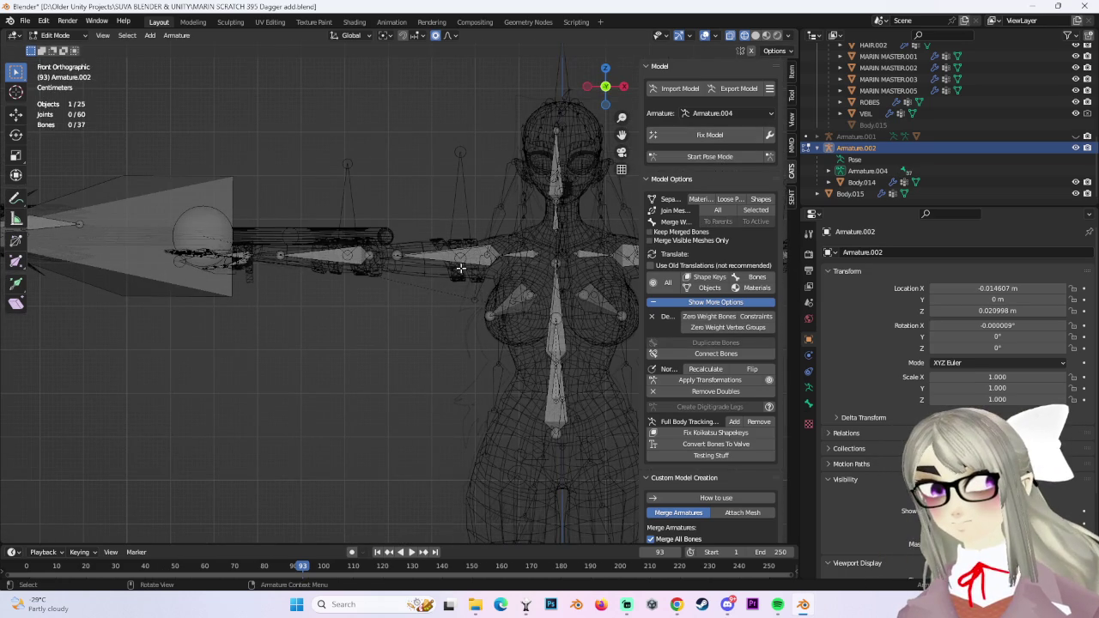
In Pose Mode, nudge the weapon bones slightly while viewing from above.
left_click(708, 157)
middle_click_drag(536, 181, 481, 302)
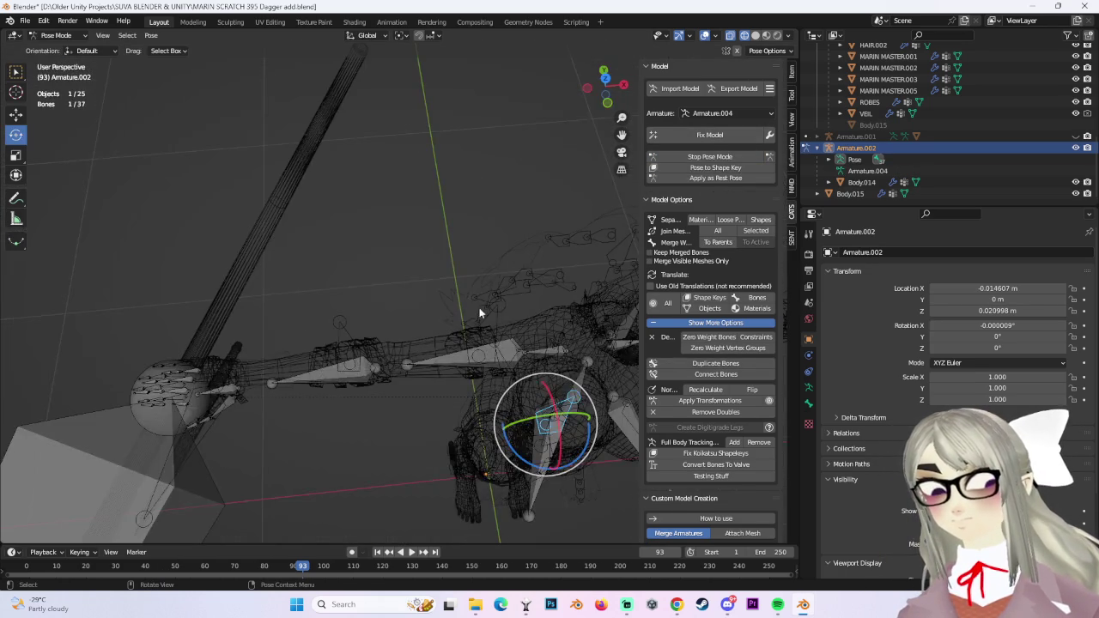
middle_click_drag(422, 277, 592, 112)
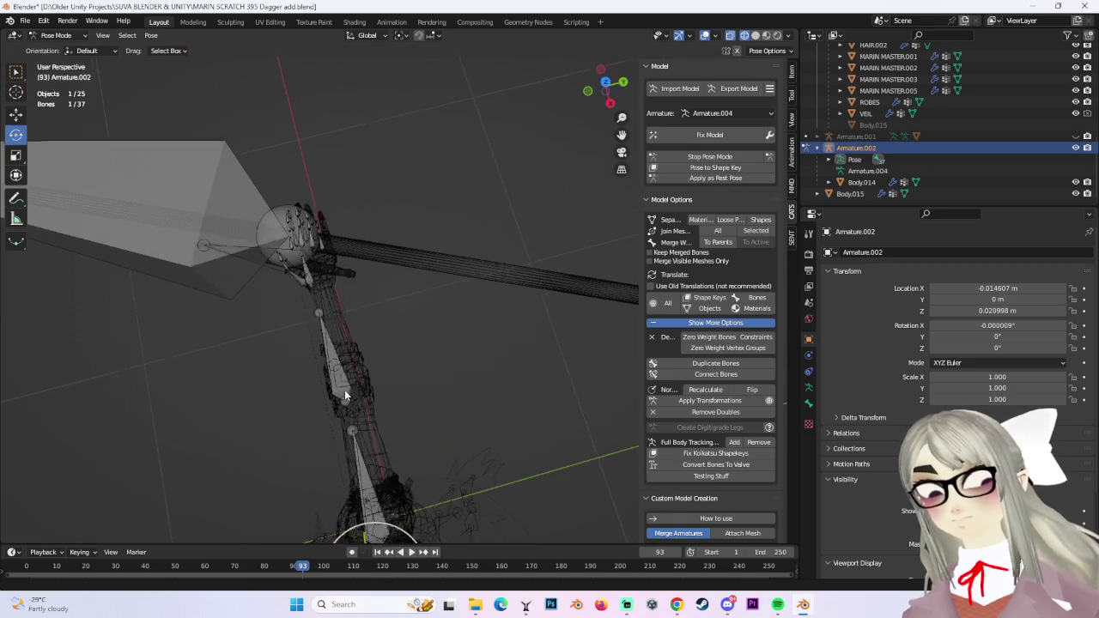
left_click(607, 84)
key("g")
key("y")
key("x")
left_click(505, 235)
scroll(469, 281, "up", 5)
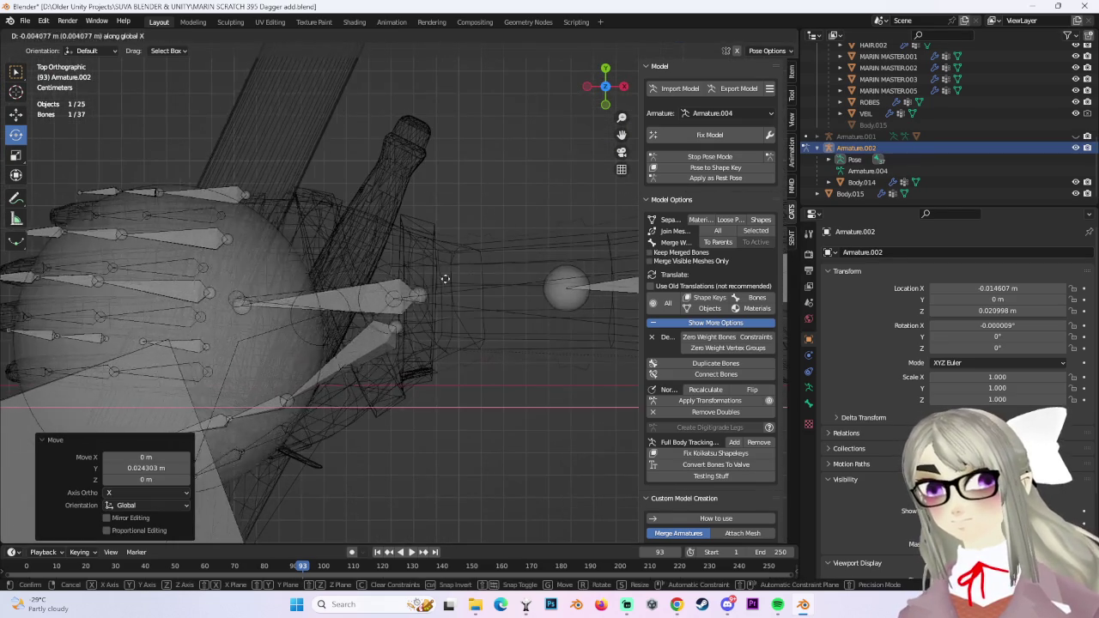
scroll(402, 281, "up", 4)
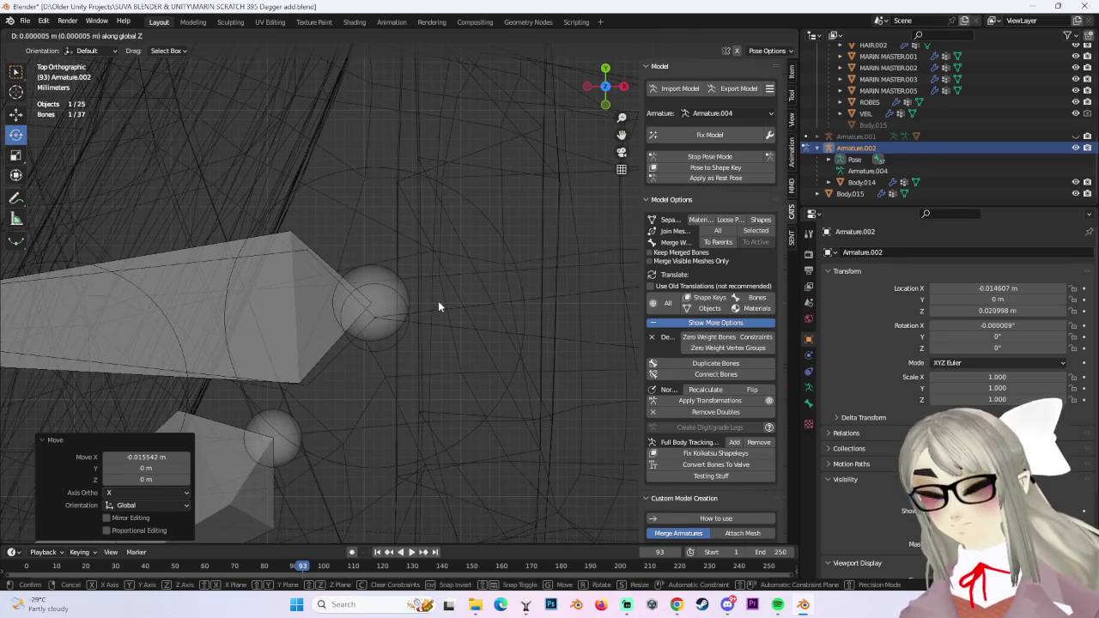
Nudge the weapon bones along X, then along Z from the front view.
key("g")
key("x")
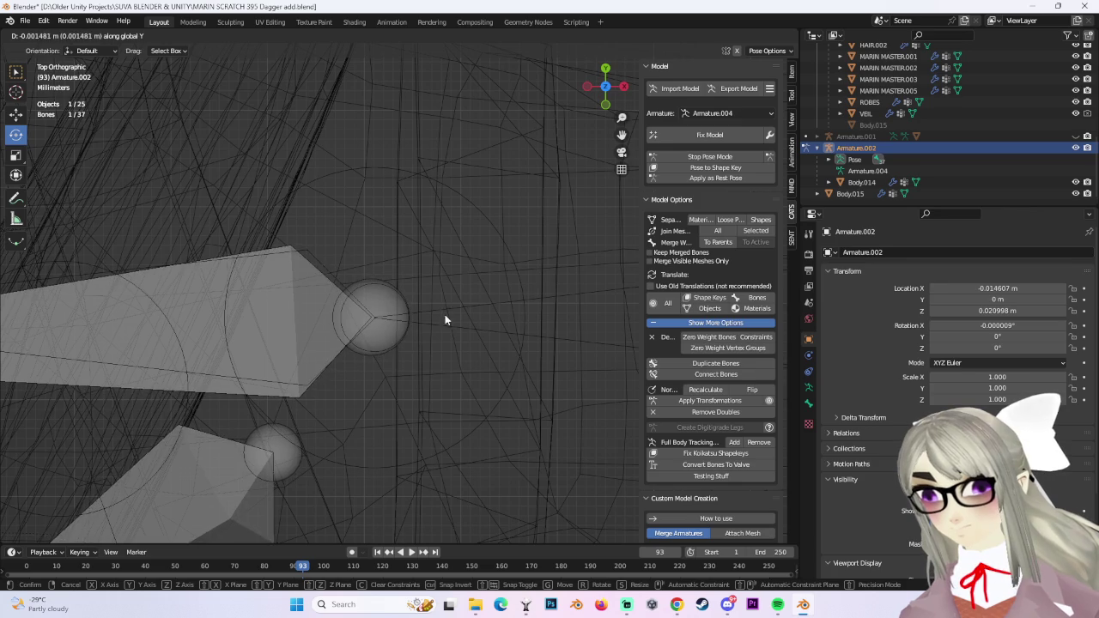
left_click(446, 316)
left_click(605, 104)
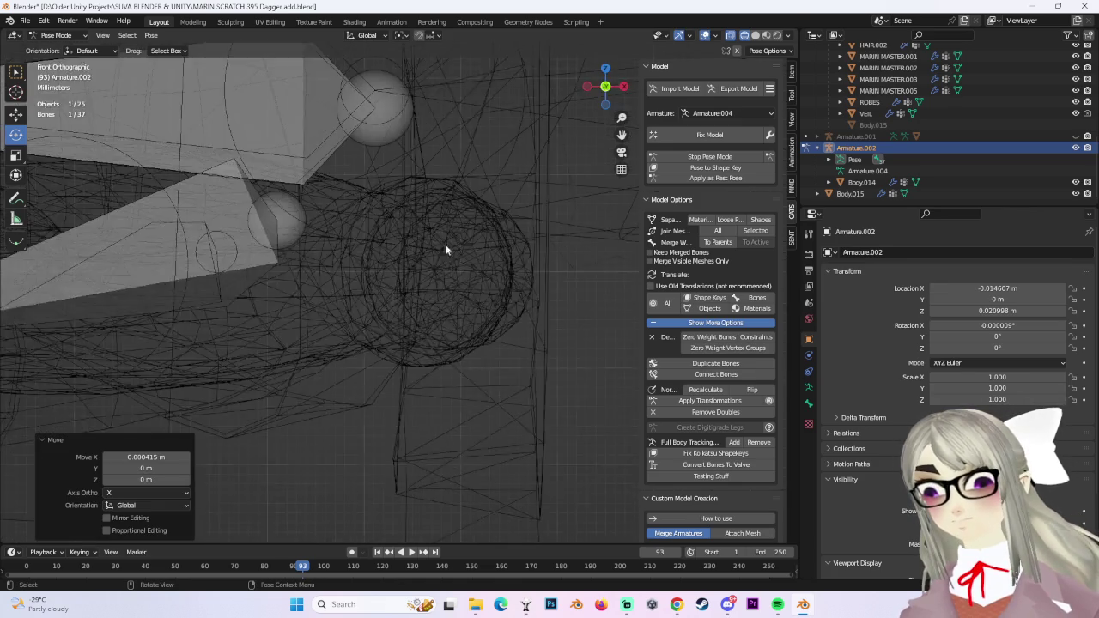
key("g")
key("z")
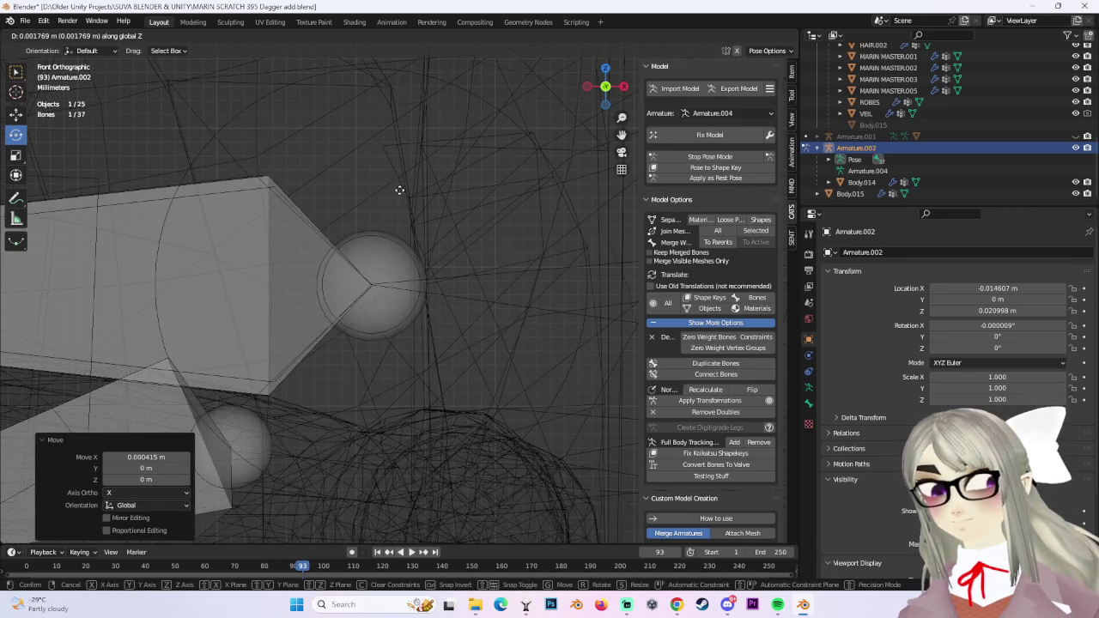
left_click(400, 194)
Apply the current pose as Armature.002's rest pose.
mouse_move(400, 194)
middle_mouse_down()
mouse_move(427, 274)
mouse_move(428, 243)
mouse_move(421, 324)
mouse_move(390, 363)
mouse_move(502, 362)
middle_mouse_up()
middle_click_drag(494, 316, 592, 276)
left_click(702, 177)
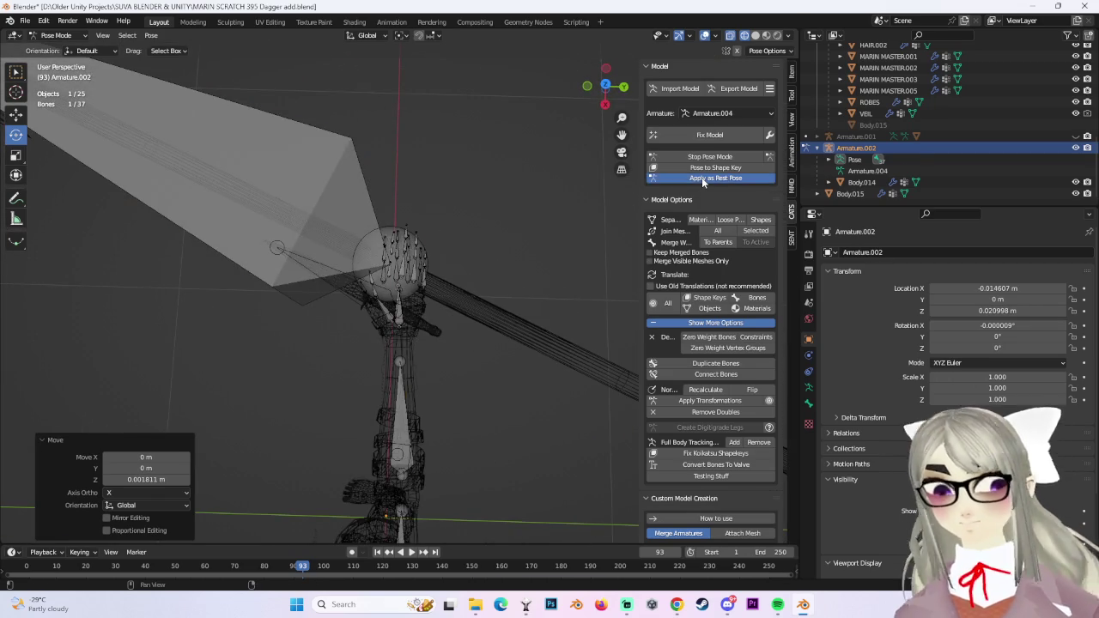
middle_click_drag(452, 172, 461, 313)
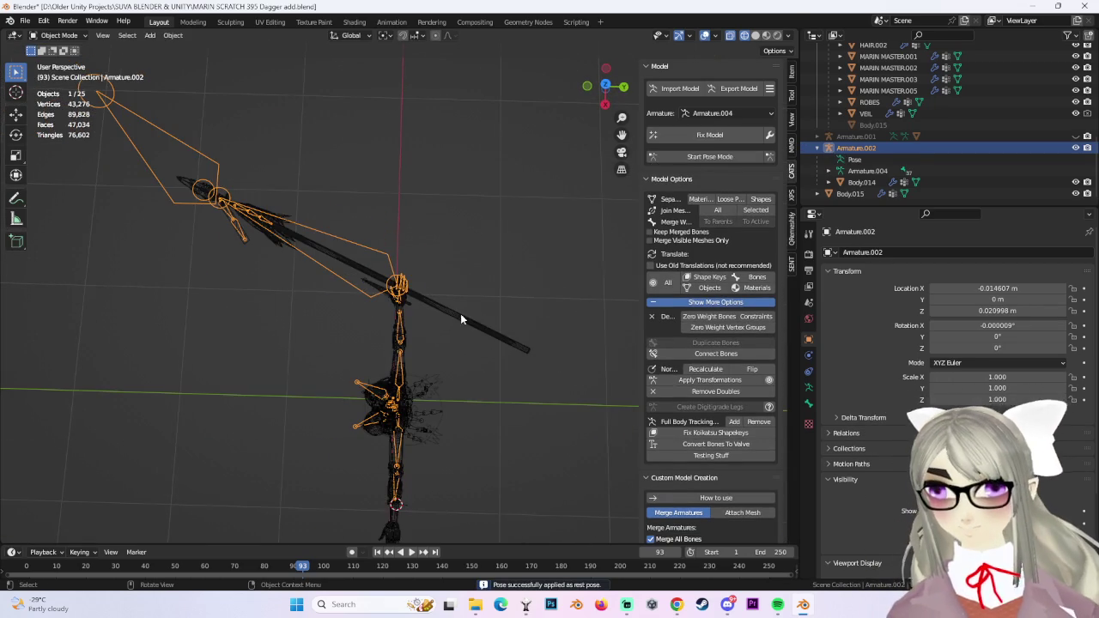
Select the spear mesh and separate it by materials.
left_click(590, 203)
scroll(739, 510, "down", 2)
scroll(738, 510, "down", 3)
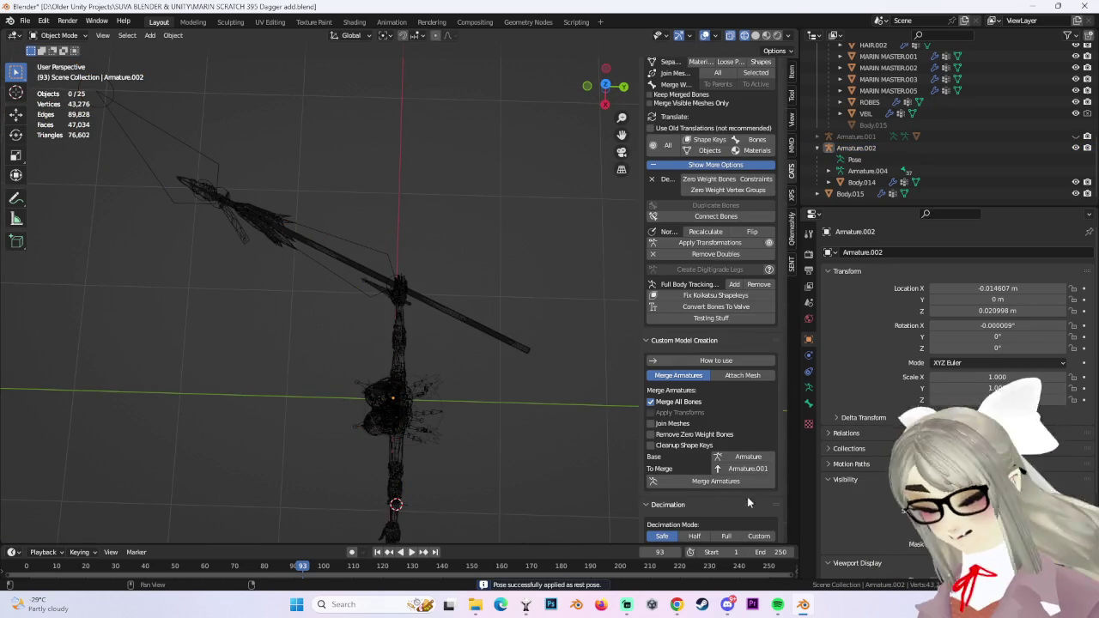
left_click(496, 337)
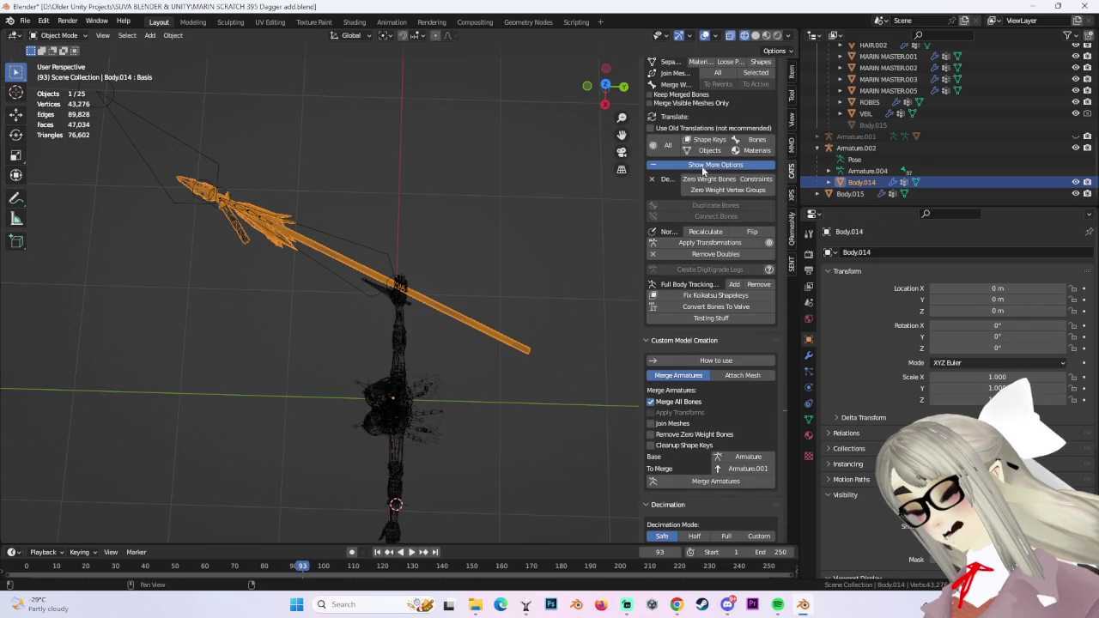
left_click(700, 63)
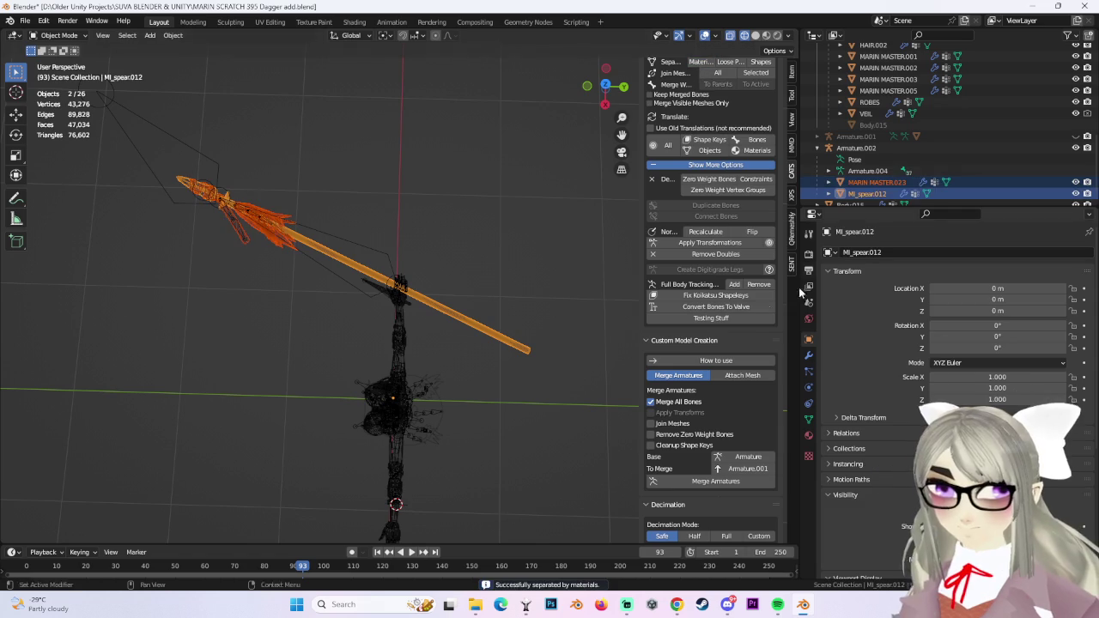
Choose the spear's armature as To Merge and merge it into the main armature.
left_click(749, 468)
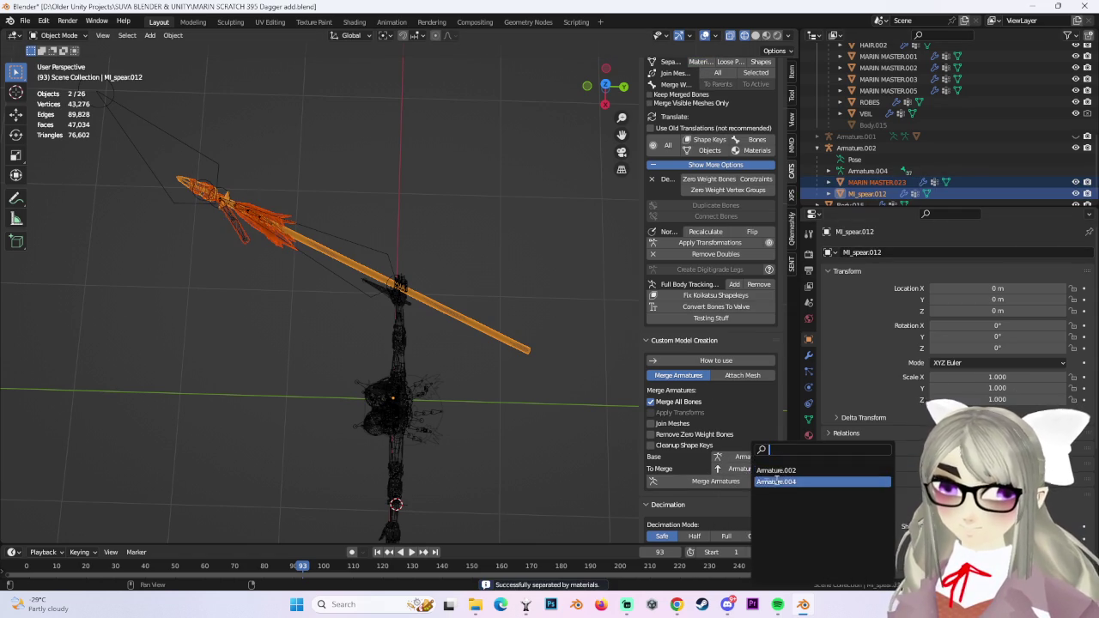
left_click(783, 480)
left_click(749, 481)
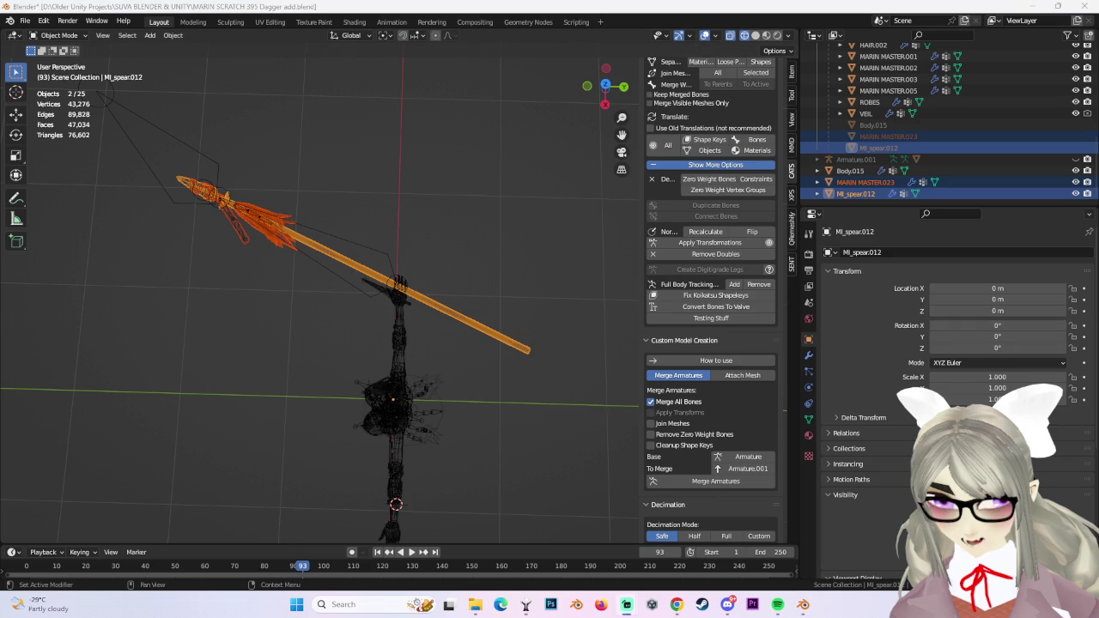
mouse_move(354, 318)
middle_mouse_down()
mouse_move(422, 272)
mouse_move(462, 173)
middle_mouse_up()
left_click(462, 172)
left_click(598, 98)
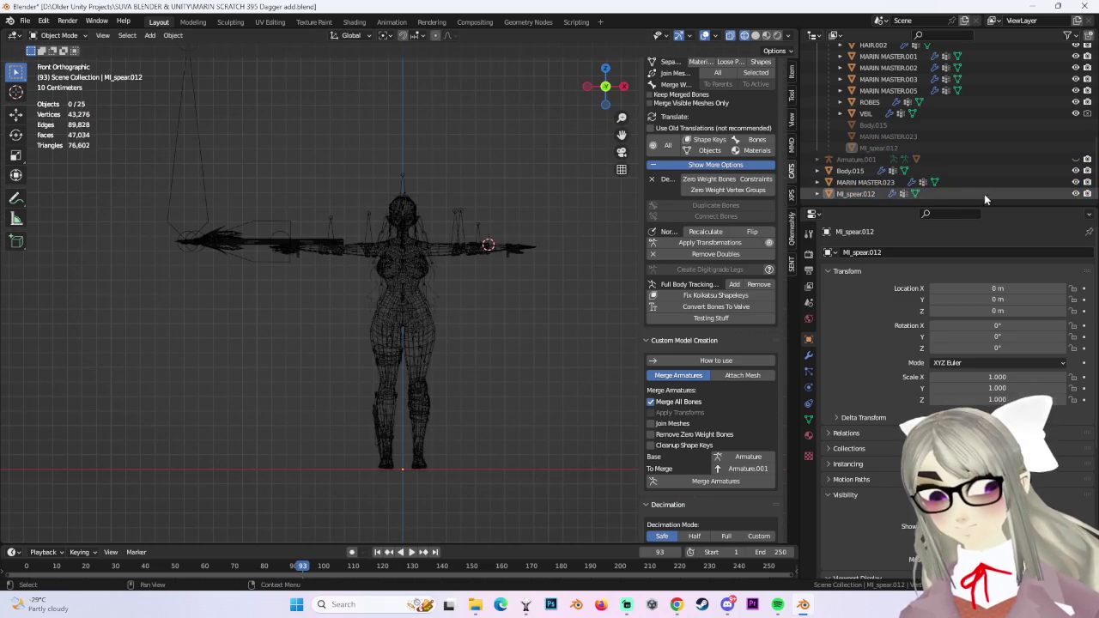
Move Mi_spear.012, Body.015 and MARIN MASTER.023 out of Armature.001.
left_click(854, 194)
left_click(850, 171, "shift")
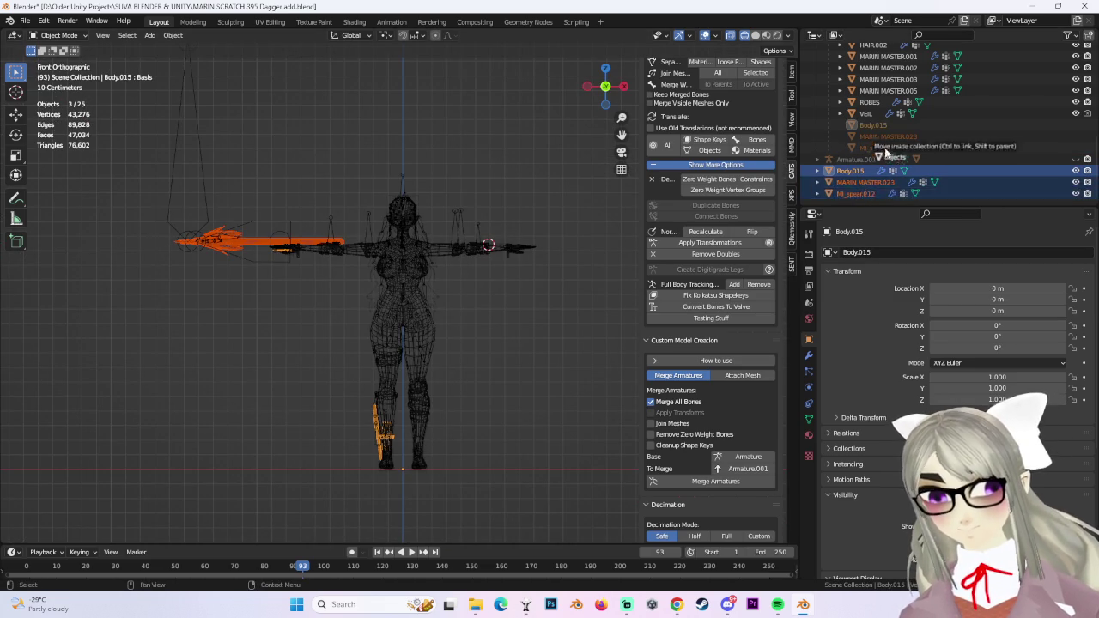
left_click_drag(858, 176, 871, 189)
Delete the Armature.001 collection, keeping its meshes, and return to solid shading.
left_click(858, 194)
scroll(864, 176, "down", 2)
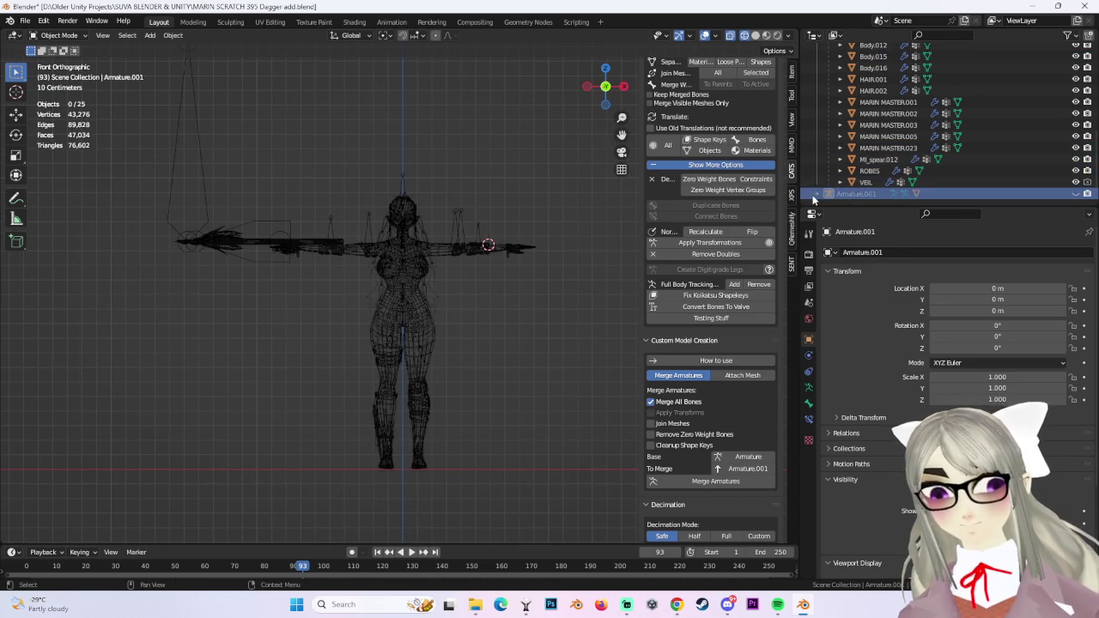
left_click(817, 159)
right_click(871, 156)
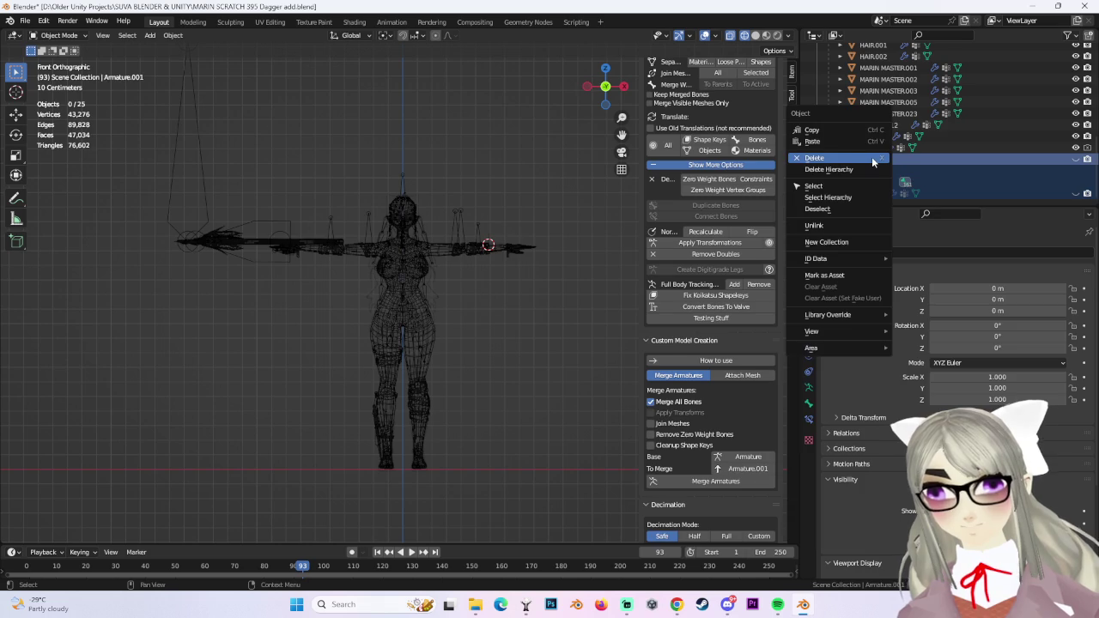
left_click(872, 157)
left_click(756, 35)
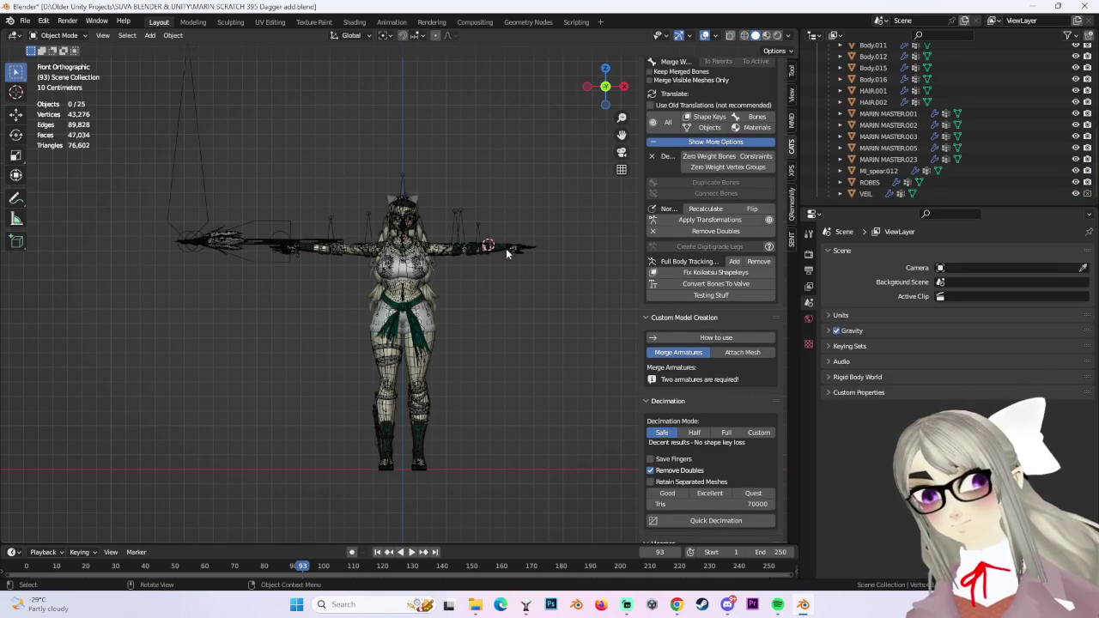
Hide the main armature.
scroll(490, 283, "up", 4)
scroll(474, 306, "up", 2)
left_click(517, 239)
scroll(946, 145, "up", 5)
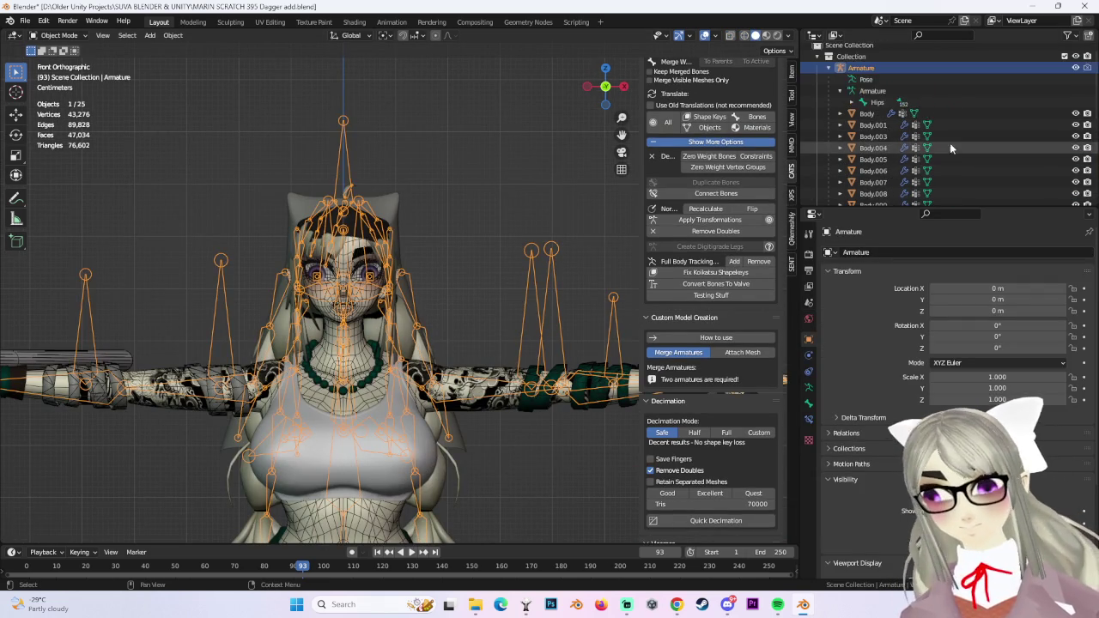
mouse_move(446, 257)
middle_mouse_down()
mouse_move(470, 234)
mouse_move(450, 274)
mouse_move(503, 157)
middle_mouse_up()
key("h")
scroll(450, 274, "up", 2)
Hide the ROBES and the green sash MARIN MASTER.002 in the Outliner.
left_click(456, 257)
scroll(445, 248, "up", 2)
middle_click_drag(446, 248, 313, 331)
scroll(313, 331, "down", 2)
mouse_move(351, 273)
middle_mouse_down()
mouse_move(447, 339)
mouse_move(387, 292)
middle_mouse_up()
left_click(377, 283)
scroll(994, 137, "down", 3)
scroll(987, 163, "down", 3)
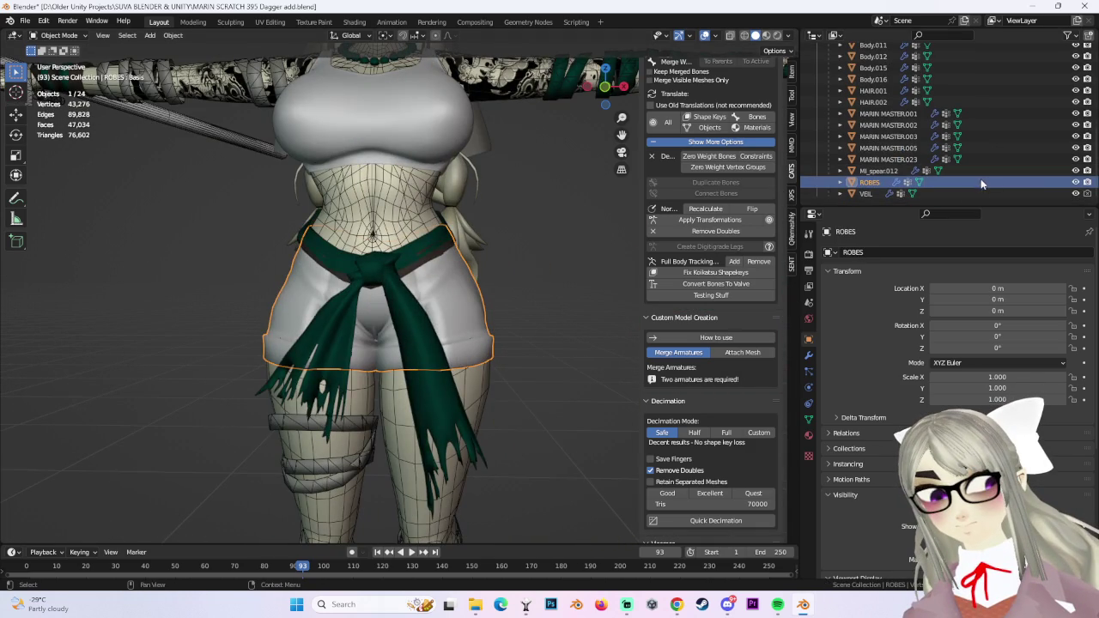
left_click(1075, 183)
left_click(480, 313)
left_click(445, 263)
left_click(1075, 125)
Put Body.005 into Edit Mode and box-select its front hip faces.
middle_click_drag(360, 266, 352, 245, "shift")
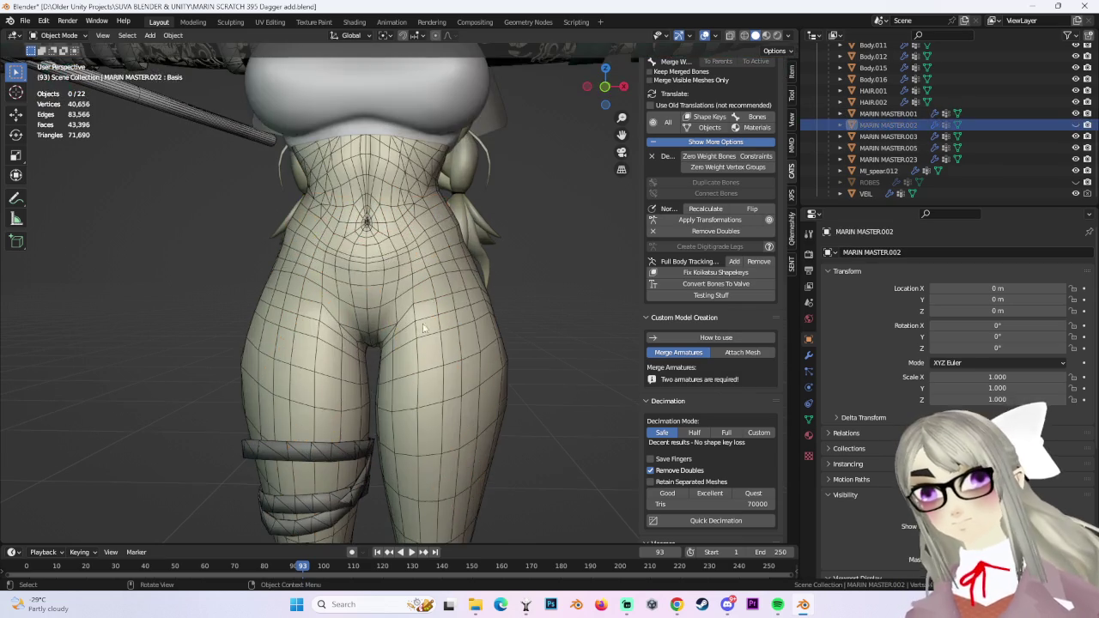
left_click(348, 237)
left_click(67, 37)
left_click(69, 66)
middle_click_drag(361, 284, 429, 328)
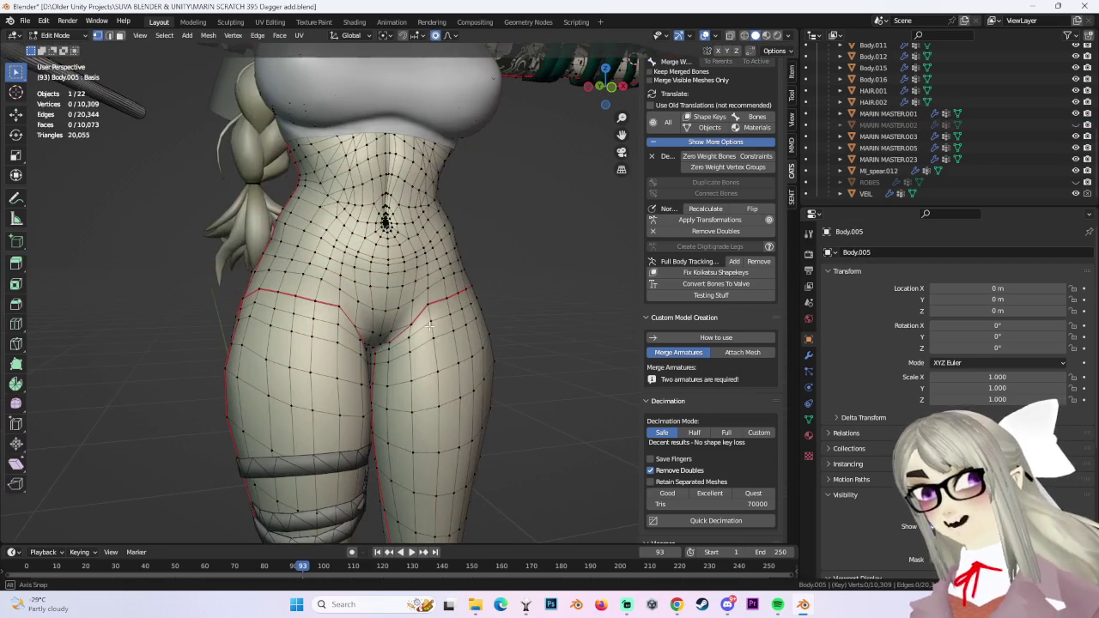
middle_click_drag(210, 112, 399, 316)
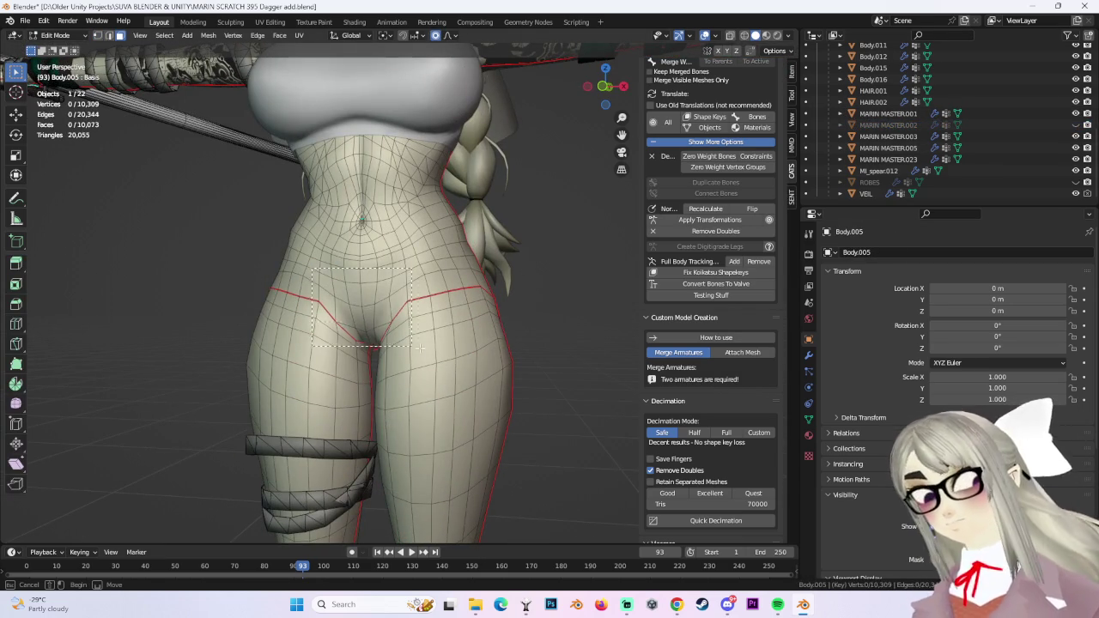
left_click_drag(424, 352, 425, 352)
left_click(25, 20)
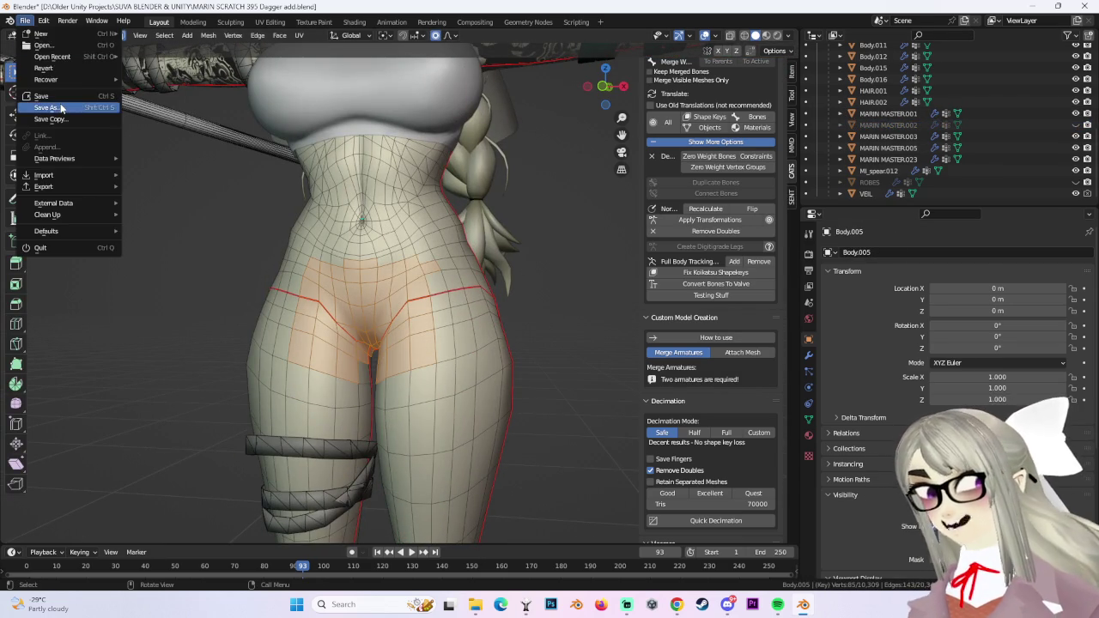
Save the project as 'MARIN SCRATCH 396 ABOUT TO DELETE BUTT FACES.blend'.
left_click(47, 105)
left_click_drag(289, 481, 347, 481)
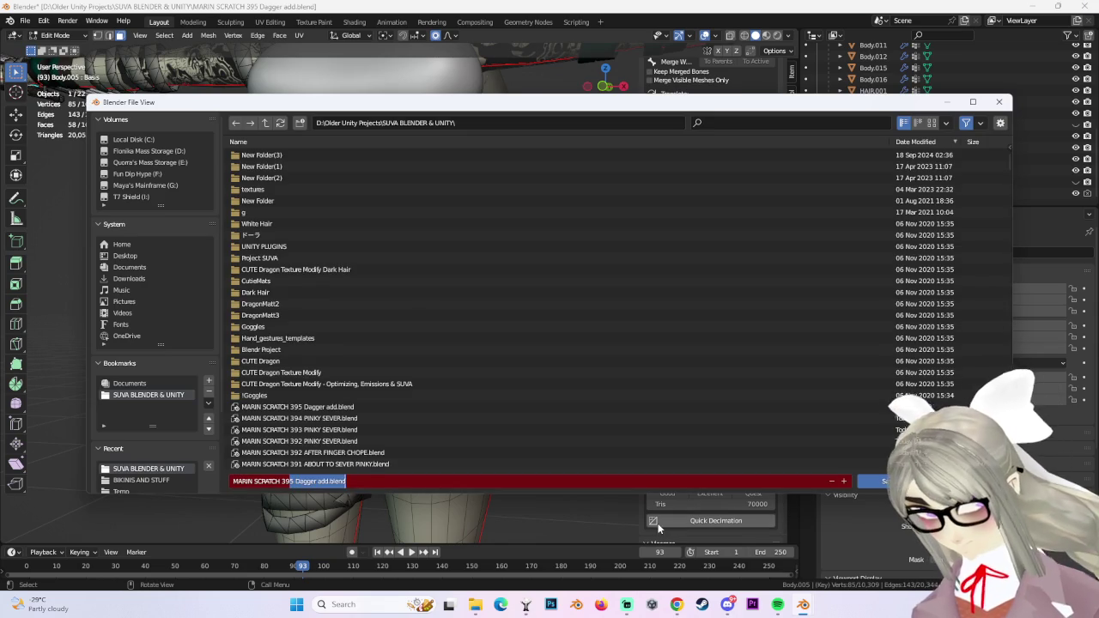
type("6 ABOUT TO")
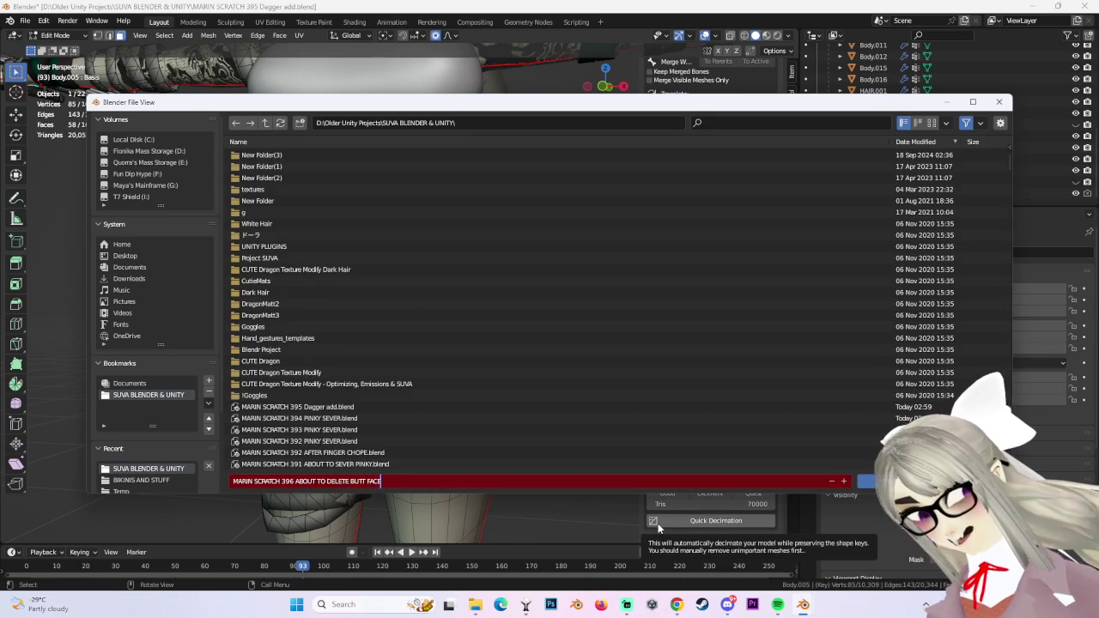
key("Return")
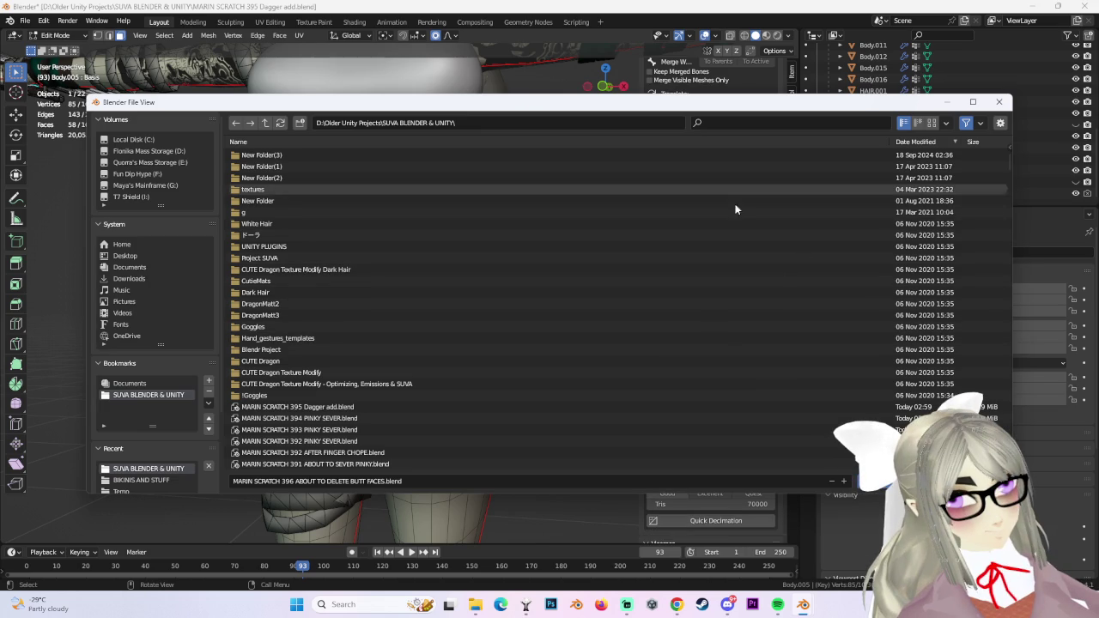
left_click(893, 481)
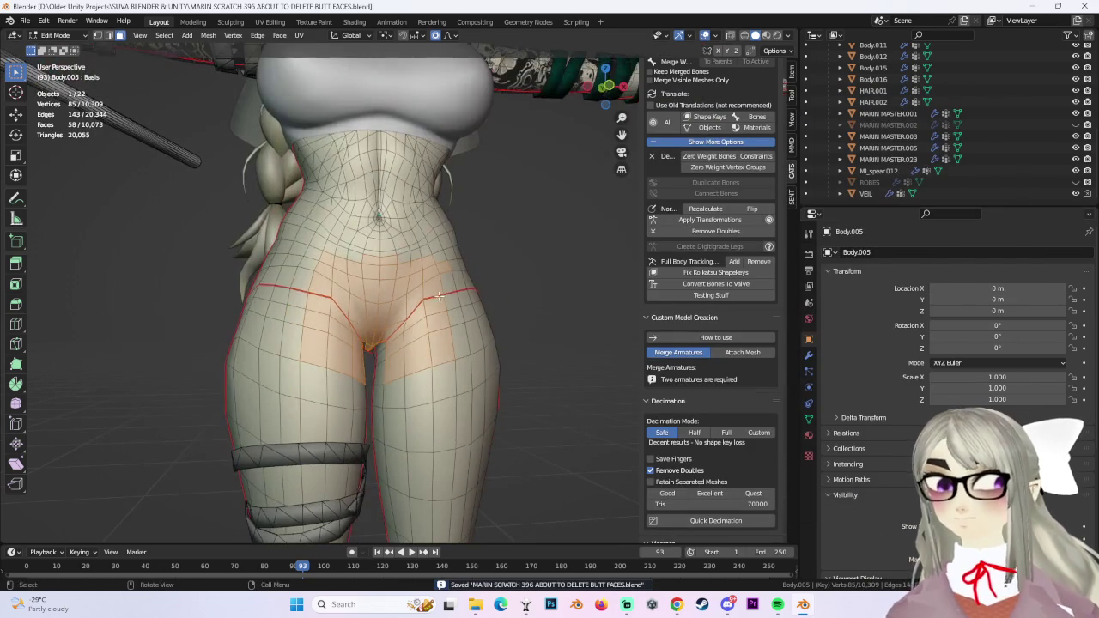
Add rear and front hip faces of Body.005 to the selection.
key("shift+z")
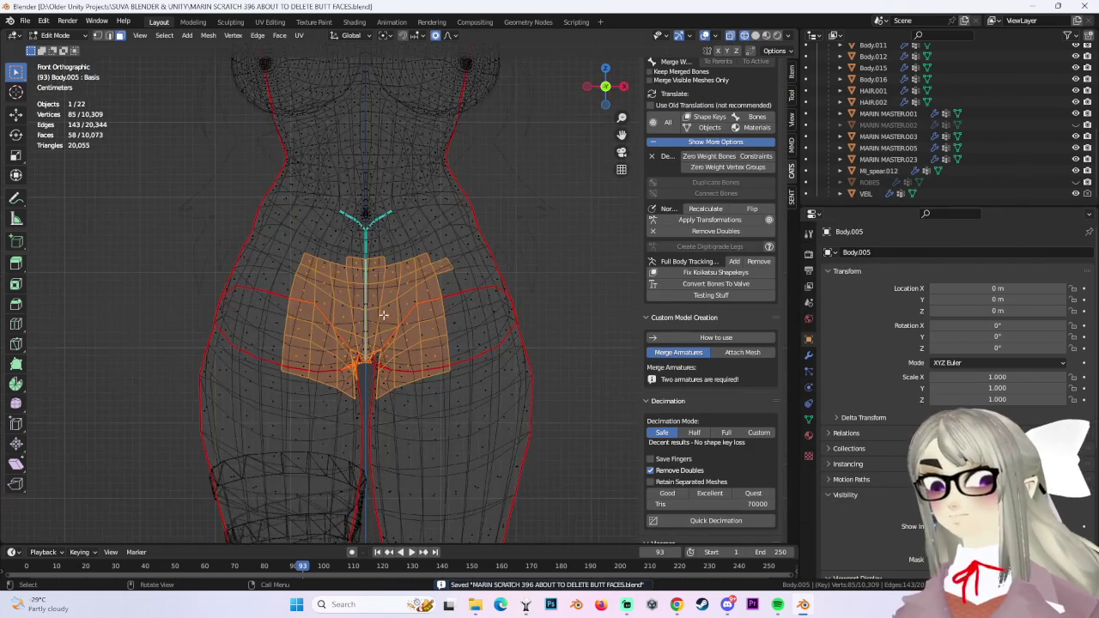
middle_click_drag(361, 318, 490, 320)
left_click(756, 35)
mouse_move(240, 258)
middle_mouse_down()
mouse_move(371, 260)
mouse_move(404, 283)
mouse_move(378, 267)
middle_mouse_up()
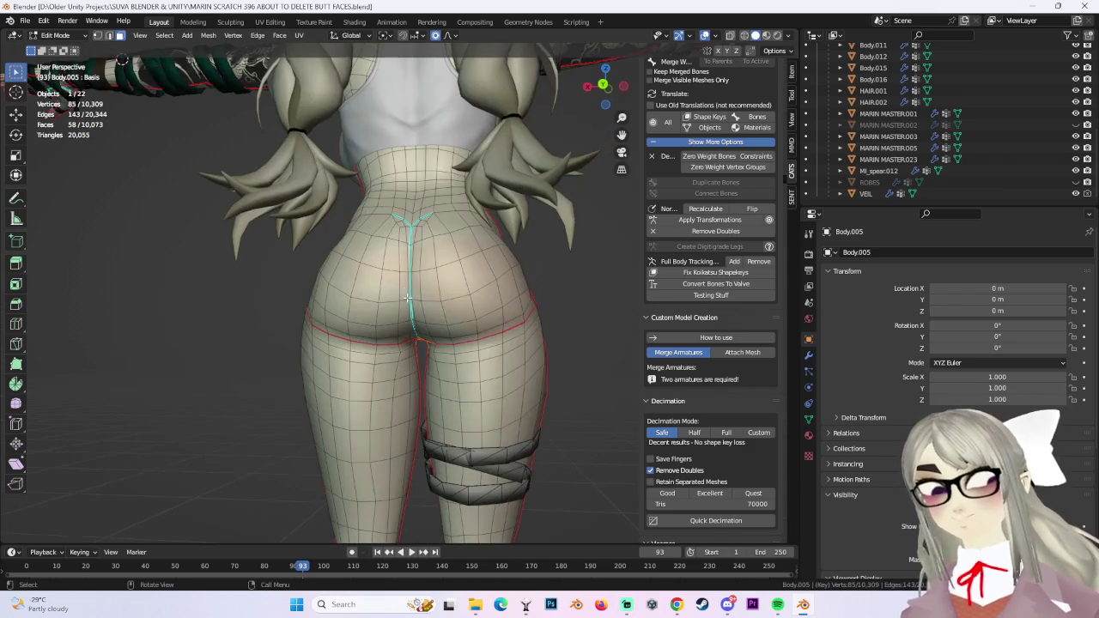
mouse_move(386, 326)
middle_mouse_down()
mouse_move(422, 332)
mouse_move(296, 275)
middle_mouse_up()
left_click(295, 274, "shift")
mouse_move(401, 294)
middle_mouse_down()
mouse_move(359, 257)
mouse_move(443, 310)
middle_mouse_up()
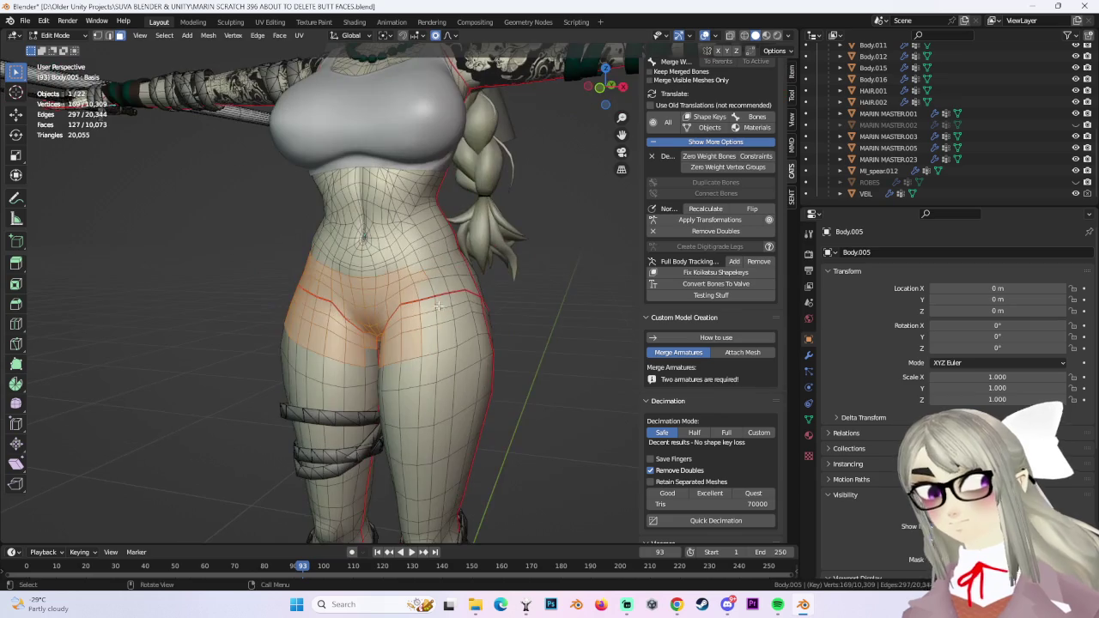
left_click_drag(463, 314, 465, 316)
Add further hip faces from side and back views to the selection.
mouse_move(466, 316)
middle_mouse_down()
mouse_move(498, 343)
mouse_move(395, 267)
middle_mouse_up()
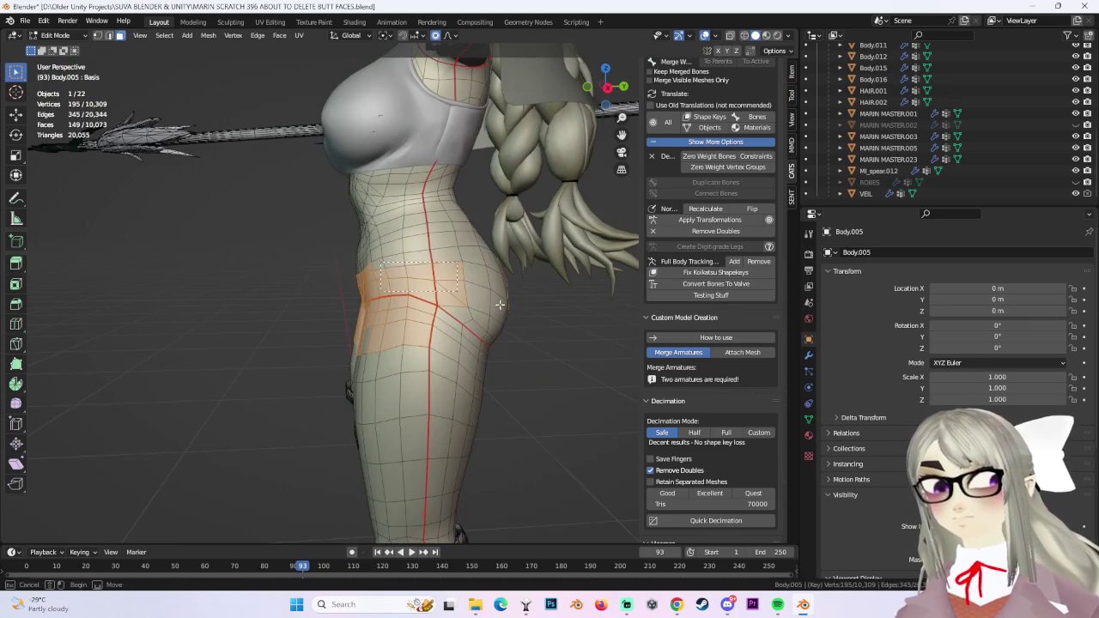
left_click_drag(477, 297, 477, 298)
middle_click_drag(476, 298, 424, 297)
left_click(425, 297, "shift")
mouse_move(424, 297)
middle_mouse_down()
mouse_move(404, 283)
mouse_move(415, 322)
mouse_move(382, 309)
middle_mouse_up()
left_click(416, 322, "shift")
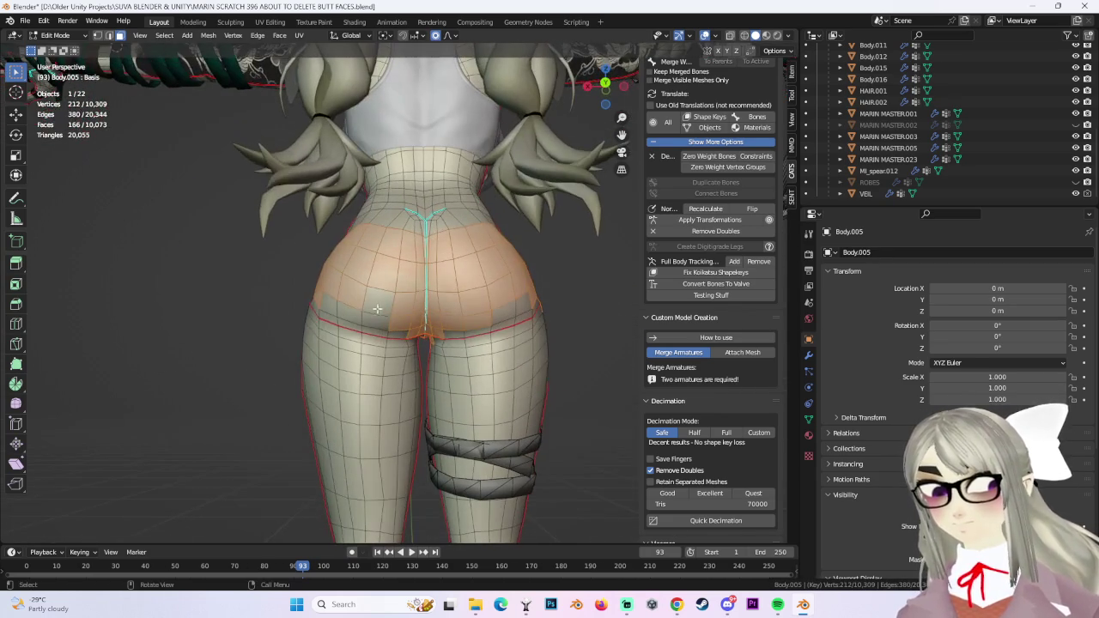
From the back view in wireframe, box-select the left and right hip faces.
left_click(605, 83)
key("shift+z")
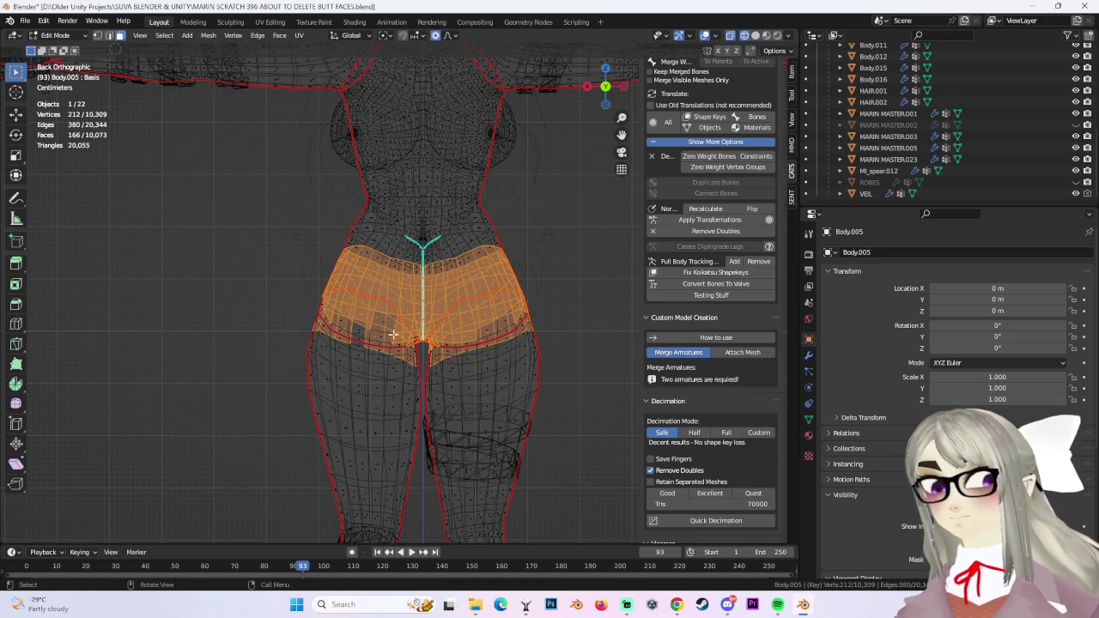
mouse_move(288, 293)
left_mouse_down("shift")
mouse_move(356, 356)
mouse_move(409, 379)
left_mouse_up("shift")
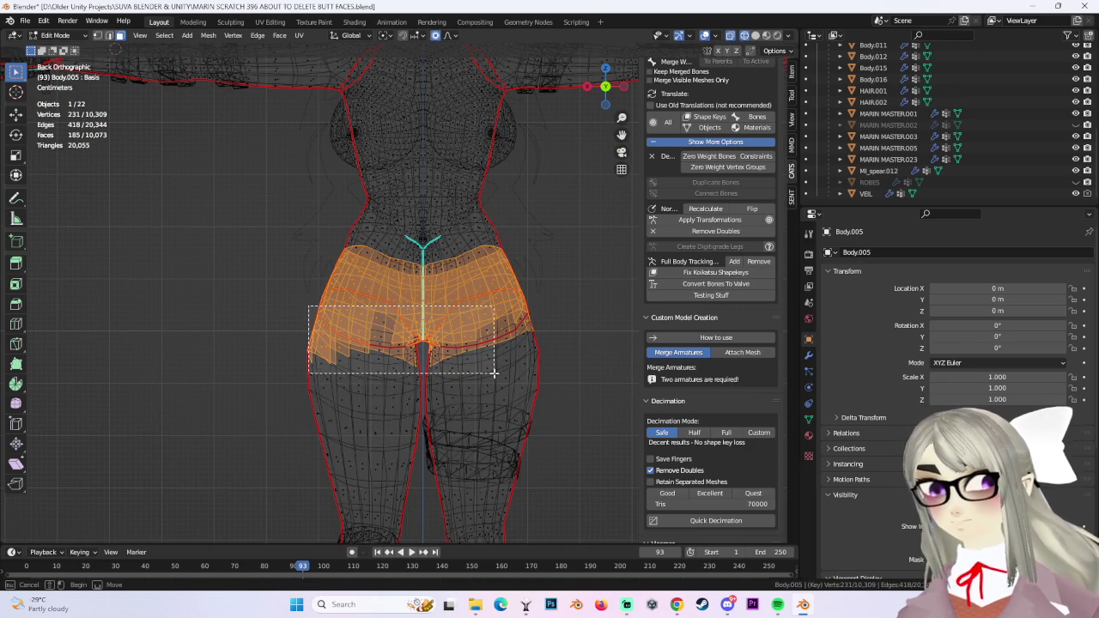
left_click_drag(493, 373, 541, 384, "shift")
middle_click_drag(541, 383, 489, 400)
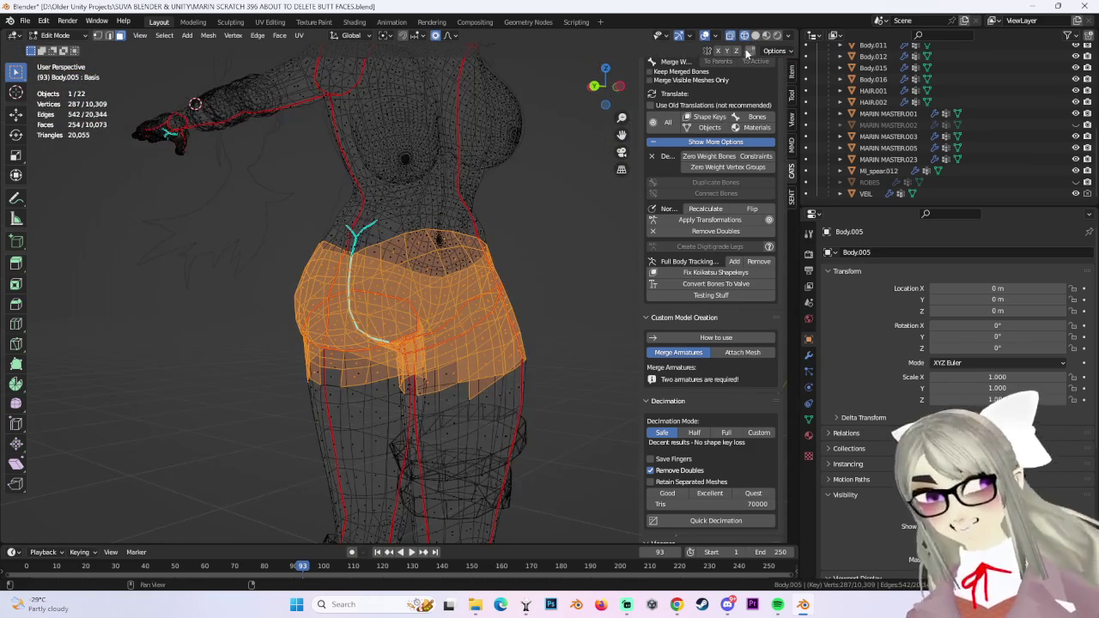
left_click(756, 35)
Check the hip selection from the back and side, then unhide ROBES.
middle_click_drag(498, 343, 461, 357)
middle_click_drag(360, 359, 423, 374)
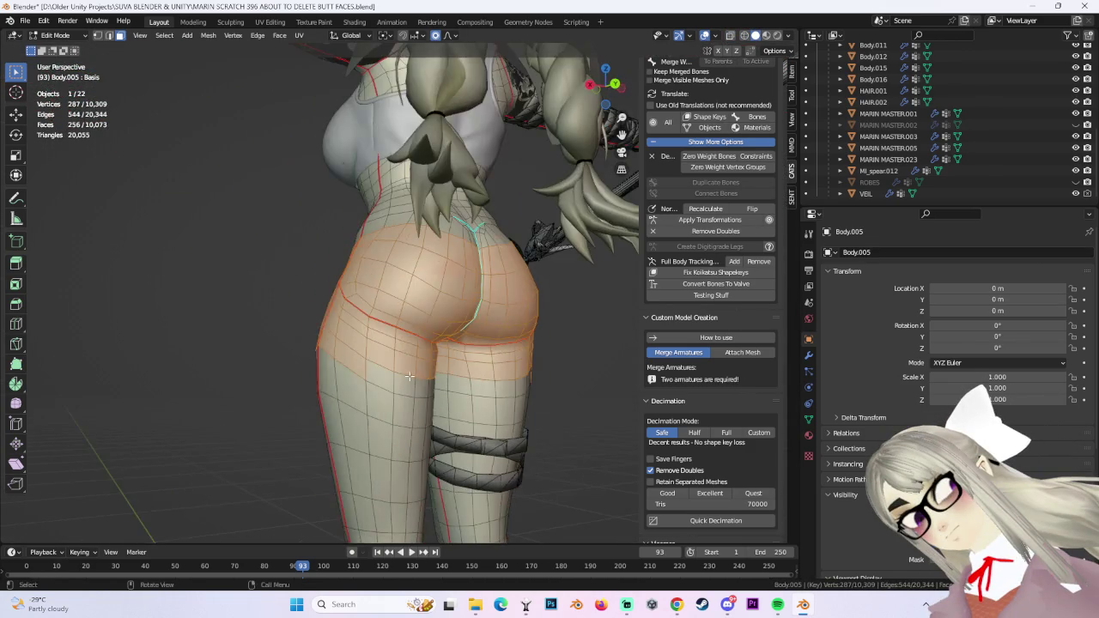
mouse_move(350, 382)
middle_mouse_down()
mouse_move(378, 368)
mouse_move(441, 380)
mouse_move(490, 373)
mouse_move(430, 370)
mouse_move(568, 365)
mouse_move(429, 383)
mouse_move(527, 363)
mouse_move(520, 380)
mouse_move(545, 349)
middle_mouse_up()
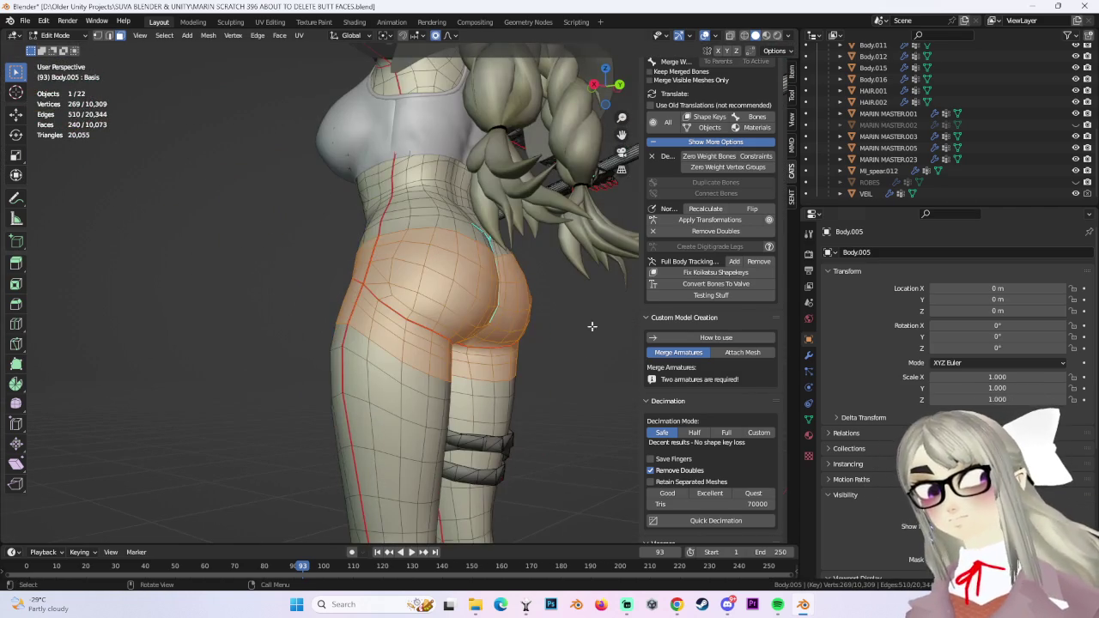
left_click(1076, 182)
From the back, compare the selected hip faces against the ROBES shorts in wireframe and solid shading.
middle_click_drag(343, 335, 430, 327)
left_click(608, 84)
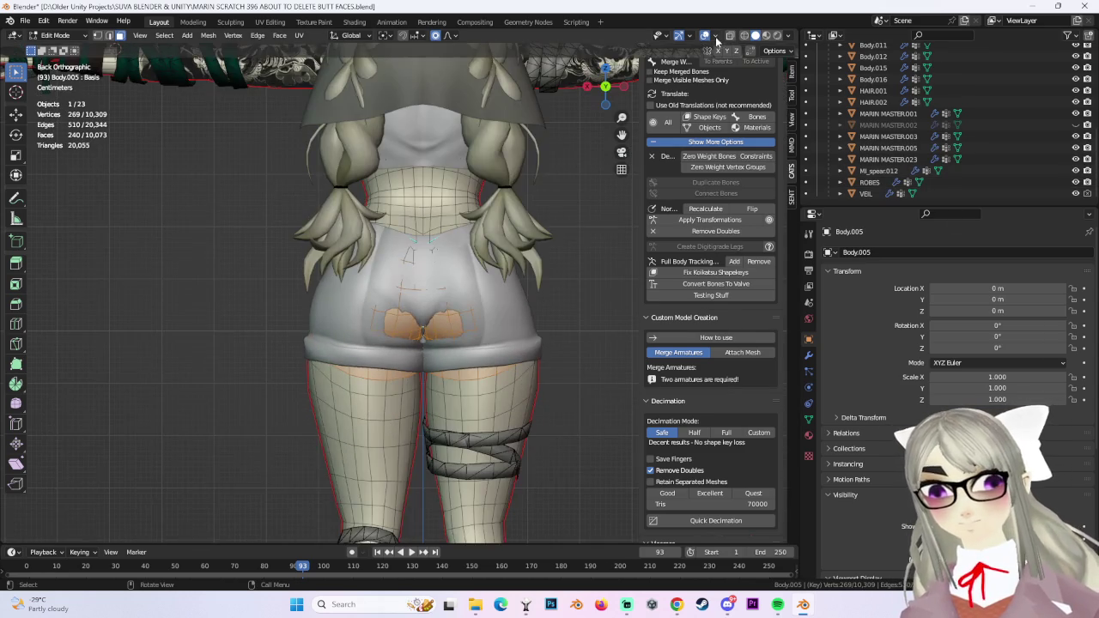
left_click(744, 35)
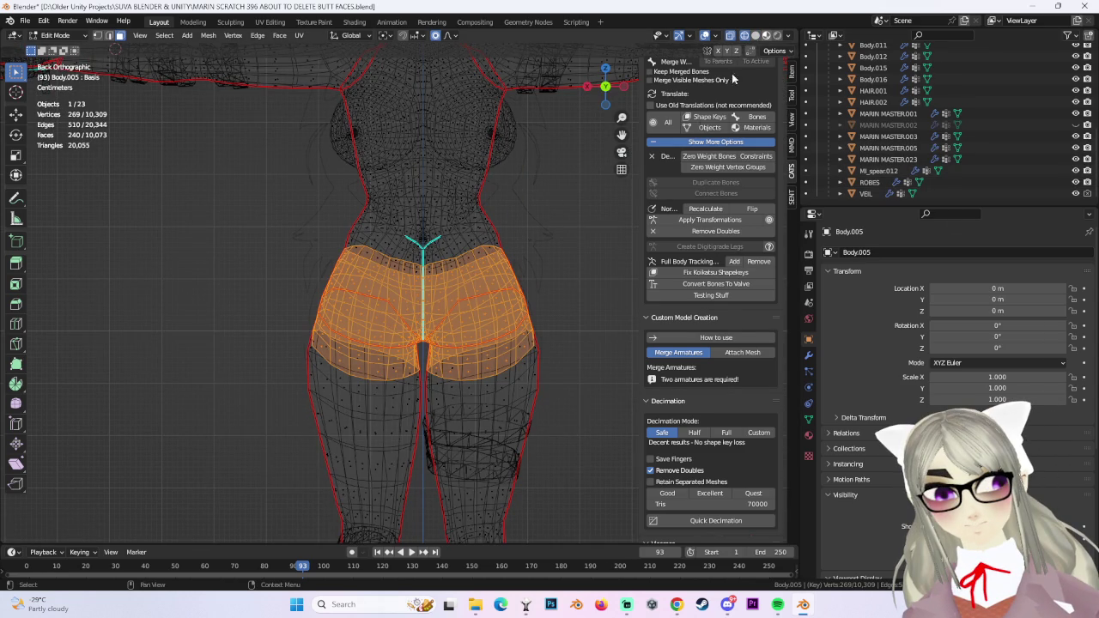
left_click(756, 35)
middle_click_drag(498, 301, 566, 292)
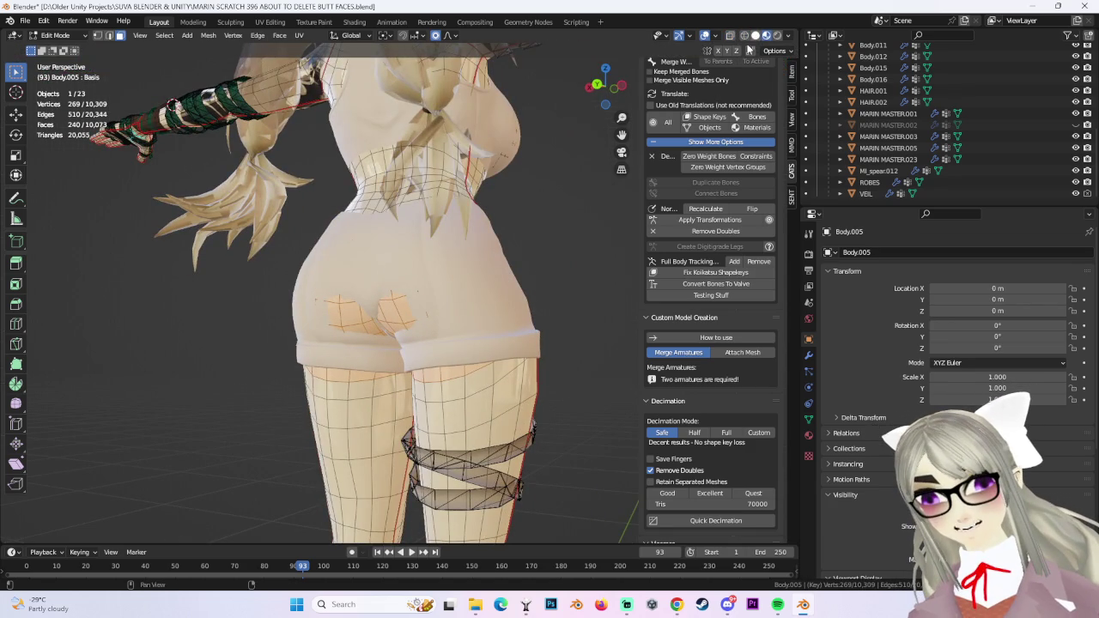
left_click(756, 36)
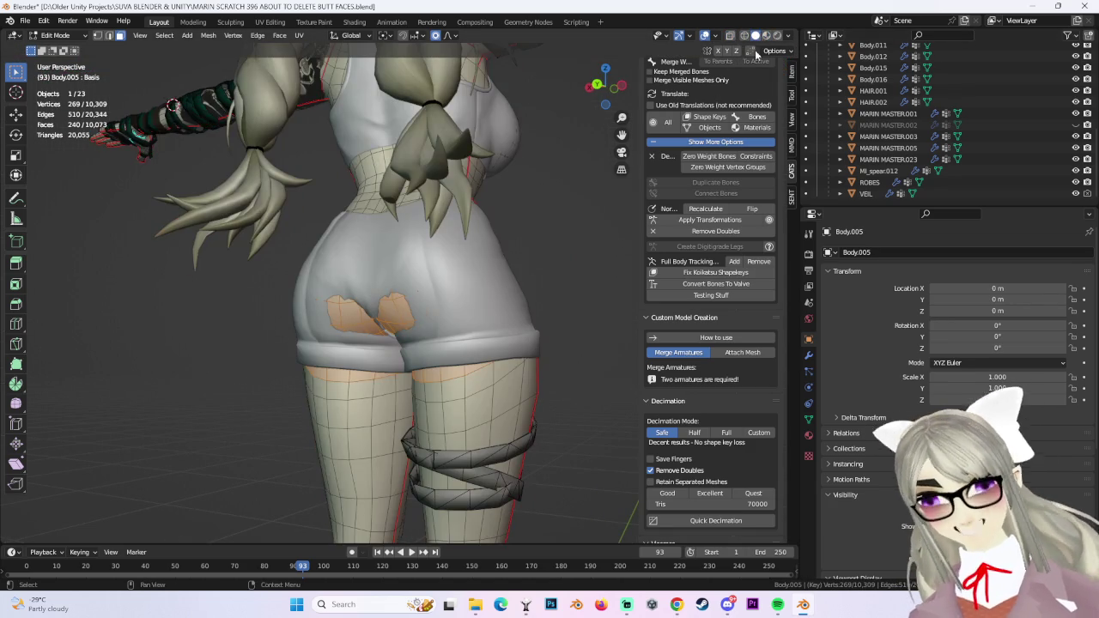
Inspect the hips in X-ray from the left side and straight behind.
key("shift+z")
middle_click_drag(468, 214, 553, 253)
left_click(615, 82)
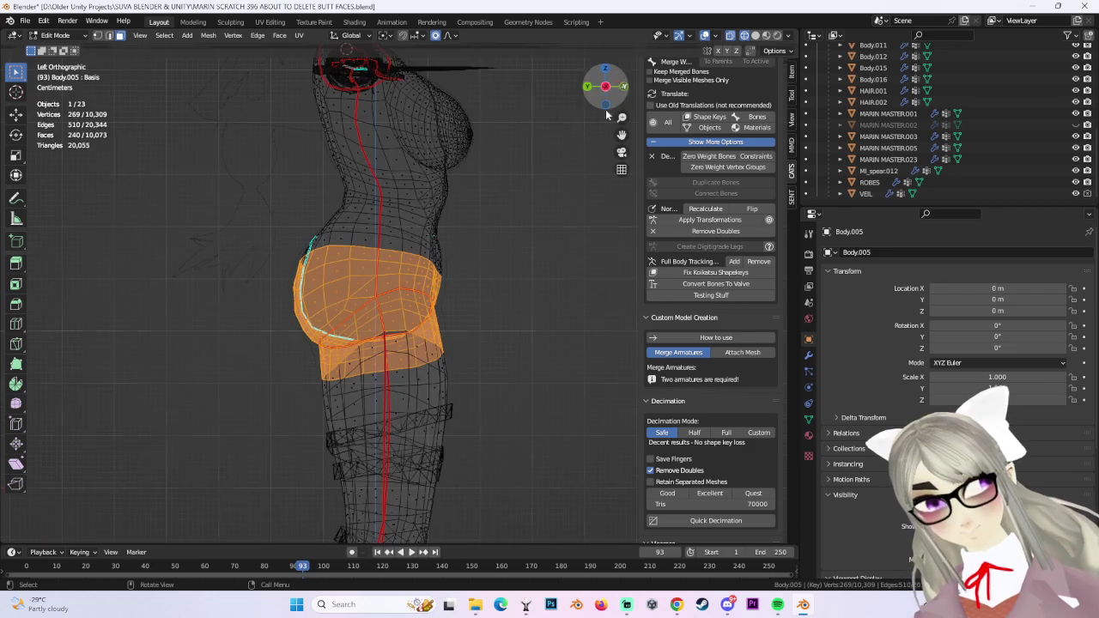
middle_click_drag(593, 292, 445, 353)
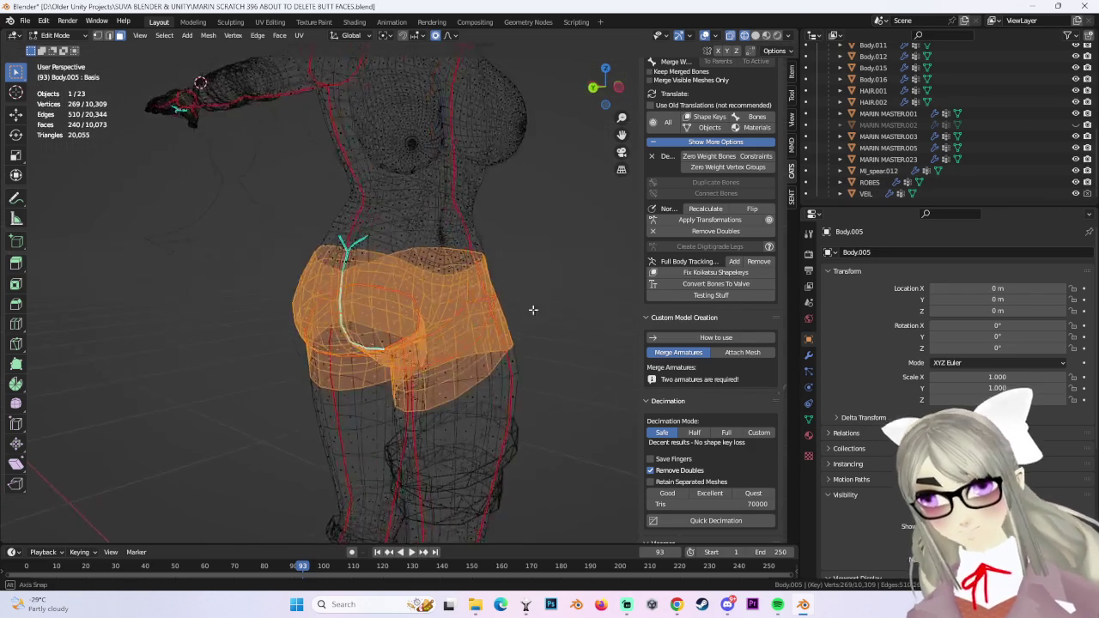
left_click(604, 87)
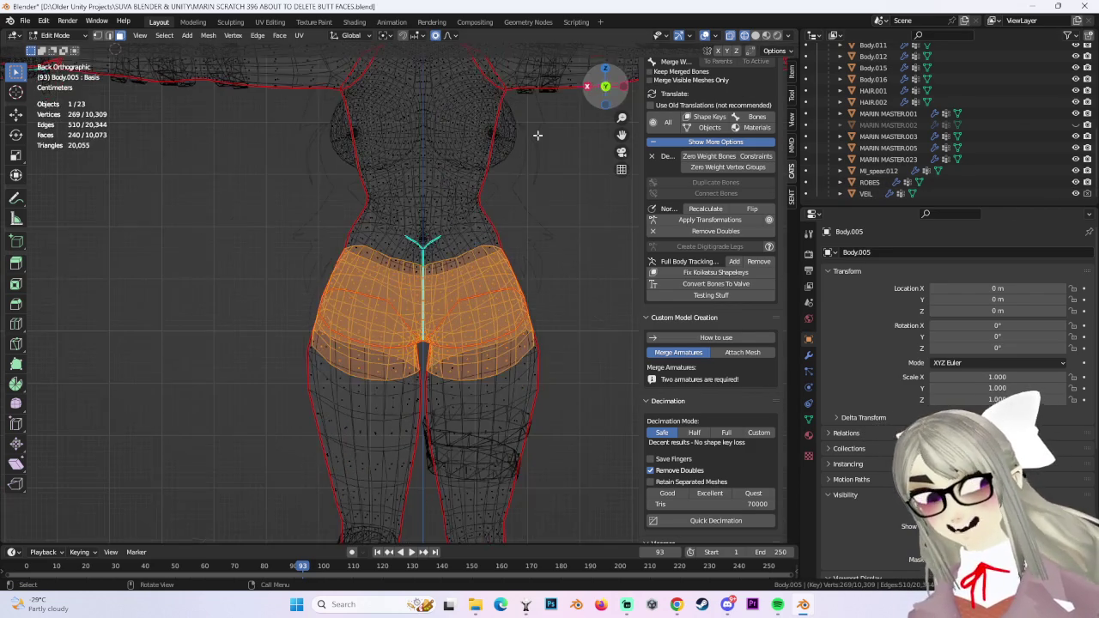
Switch to the Select Circle tool and orbit the hips back in solid shading.
left_click_drag(16, 72, 69, 120)
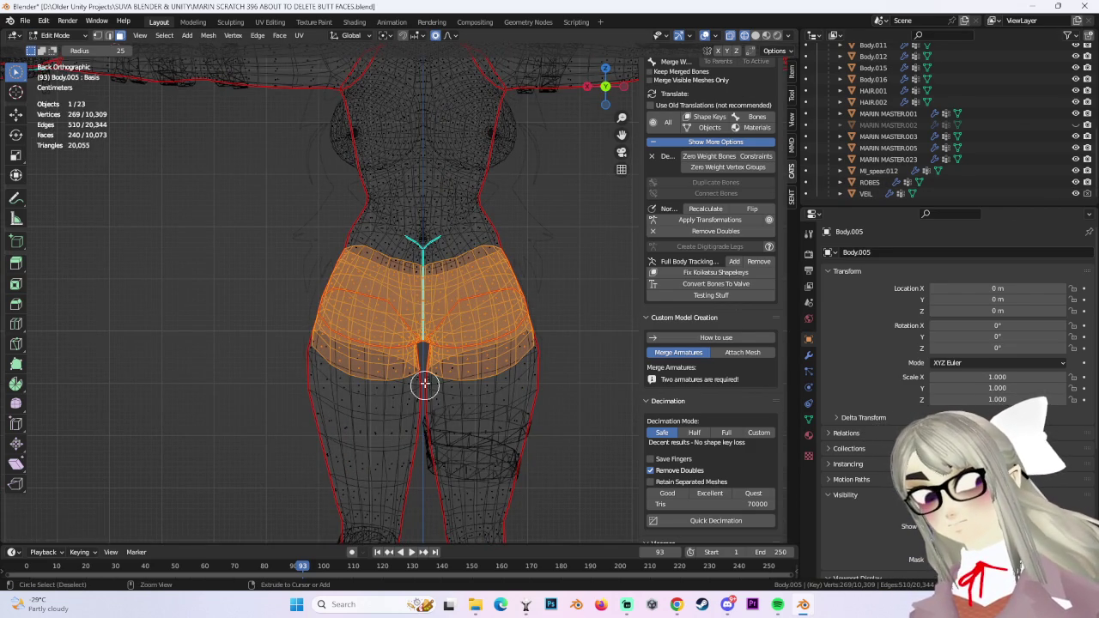
middle_click_drag(300, 348, 240, 109)
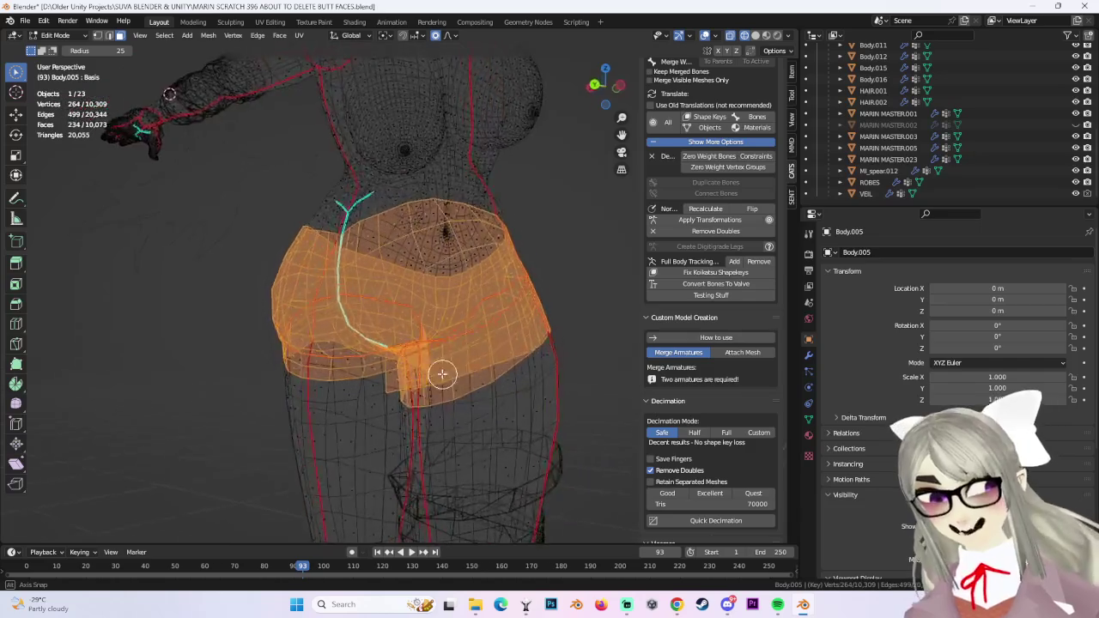
mouse_move(499, 297)
middle_mouse_down()
mouse_move(490, 253)
mouse_move(457, 270)
middle_mouse_up()
key("shift+z")
mouse_move(489, 391)
middle_mouse_down()
mouse_move(499, 344)
mouse_move(474, 428)
mouse_move(414, 351)
middle_mouse_up()
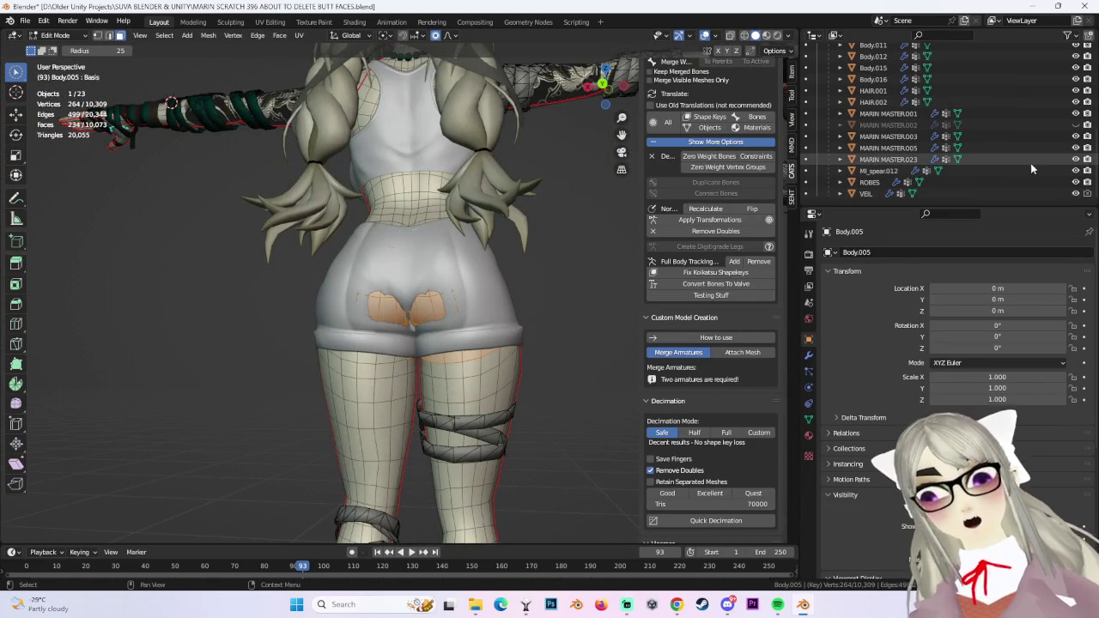
Unhide MARIN MASTER.003 and hide the ROBES shorts in the outliner.
left_click(1075, 160)
left_click(1075, 160)
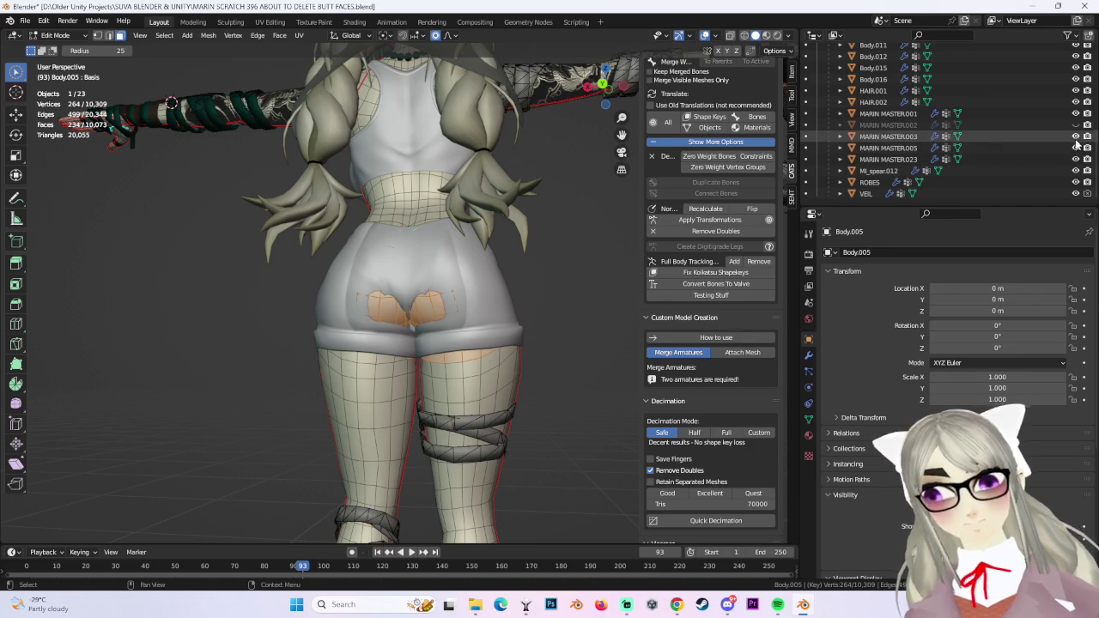
left_click(1075, 139)
left_click(1076, 182)
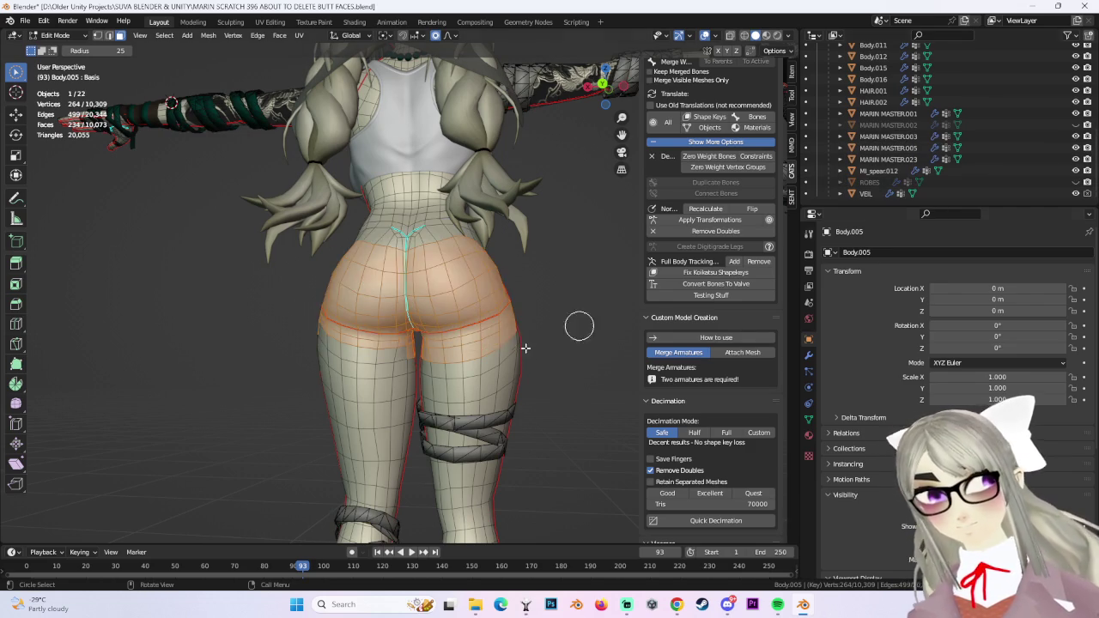
scroll(481, 380, "up", 1)
scroll(420, 400, "up", 2)
Circle-deselect stray thigh faces and vertices from the hip selection while orbiting around the hips.
middle_click_drag(510, 396, 254, 348)
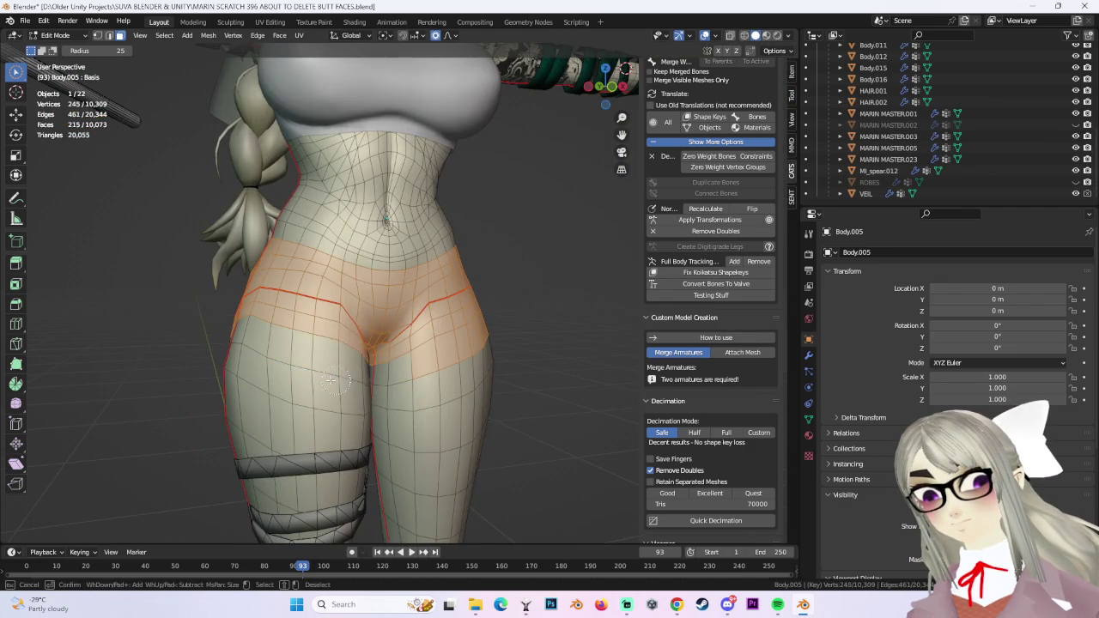
middle_click_drag(335, 381, 341, 373)
mouse_move(489, 346)
middle_mouse_down()
mouse_move(464, 369)
mouse_move(451, 344)
mouse_move(503, 315)
mouse_move(432, 353)
mouse_move(413, 336)
mouse_move(358, 328)
mouse_move(367, 322)
middle_mouse_up()
scroll(450, 344, "up", 3)
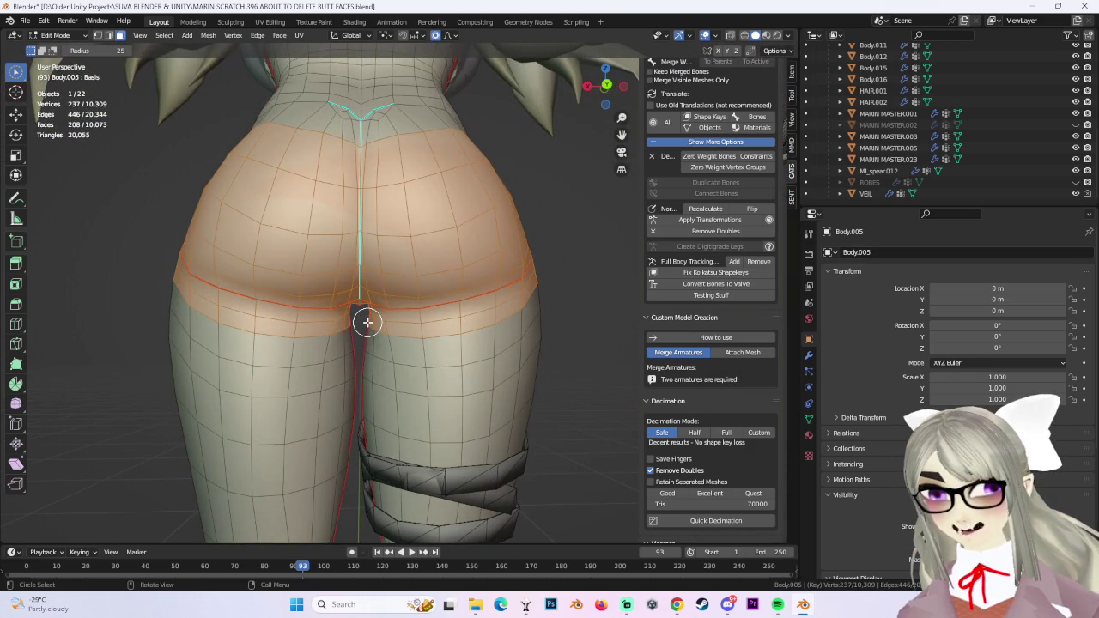
mouse_move(368, 322)
middle_mouse_down()
mouse_move(501, 263)
mouse_move(456, 291)
mouse_move(523, 274)
mouse_move(436, 301)
mouse_move(437, 324)
mouse_move(516, 355)
mouse_move(489, 366)
mouse_move(432, 355)
mouse_move(567, 355)
middle_mouse_up()
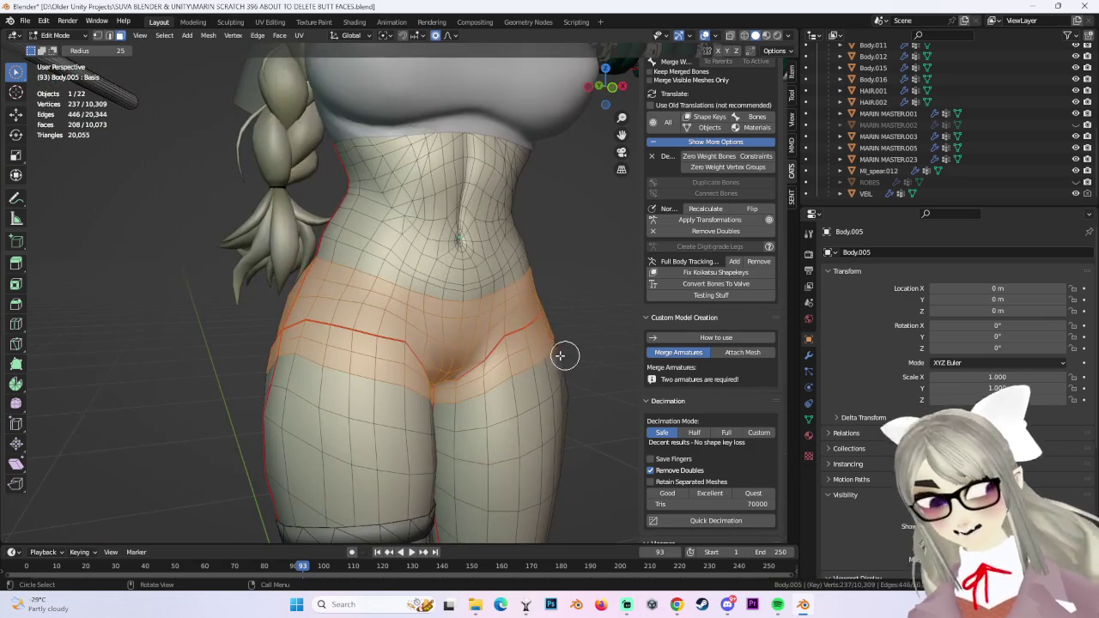
Separate the selected hip faces into their own object and delete that piece in Object Mode.
key("p")
left_click(524, 336)
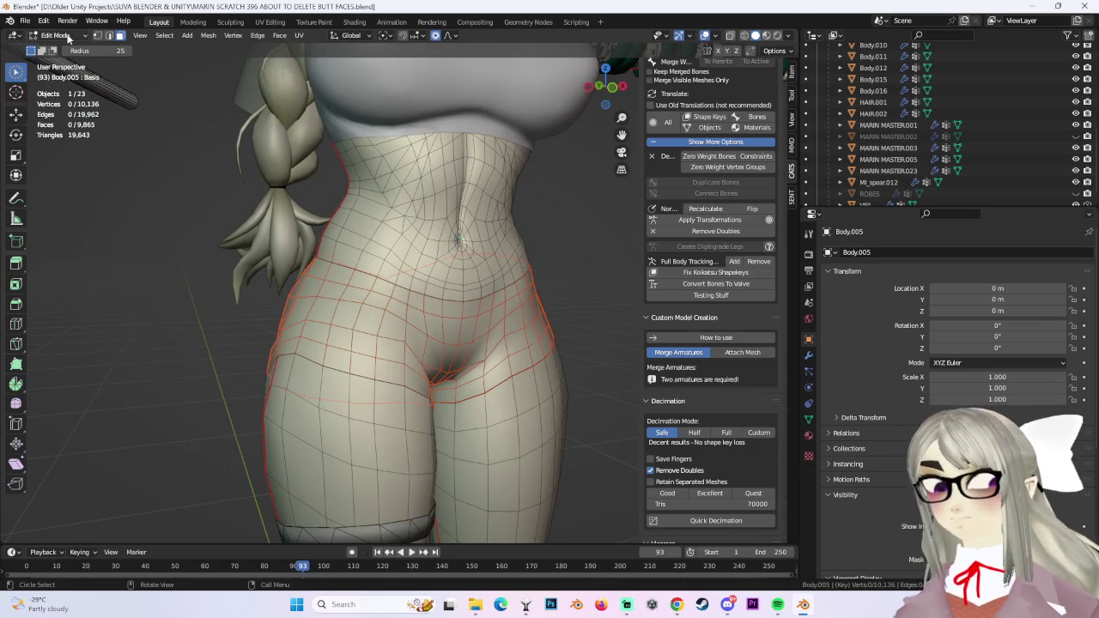
key("Tab")
left_click(497, 310)
scroll(1003, 146, "up", 3)
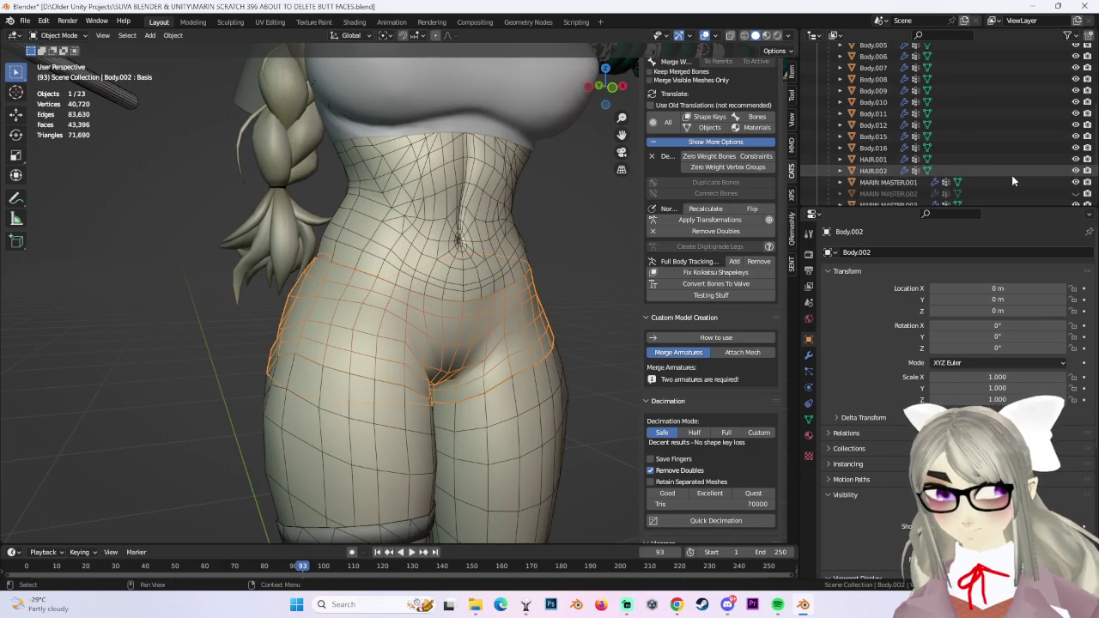
scroll(1022, 159, "down", 1)
key("Delete")
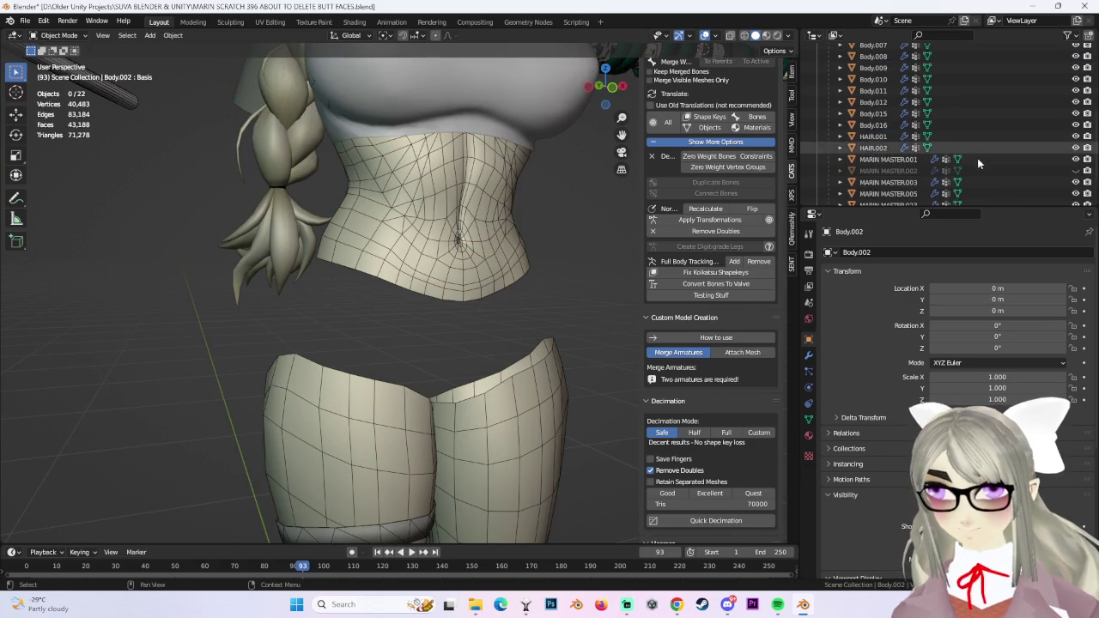
Select the ROBES shorts and check them from the back, then select Body.005.
scroll(1021, 172, "down", 2)
scroll(1031, 188, "down", 2)
left_click(869, 182)
mouse_move(455, 276)
middle_mouse_down()
mouse_move(627, 301)
mouse_move(482, 254)
middle_mouse_up()
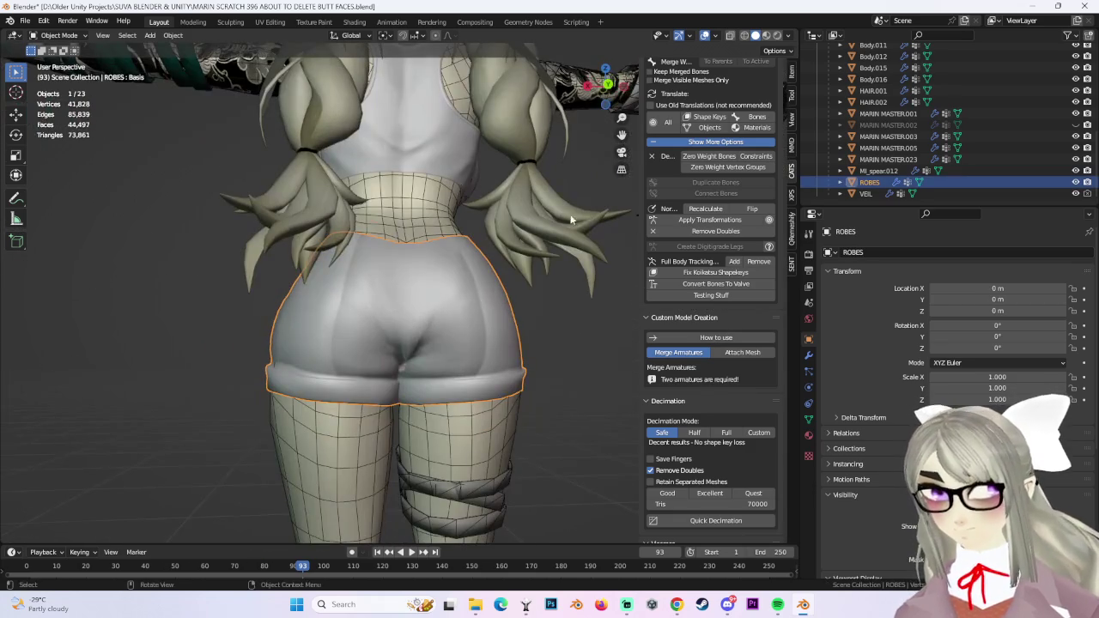
left_click(608, 85)
scroll(416, 311, "down", 3)
scroll(430, 299, "up", 2)
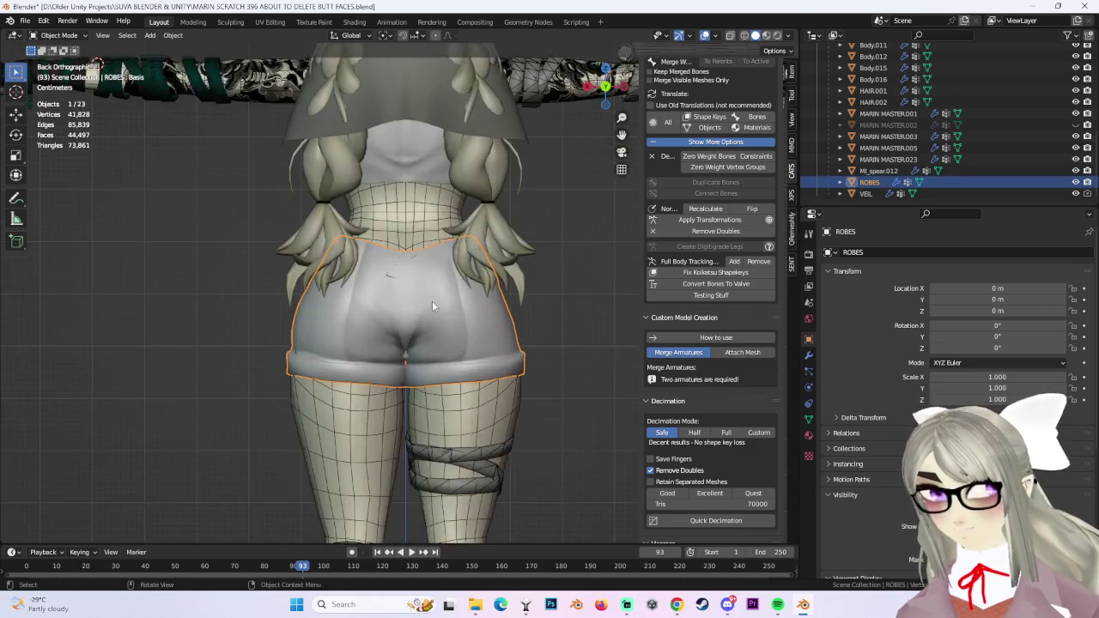
scroll(426, 223, "up", 3)
left_click(423, 160)
mouse_move(423, 160)
middle_mouse_down()
mouse_move(470, 260)
mouse_move(374, 280)
mouse_move(516, 263)
middle_mouse_up()
scroll(733, 273, "up", 4)
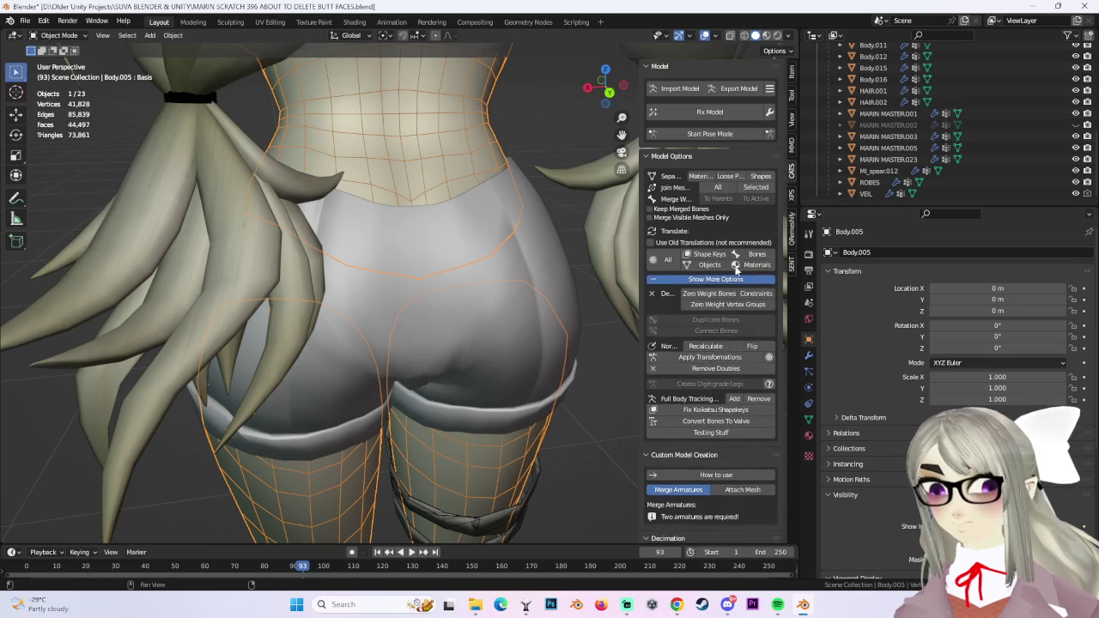
In pose mode, swing the Left leg bone to test how the shorts follow the hip.
left_click(734, 135)
scroll(326, 312, "down", 3)
mouse_move(357, 359)
middle_mouse_down()
mouse_move(487, 374)
mouse_move(427, 371)
middle_mouse_up()
left_click(427, 371)
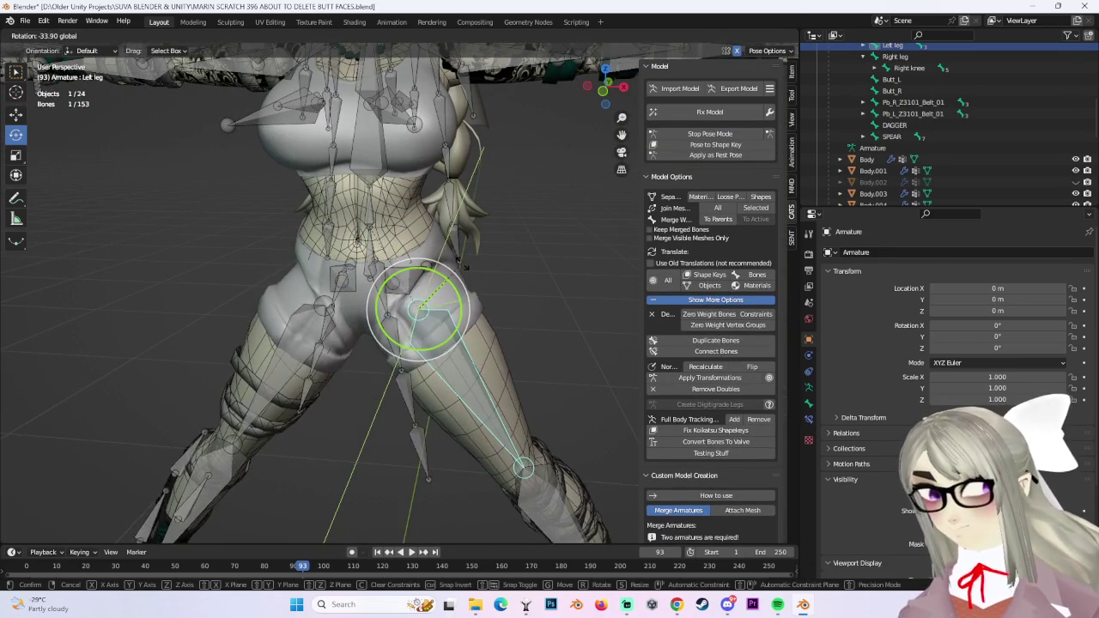
left_click_drag(462, 308, 447, 361)
mouse_move(447, 361)
middle_mouse_down()
mouse_move(482, 373)
mouse_move(487, 357)
middle_mouse_up()
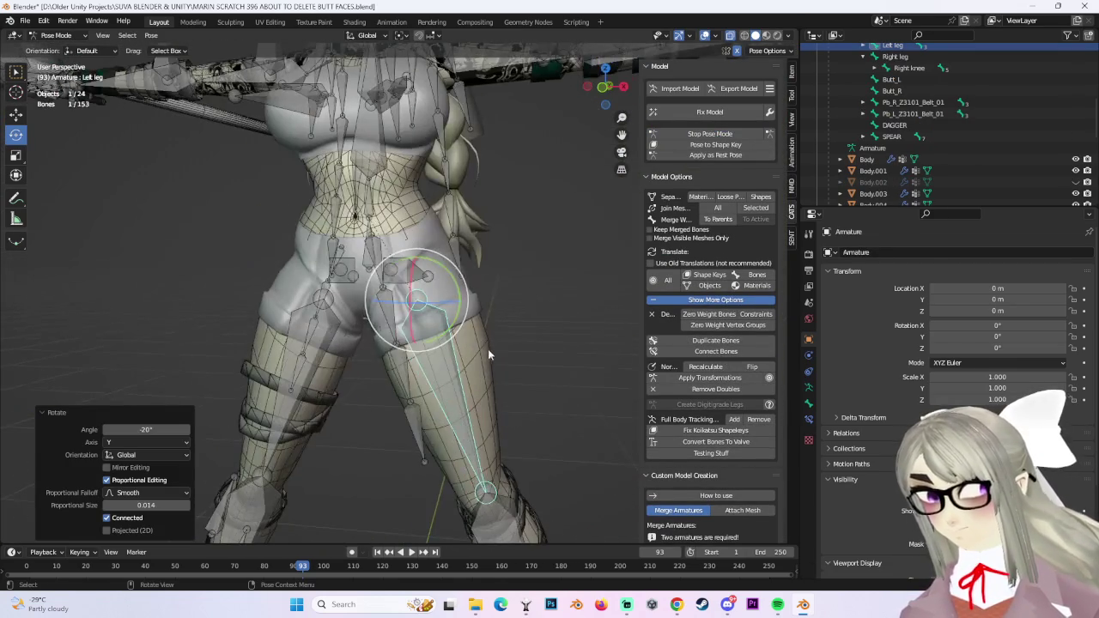
middle_click_drag(456, 280, 501, 295)
left_click(501, 294)
mouse_move(589, 289)
middle_mouse_down()
mouse_move(404, 335)
mouse_move(378, 364)
middle_mouse_up()
Rotate the Left leg bone with R to -22°, deselect it, and stop pose mode.
left_click(404, 335)
key("r")
left_click(404, 309)
middle_click_drag(403, 309, 484, 312)
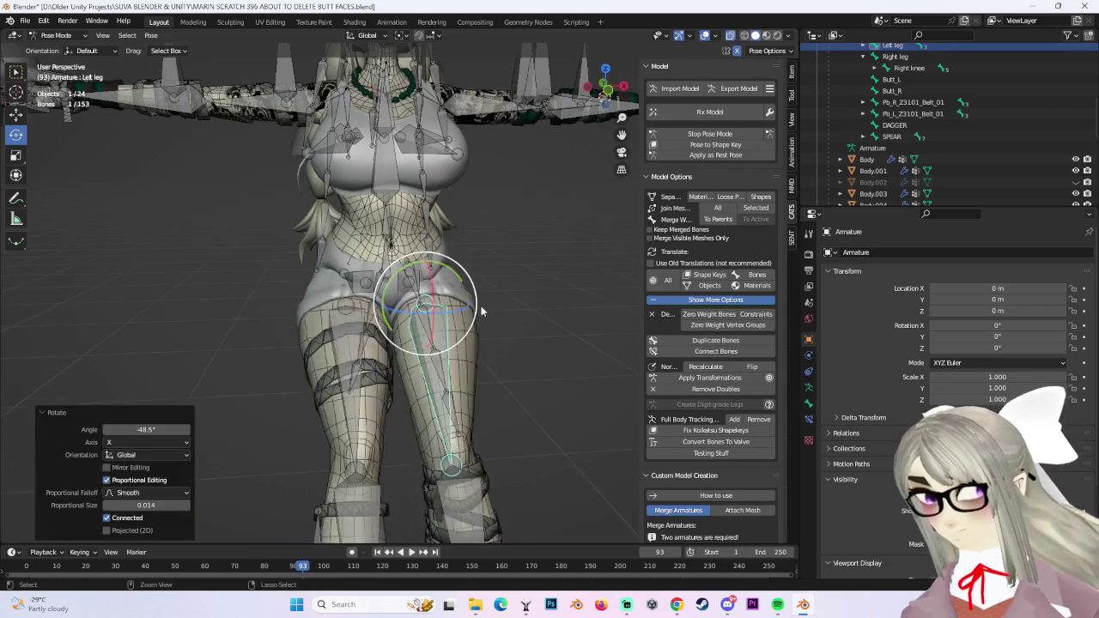
key("r")
left_click(421, 292)
mouse_move(421, 292)
middle_mouse_down()
mouse_move(515, 300)
mouse_move(429, 305)
mouse_move(443, 306)
middle_mouse_up()
scroll(531, 278, "down", 5)
left_click(531, 278)
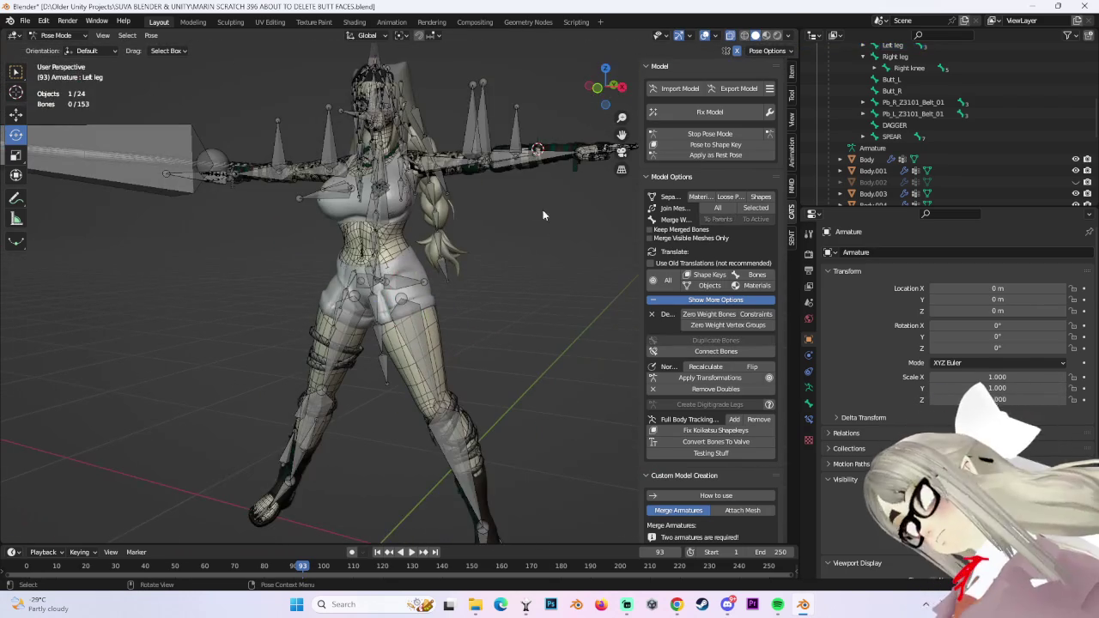
left_click(733, 135)
scroll(394, 272, "up", 4)
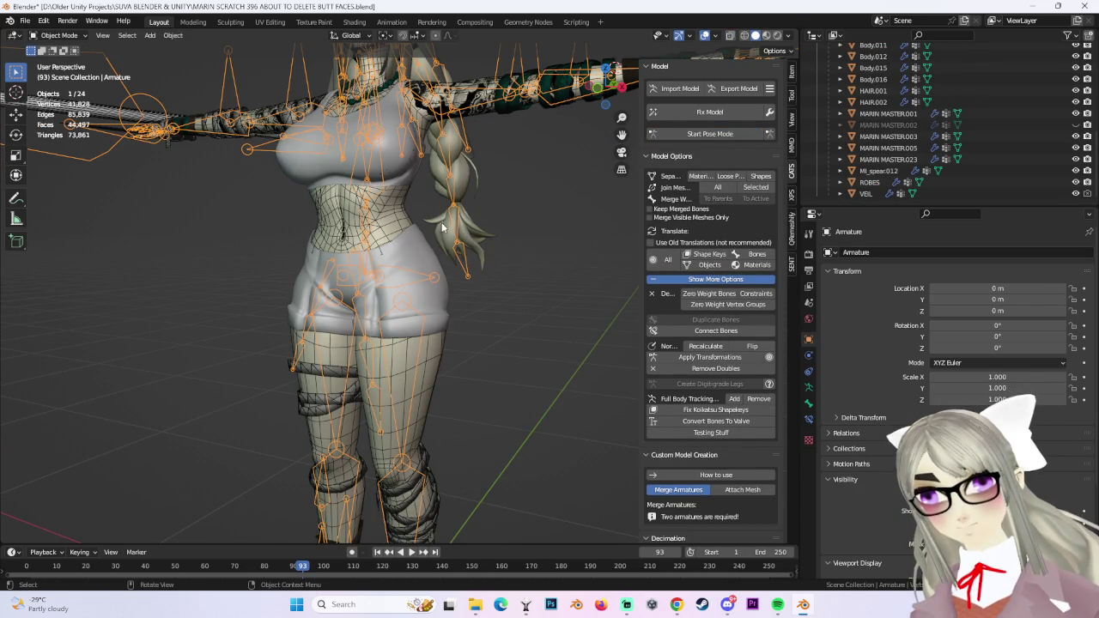
Swing the Left leg bone around the hip in pose mode, then exit to the rest pose.
left_click(710, 134)
left_click(421, 361)
mouse_move(433, 275)
left_mouse_down()
mouse_move(443, 318)
mouse_move(430, 335)
left_mouse_up()
middle_click_drag(429, 335, 404, 326)
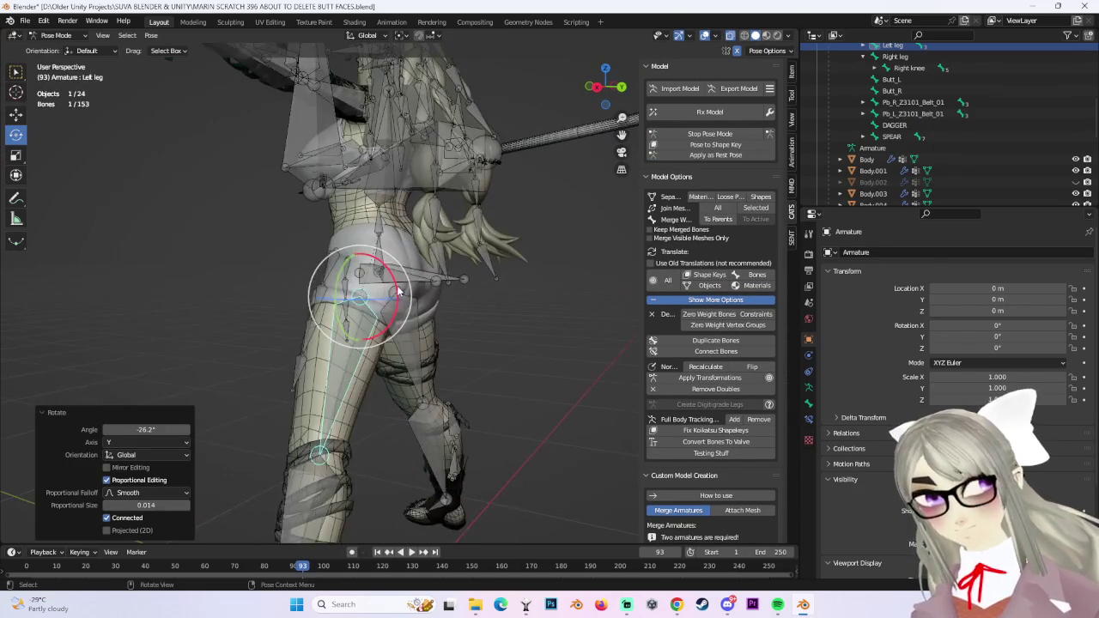
left_click_drag(404, 327, 405, 342)
left_click(526, 328)
mouse_move(525, 328)
middle_mouse_down()
mouse_move(479, 325)
mouse_move(633, 169)
middle_mouse_up()
middle_click_drag(461, 262, 515, 223)
left_click(723, 133)
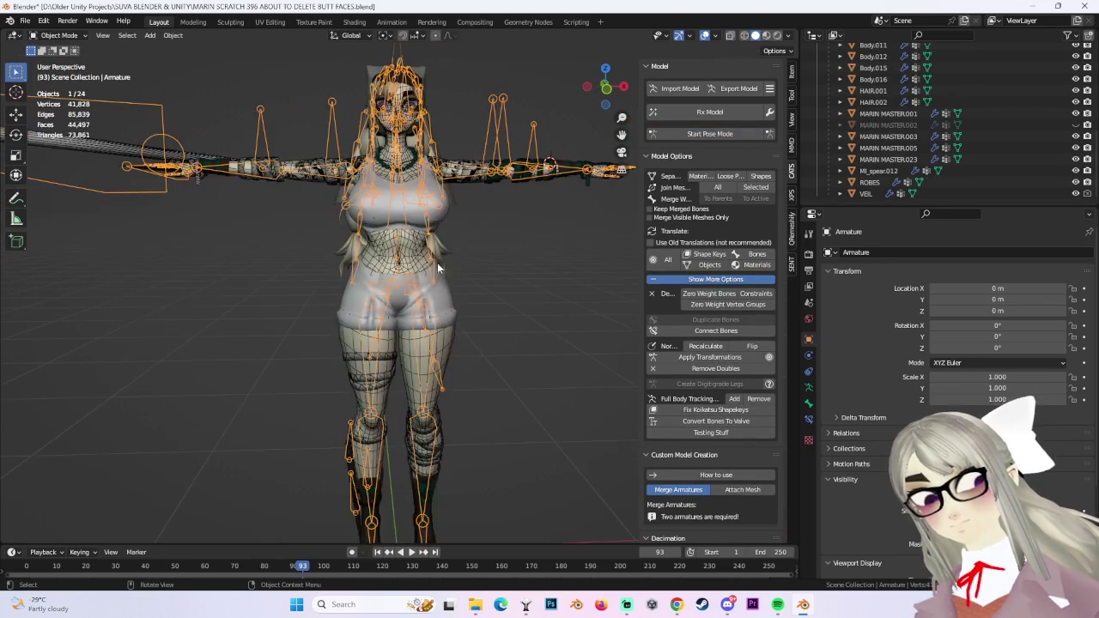
Hide the Armature in the outliner and select the VEIL and HAIR.001 objects.
middle_click_drag(486, 335, 455, 232, "ctrl")
scroll(945, 160, "up", 3)
scroll(945, 160, "up", 3)
scroll(988, 129, "up", 5)
left_click(1076, 73)
left_click(433, 177)
mouse_move(485, 284)
middle_mouse_down("ctrl")
mouse_move(488, 163)
mouse_move(387, 327)
middle_mouse_up("ctrl")
left_click(528, 186)
scroll(527, 186, "down", 3)
middle_click_drag(523, 384, 575, 264)
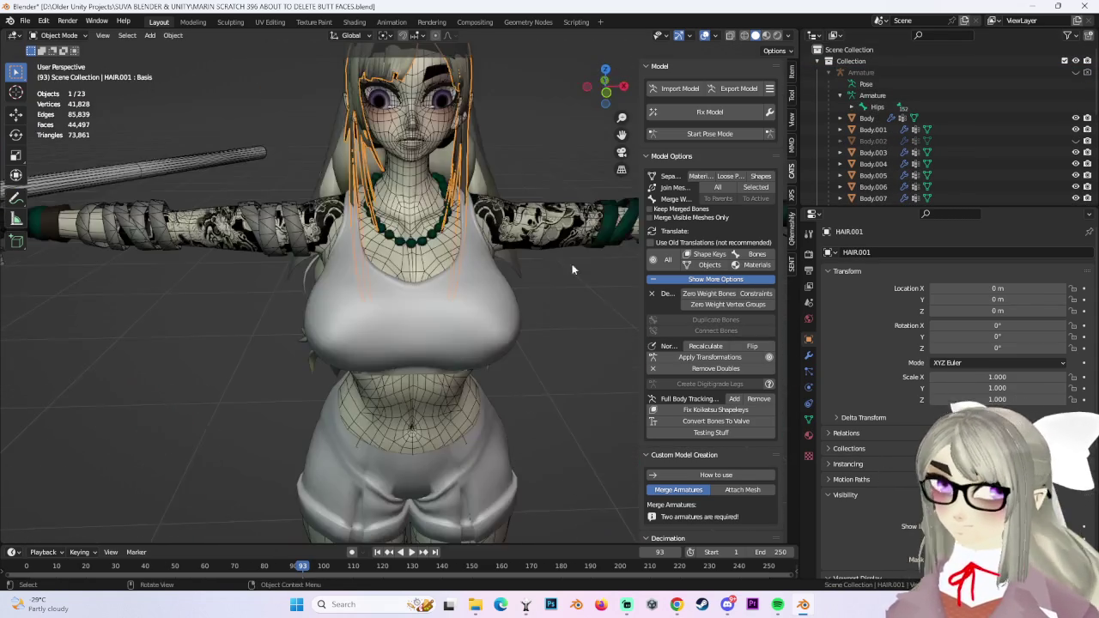
scroll(558, 292, "down", 2)
mouse_move(543, 320)
middle_mouse_down("shift")
mouse_move(461, 388)
mouse_move(464, 95)
middle_mouse_up("shift")
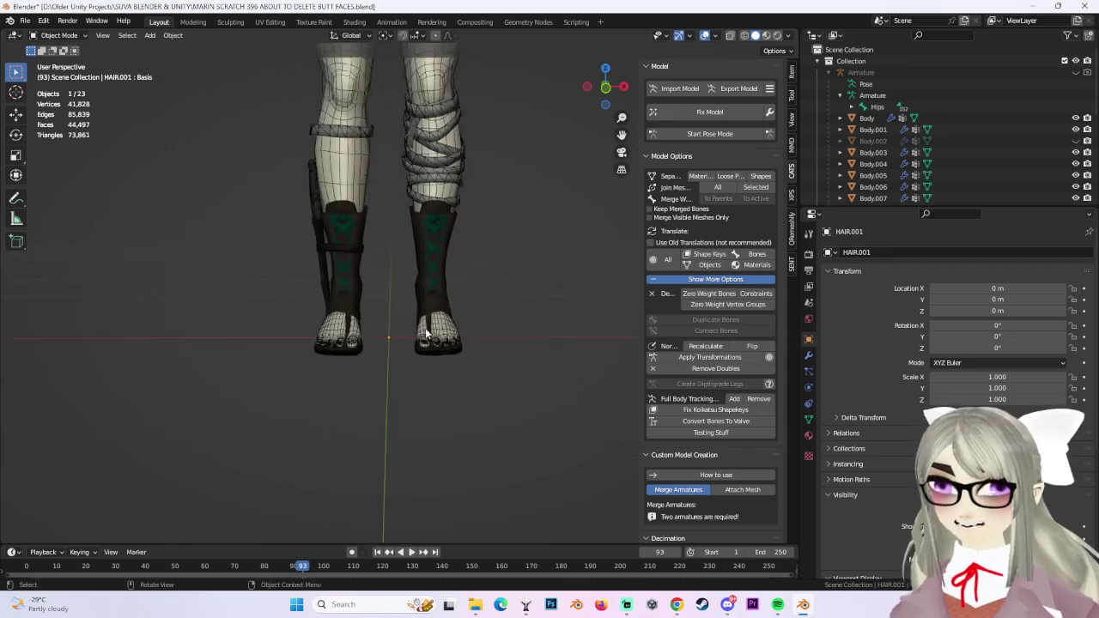
Test-turn the left ankle bone in pose mode, cancel it, and return to object mode.
left_click(709, 133)
left_click(477, 296)
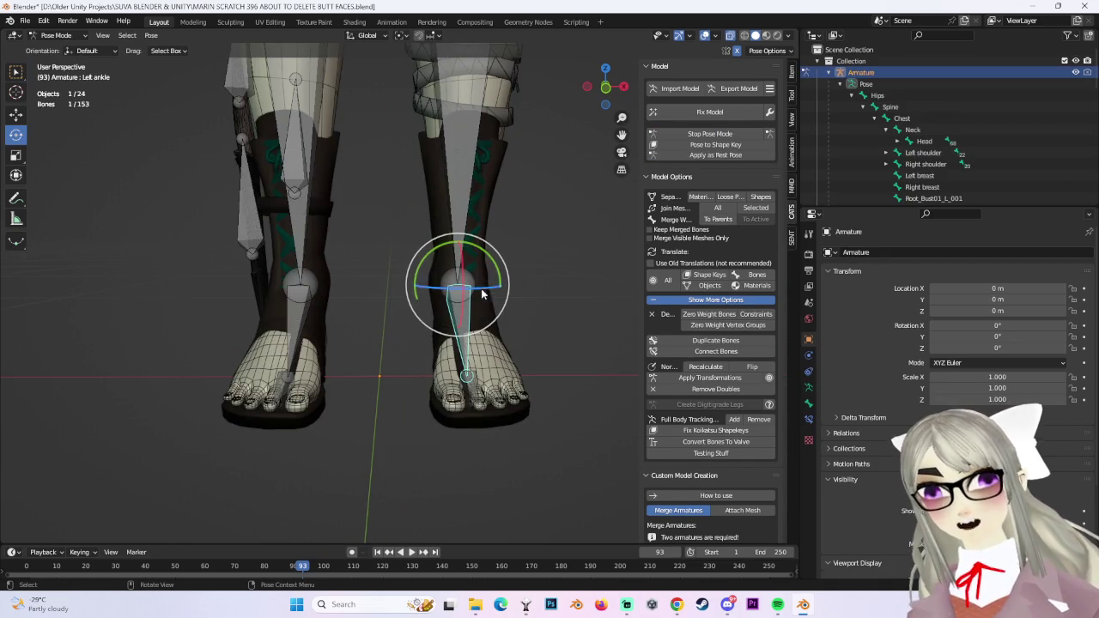
left_click_drag(481, 288, 515, 292)
key("Escape")
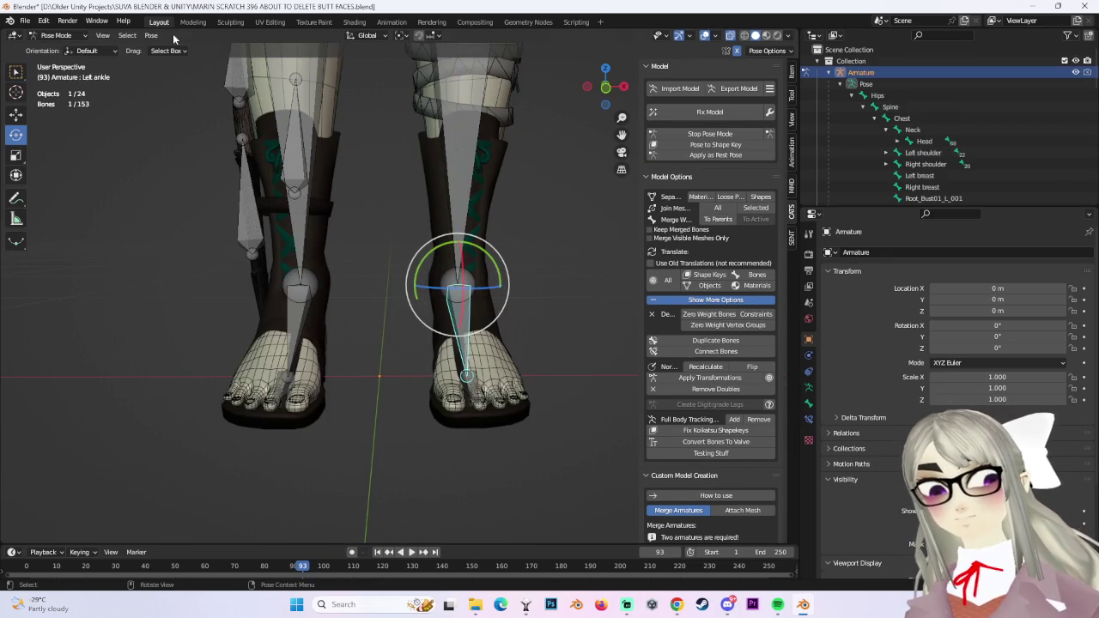
left_click(62, 49)
Hide the Body.003 boots with H and put the Body.005 legs mesh into edit mode.
left_click(463, 223)
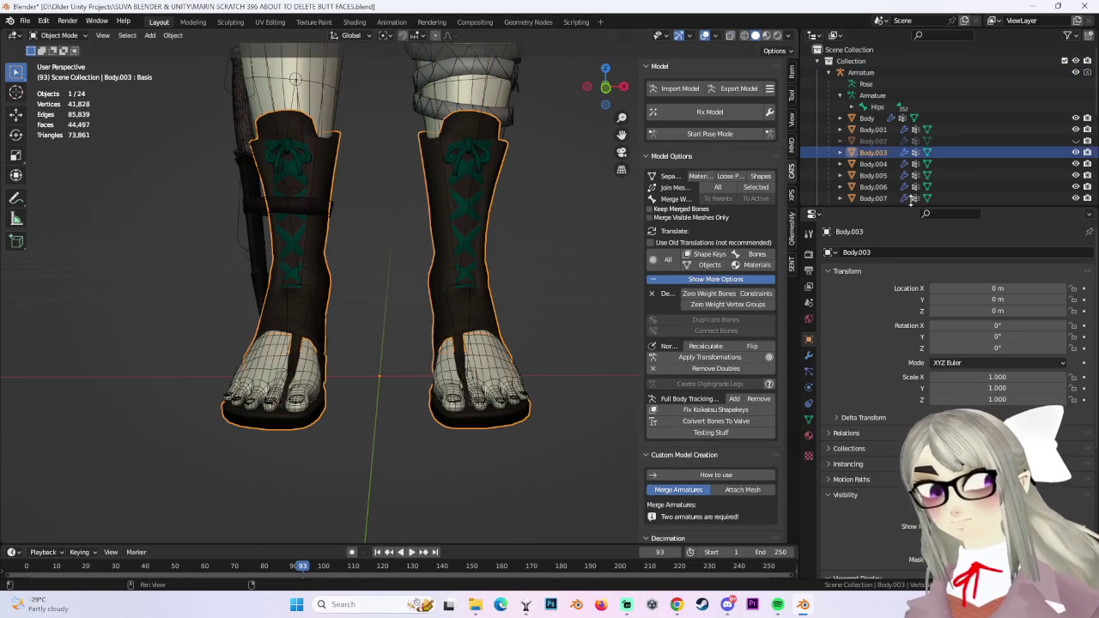
key("h")
left_click(314, 144)
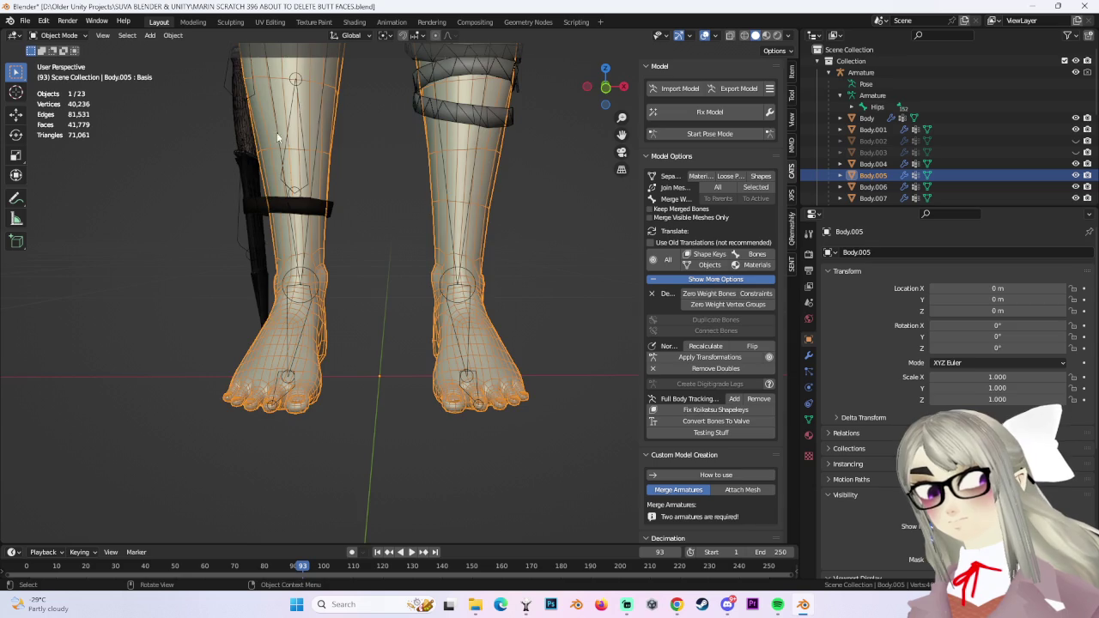
middle_click_drag(318, 148, 497, 189)
left_click(58, 35)
left_click(58, 61)
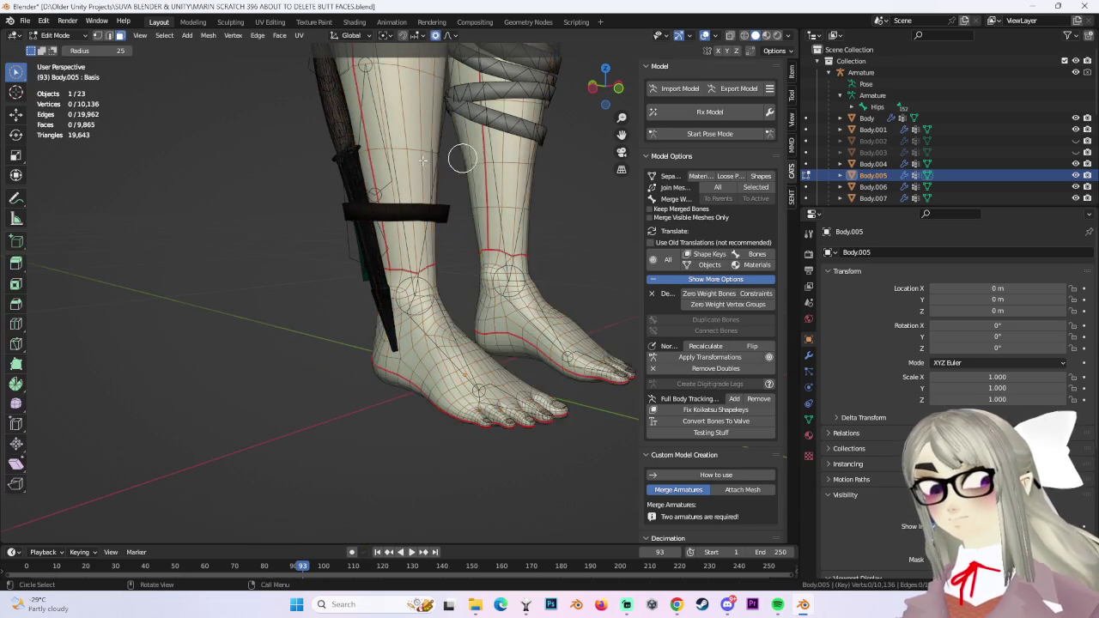
In see-through wireframe back view, box-select the faces on both lower legs.
middle_click_drag(258, 258, 355, 162)
key("c")
left_click(744, 35)
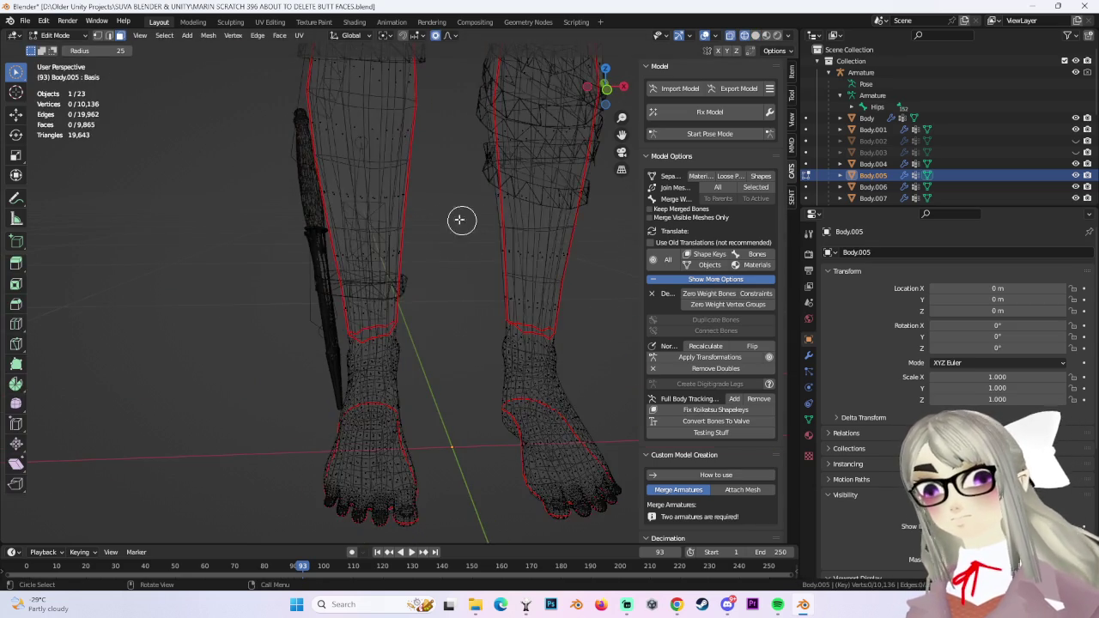
middle_click_drag(464, 221, 628, 88)
left_click(606, 87)
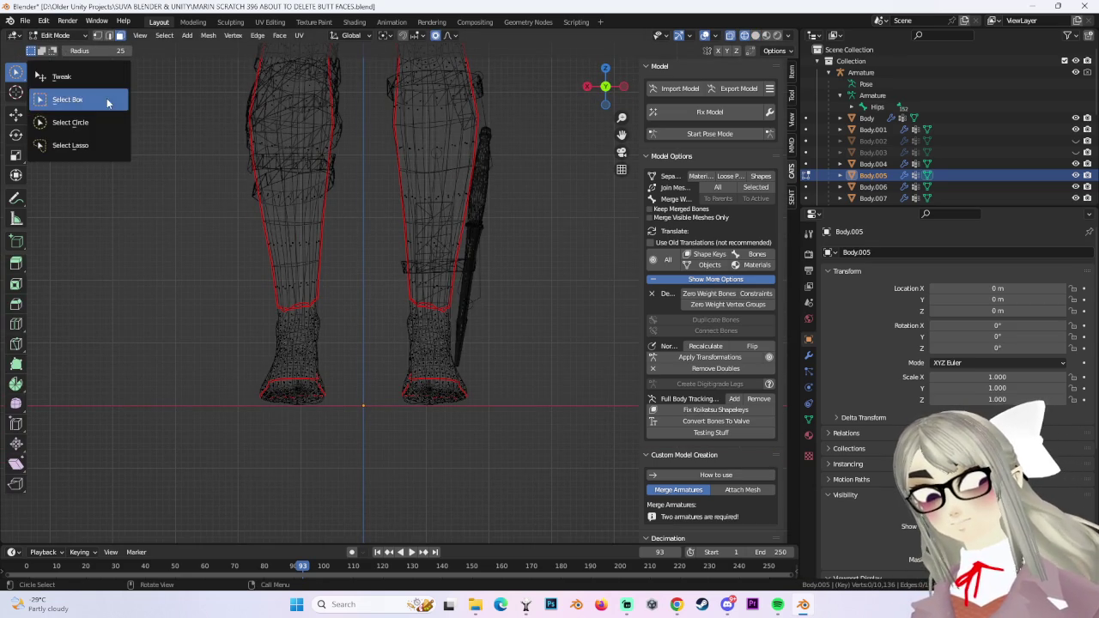
left_click_drag(16, 72, 106, 103)
left_click_drag(241, 229, 380, 309)
left_click_drag(371, 229, 463, 311, "shift")
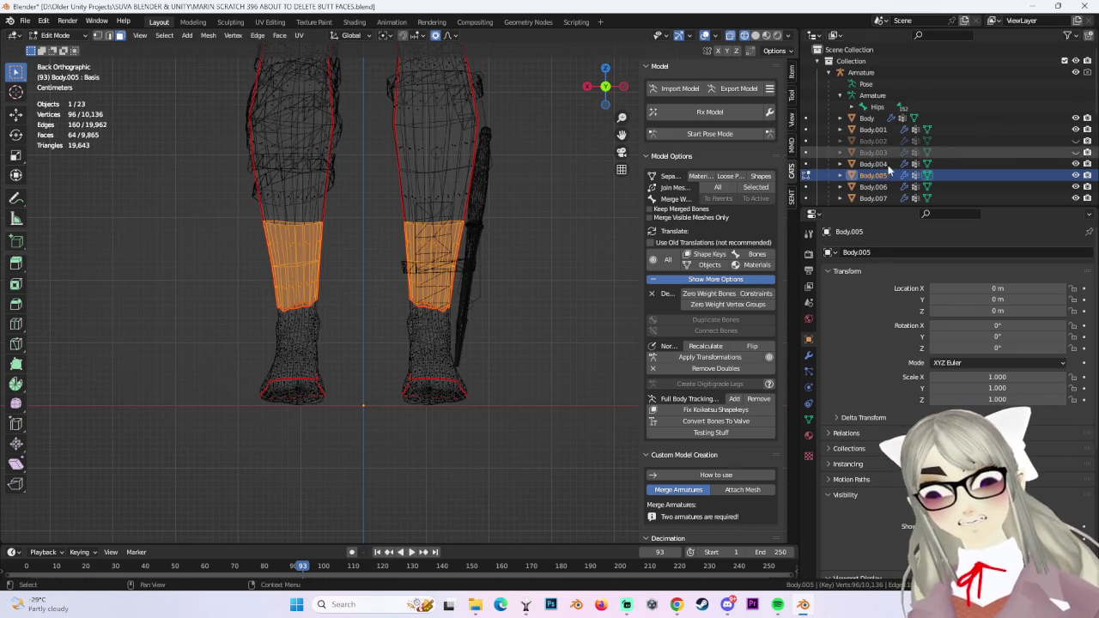
Hide Body.003, show Body.002 and unhide MARIN MASTER.002 in the outliner.
left_click(1076, 152)
left_click(1076, 140)
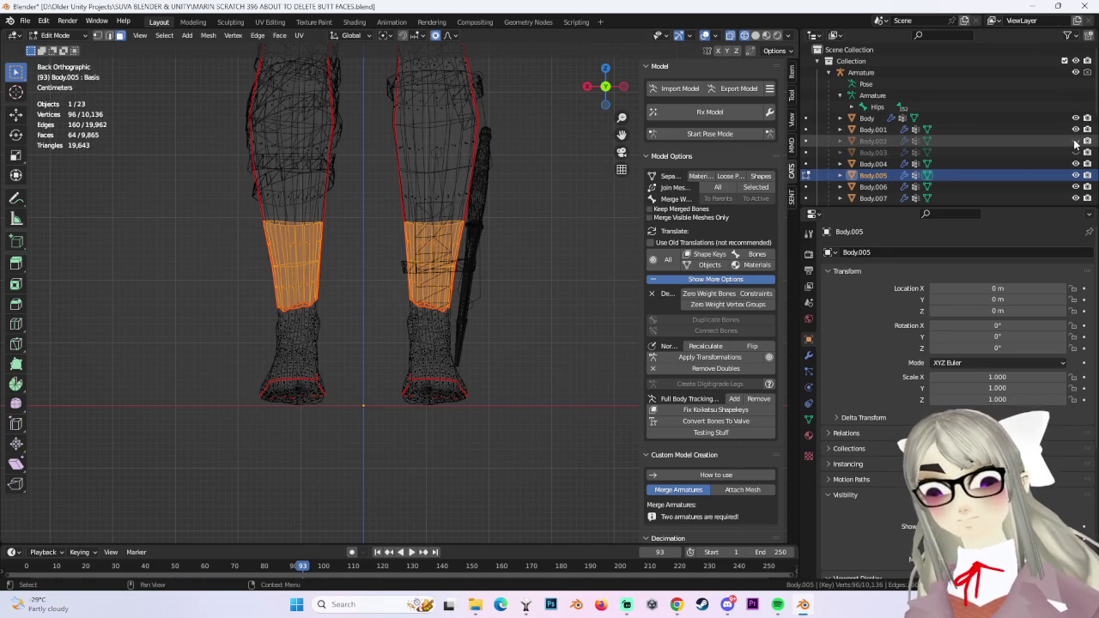
scroll(1026, 173, "down", 2)
scroll(1026, 174, "down", 3)
scroll(1026, 174, "down", 3)
scroll(1026, 173, "down", 1)
left_click(1076, 186)
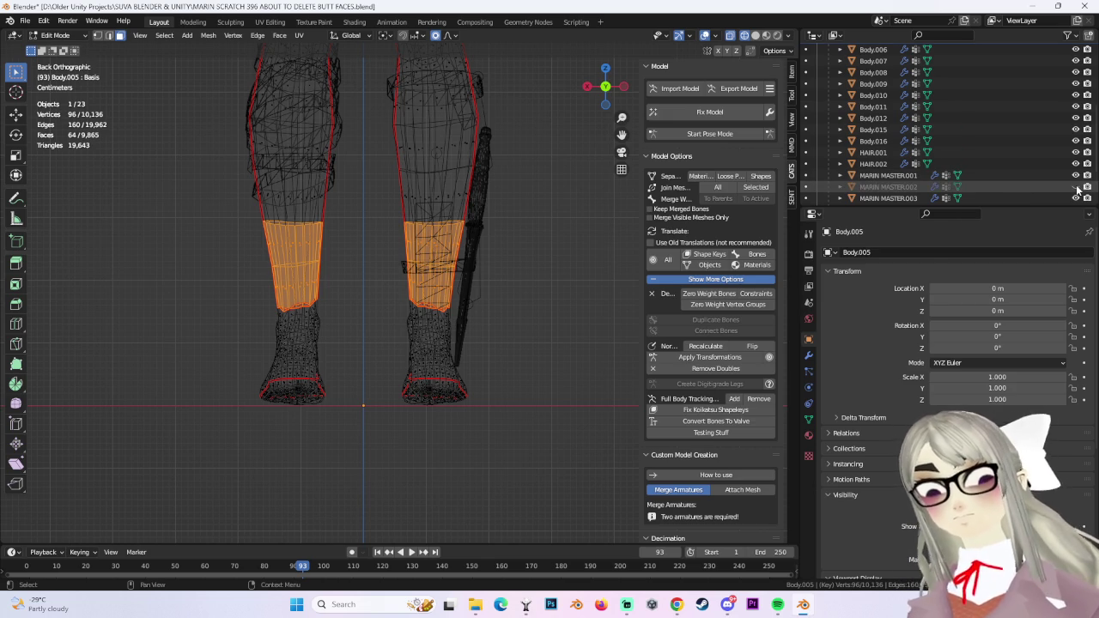
Unhide the Body.003 boots and return to solid shading.
scroll(1078, 188, "down", 1)
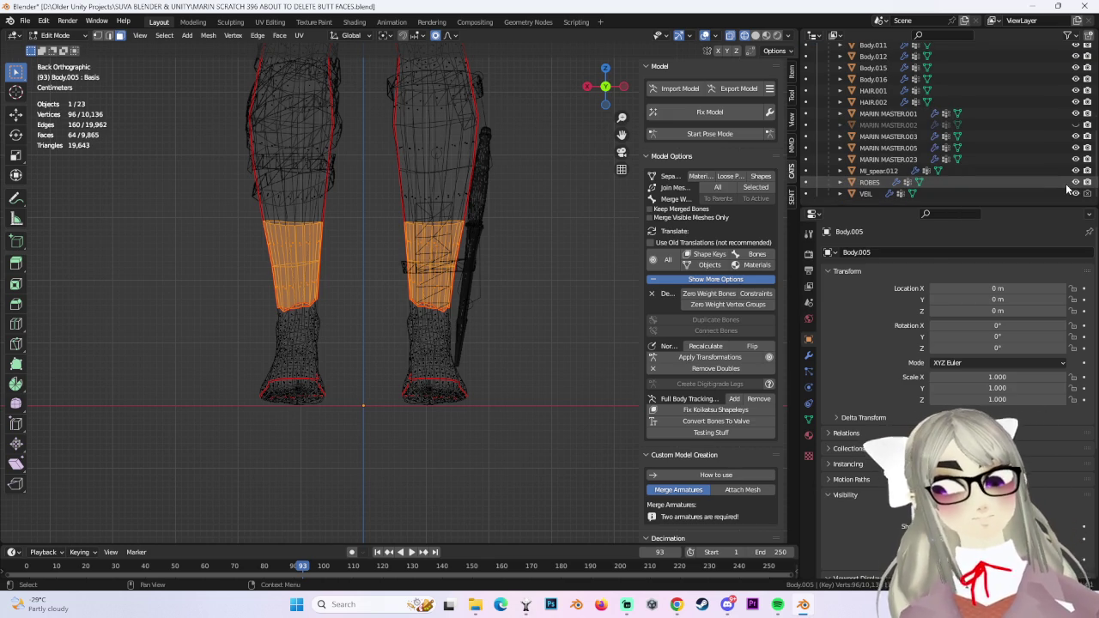
scroll(1062, 184, "up", 2)
scroll(1056, 184, "up", 3)
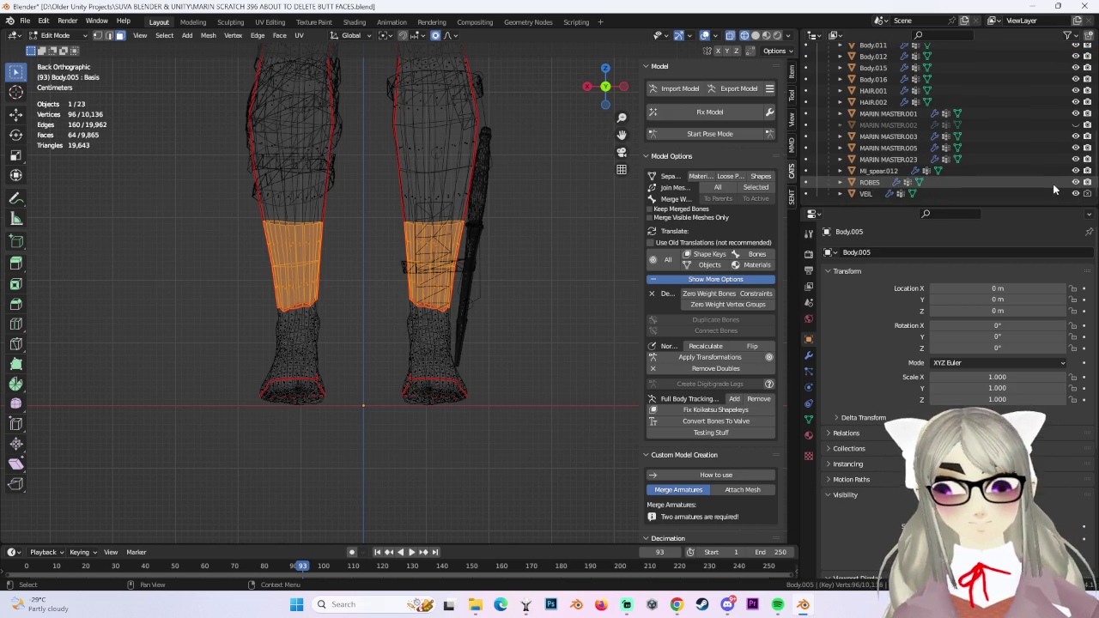
scroll(1048, 187, "up", 5)
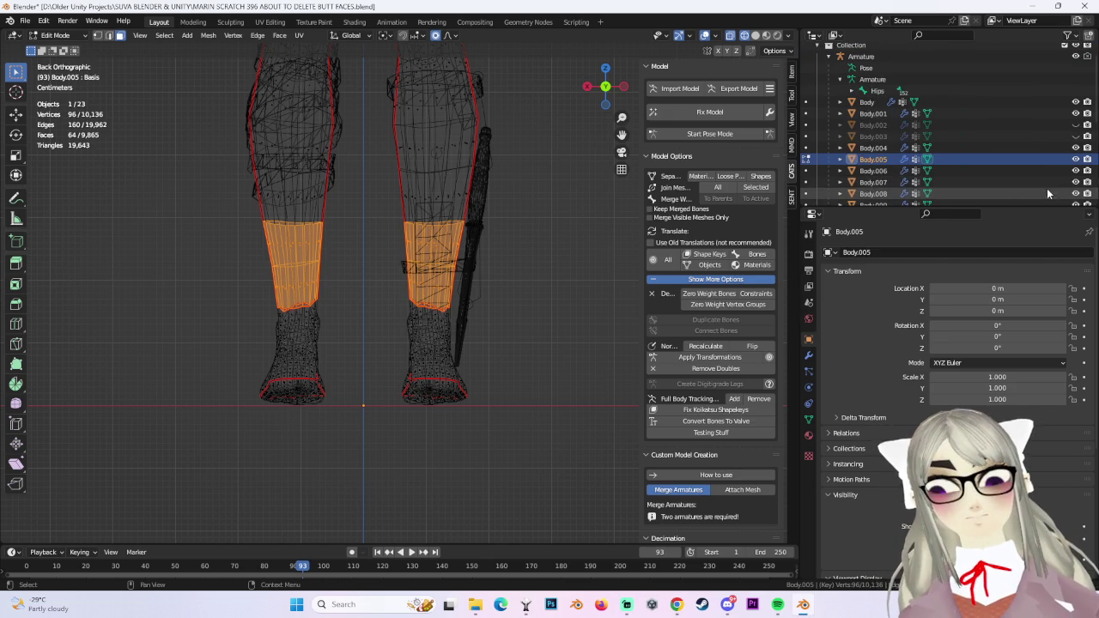
left_click(1076, 137)
scroll(974, 175, "down", 5)
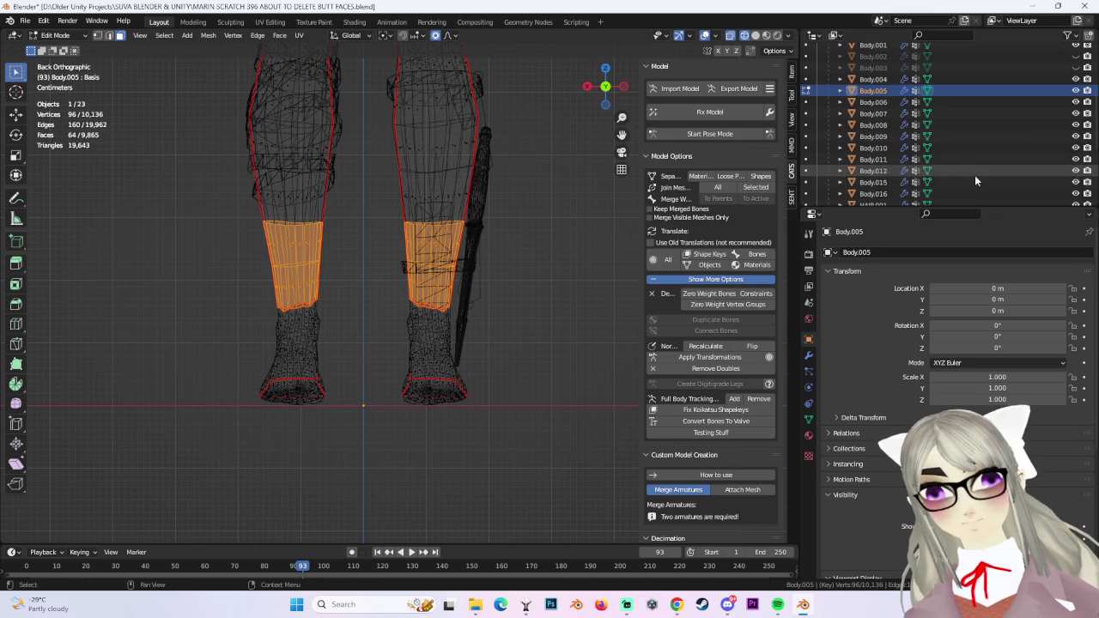
scroll(972, 176, "down", 2)
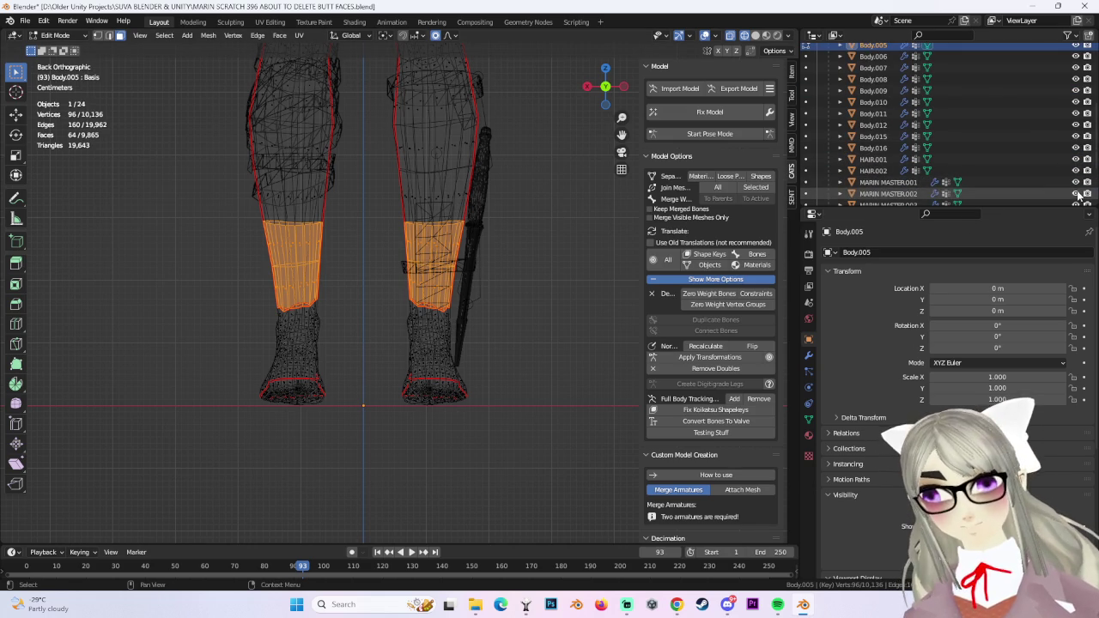
left_click(756, 36)
scroll(980, 161, "down", 3)
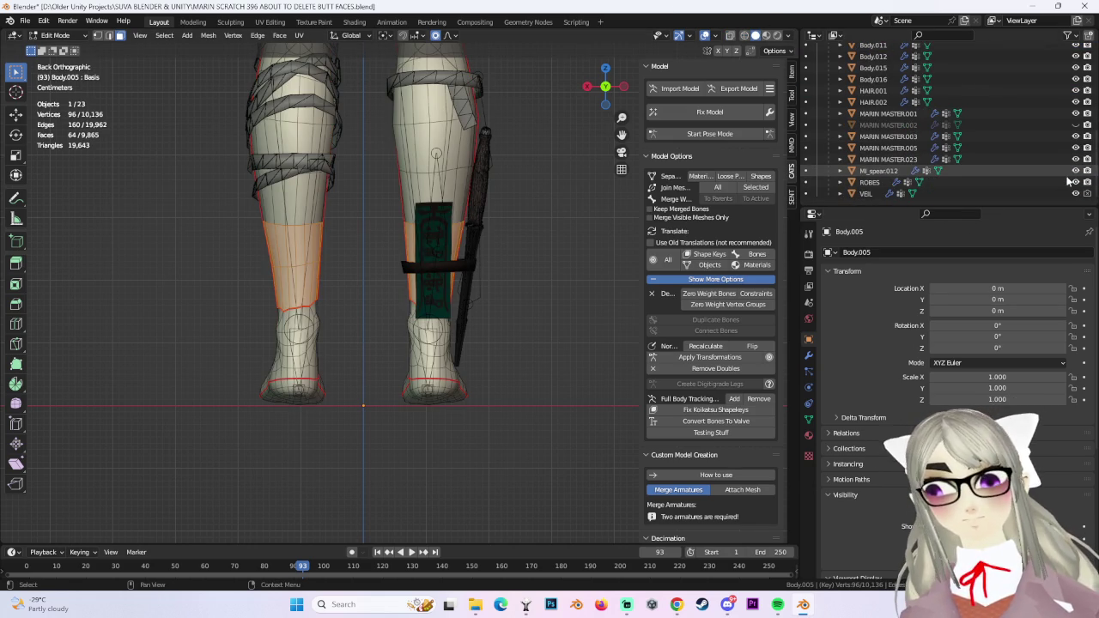
Toggle MARIN MASTER.002's visibility, unhide the Body.003 boots and orbit to a front view.
left_click(1075, 124)
left_click(1076, 125)
middle_click_drag(387, 257, 558, 224)
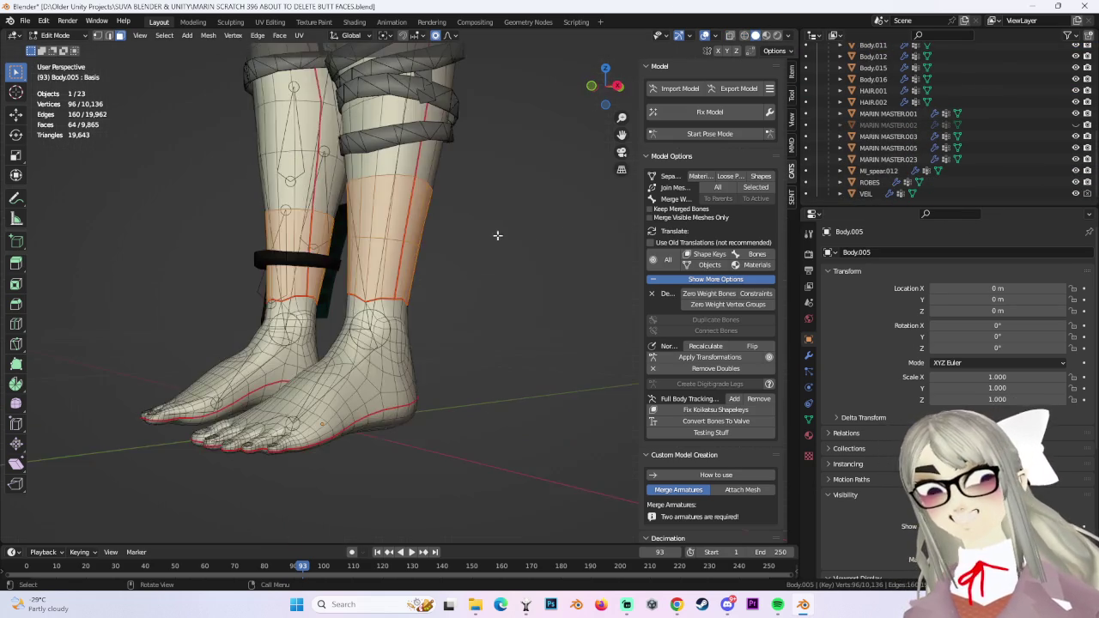
scroll(970, 182, "up", 6)
left_click(1075, 90)
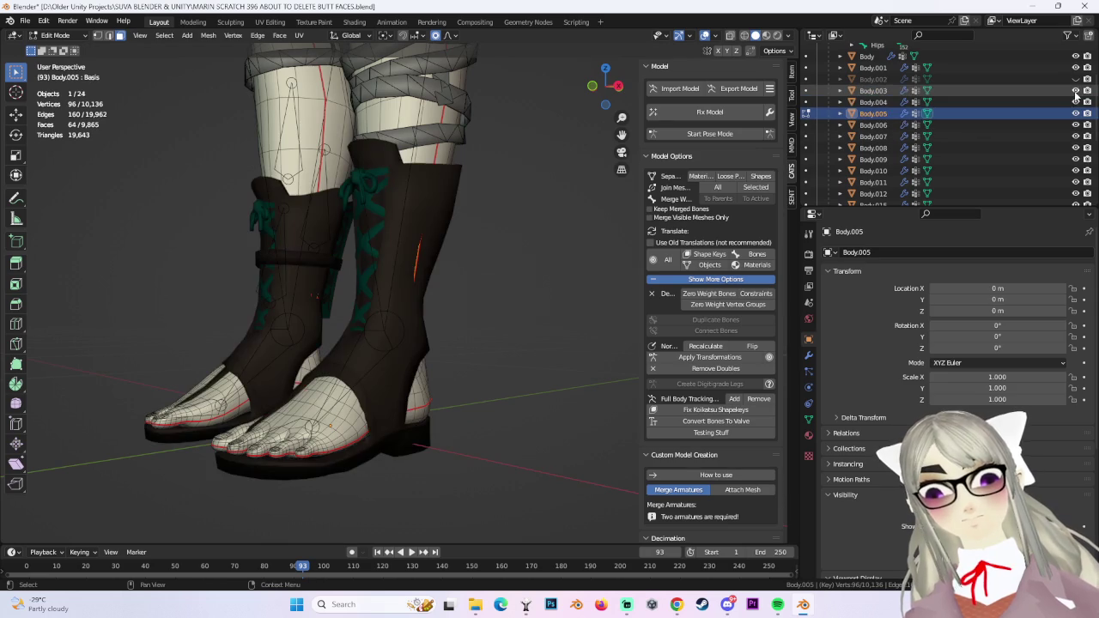
mouse_move(386, 241)
middle_mouse_down()
mouse_move(507, 213)
mouse_move(424, 233)
mouse_move(446, 254)
middle_mouse_up()
scroll(424, 233, "up", 2)
Switch to wireframe, snap to the right side view, and choose circle selection.
left_click(744, 36)
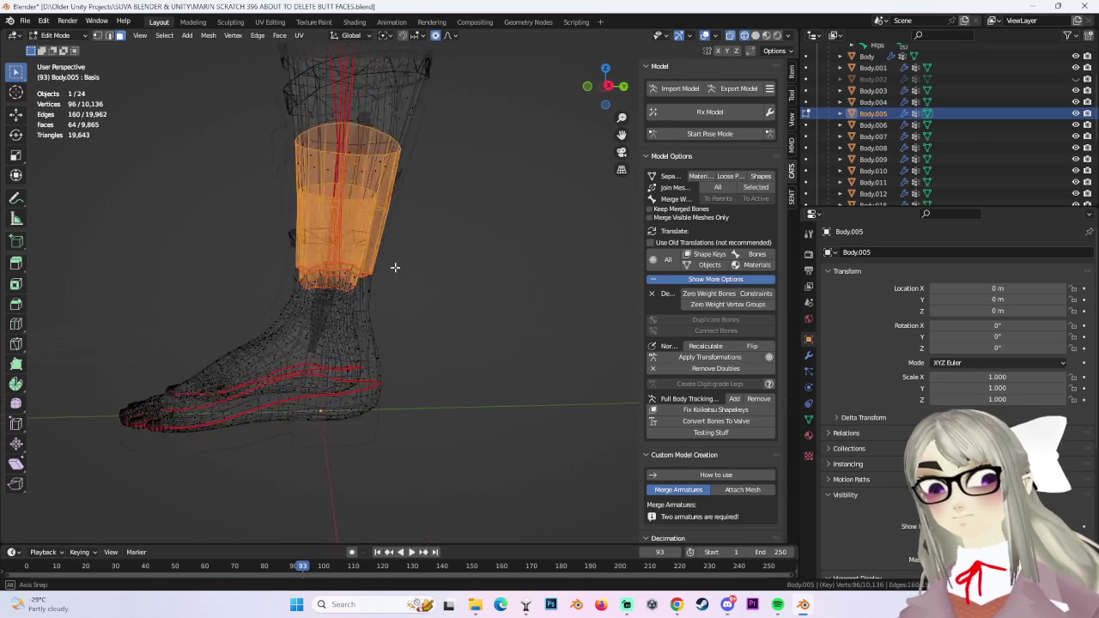
middle_click_drag(387, 270, 403, 258)
left_click_drag(601, 89, 611, 96)
left_click(608, 89)
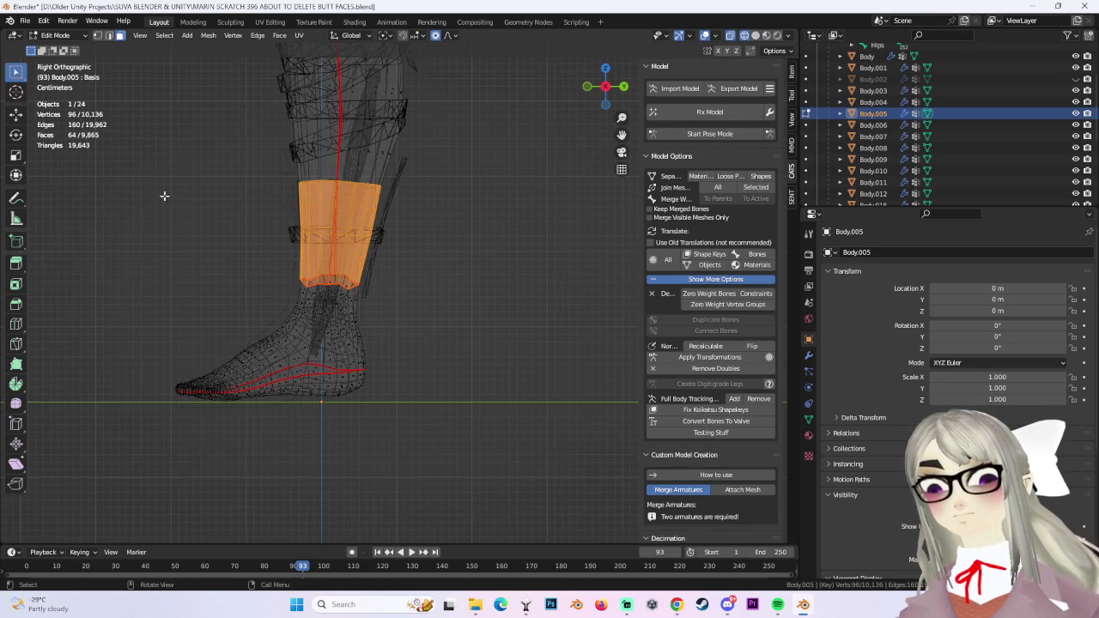
left_click_drag(20, 76, 101, 120)
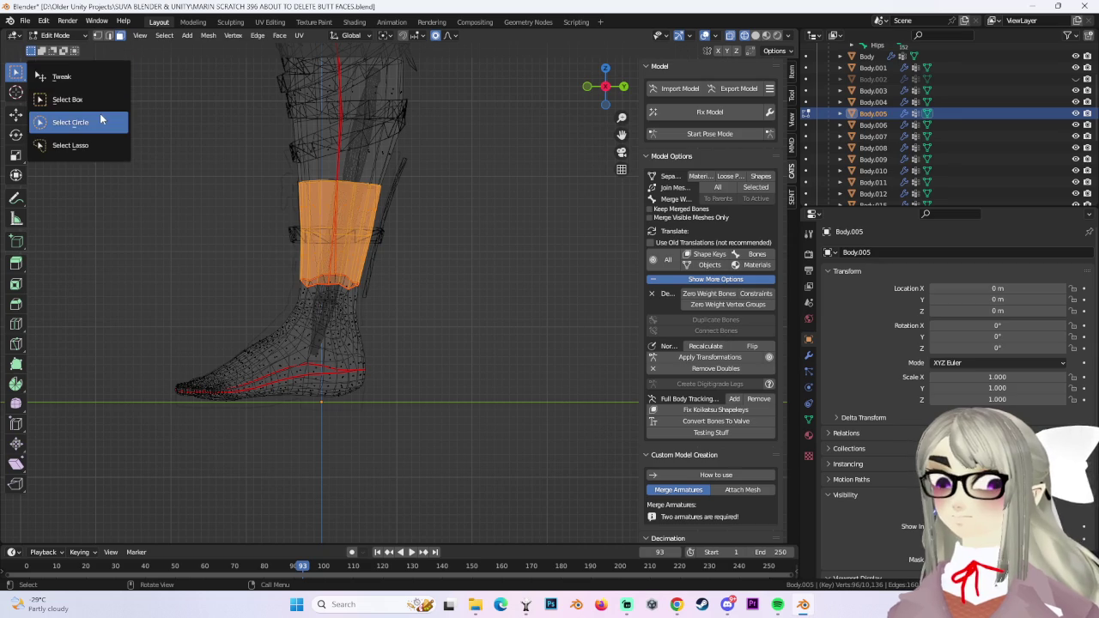
left_click(100, 121)
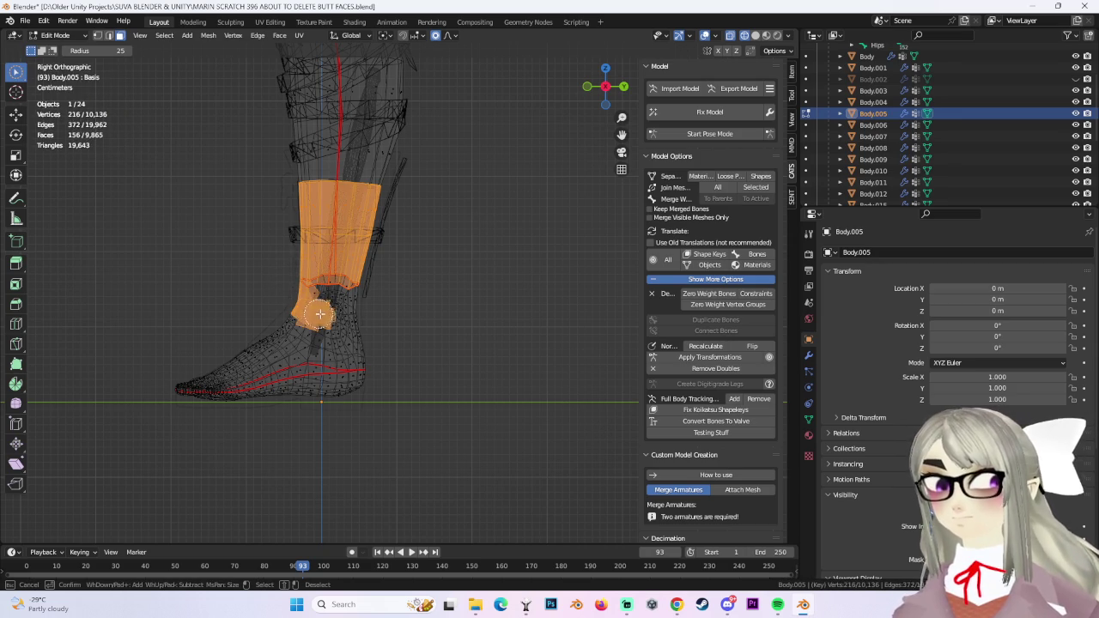
Inspect the legs from front, side and three-quarter views.
mouse_move(392, 289)
middle_mouse_down()
mouse_move(589, 300)
mouse_move(517, 335)
middle_mouse_up()
left_click(604, 85)
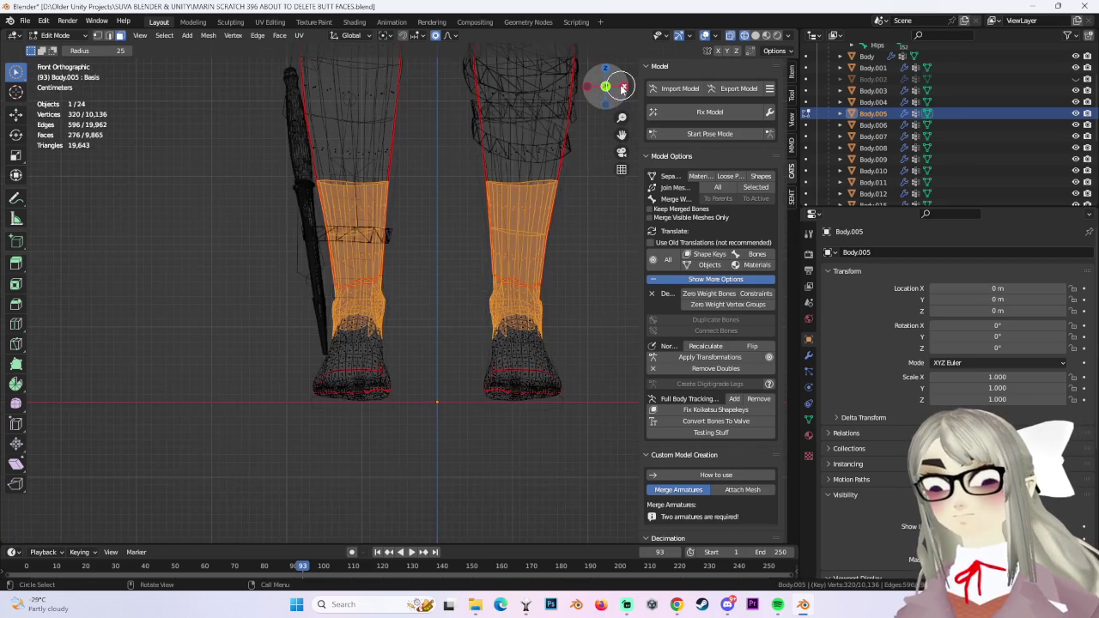
left_click(624, 86)
scroll(306, 393, "up", 3)
mouse_move(306, 392)
middle_mouse_down()
mouse_move(368, 331)
mouse_move(363, 351)
mouse_move(319, 346)
mouse_move(515, 93)
middle_mouse_up()
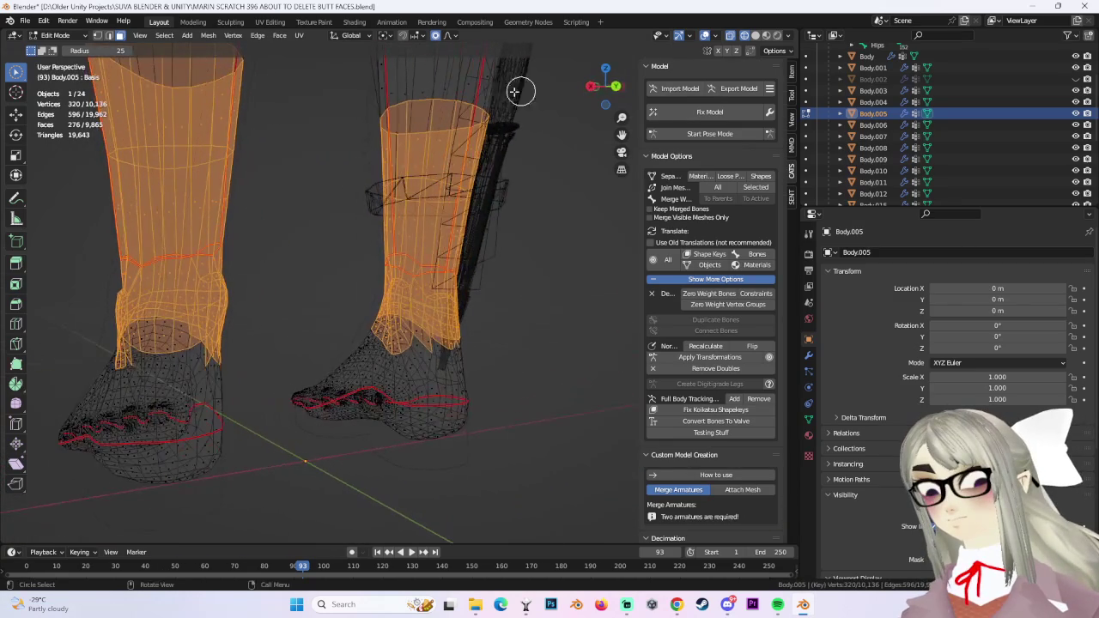
left_click(615, 91)
mouse_move(209, 270)
middle_mouse_down()
mouse_move(421, 250)
mouse_move(379, 256)
mouse_move(491, 266)
mouse_move(461, 273)
middle_mouse_up()
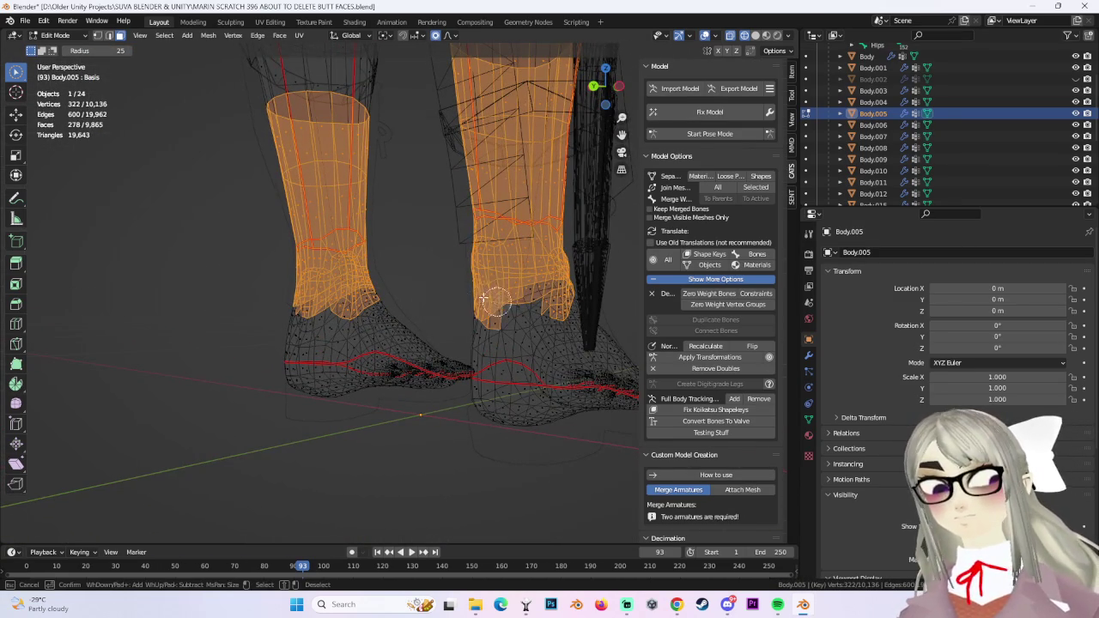
Check the boots from the back and right side, alternating solid and wireframe shading.
left_click(756, 35)
mouse_move(429, 220)
middle_mouse_down()
mouse_move(530, 235)
mouse_move(504, 249)
mouse_move(461, 331)
middle_mouse_up()
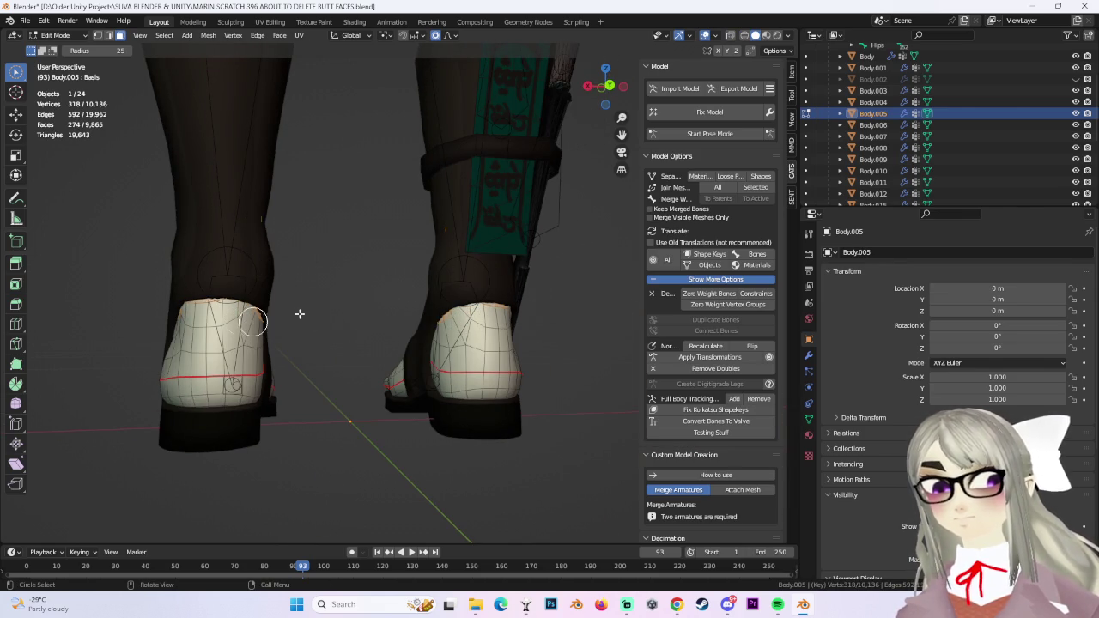
left_click(593, 85)
left_click(744, 36)
middle_click_drag(384, 284, 502, 279)
middle_click_drag(430, 196, 711, 83)
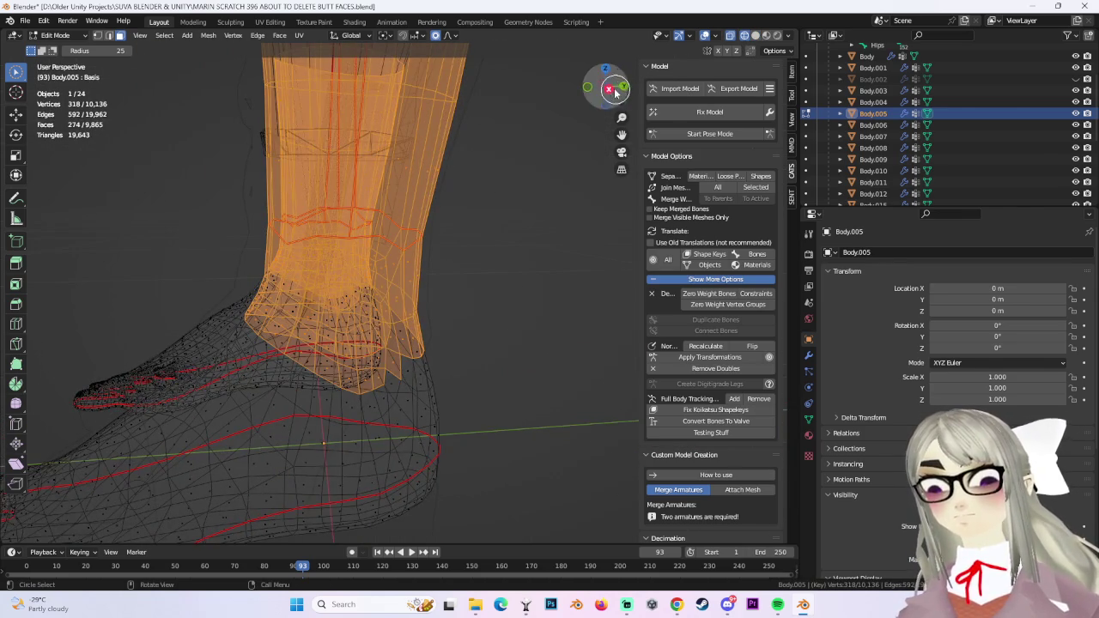
left_click(609, 88)
left_click(756, 35)
mouse_move(436, 307)
middle_mouse_down()
mouse_move(380, 263)
mouse_move(326, 297)
middle_mouse_up()
left_click(605, 87)
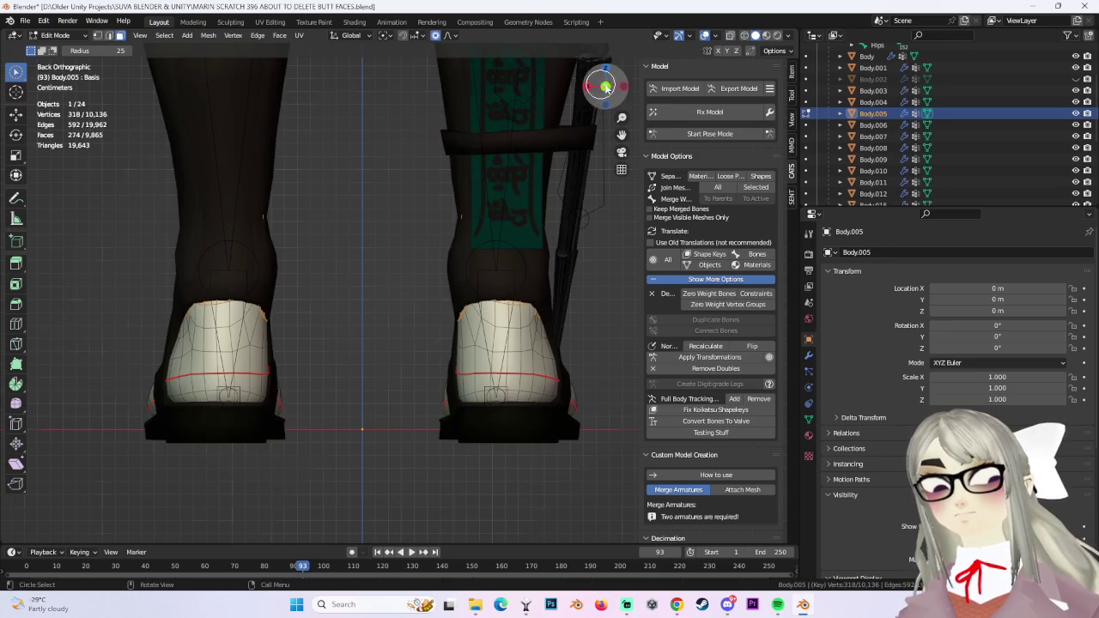
Briefly hide and restore Body.007 to see what lies underneath.
left_click(1076, 113)
left_click(1076, 114)
scroll(1077, 120, "down", 3)
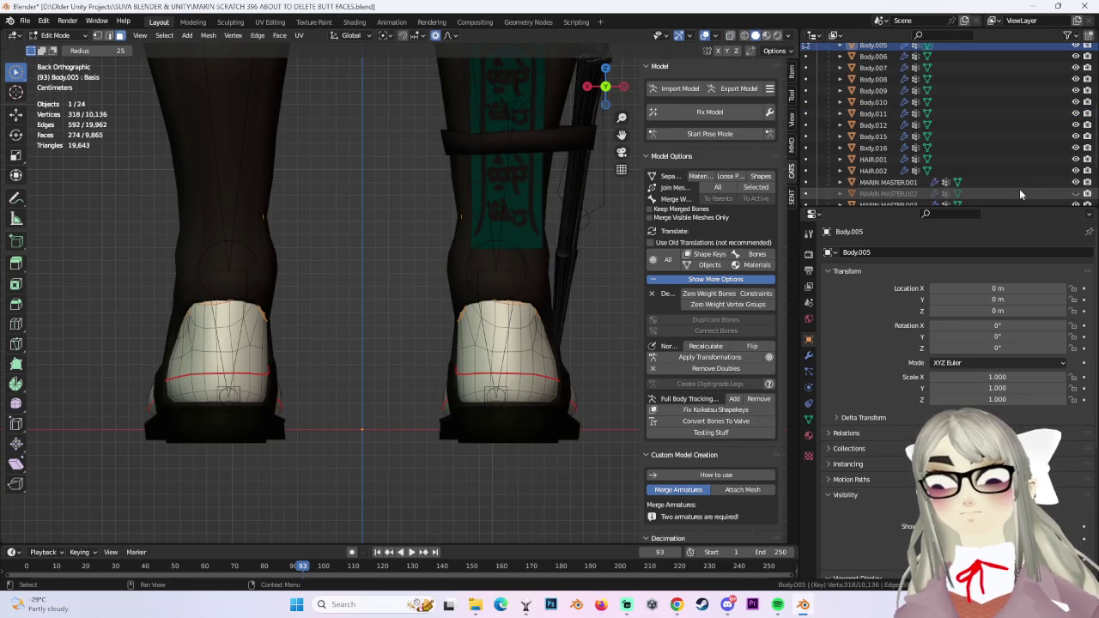
scroll(1089, 163, "down", 2)
scroll(1076, 172, "up", 3)
scroll(1077, 129, "up", 1)
Toggle Body.008, Body.011 and Body.012 to identify them, then hide the Body.003 boots.
left_click(1076, 124)
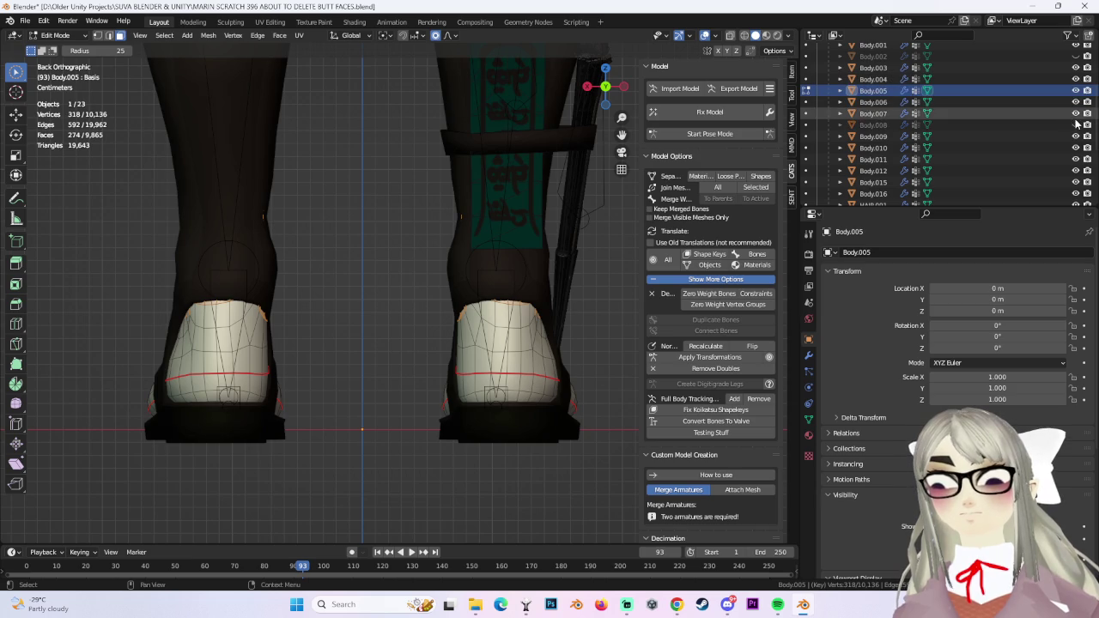
left_click(1076, 114)
left_click(1076, 125)
left_click(1076, 158)
left_click(1076, 160)
left_click(1076, 170)
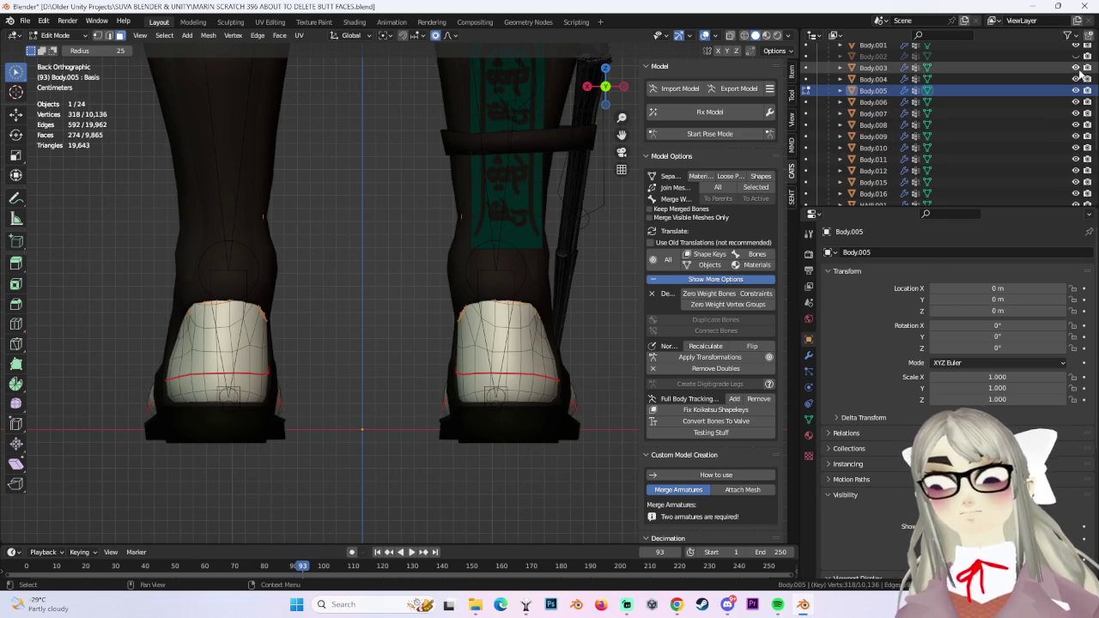
left_click(1076, 67)
middle_click_drag(490, 254, 446, 315)
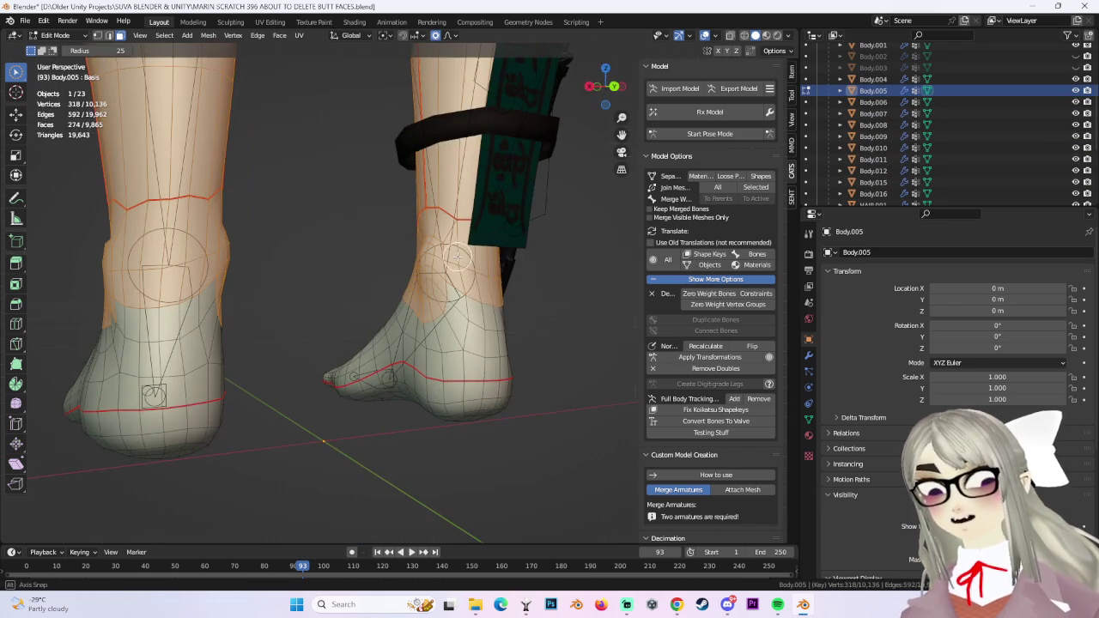
Orbit around the ankle and deselect a few ankle vertices from the selection.
scroll(427, 288, "up", 5)
mouse_move(535, 306)
middle_mouse_down()
mouse_move(415, 292)
mouse_move(304, 298)
middle_mouse_up()
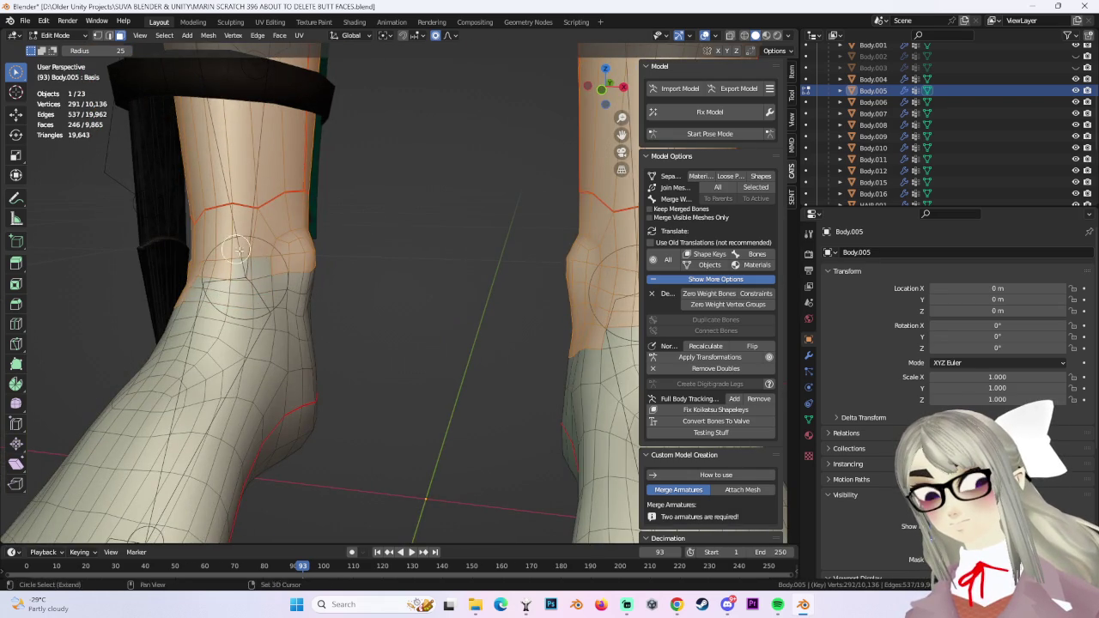
middle_click_drag(237, 249, 381, 331)
middle_click_drag(309, 364, 426, 347)
middle_click_drag(516, 326, 478, 356)
mouse_move(417, 400)
middle_mouse_down()
mouse_move(484, 311)
mouse_move(407, 306)
middle_mouse_up()
mouse_move(365, 339)
middle_mouse_down()
mouse_move(397, 307)
mouse_move(386, 300)
middle_mouse_up()
Check the foot from the right side in wireframe, then orbit to the rear and ankle in solid.
left_click(623, 87)
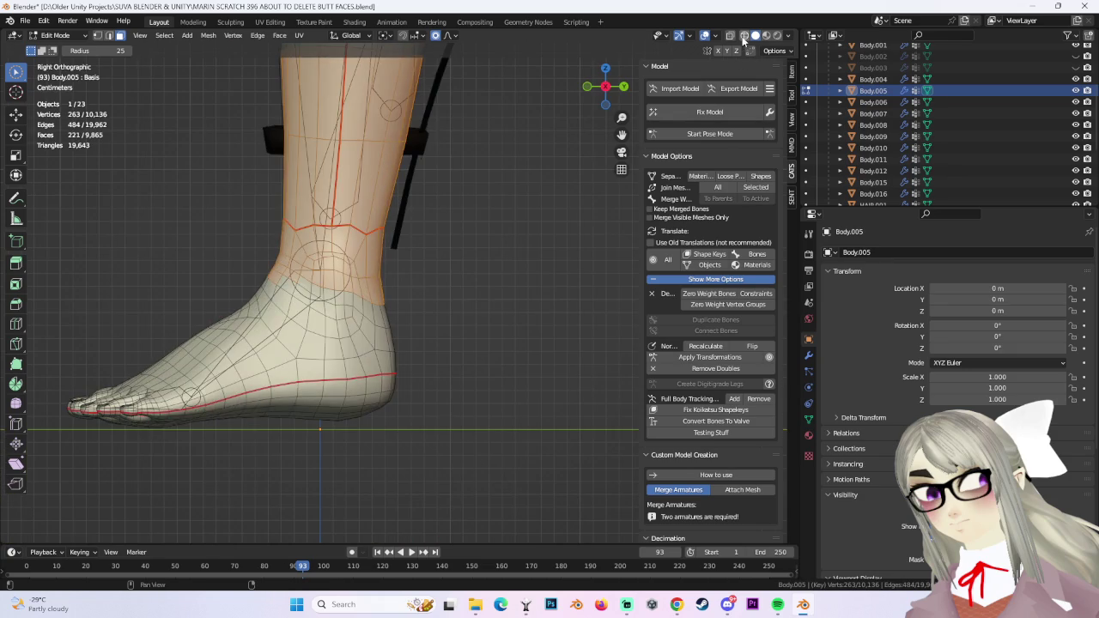
left_click(744, 36)
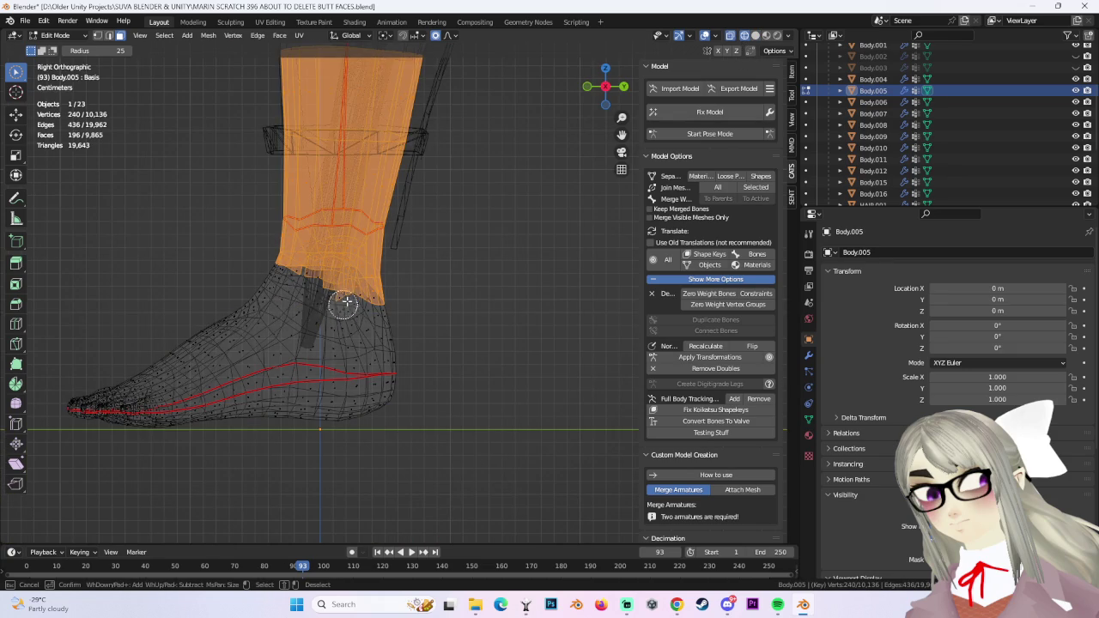
scroll(418, 298, "up", 2)
left_click(756, 36)
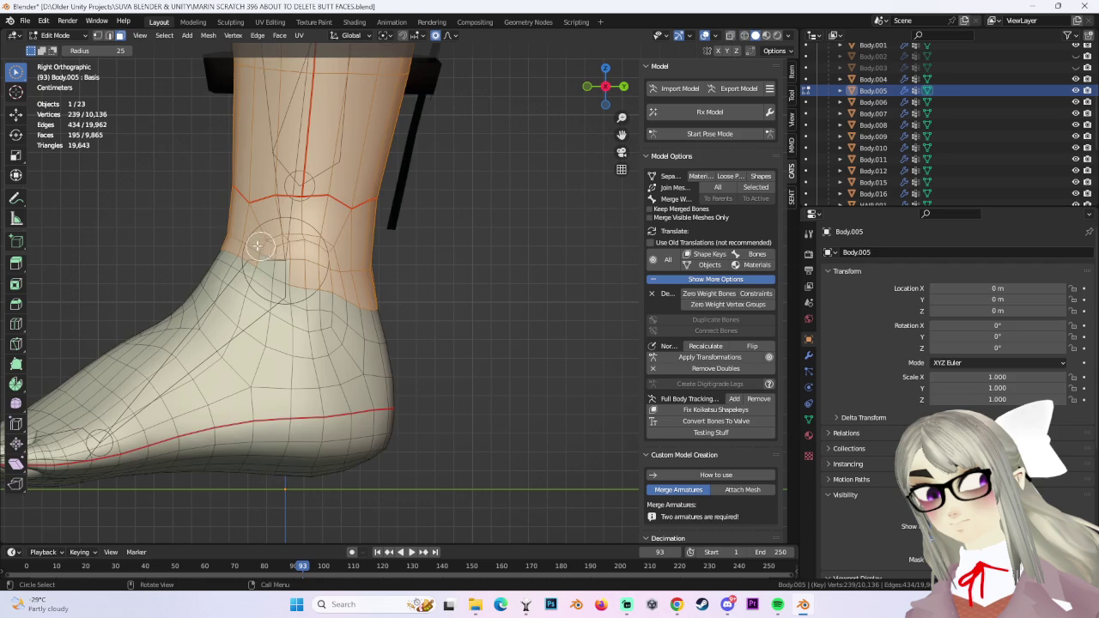
mouse_move(341, 264)
middle_mouse_down()
mouse_move(243, 266)
mouse_move(380, 314)
mouse_move(377, 338)
middle_mouse_up()
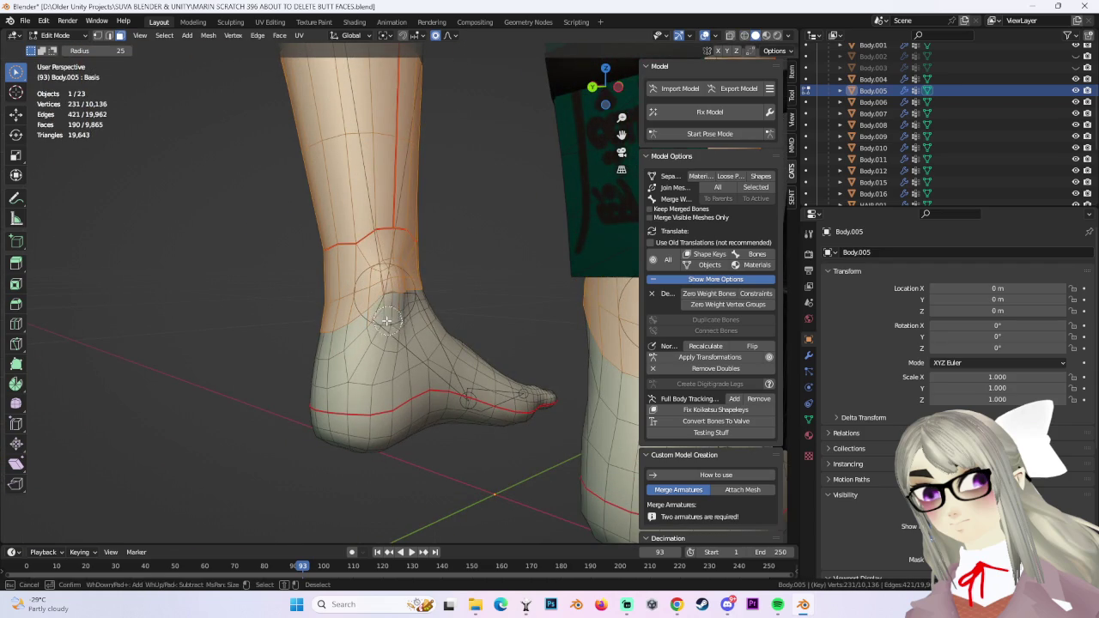
middle_click_drag(532, 296, 415, 300)
mouse_move(339, 292)
middle_mouse_down()
mouse_move(358, 287)
mouse_move(309, 292)
mouse_move(441, 300)
mouse_move(300, 301)
mouse_move(466, 309)
mouse_move(418, 304)
middle_mouse_up()
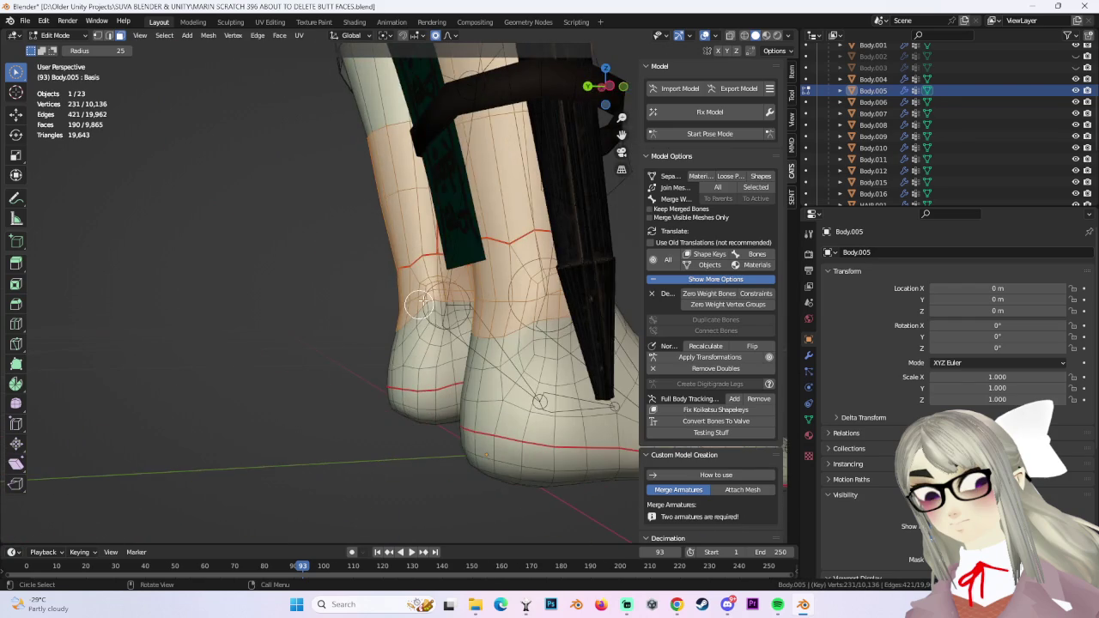
Review the calves and ankles from left side and front views in wireframe.
left_click(610, 87)
left_click(745, 36)
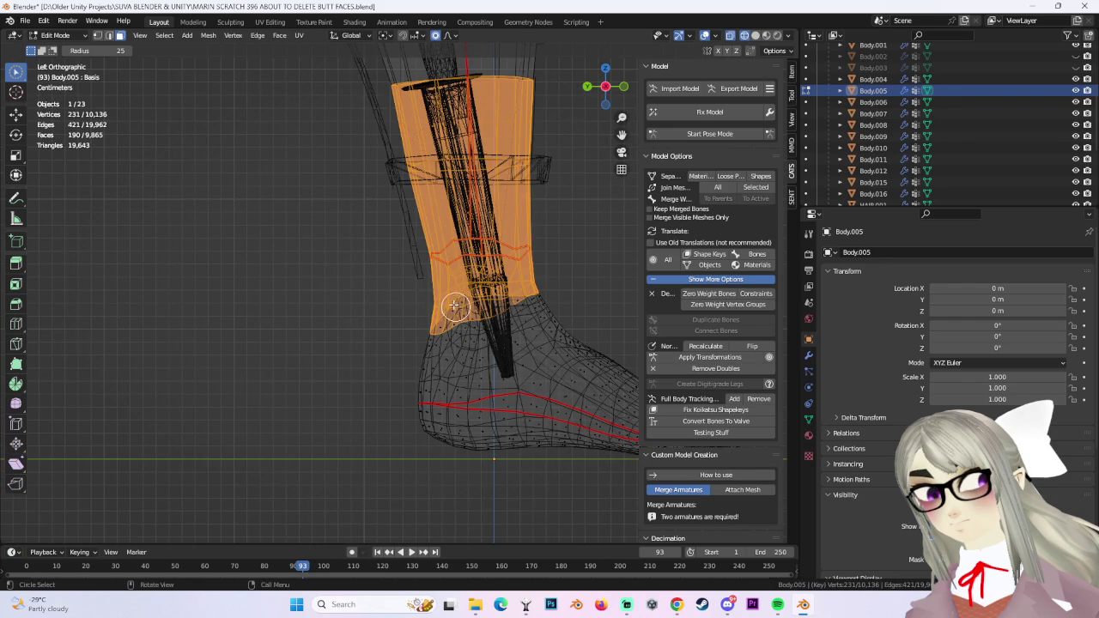
mouse_move(424, 283)
middle_mouse_down()
mouse_move(449, 304)
mouse_move(464, 302)
mouse_move(452, 295)
mouse_move(581, 298)
mouse_move(380, 284)
mouse_move(492, 276)
middle_mouse_up()
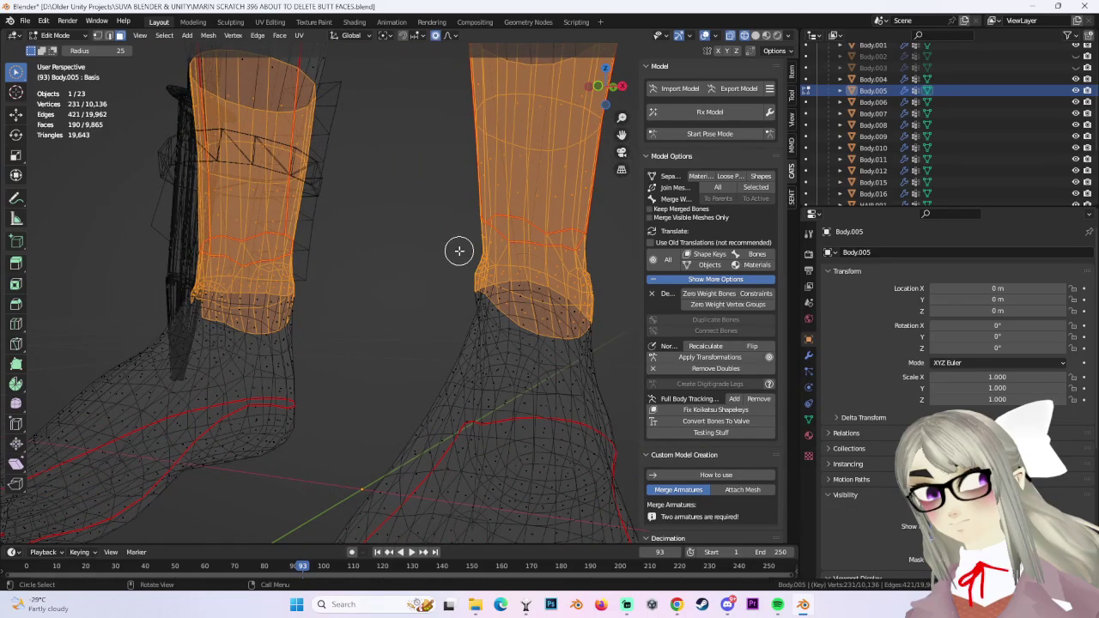
mouse_move(459, 250)
middle_mouse_down()
mouse_move(523, 246)
mouse_move(595, 261)
middle_mouse_up()
left_click(609, 87)
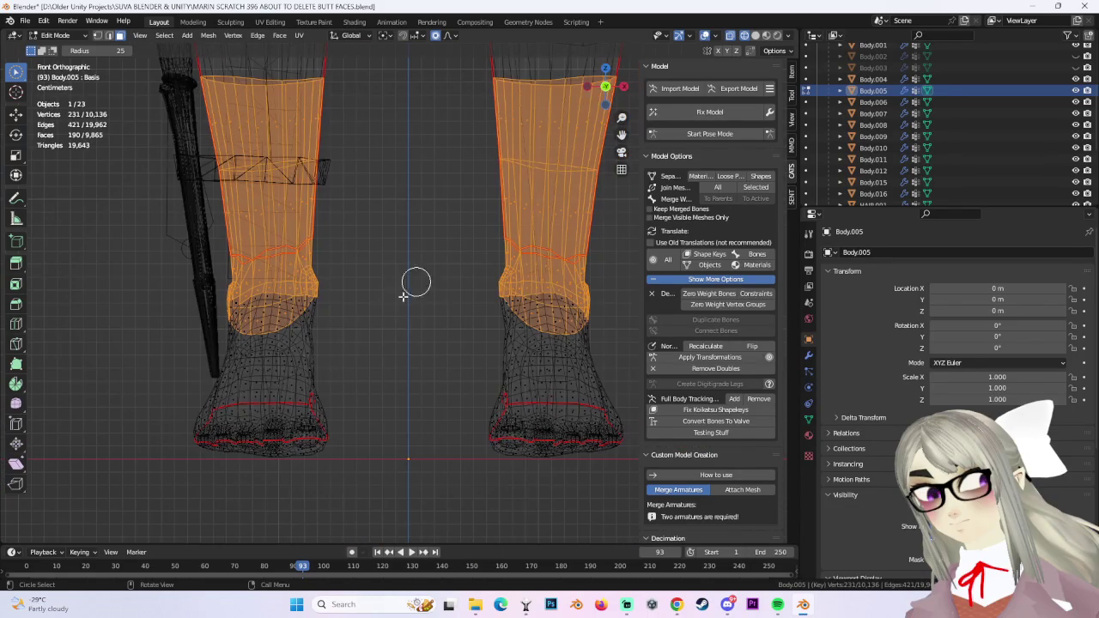
mouse_move(486, 178)
middle_mouse_down()
mouse_move(473, 265)
mouse_move(520, 282)
mouse_move(422, 291)
middle_mouse_up()
left_click(755, 36)
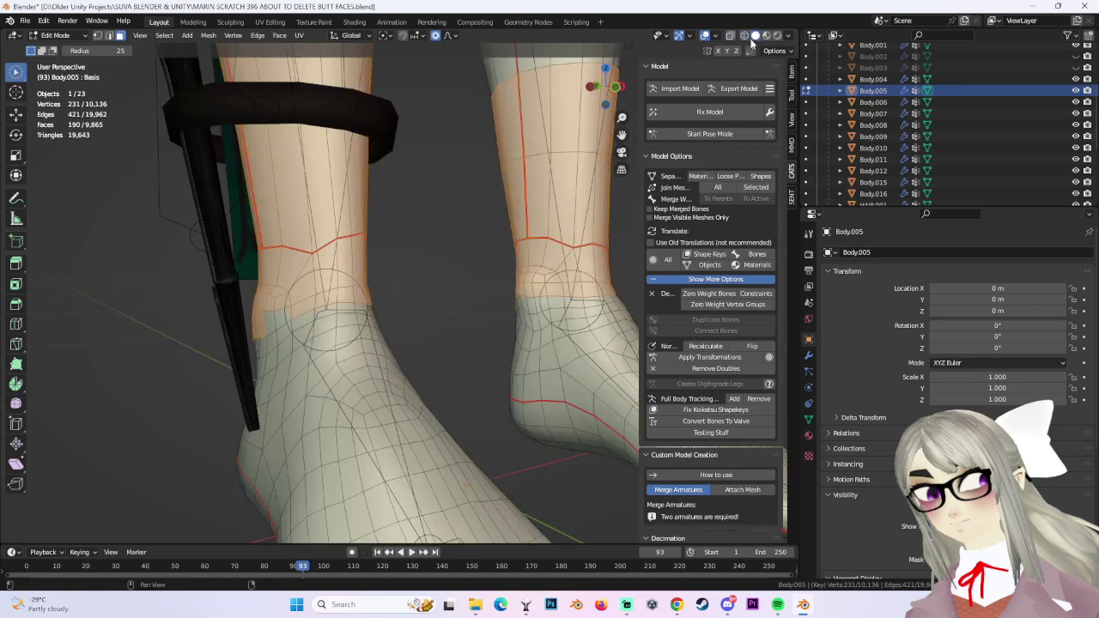
Circle-select around the ankle and briefly show the boot mesh to compare.
key("c")
mouse_move(493, 293)
middle_mouse_down()
mouse_move(491, 307)
mouse_move(557, 303)
middle_mouse_up()
mouse_move(616, 104)
left_mouse_down()
mouse_move(564, 196)
mouse_move(589, 209)
left_mouse_up()
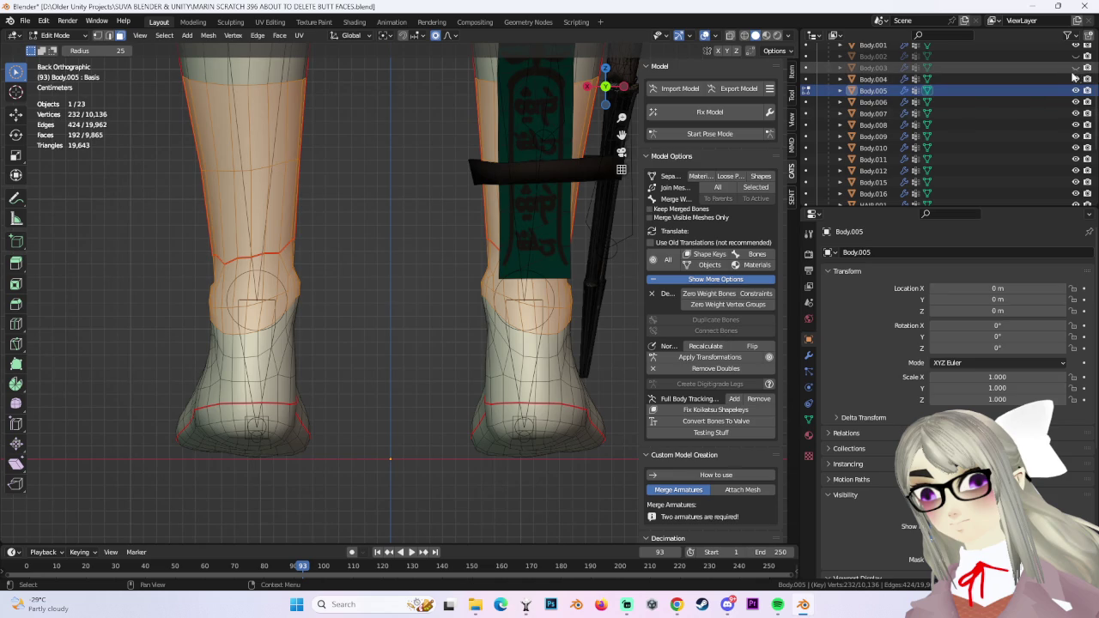
left_click(1076, 67)
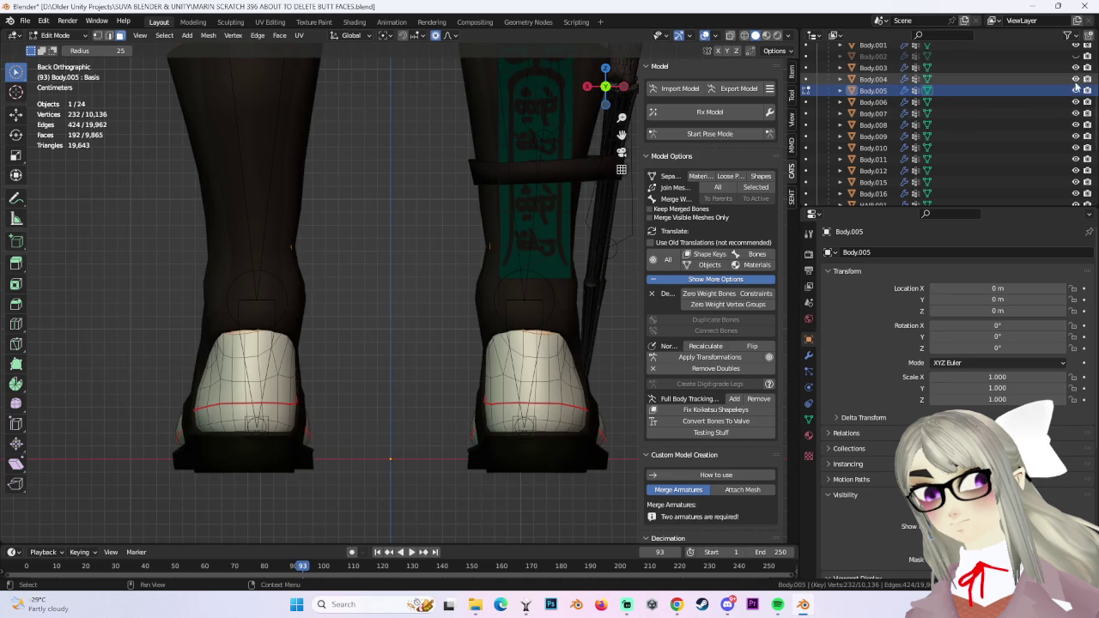
left_click(1076, 67)
mouse_move(499, 339)
middle_mouse_down()
mouse_move(506, 354)
mouse_move(440, 352)
middle_mouse_up()
Circle-deselect stray ankle vertices so the selection stops above the feet.
key("c")
mouse_move(522, 322)
middle_mouse_down()
mouse_move(226, 331)
mouse_move(212, 316)
middle_mouse_up()
middle_click_drag(310, 326, 395, 340)
mouse_move(460, 314)
middle_mouse_down()
mouse_move(326, 355)
mouse_move(347, 371)
middle_mouse_up()
mouse_move(369, 327)
middle_mouse_down()
mouse_move(559, 387)
mouse_move(375, 388)
mouse_move(336, 324)
middle_mouse_up()
mouse_move(566, 355)
middle_mouse_down()
mouse_move(539, 385)
mouse_move(349, 337)
middle_mouse_up()
middle_click(424, 349)
key("Escape")
Unhide the Body.003 boots and separate the selected faces into new object Body.013.
mouse_move(425, 349)
middle_mouse_down()
mouse_move(462, 397)
mouse_move(550, 410)
mouse_move(592, 172)
middle_mouse_up()
left_click(607, 107)
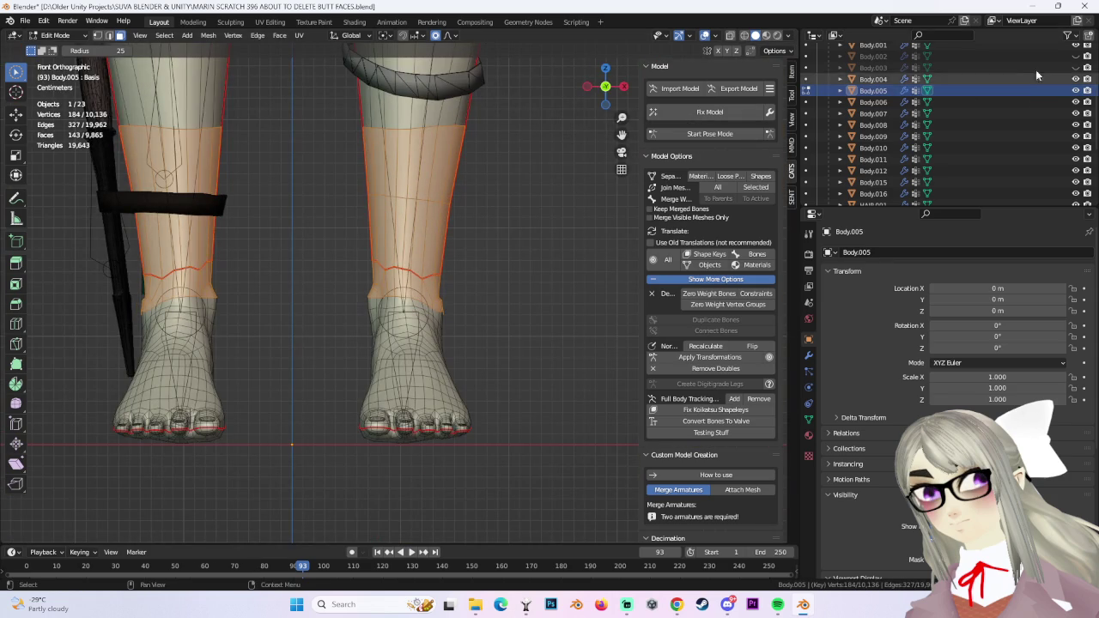
left_click(1076, 67)
mouse_move(446, 214)
middle_mouse_down()
mouse_move(481, 177)
mouse_move(516, 195)
mouse_move(353, 177)
mouse_move(387, 235)
mouse_move(459, 229)
middle_mouse_up()
key("p")
left_click(459, 216)
Return to Object Mode.
left_click(54, 35)
left_click(58, 41)
scroll(951, 123, "up", 1)
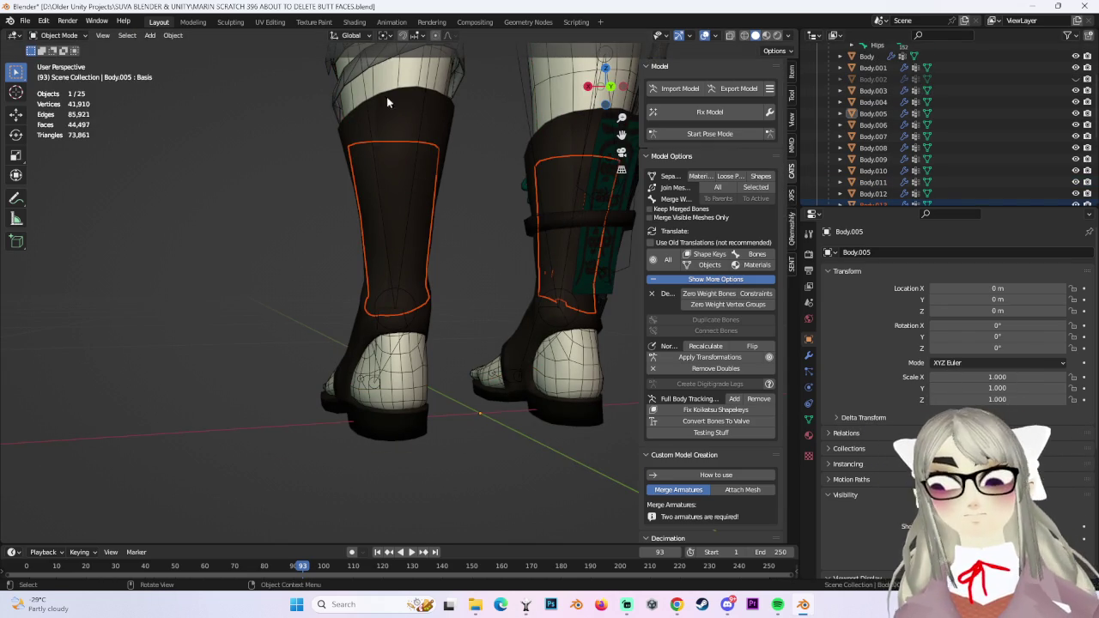
left_click(25, 20)
Save the scene as 'MARIN SCRATCH 397 ANKLE DELETE.blend' in the project folder.
left_click(47, 107)
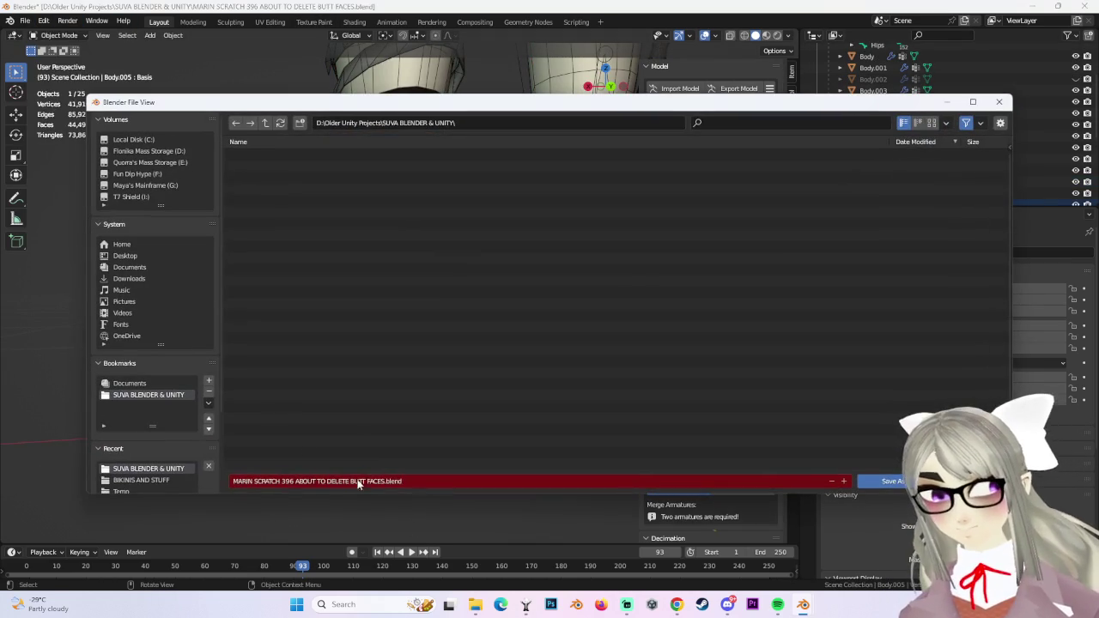
type("7")
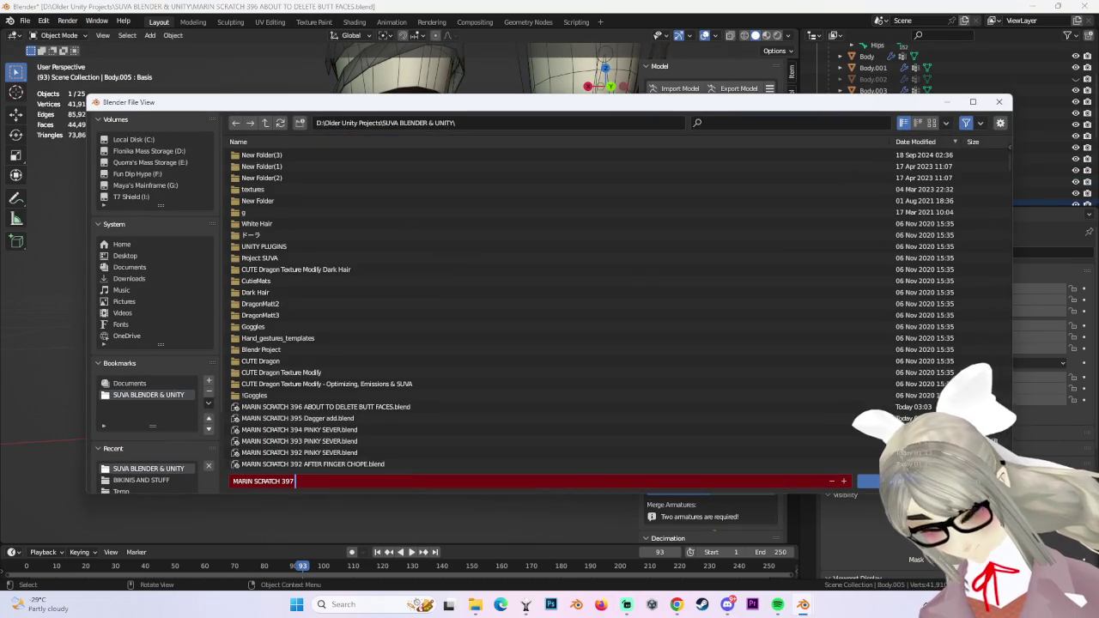
type(" ANKLE DELETE")
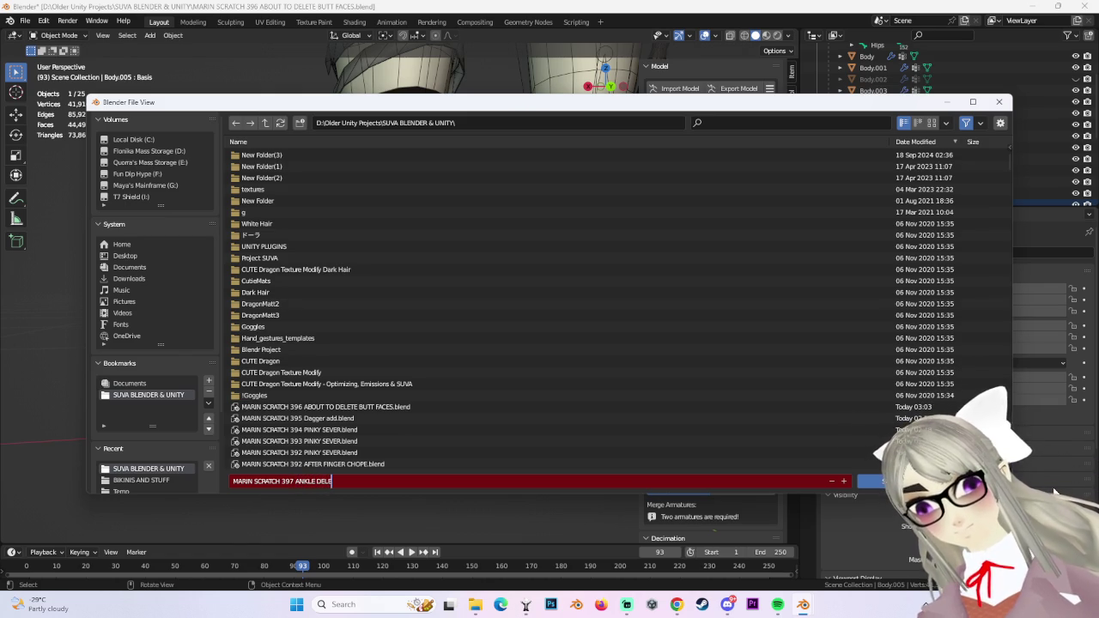
key("Return")
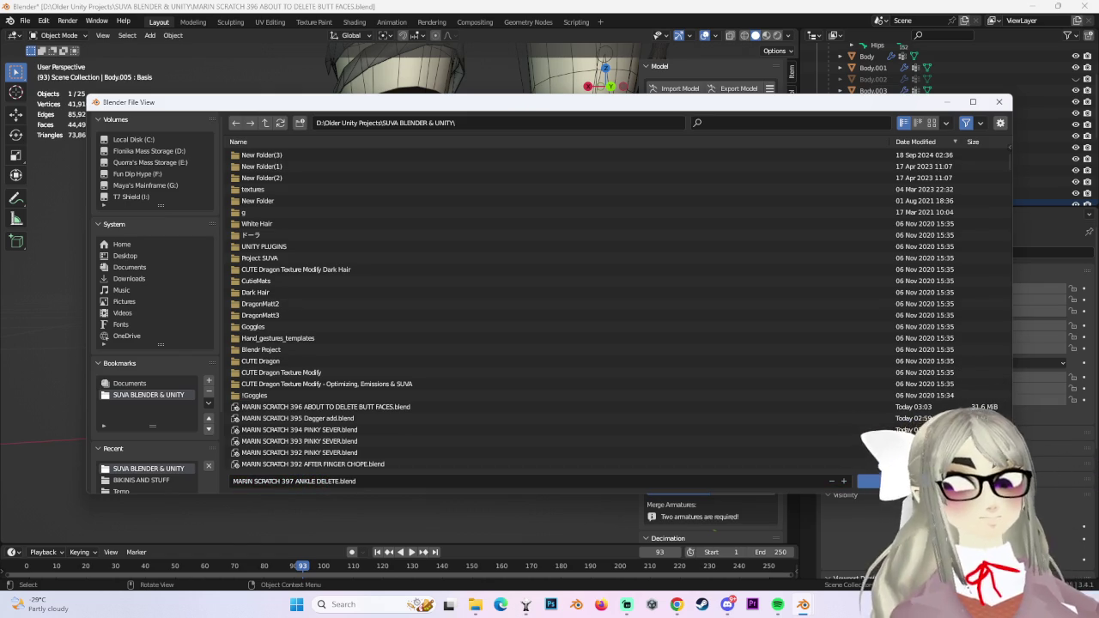
left_click(890, 483)
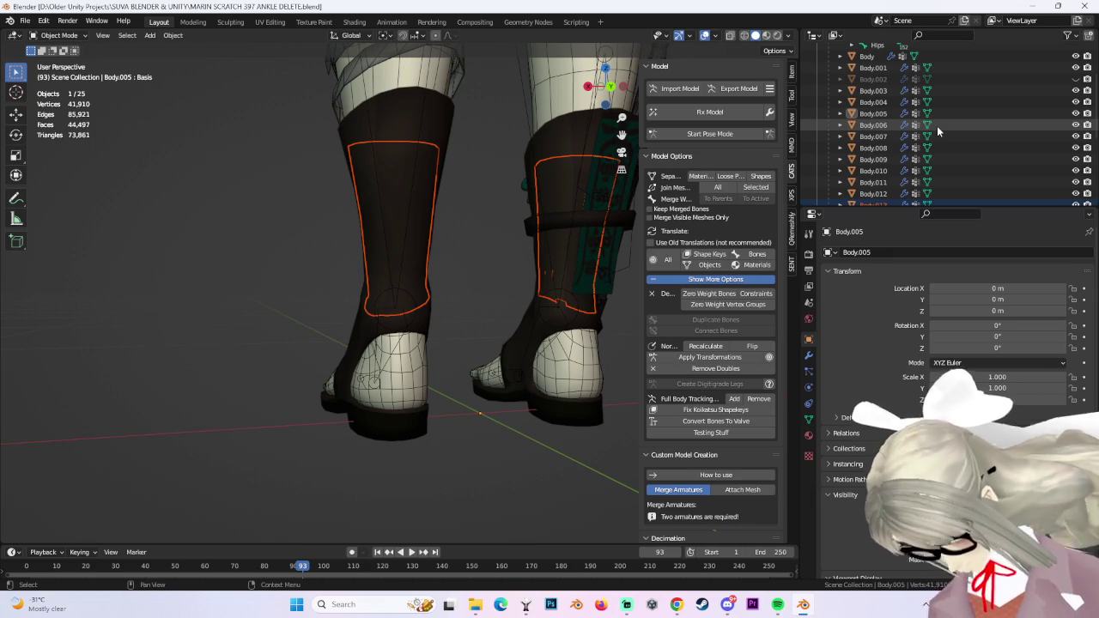
scroll(993, 201, "down", 1)
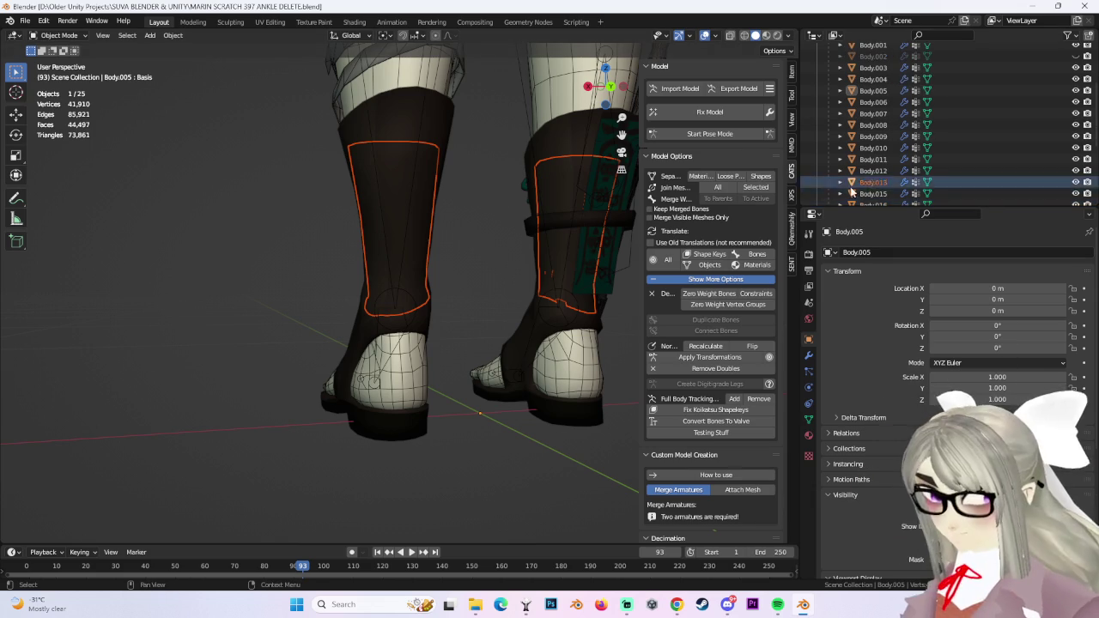
Delete the Body.013 object from the Outliner.
left_click(866, 182)
right_click(866, 181)
left_click(865, 182)
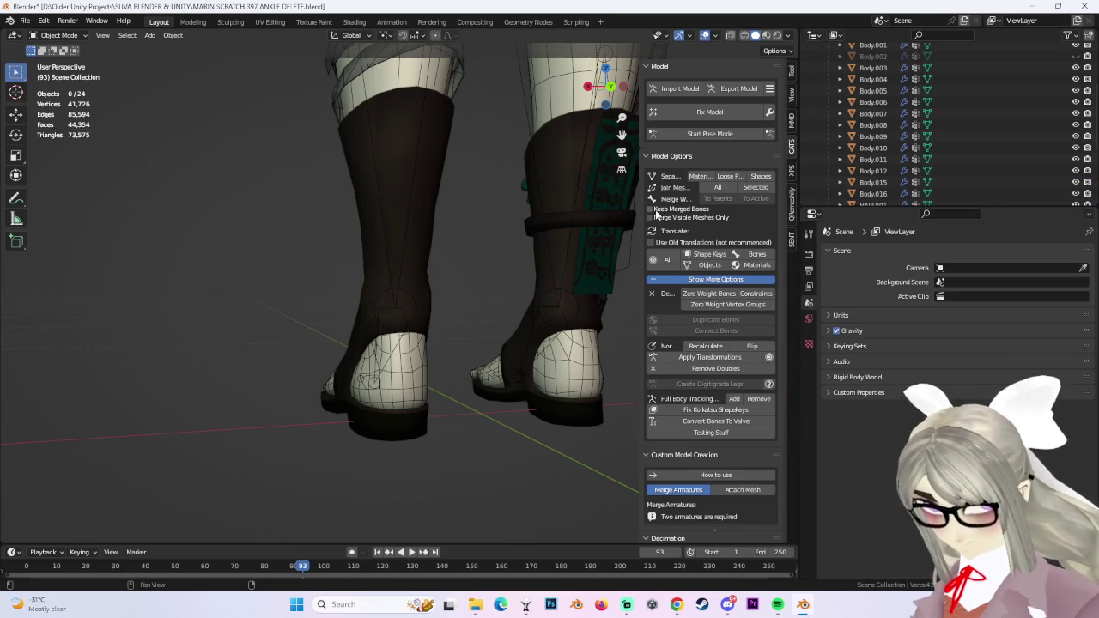
middle_click_drag(571, 266, 438, 262)
In Pose Mode, rotate the left ankle bone about 44° and clear the bone selection.
left_click(700, 135)
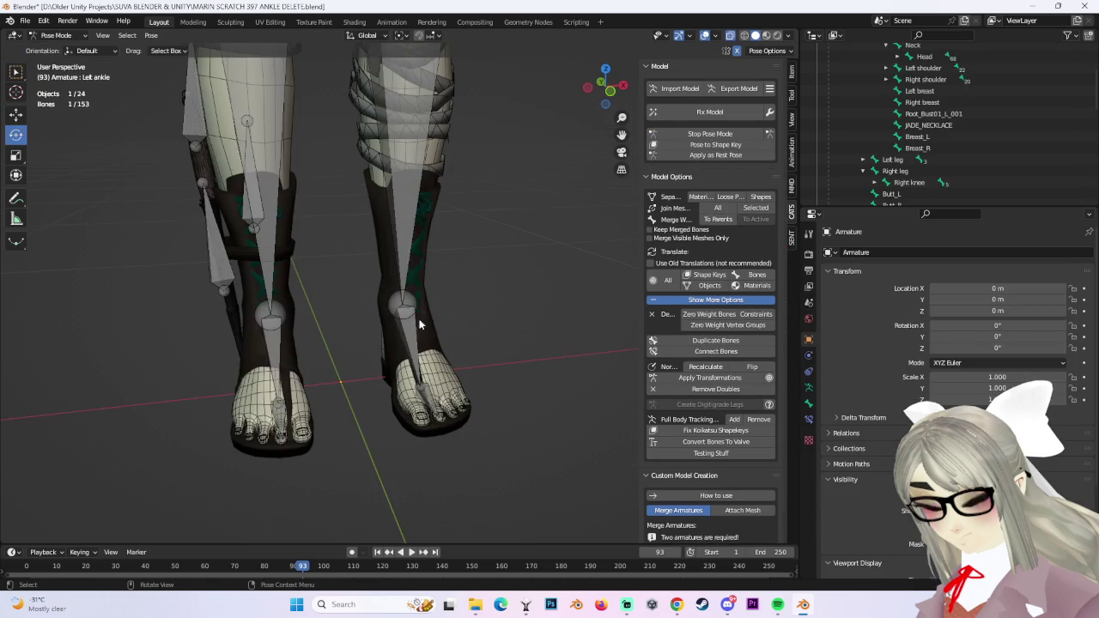
left_click_drag(418, 327, 399, 335)
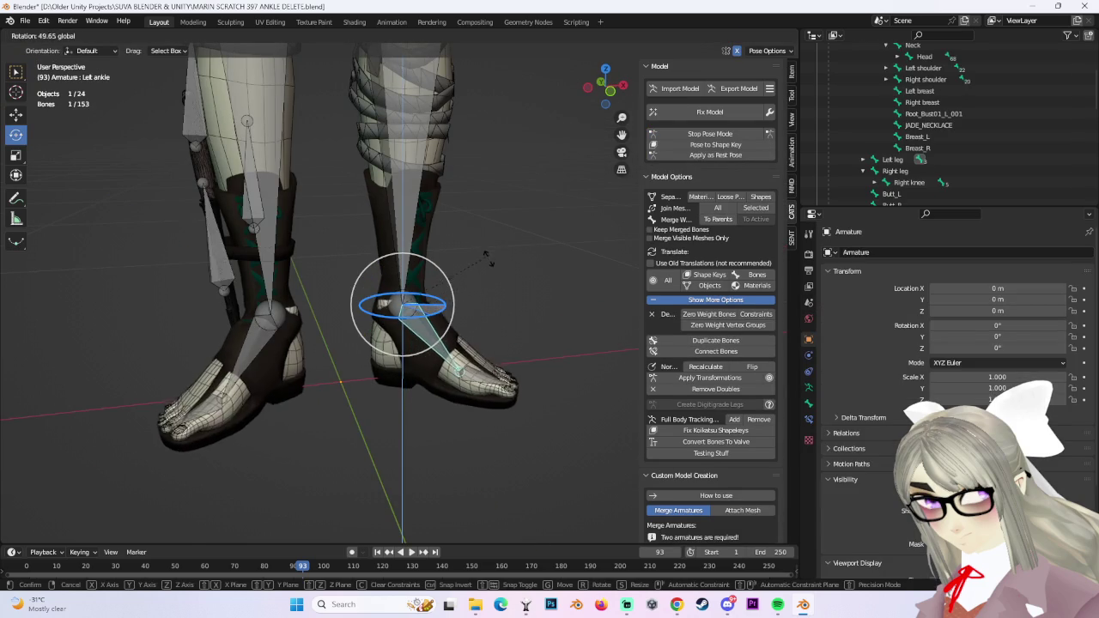
scroll(398, 335, "up", 2)
scroll(297, 363, "up", 3)
mouse_move(282, 340)
middle_mouse_down()
mouse_move(526, 365)
mouse_move(416, 371)
mouse_move(404, 410)
mouse_move(426, 395)
mouse_move(534, 184)
mouse_move(469, 268)
mouse_move(538, 242)
mouse_move(448, 233)
middle_mouse_up()
left_click(534, 184)
scroll(455, 244, "up", 3)
Select Body.005, put it in Weight Paint mode and make the Left knee weights active.
left_click(40, 39)
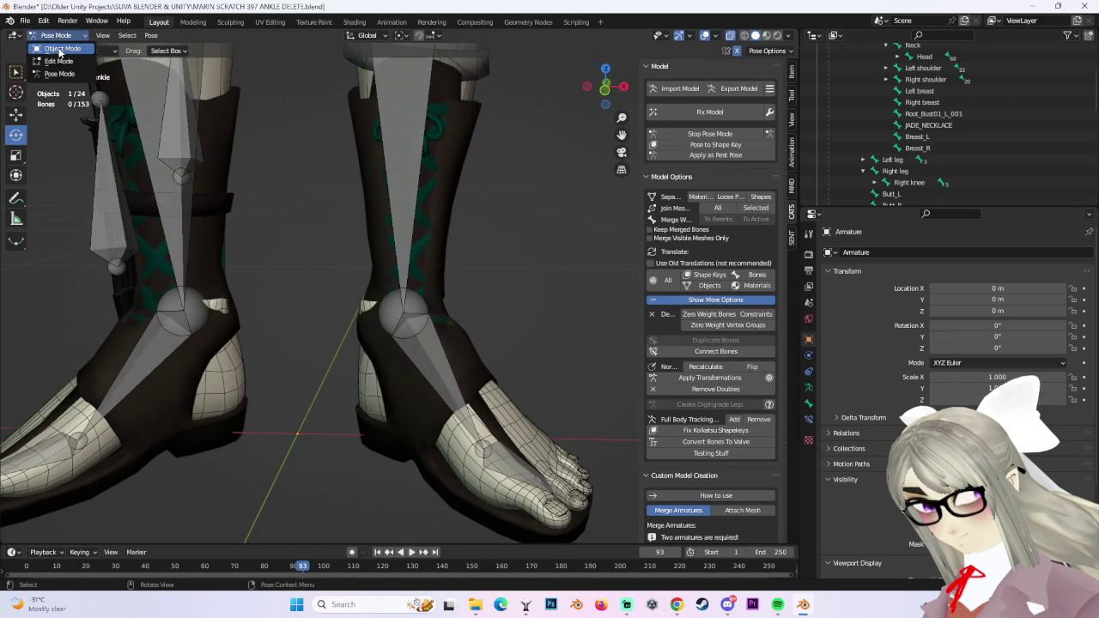
left_click(53, 53)
scroll(418, 332, "up", 1)
left_click(356, 308)
left_click(73, 37)
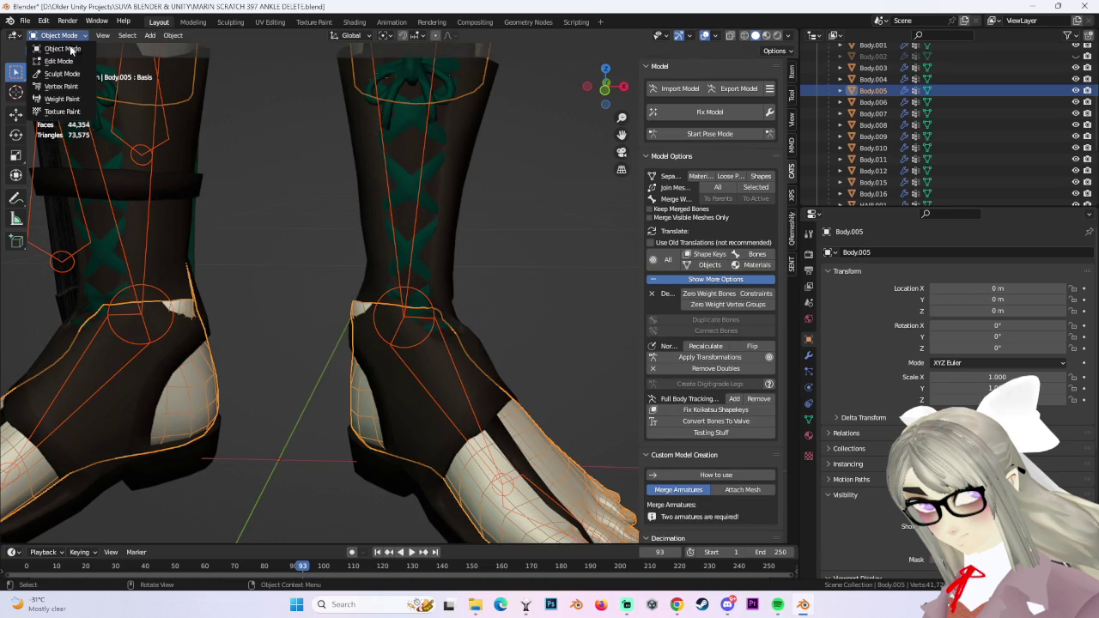
left_click(73, 98)
left_click(403, 309, "ctrl")
scroll(584, 326, "up", 2)
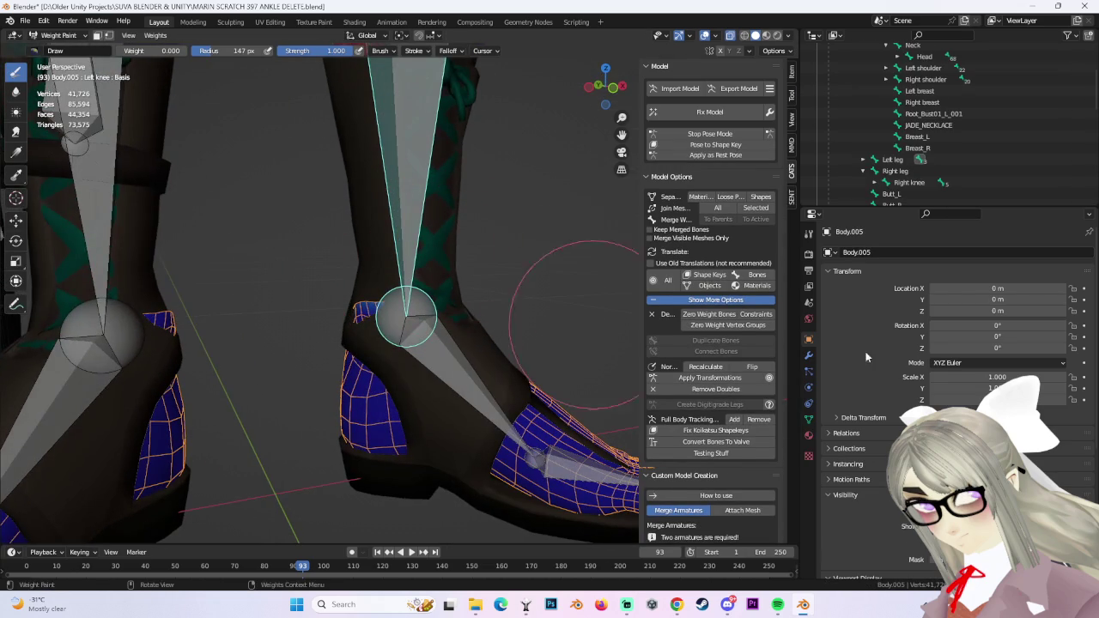
Set the paint weight to 1.000 and paint the area around the knee joint.
left_click(808, 233)
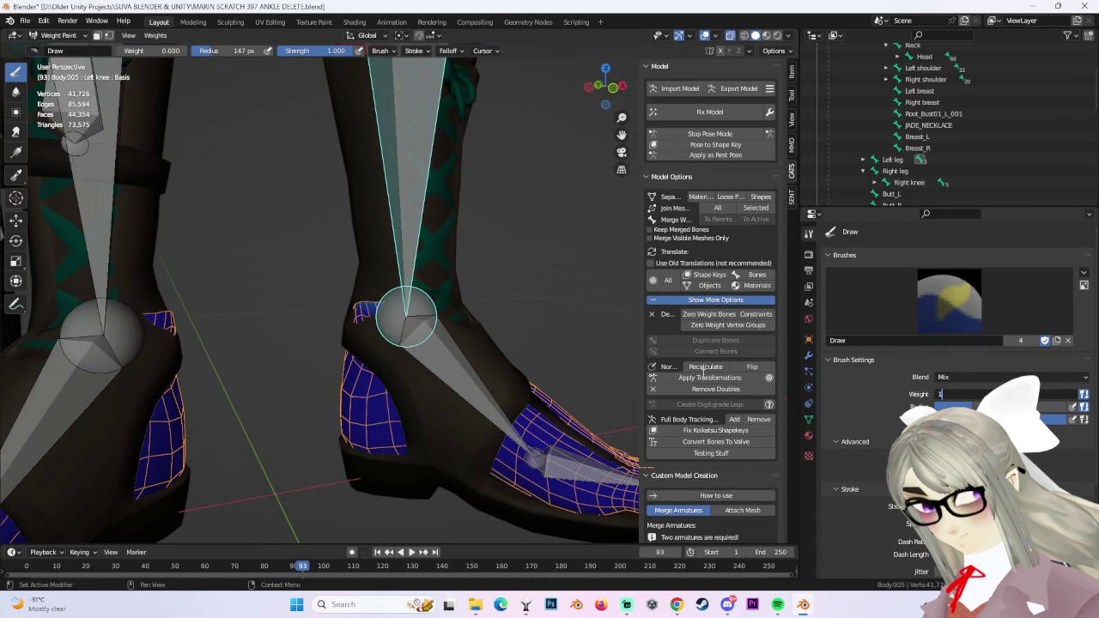
key("Return")
scroll(343, 292, "up", 3)
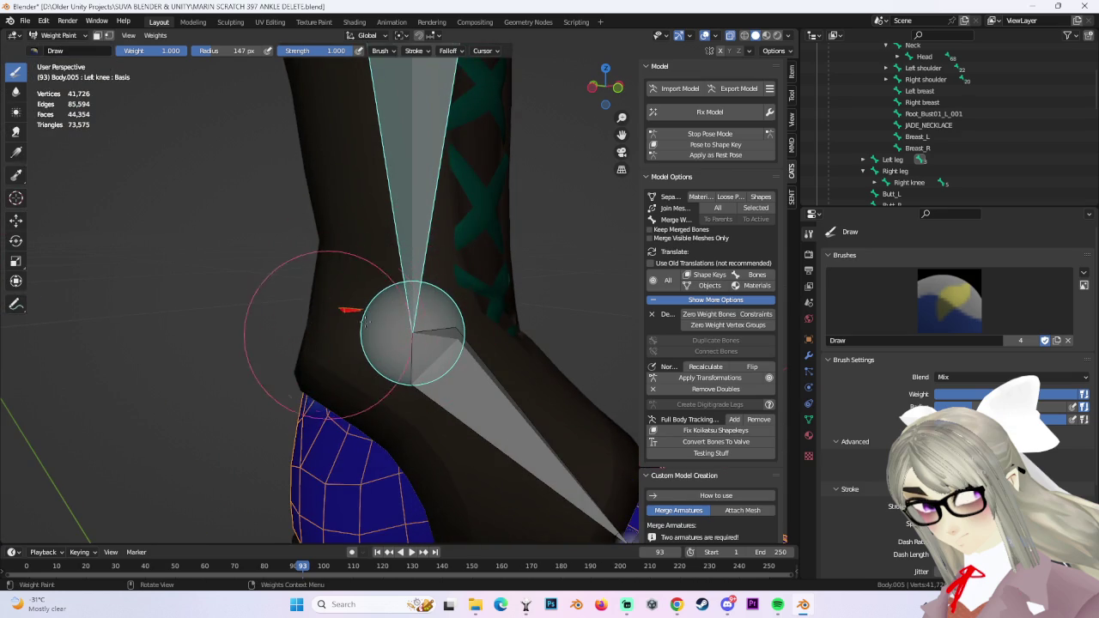
middle_click_drag(391, 312, 361, 327)
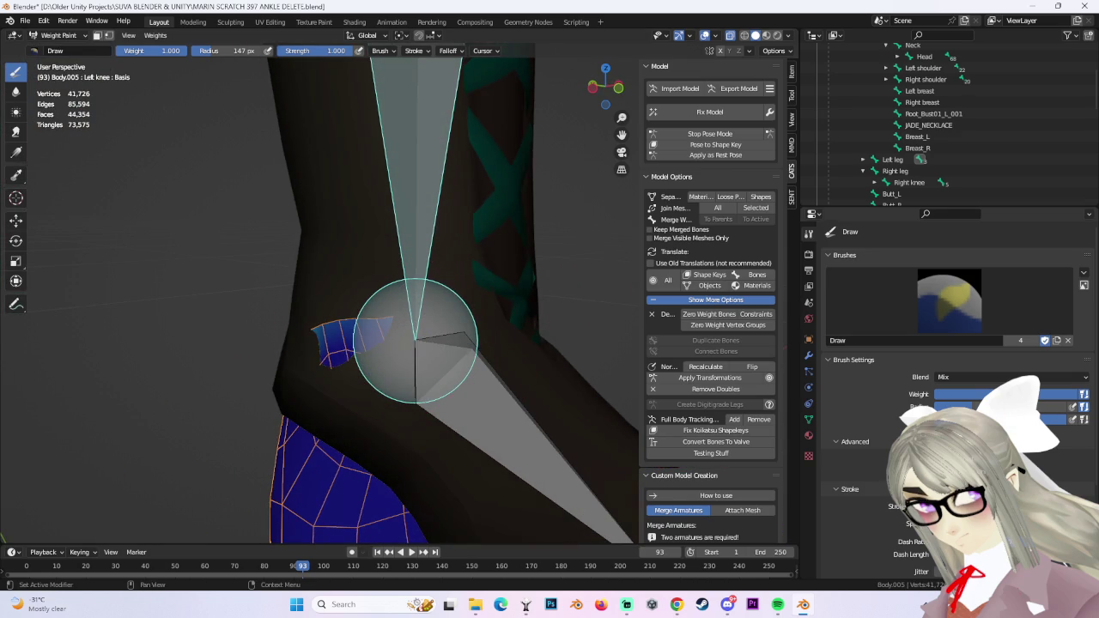
scroll(983, 198, "up", 5)
scroll(1002, 127, "down", 5)
scroll(1026, 168, "down", 4)
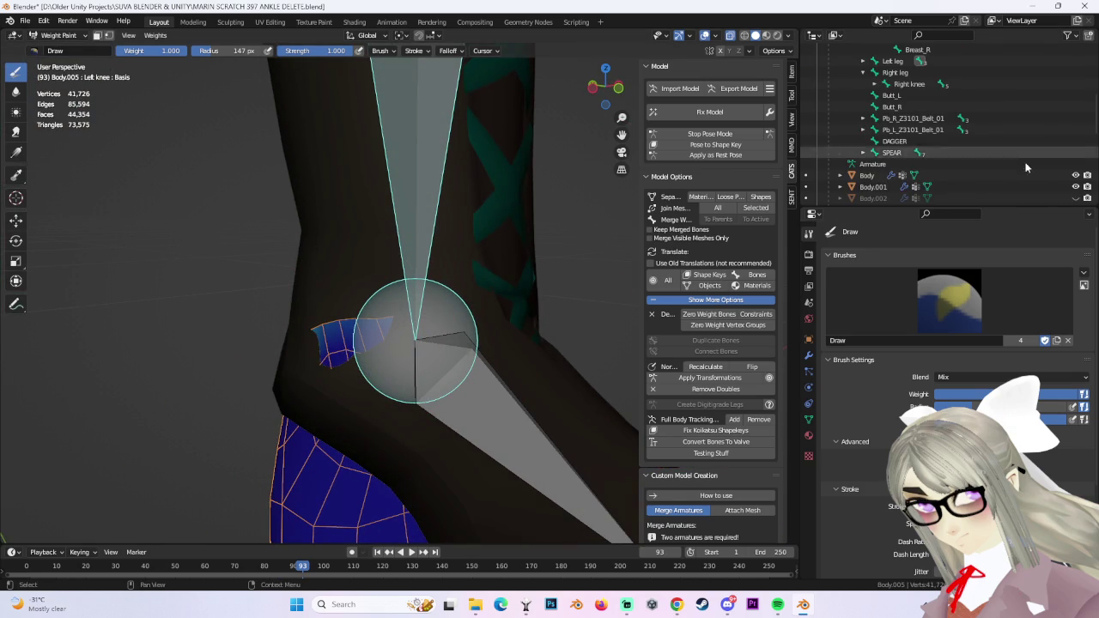
scroll(1075, 187, "down", 2)
With the Body.003 boots hidden, paint full weight across the top of the leg.
left_click(1075, 187)
middle_click_drag(378, 308, 269, 318)
left_click_drag(270, 318, 429, 316)
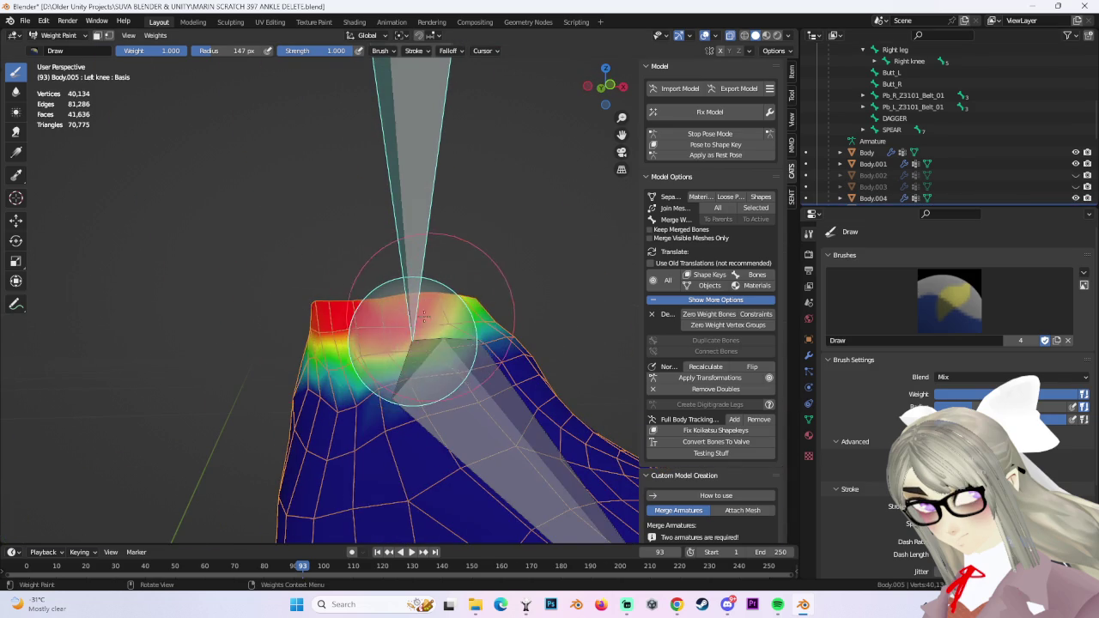
key("ctrl+z")
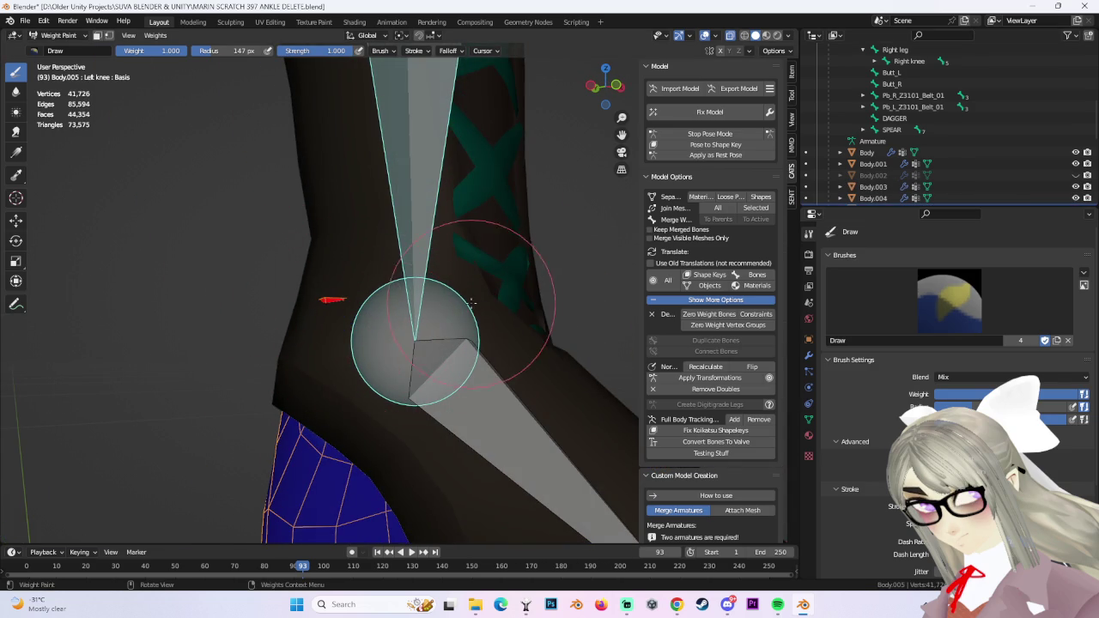
left_click(1075, 186)
middle_click_drag(360, 300, 388, 309)
key("ctrl+z")
mouse_move(368, 368)
middle_mouse_down()
mouse_move(315, 311)
mouse_move(396, 264)
mouse_move(381, 289)
mouse_move(369, 283)
middle_mouse_up()
Check the boots in Object Mode, undo the stray leg patches, then switch to Sculpt Mode.
left_click(58, 35)
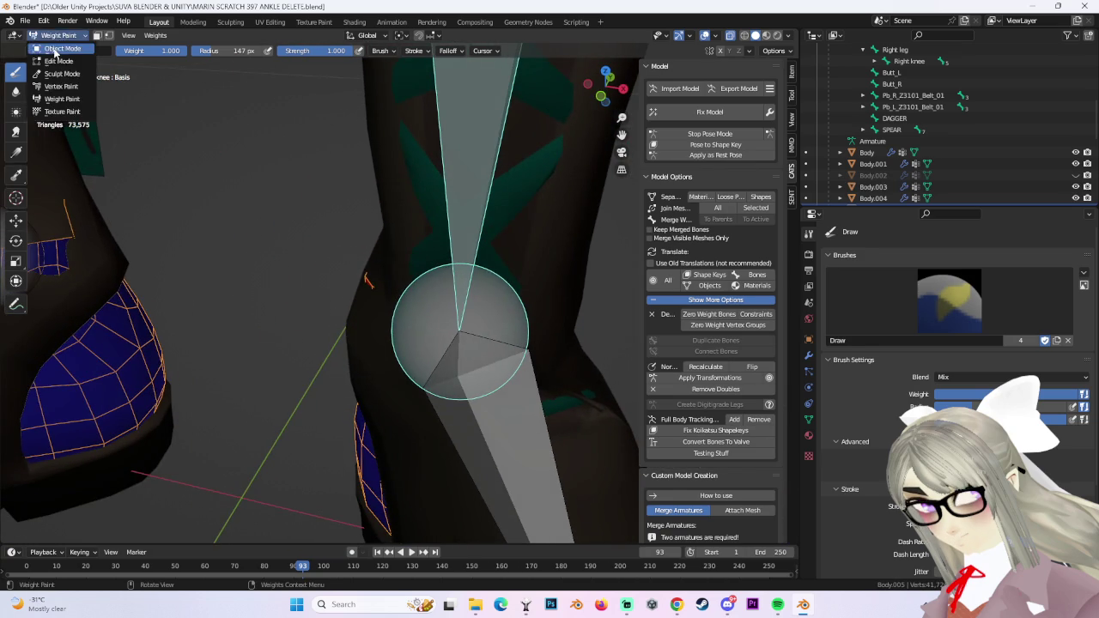
left_click(54, 49)
middle_click_drag(318, 237, 331, 217)
key("ctrl+z")
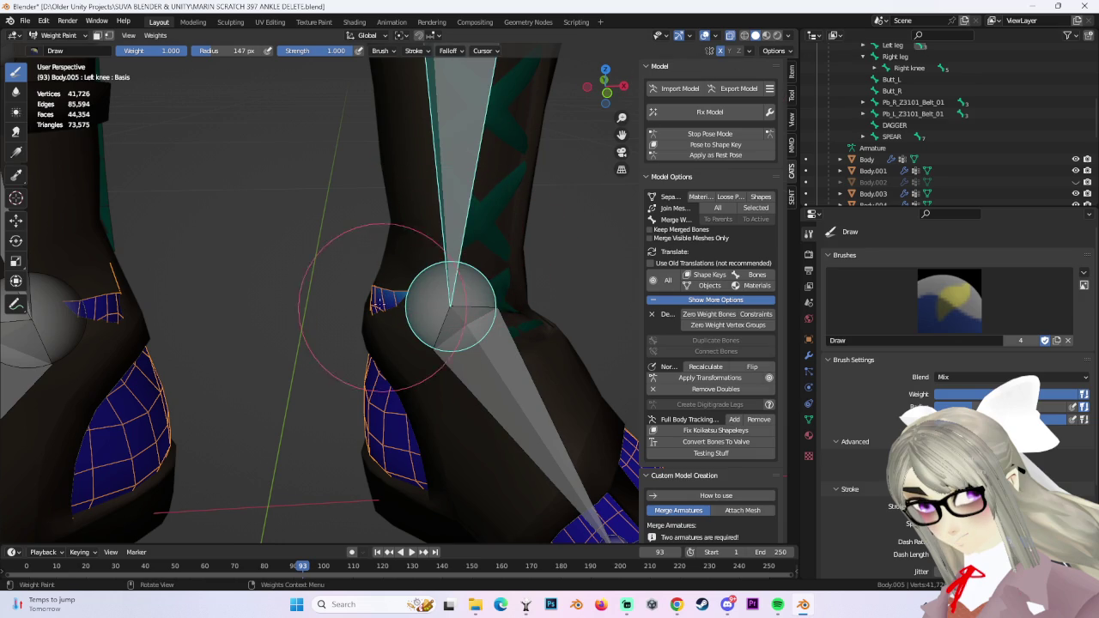
key("ctrl+z")
scroll(420, 299, "up", 2)
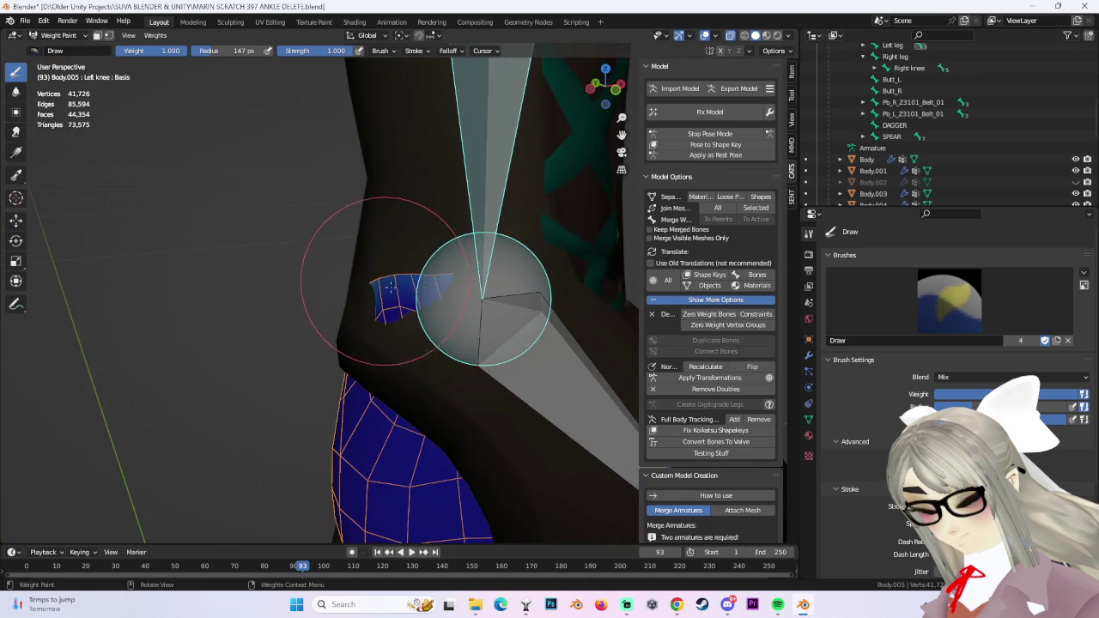
left_click(54, 36)
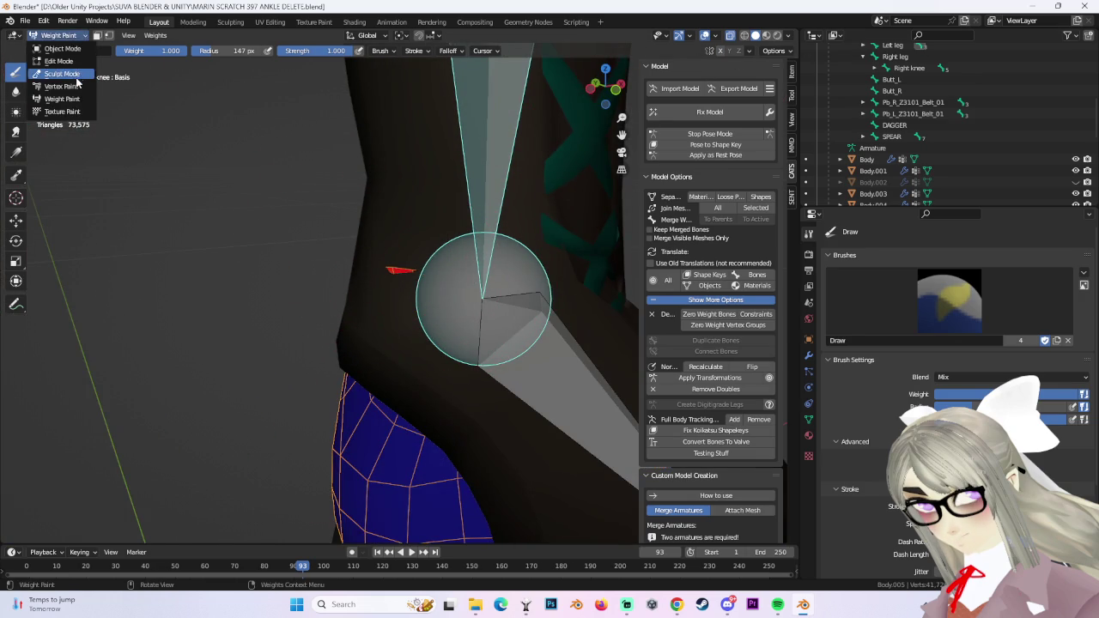
left_click(60, 71)
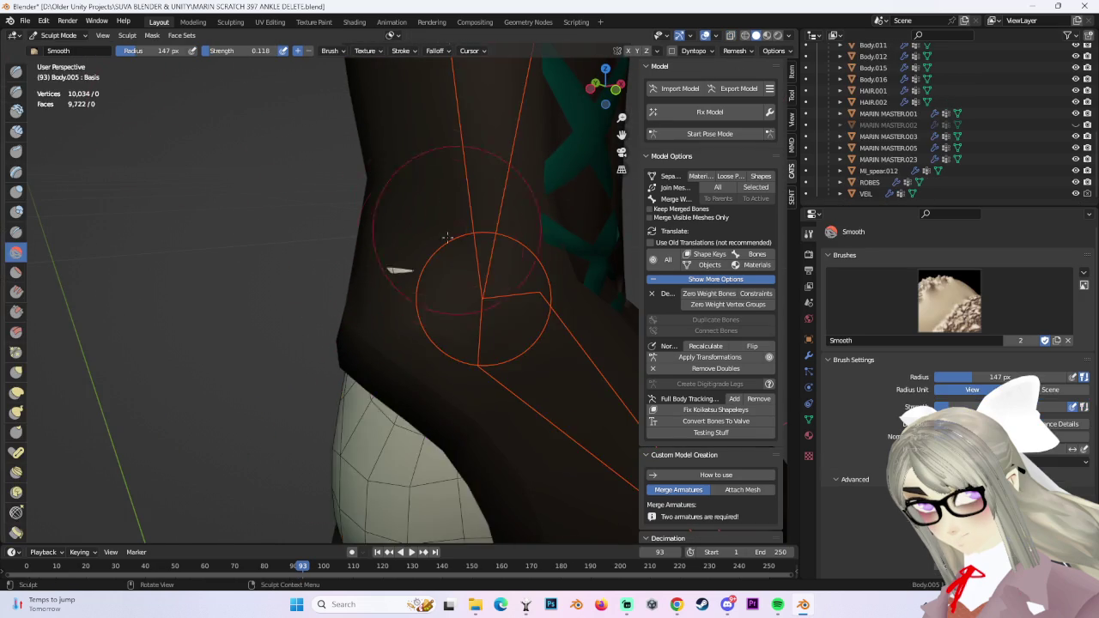
Try pushing the leg mesh into the boot with the Grab brush, then undo the attempt.
left_click(16, 372)
middle_click_drag(392, 277, 369, 289)
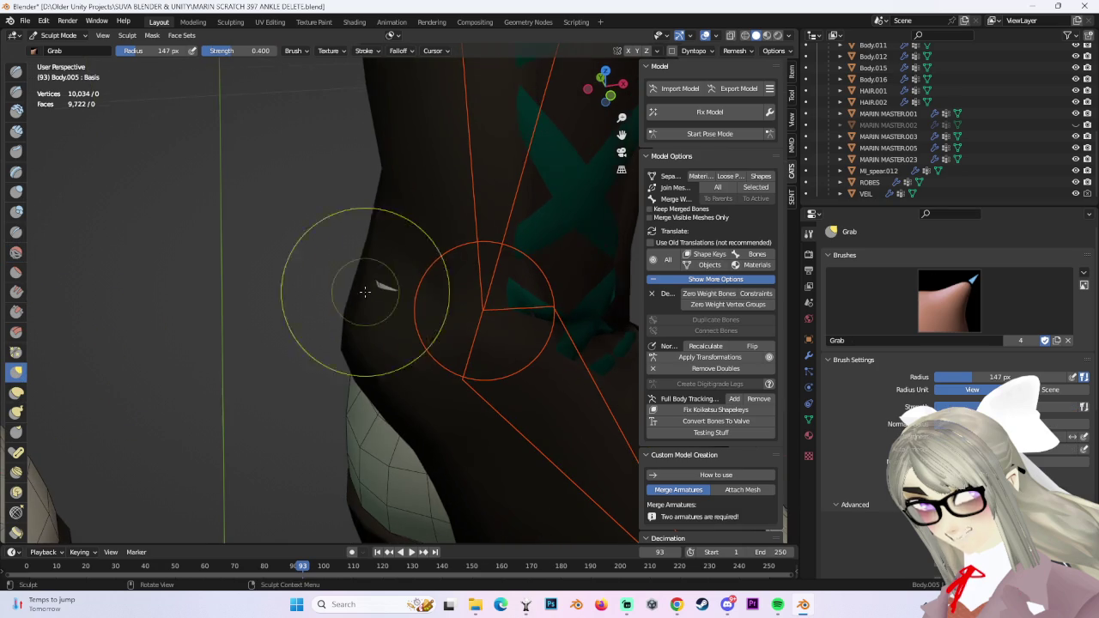
scroll(461, 250, "down", 3)
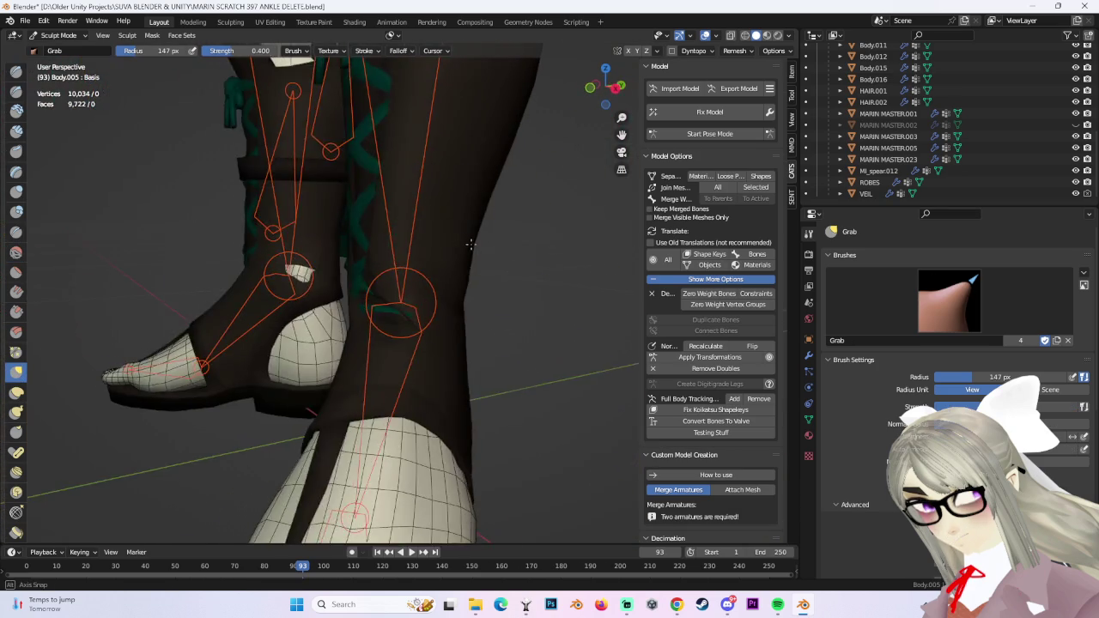
middle_click_drag(461, 251, 515, 245)
key("ctrl+z")
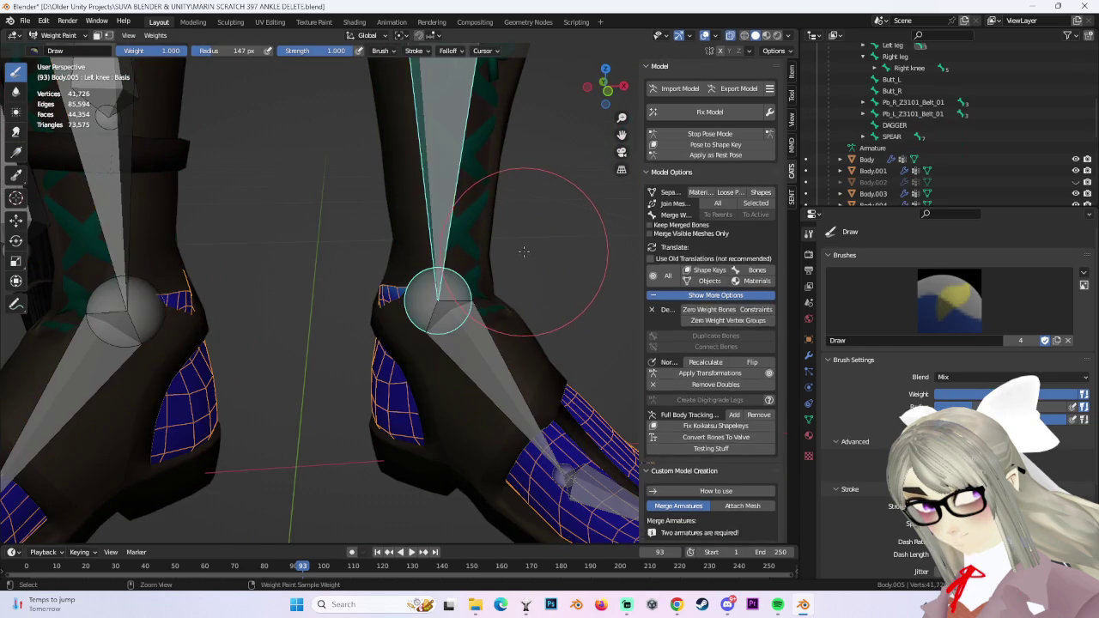
key("ctrl+z")
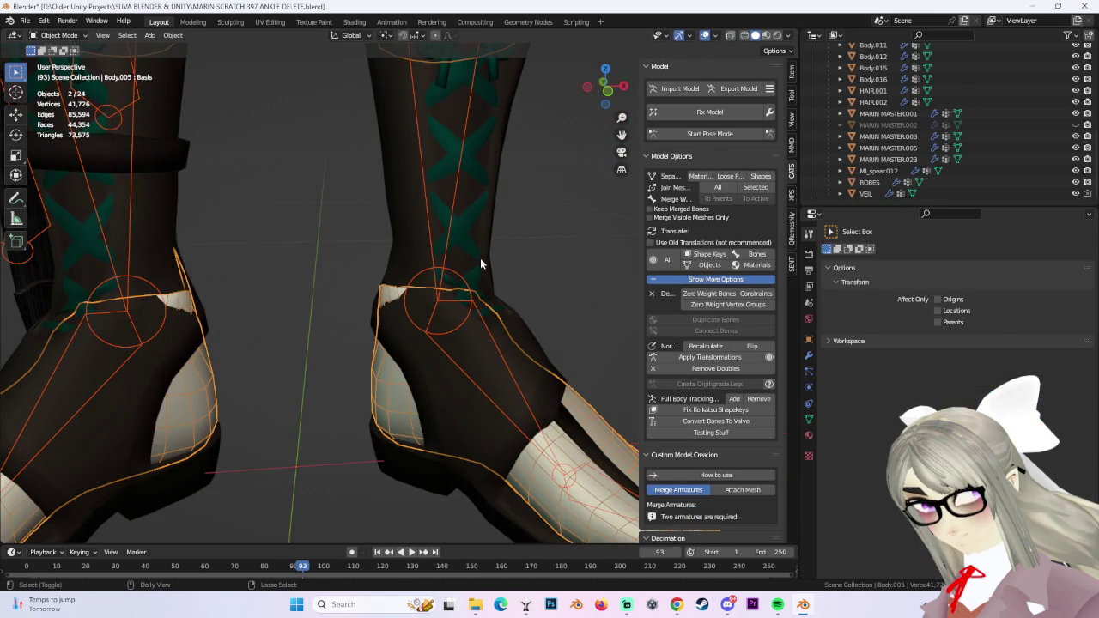
key("ctrl+shift+z")
Reselect the leg mesh in Sculpt Mode and grab the ankle sliver back inside the boot.
left_click(480, 258, "ctrl")
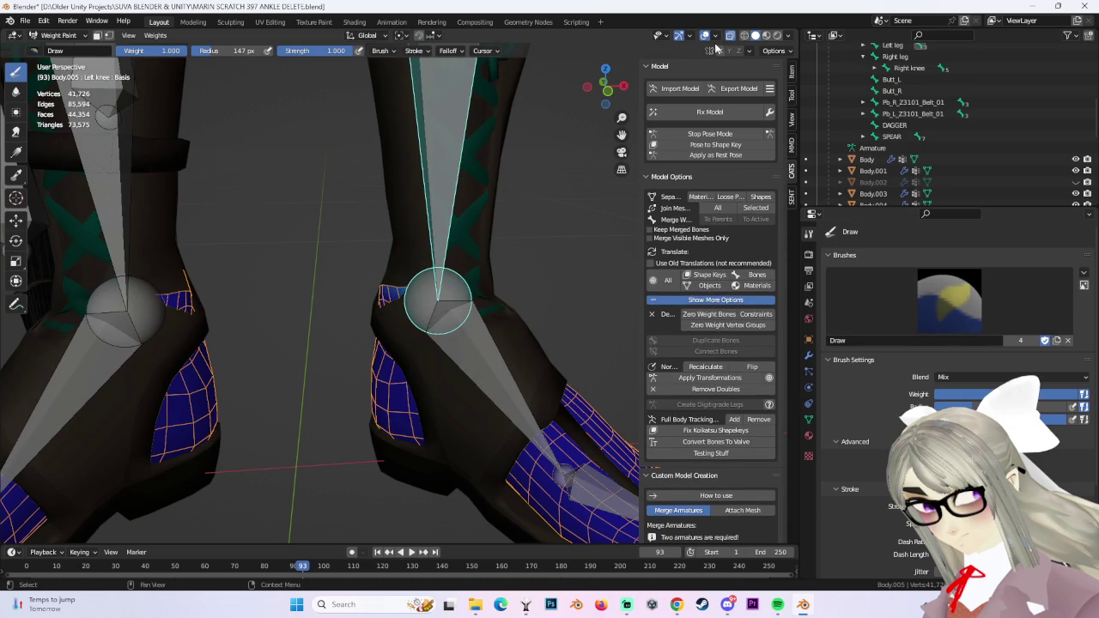
scroll(380, 314, "up", 3)
scroll(367, 295, "up", 2)
mouse_move(380, 245)
middle_mouse_down()
mouse_move(357, 304)
mouse_move(486, 295)
middle_mouse_up()
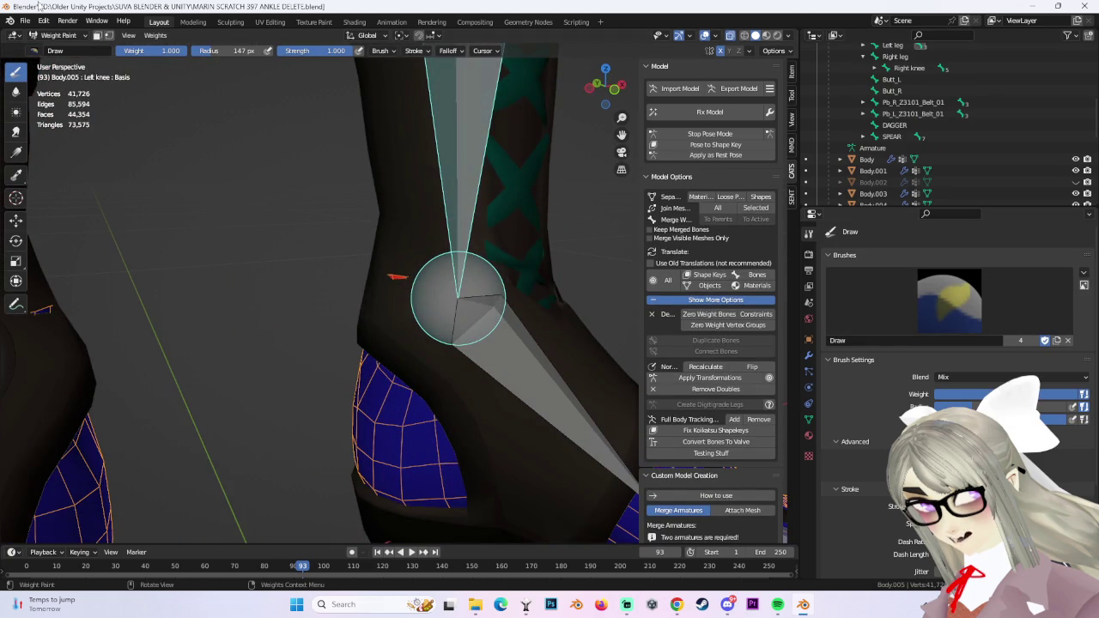
left_click(68, 37)
left_click(68, 75)
middle_click_drag(393, 282, 381, 290)
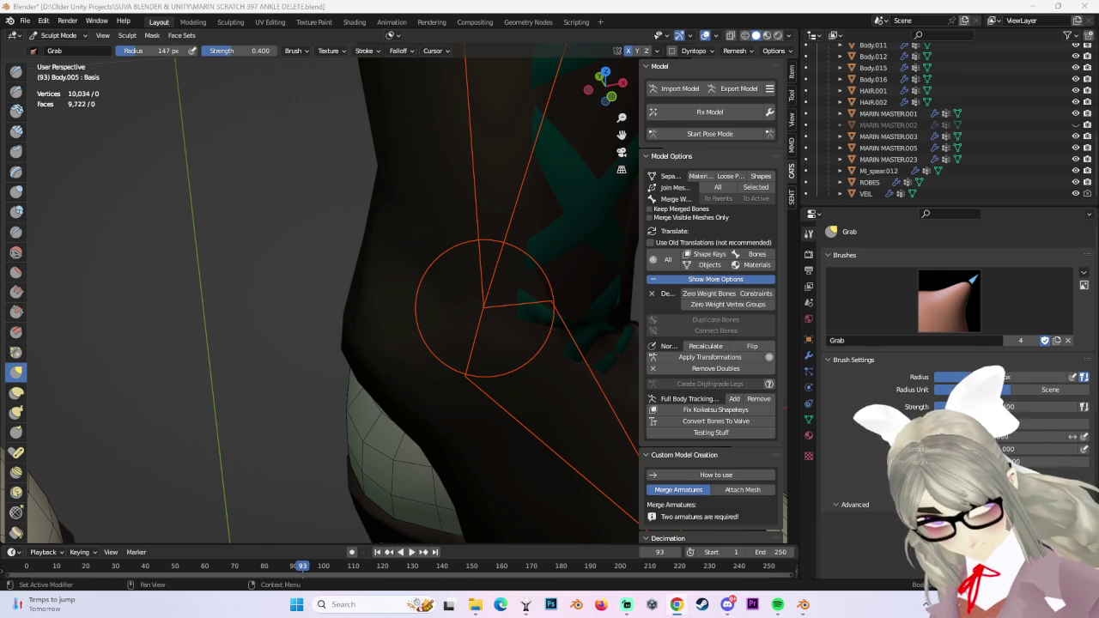
Orbit around both boots to confirm no leg mesh pokes through, then restart pose mode.
scroll(442, 283, "down", 5)
mouse_move(441, 282)
middle_mouse_down()
mouse_move(458, 245)
mouse_move(503, 219)
middle_mouse_up()
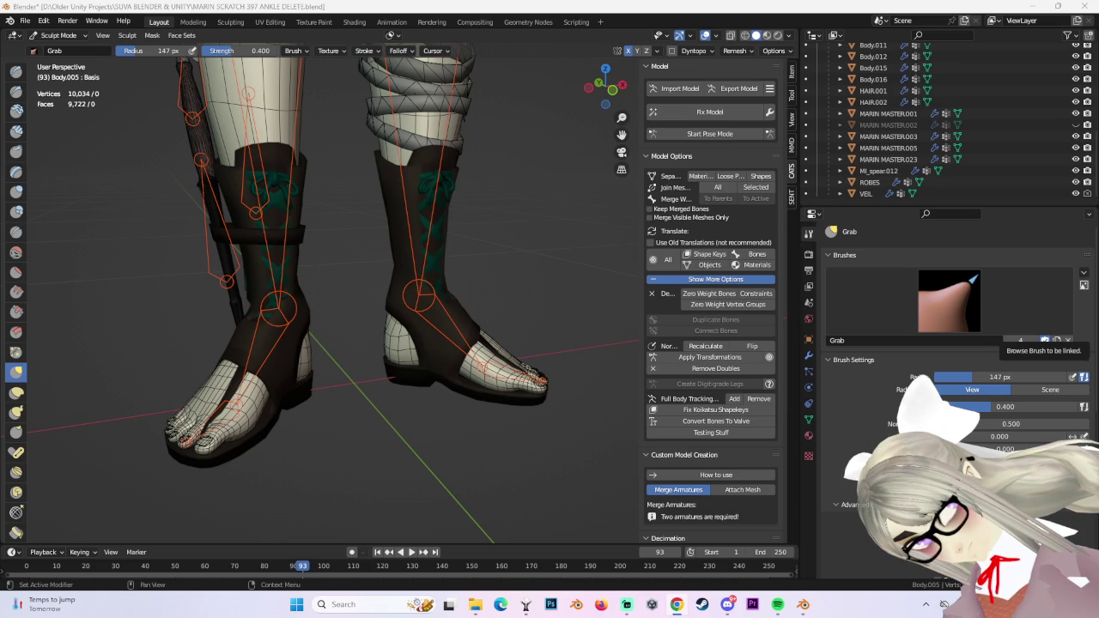
mouse_move(442, 343)
middle_mouse_down()
mouse_move(470, 229)
mouse_move(528, 283)
mouse_move(446, 322)
mouse_move(408, 299)
mouse_move(445, 314)
middle_mouse_up()
left_click(725, 137)
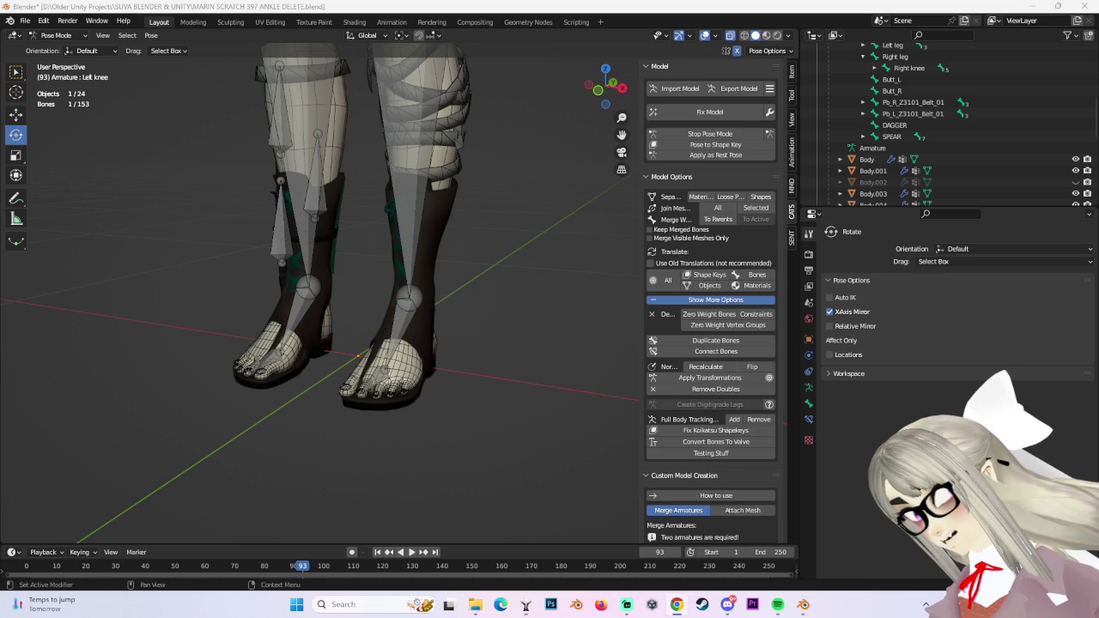
Test the pose by rotating the Left leg bone outward at the hips.
scroll(401, 280, "down", 3)
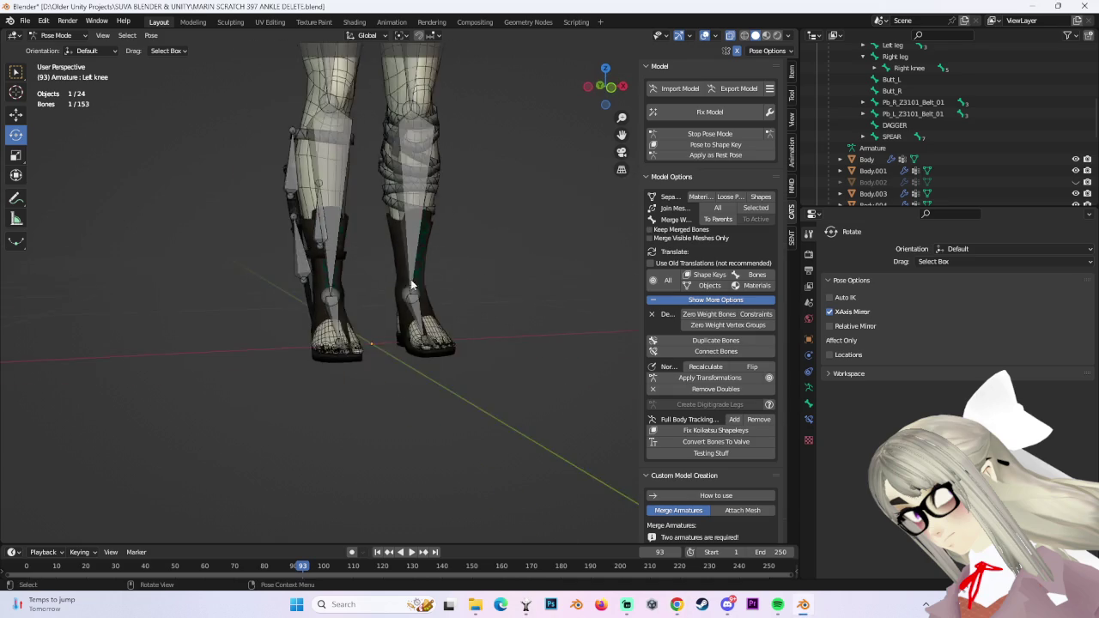
scroll(486, 238, "down", 3)
middle_click_drag(459, 277, 459, 359)
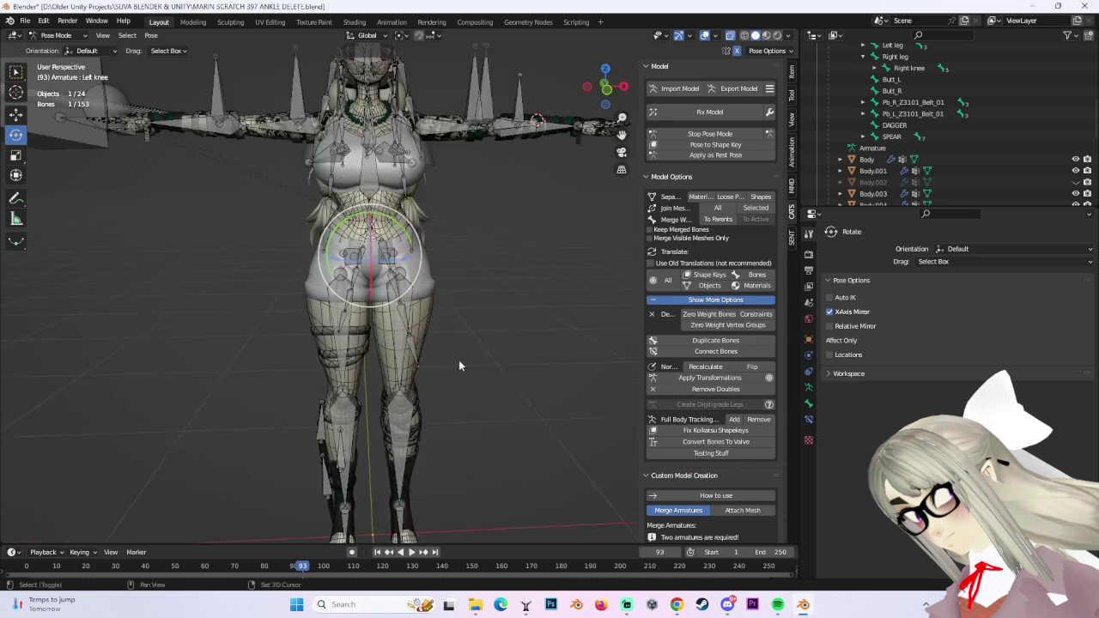
scroll(410, 277, "up", 3)
middle_click_drag(411, 278, 395, 289)
left_click(395, 290)
middle_click_drag(424, 255, 352, 262)
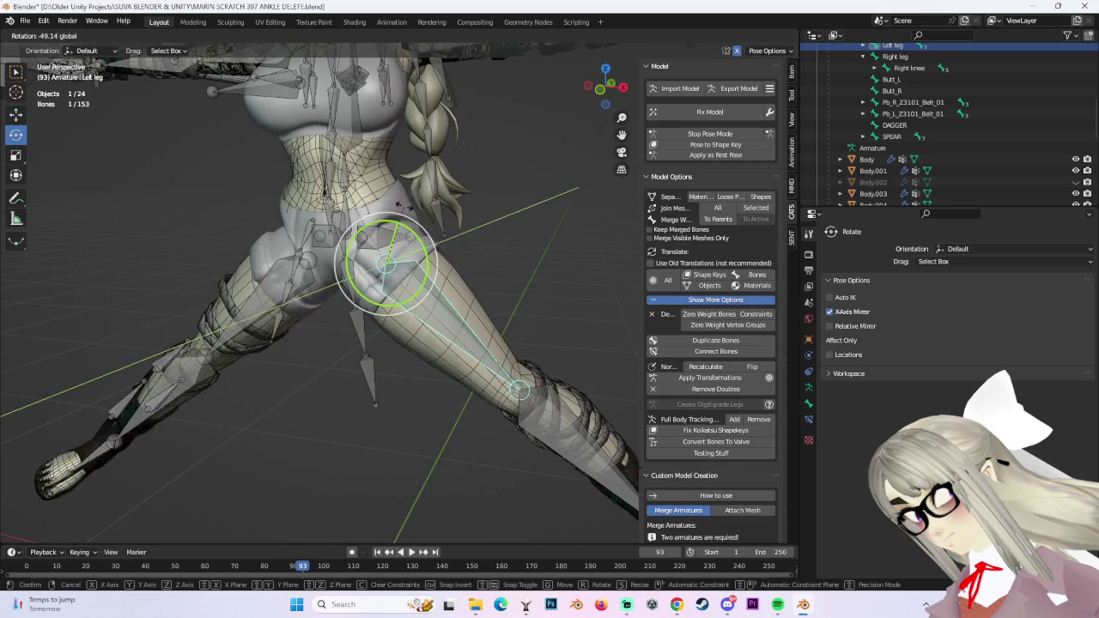
mouse_move(352, 262)
left_mouse_down()
mouse_move(325, 282)
mouse_move(335, 288)
left_mouse_up()
Bend the left knee about 24° and the right knee about 48°, then stop posing.
middle_click_drag(395, 327, 469, 255)
left_click(334, 329)
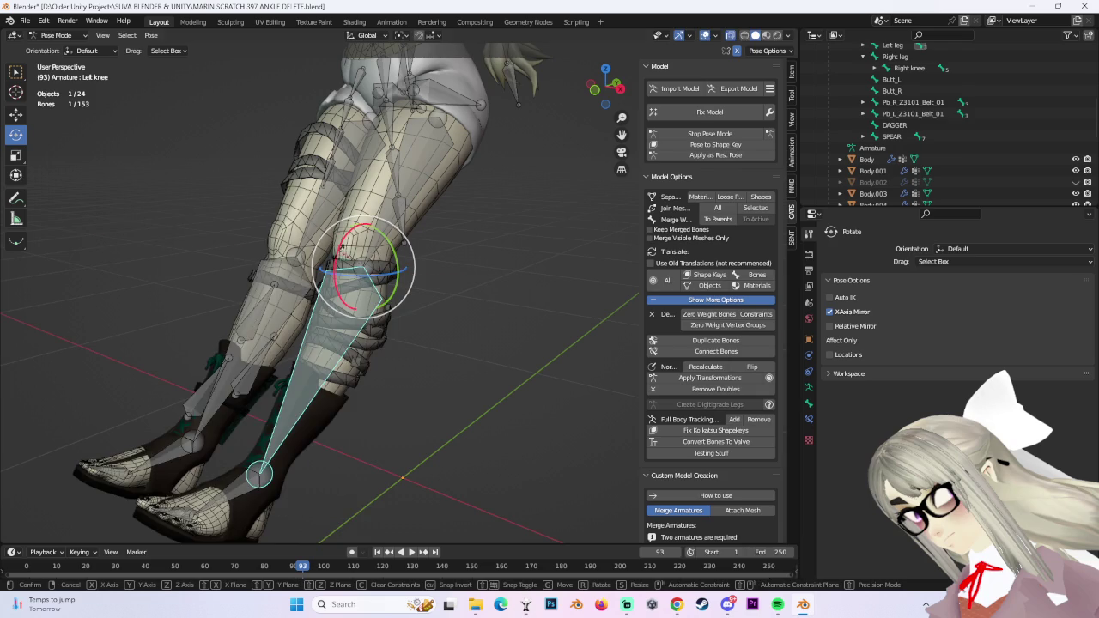
left_click_drag(340, 255, 348, 292)
mouse_move(348, 291)
middle_mouse_down()
mouse_move(566, 335)
mouse_move(481, 292)
middle_mouse_up()
left_click(403, 283)
middle_click_drag(404, 283, 429, 249)
left_click_drag(415, 232, 422, 266)
middle_click_drag(422, 266, 421, 275)
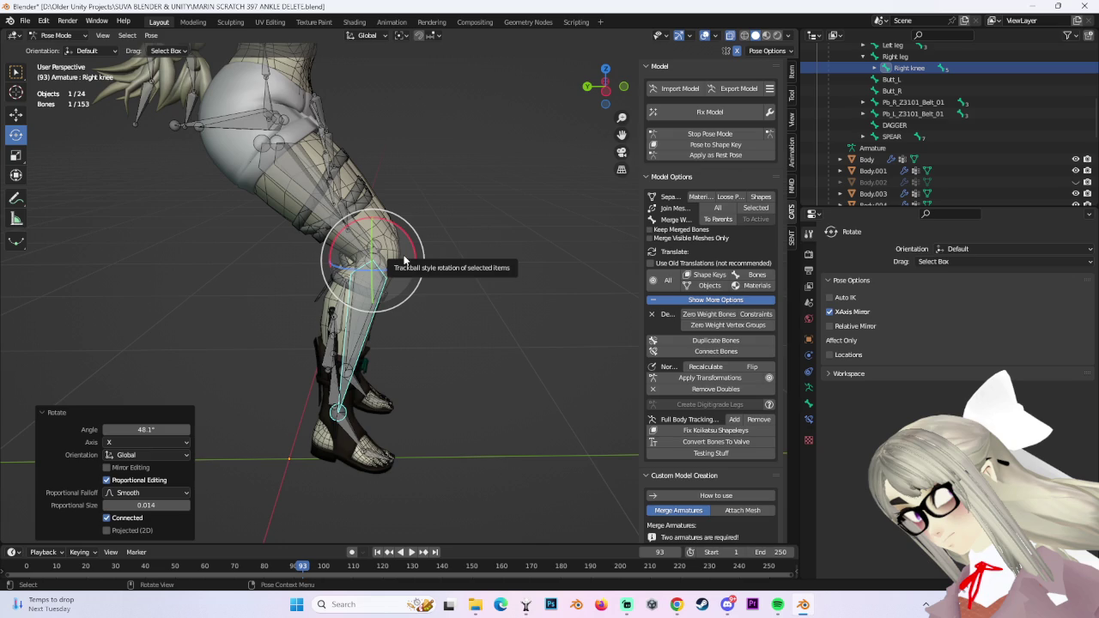
left_click(744, 134)
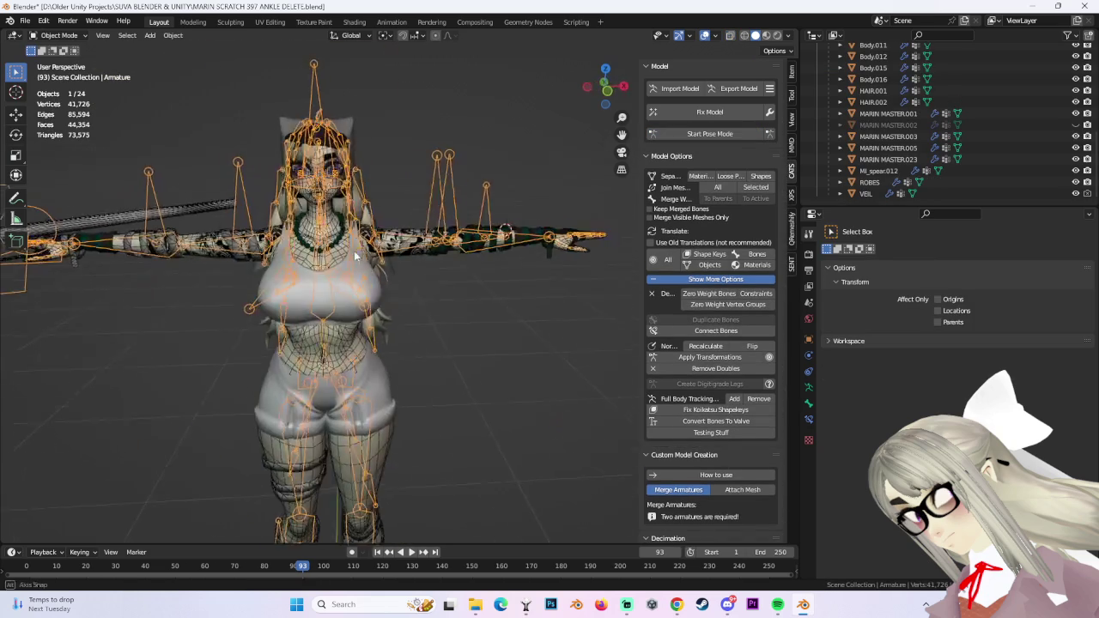
Hide the armature's bones from the Outliner.
scroll(356, 254, "up", 2)
scroll(435, 297, "up", 3)
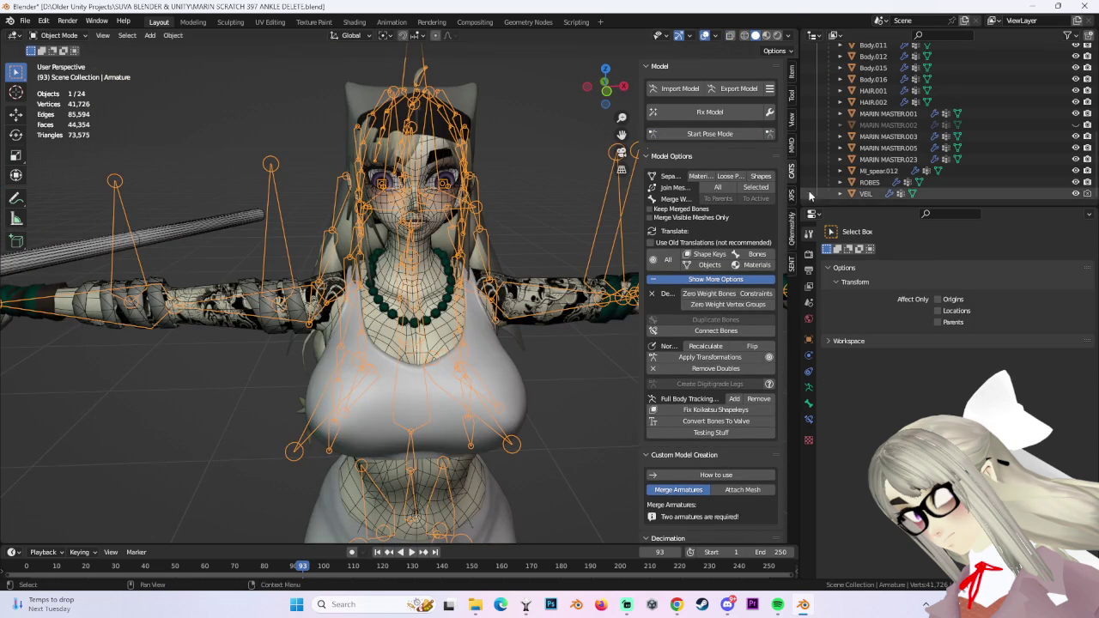
scroll(1060, 110, "up", 5)
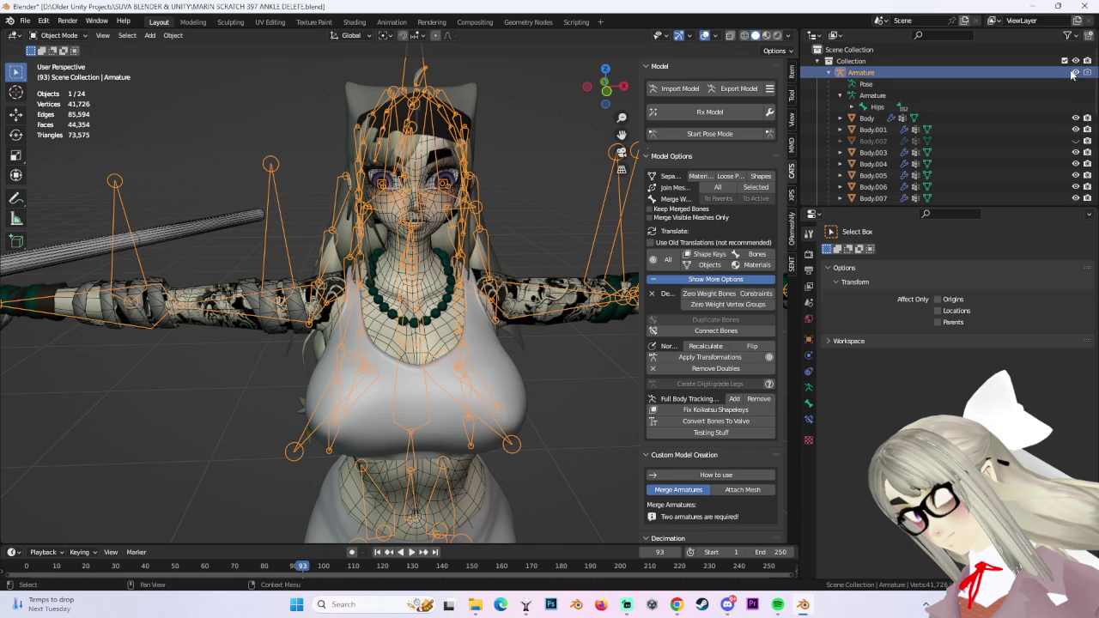
left_click(1076, 72)
scroll(453, 248, "up", 1)
scroll(452, 249, "up", 2)
Snap to a front view of the head and select the HAIR.001, then HAIR.002 hair meshes.
left_click(452, 248)
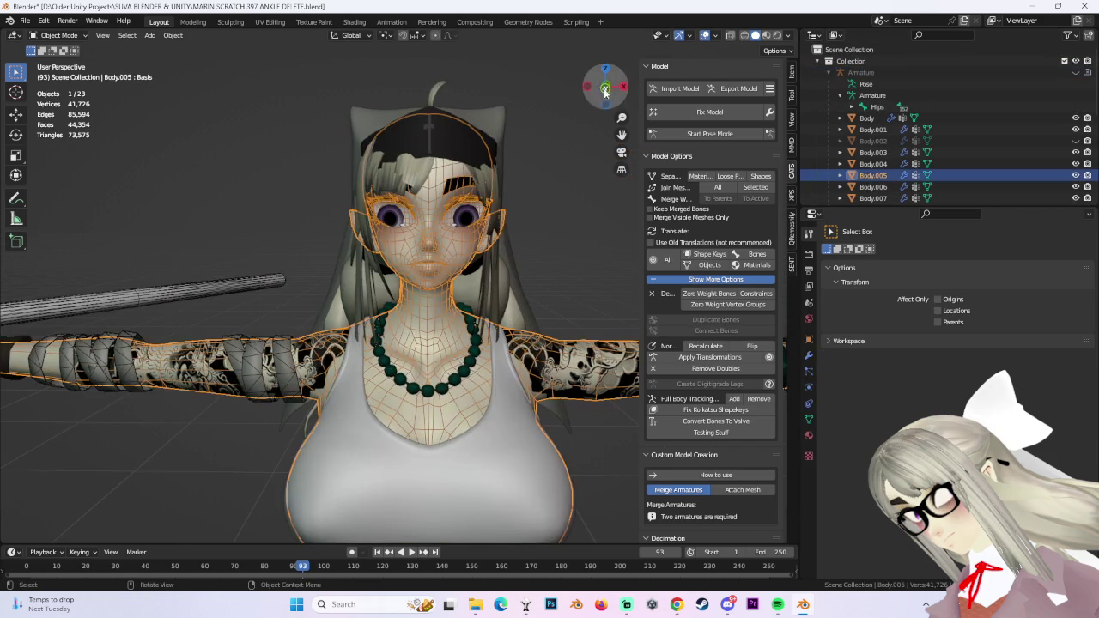
left_click(606, 91)
scroll(472, 320, "up", 3)
left_click(503, 319)
mouse_move(503, 320)
middle_mouse_down()
mouse_move(544, 420)
mouse_move(770, 421)
middle_mouse_up()
left_click(544, 421)
Show the Object Data properties and select HAIR.001 from a frontal view.
left_click(808, 418)
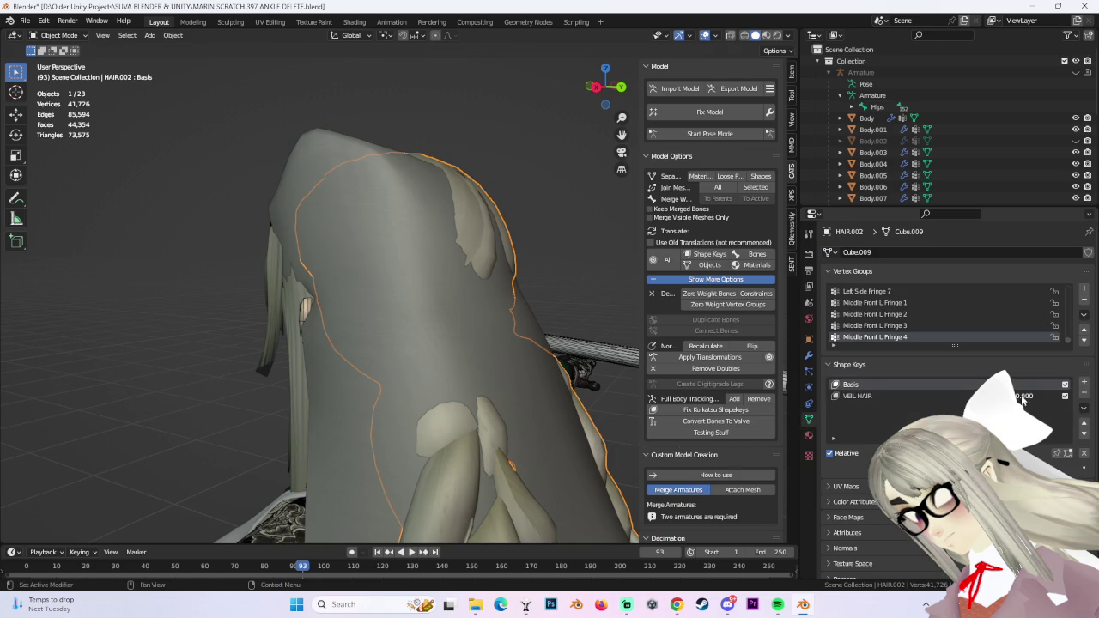
middle_click_drag(467, 357, 550, 382)
left_click(532, 385)
left_click(448, 303)
middle_click_drag(448, 303, 560, 336)
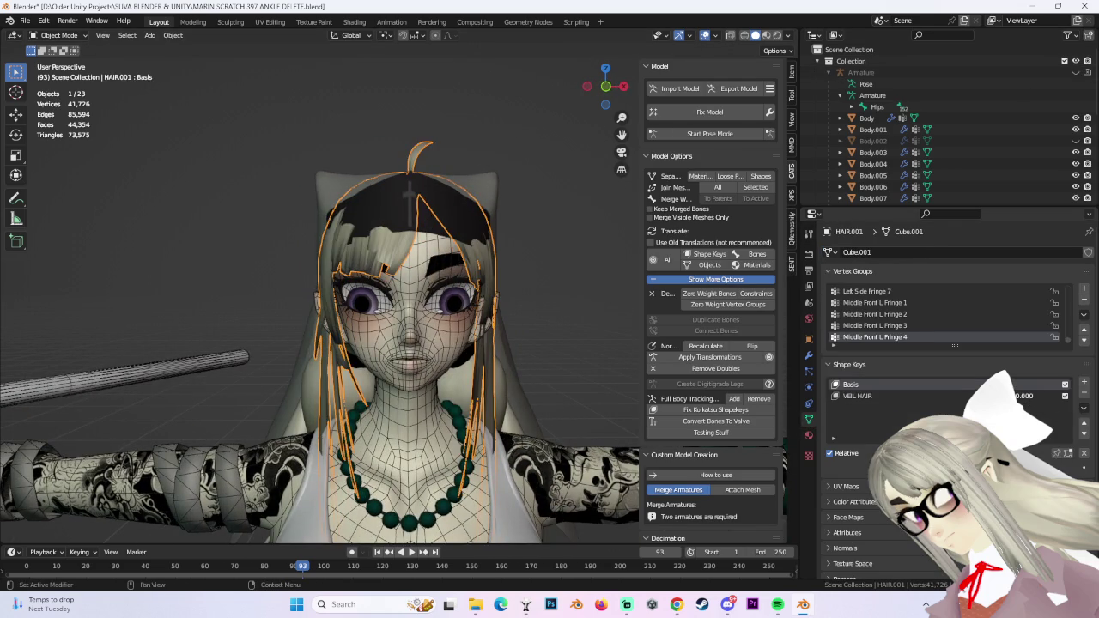
Make HAIR.001's VEIL HAIR shape key active, then select the VEIL mesh.
double_click(856, 396)
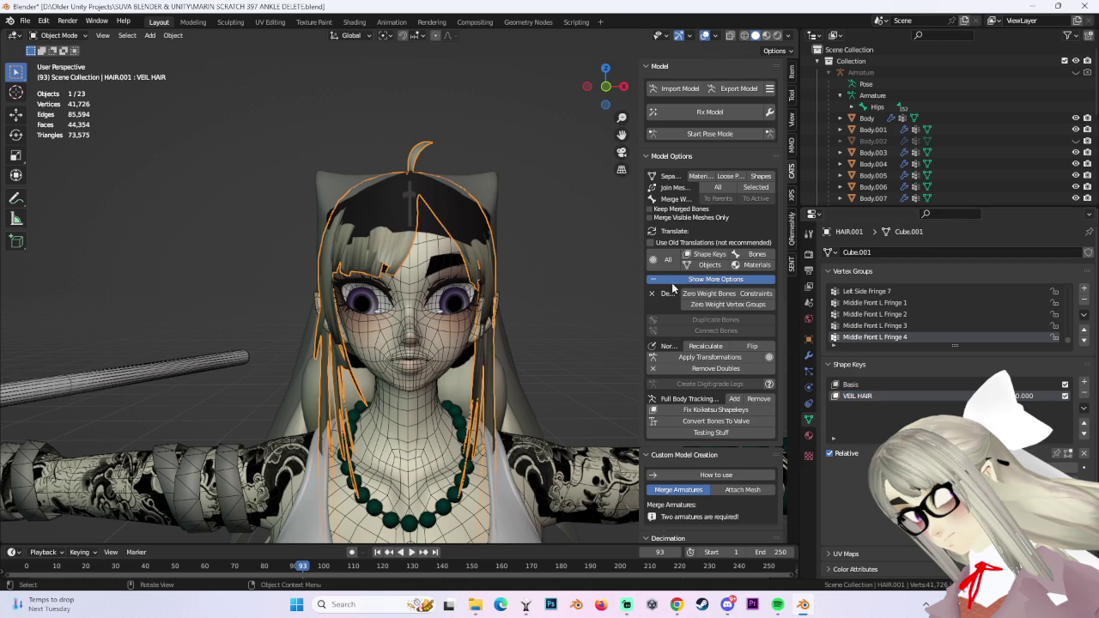
left_click(1084, 391)
left_click(1084, 381)
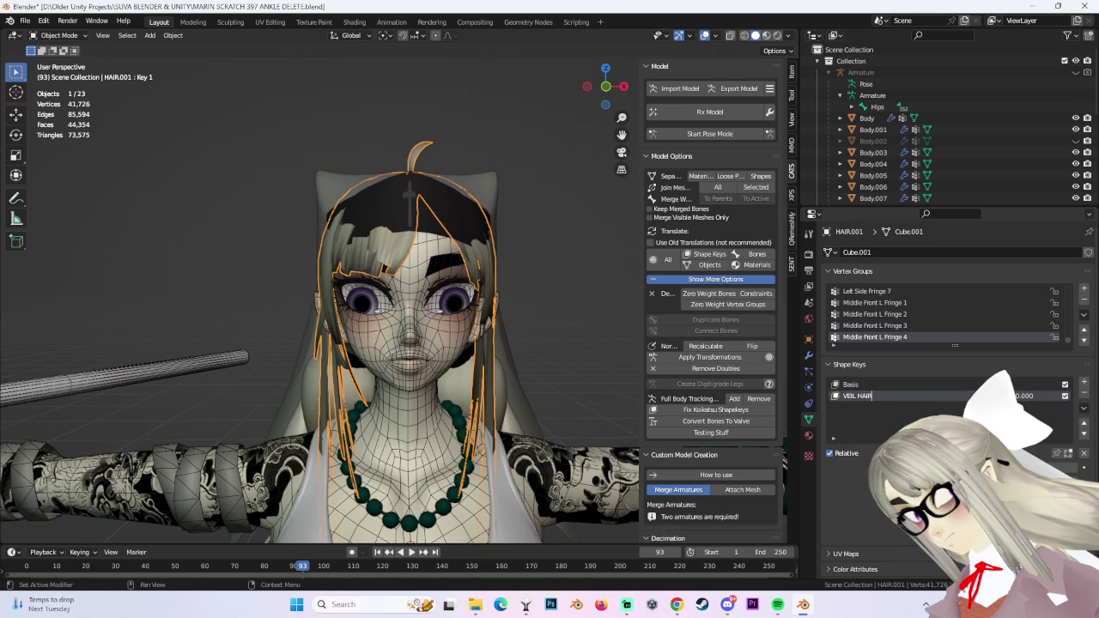
left_click(515, 326)
middle_click_drag(516, 326, 556, 255)
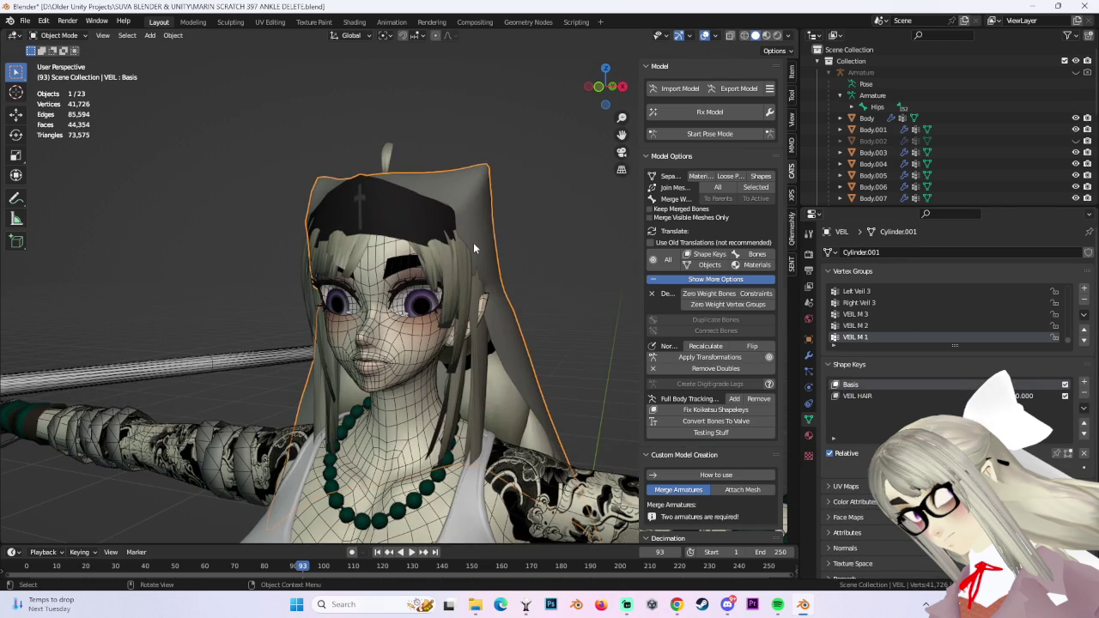
In Edit Mode, select veil faces and extend to the whole connected veil with Ctrl+L.
left_click(58, 36)
left_click(60, 54)
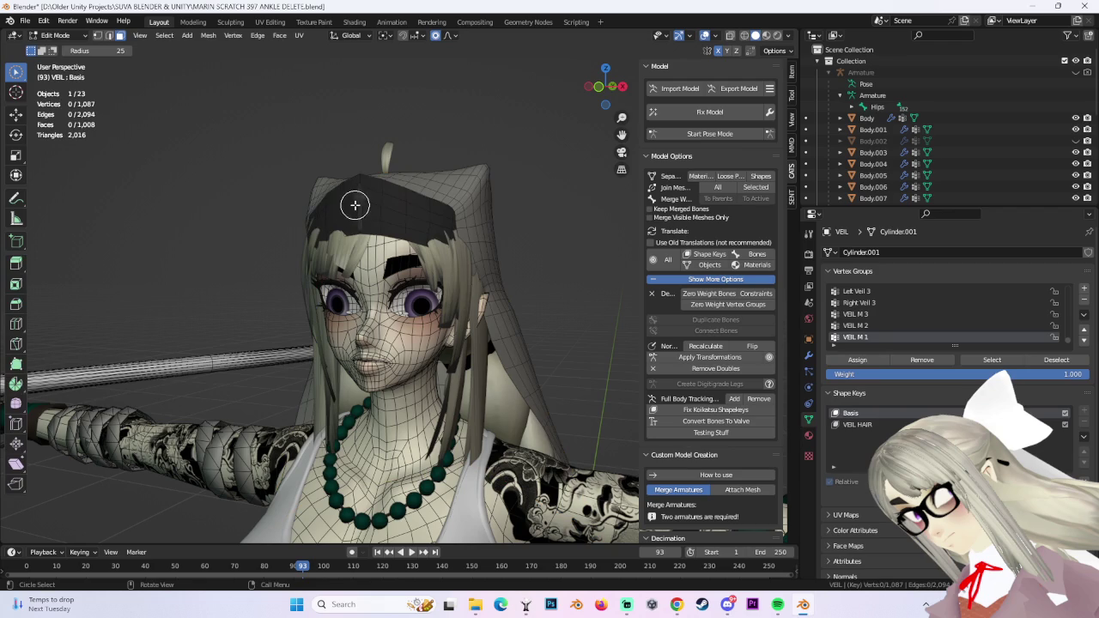
left_click(356, 205)
scroll(564, 238, "up", 3)
mouse_move(561, 238)
middle_mouse_down()
mouse_move(490, 301)
mouse_move(416, 304)
mouse_move(387, 219)
middle_mouse_up()
left_click(387, 219)
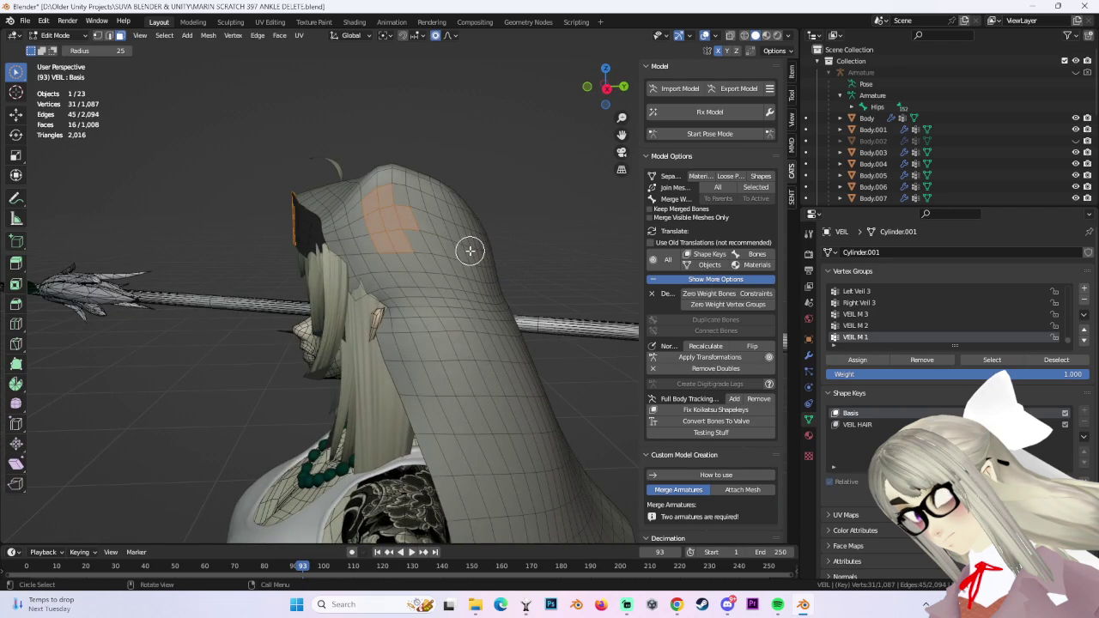
key("ctrl+l")
Pull back to view the whole veil and face, then leave Edit Mode.
mouse_move(474, 263)
middle_mouse_down()
mouse_move(493, 284)
mouse_move(472, 211)
mouse_move(412, 263)
mouse_move(383, 211)
mouse_move(427, 266)
middle_mouse_up()
scroll(478, 263, "up", 2)
scroll(508, 271, "up", 2)
mouse_move(507, 271)
middle_mouse_down()
mouse_move(504, 253)
mouse_move(504, 270)
mouse_move(388, 280)
mouse_move(240, 57)
middle_mouse_up()
left_click(55, 35)
middle_click_drag(479, 286, 456, 292)
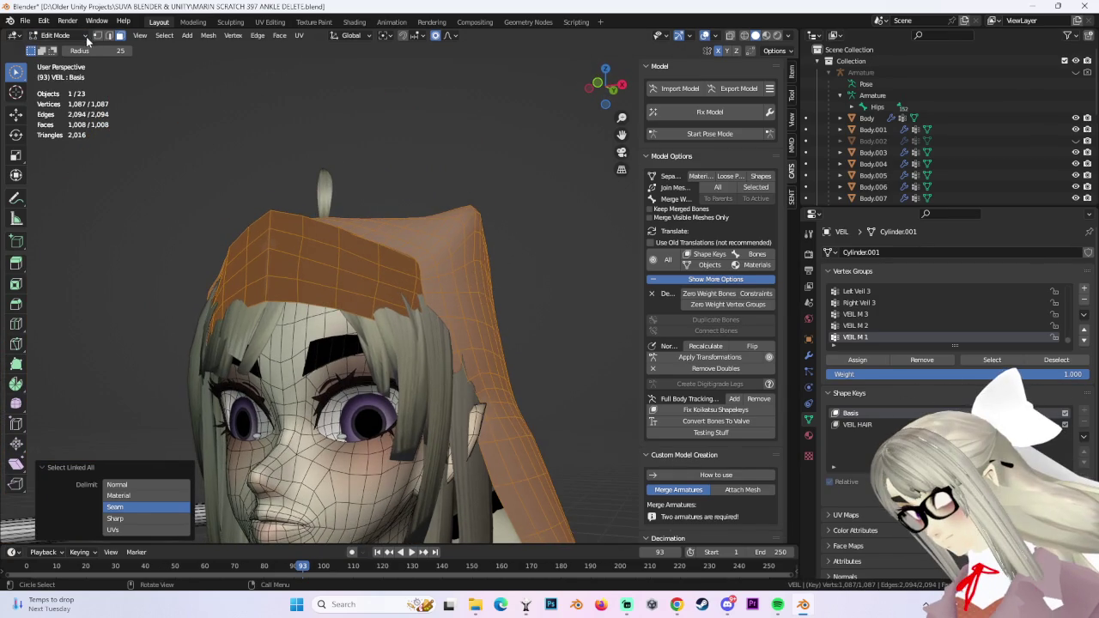
key("Tab")
Hide the veil and compare HAIR.001 and HAIR.002 from an exact right-side view.
scroll(999, 183, "down", 5)
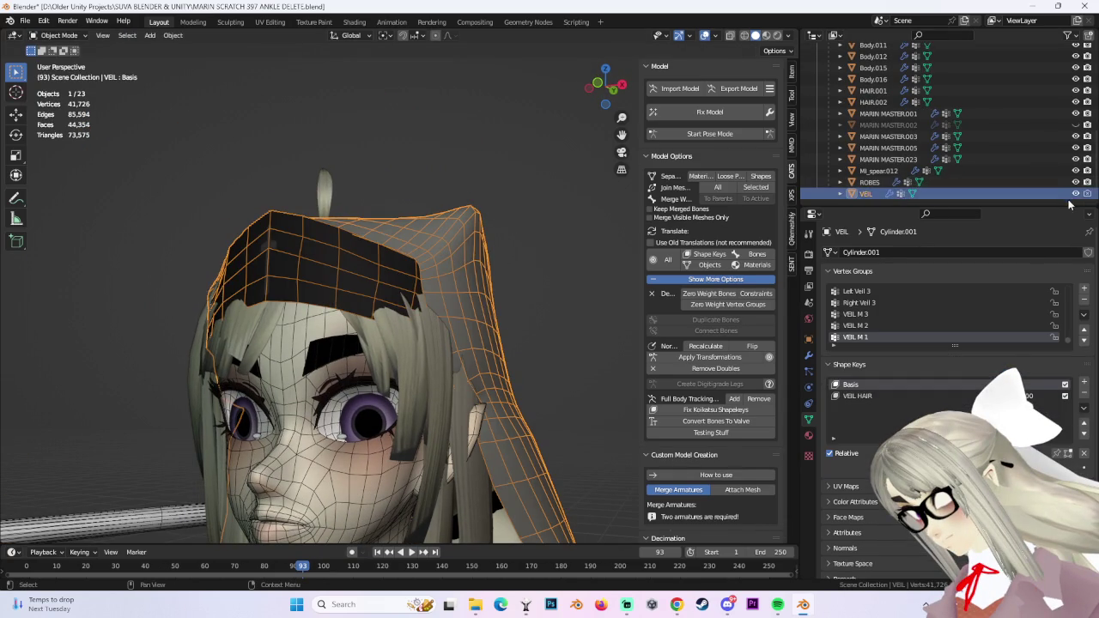
left_click(1075, 193)
mouse_move(455, 311)
middle_mouse_down()
mouse_move(543, 305)
mouse_move(420, 305)
middle_mouse_up()
left_click(481, 309)
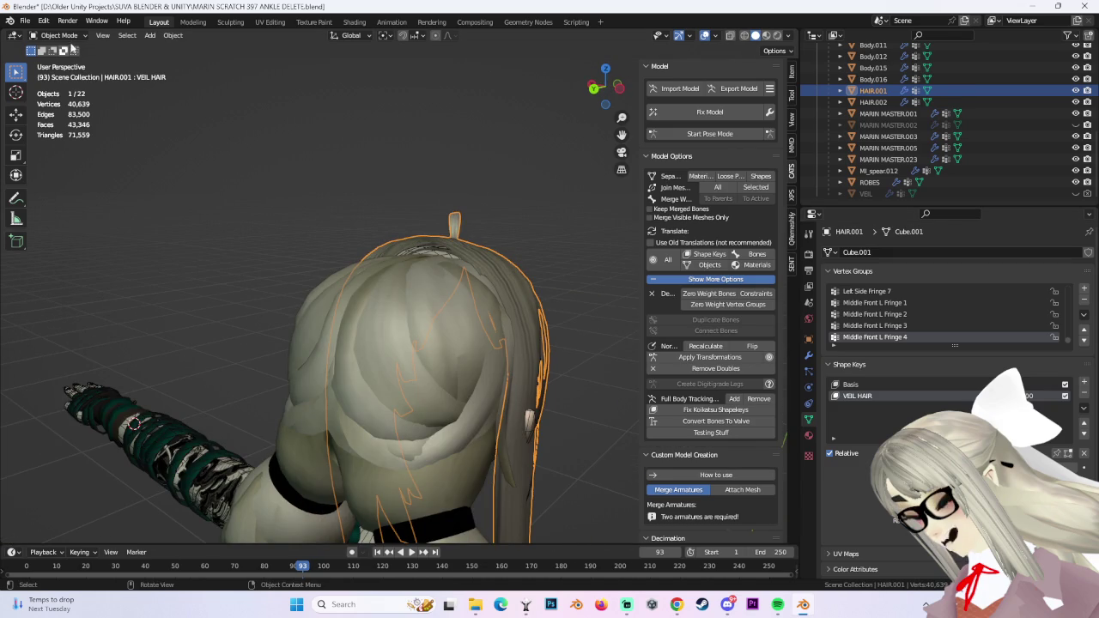
left_click(400, 283)
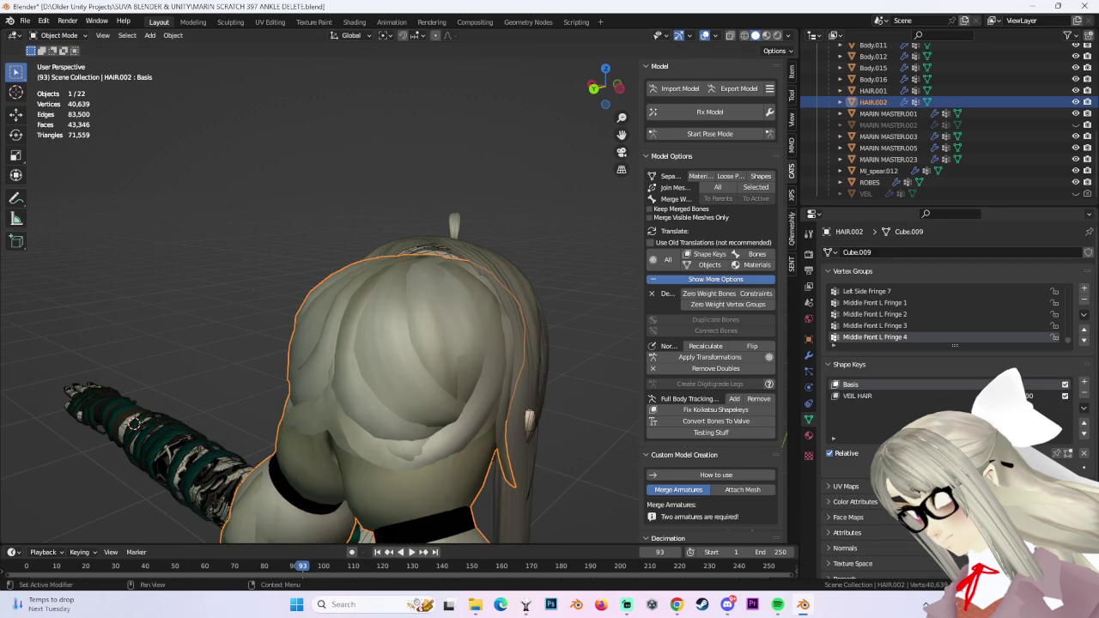
mouse_move(441, 295)
middle_mouse_down()
mouse_move(551, 321)
mouse_move(483, 337)
middle_mouse_up()
left_click(605, 86)
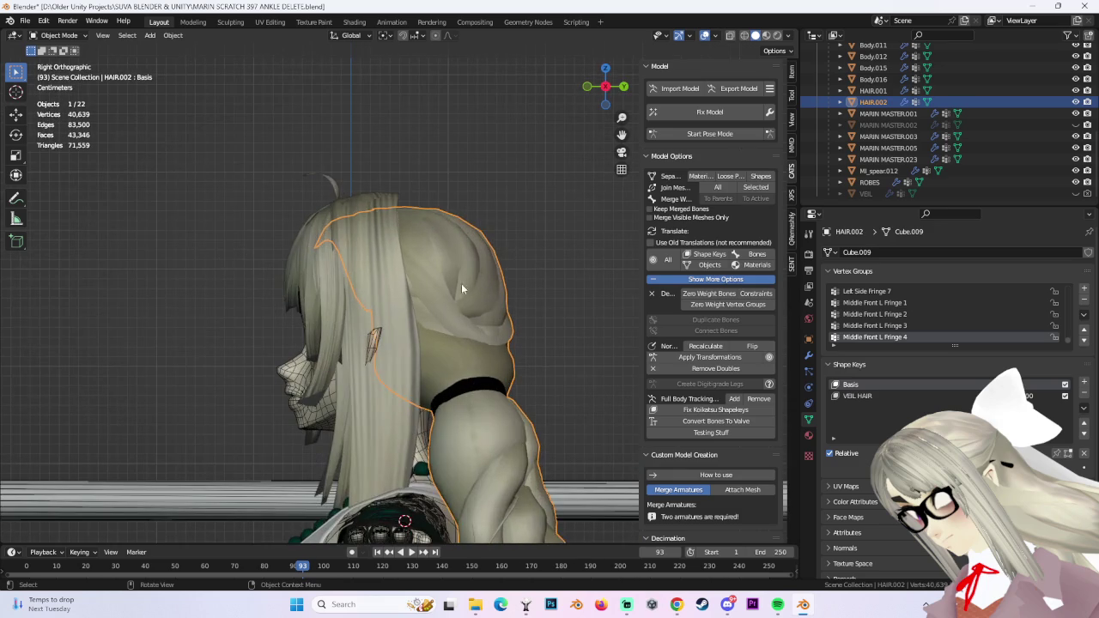
left_click(386, 316)
left_click(412, 284)
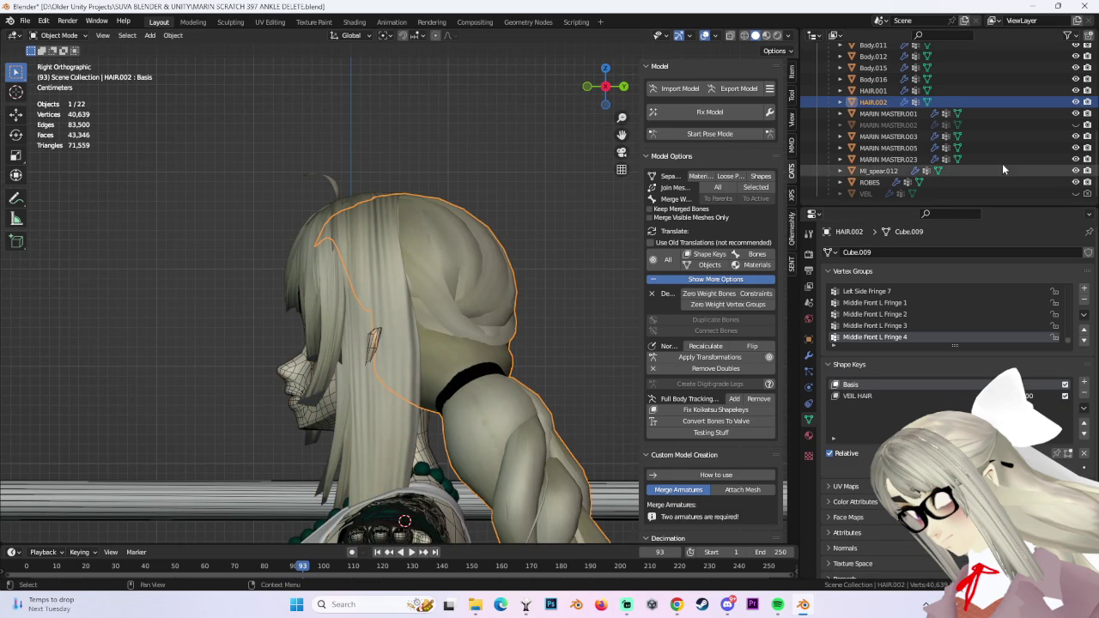
Show the veil again, hide HAIR.001, and select the veil.
left_click(1075, 194)
left_click(404, 293)
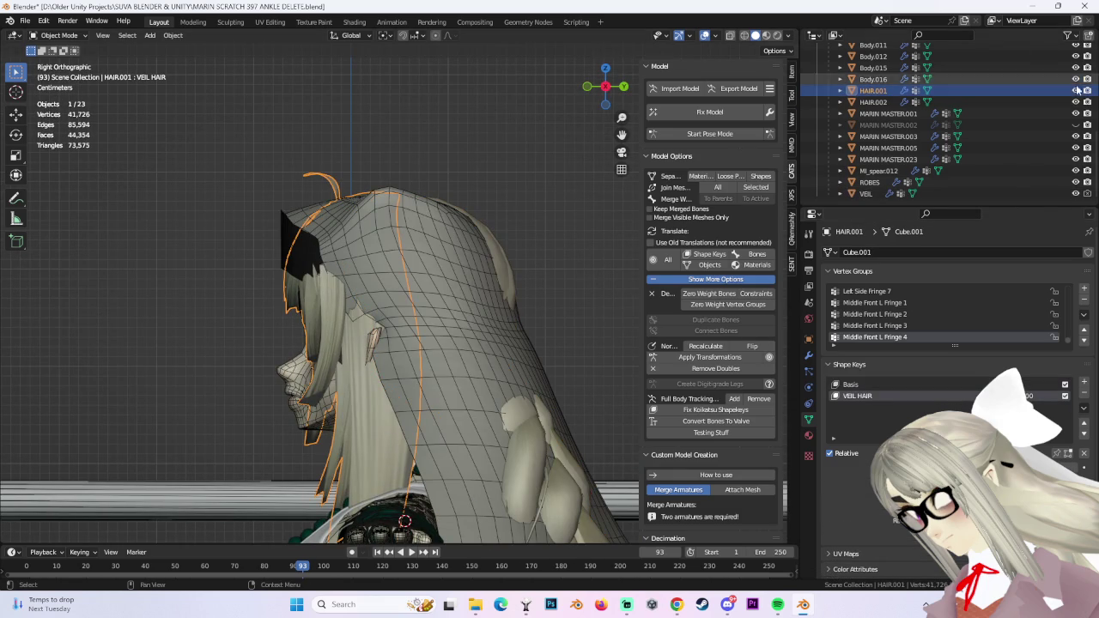
left_click(1076, 90)
left_click(382, 256)
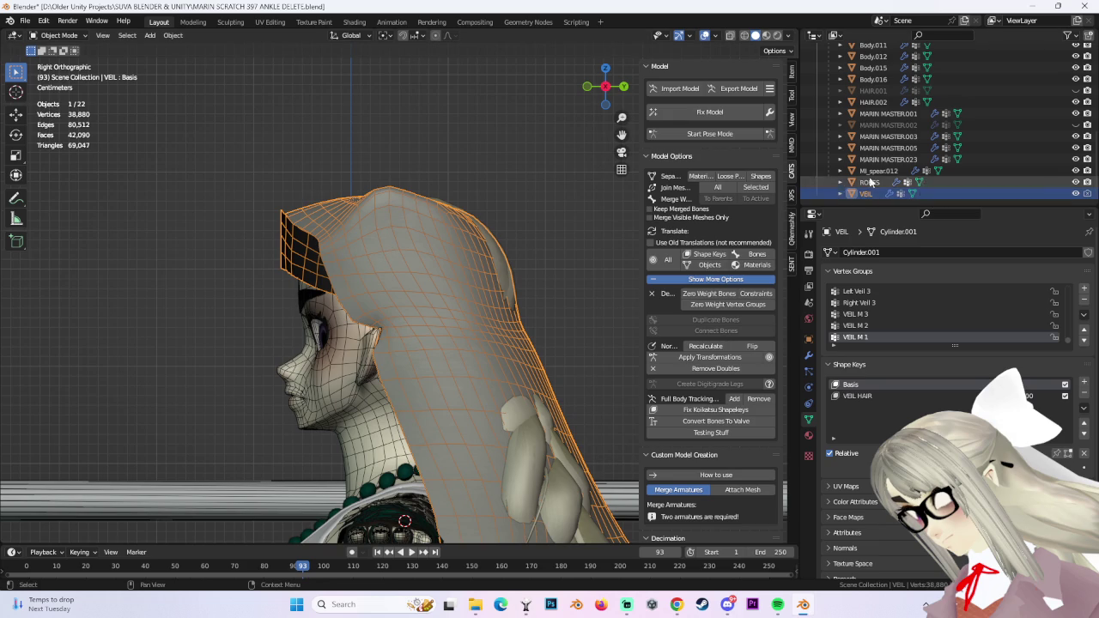
Duplicate the veil in place as VEIL.001 and hide the original.
key("shift+d")
key("Escape")
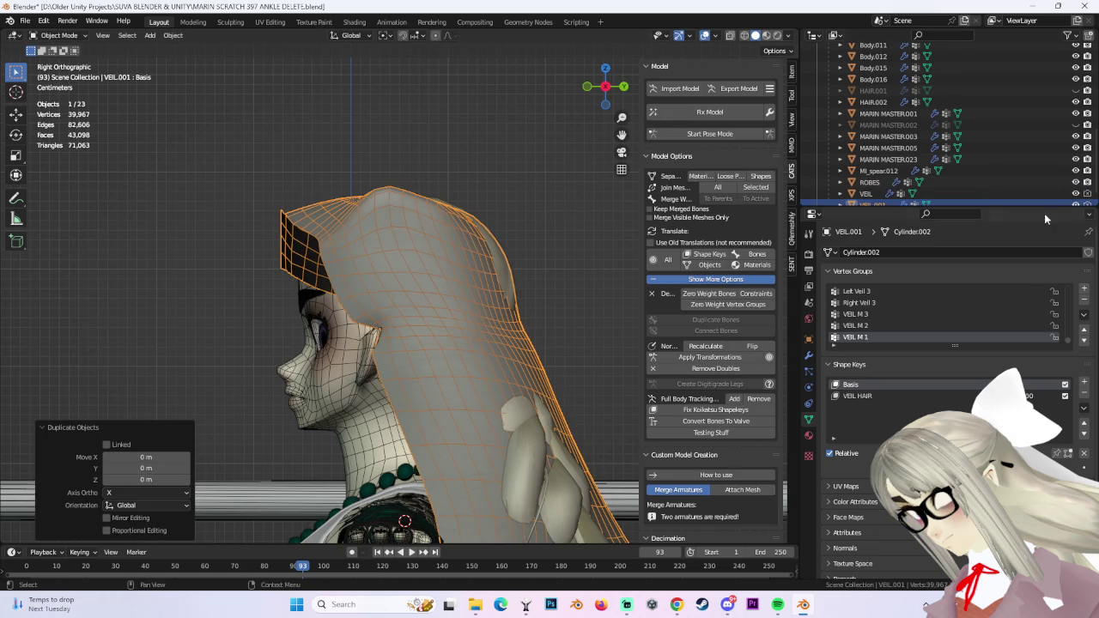
left_click(1075, 182)
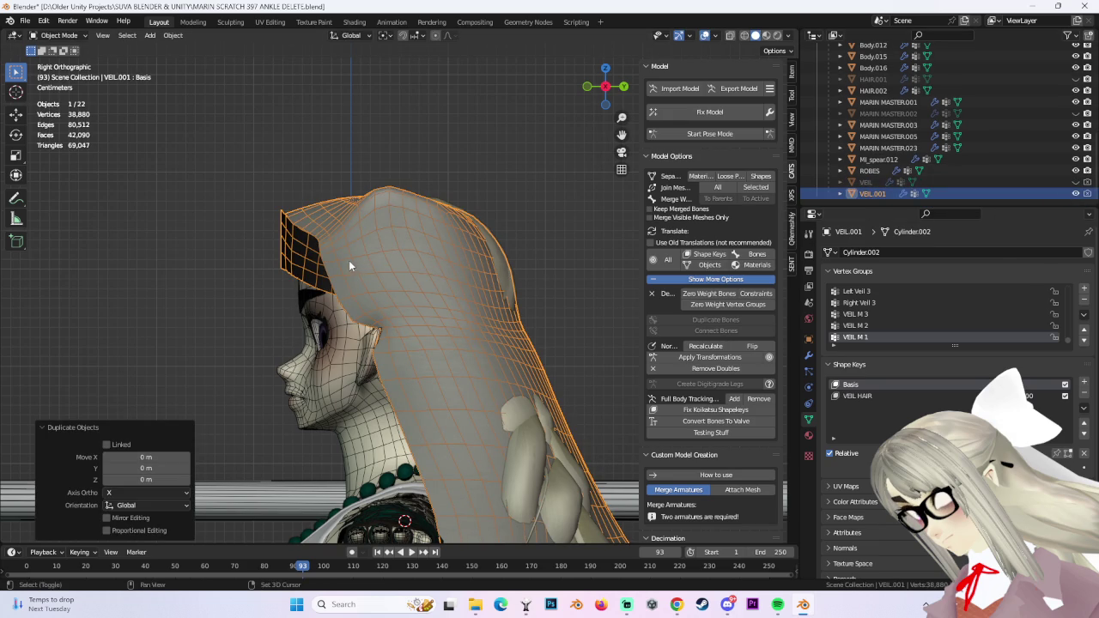
middle_click_drag(356, 262, 398, 271, "shift")
middle_click_drag(375, 313, 426, 253)
scroll(426, 254, "up", 8)
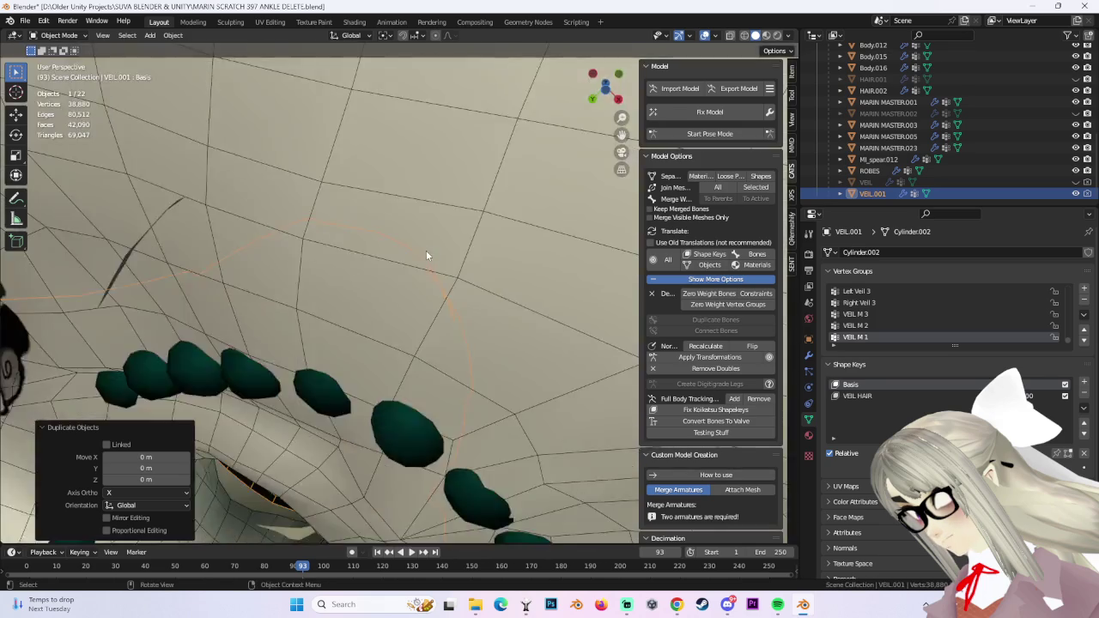
scroll(426, 253, "down", 6)
Nudge VEIL.001 along Y, then move its selected mesh part along Y with smooth falloff.
key("g")
key("y")
left_click(352, 156)
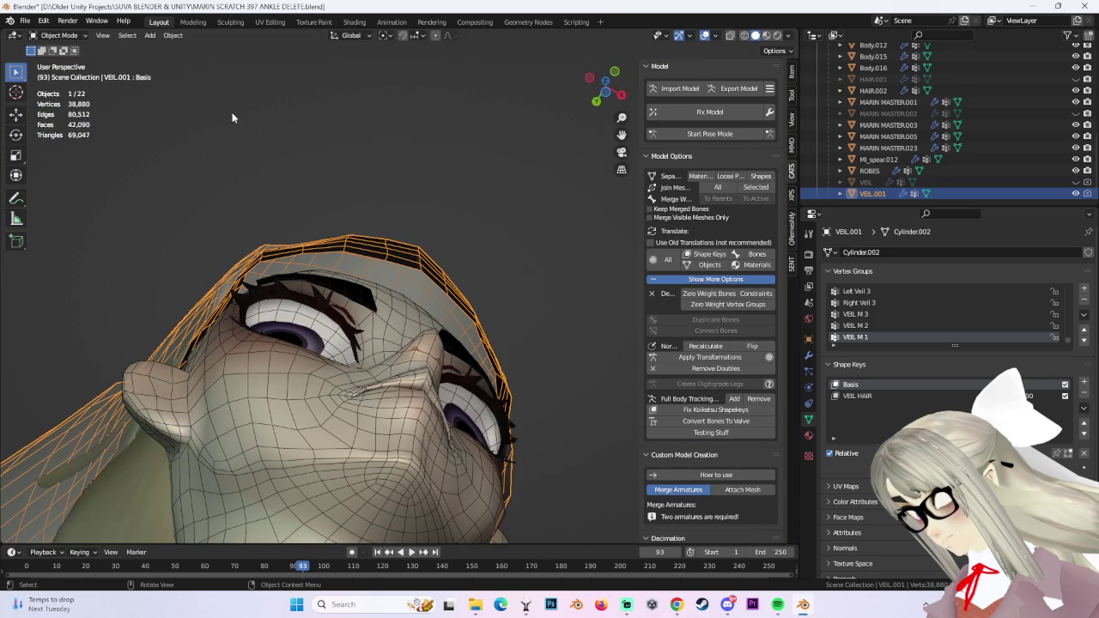
left_click(59, 35)
left_click(60, 64)
mouse_move(430, 215)
middle_mouse_down()
mouse_move(490, 250)
mouse_move(489, 345)
mouse_move(418, 265)
mouse_move(421, 275)
middle_mouse_up()
key("g")
key("y")
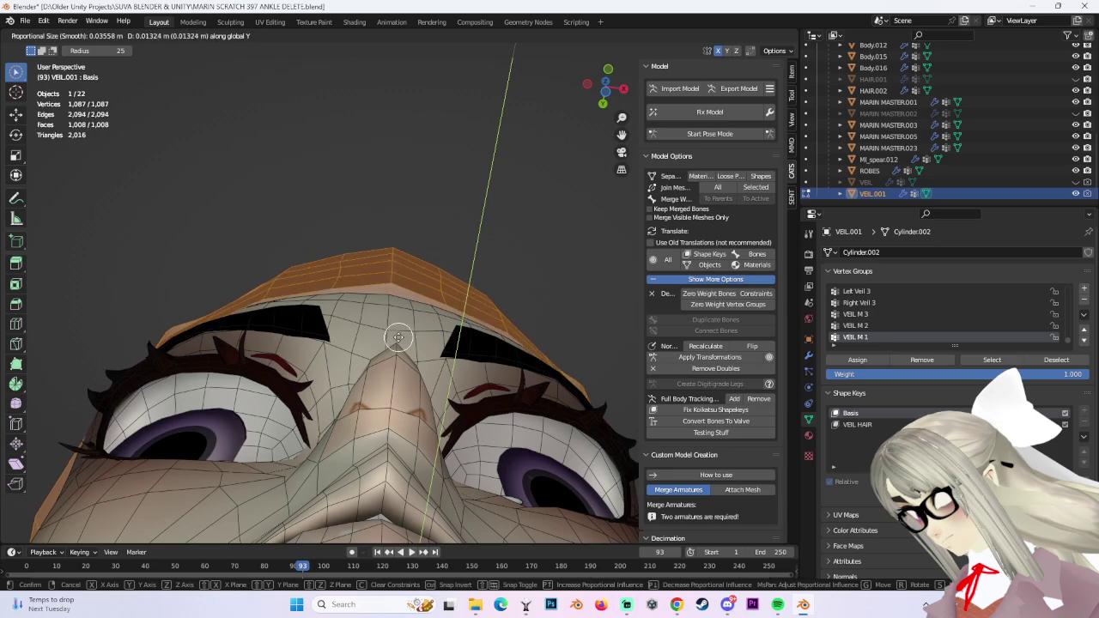
left_click(397, 337)
Select all veil vertices, shift them 0.00724 m along Y, and leave Edit Mode.
mouse_move(397, 337)
middle_mouse_down()
mouse_move(456, 327)
mouse_move(503, 400)
mouse_move(489, 355)
mouse_move(456, 351)
mouse_move(505, 380)
mouse_move(522, 343)
mouse_move(468, 236)
mouse_move(466, 197)
mouse_move(498, 278)
mouse_move(633, 362)
mouse_move(567, 361)
middle_mouse_up()
left_click(505, 380)
key("a")
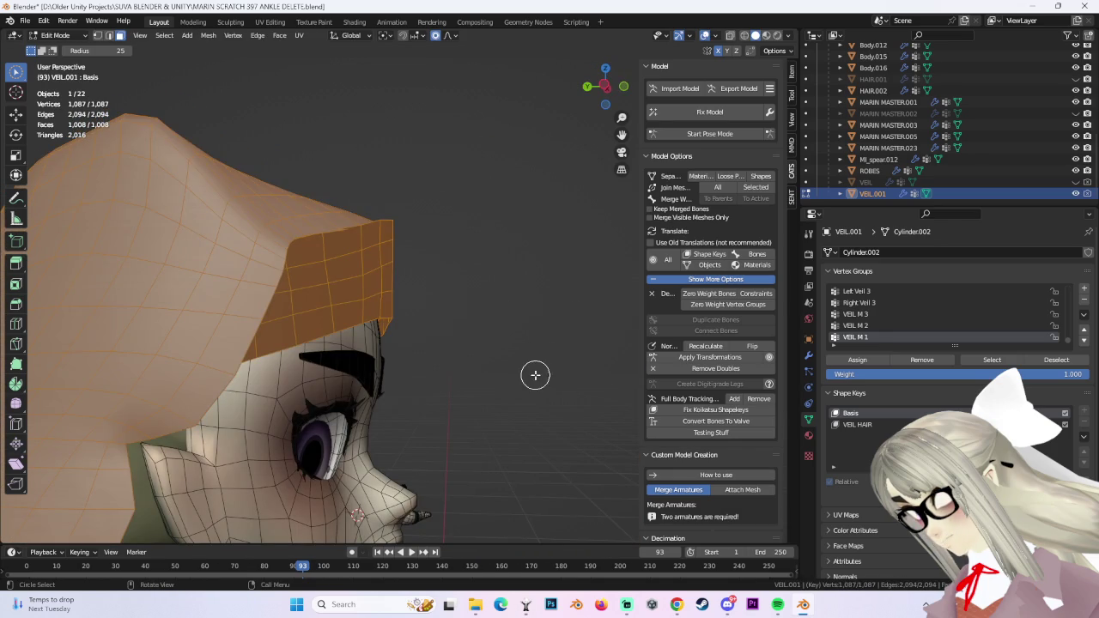
mouse_move(504, 251)
middle_mouse_down()
mouse_move(493, 287)
mouse_move(484, 238)
mouse_move(480, 250)
middle_mouse_up()
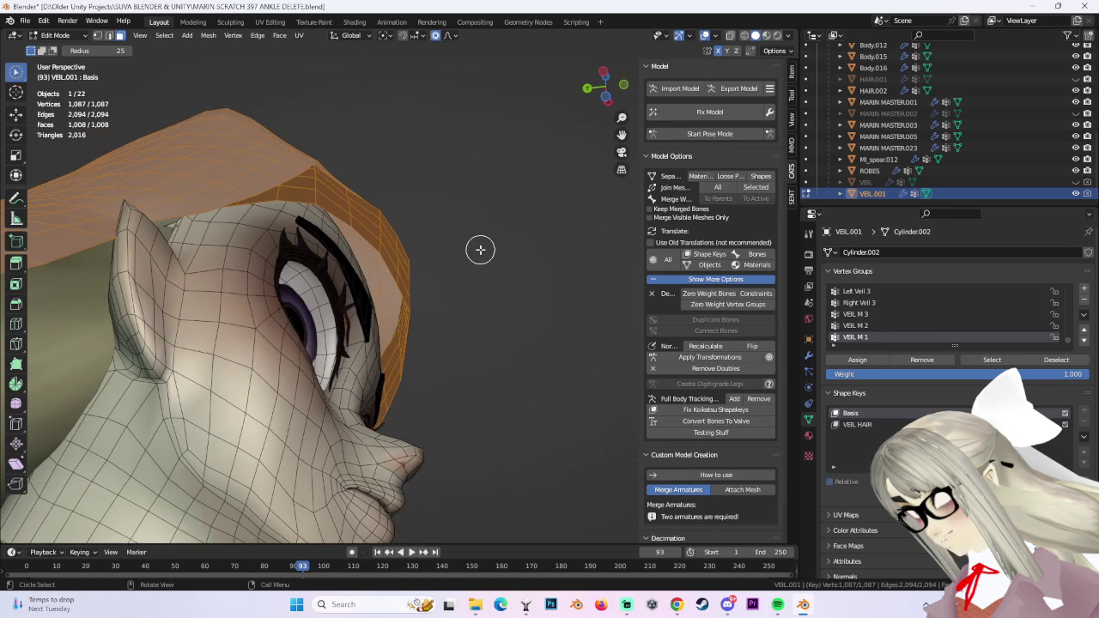
key("g")
key("y")
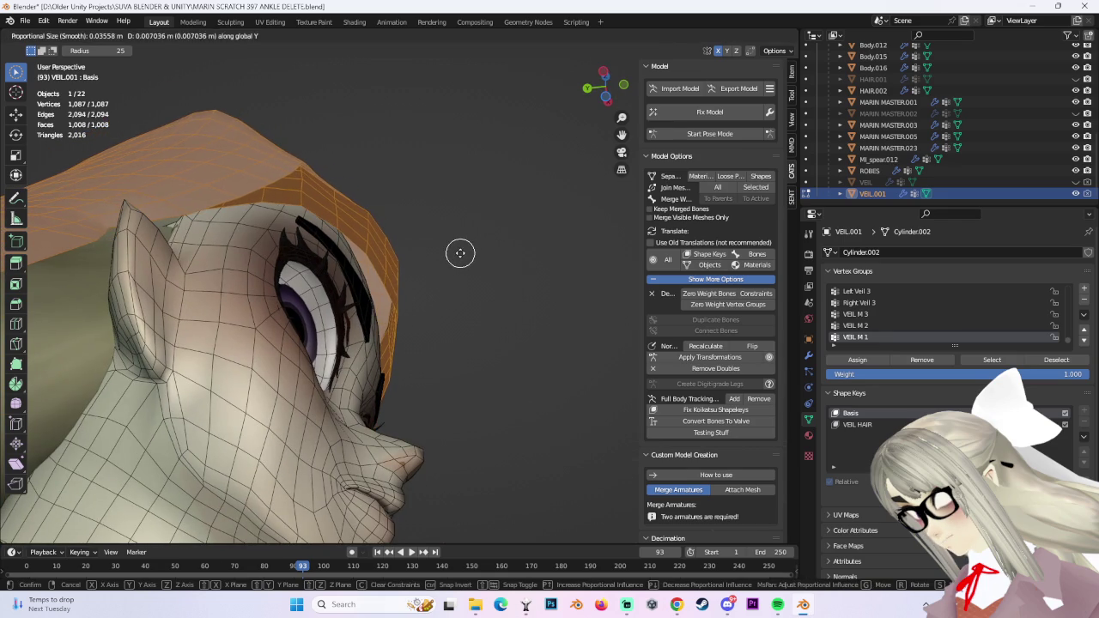
left_click(458, 253)
middle_click_drag(512, 241, 451, 266)
left_click(542, 273)
scroll(535, 215, "down", 3)
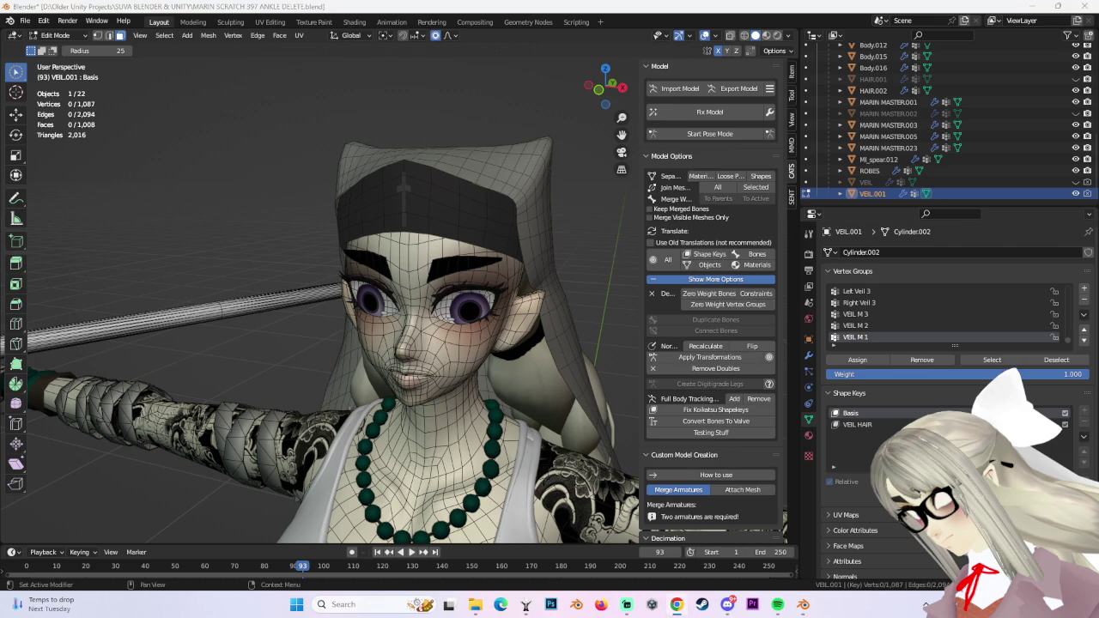
key("Tab")
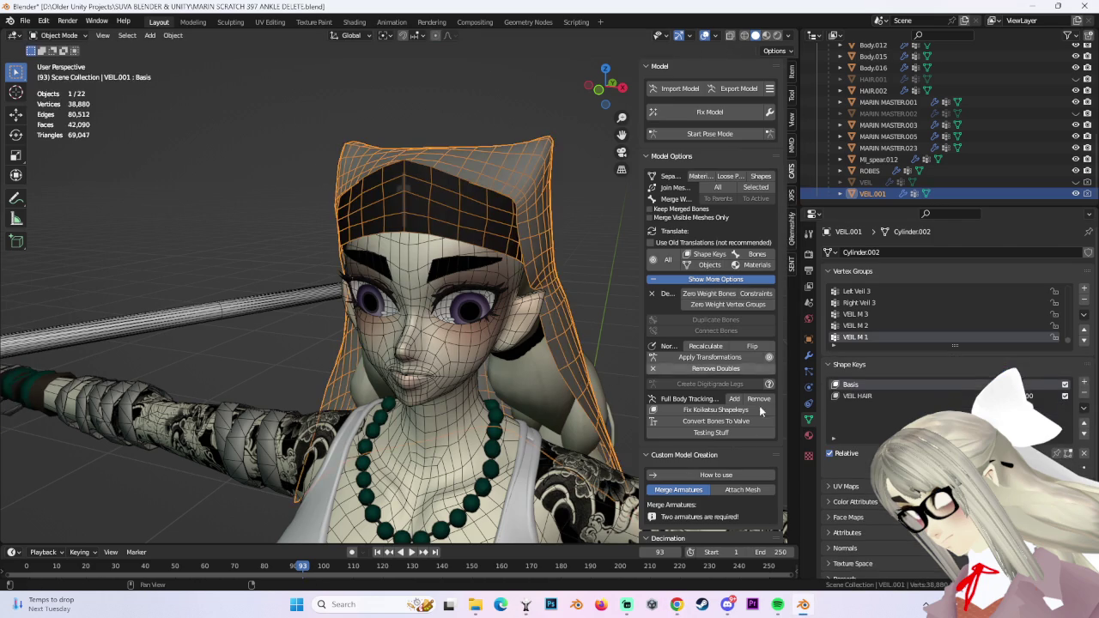
Unhide VEIL and HAIR.001, hide MARIN MASTER.002, and select the HAIR.001 hair.
left_click(1075, 182)
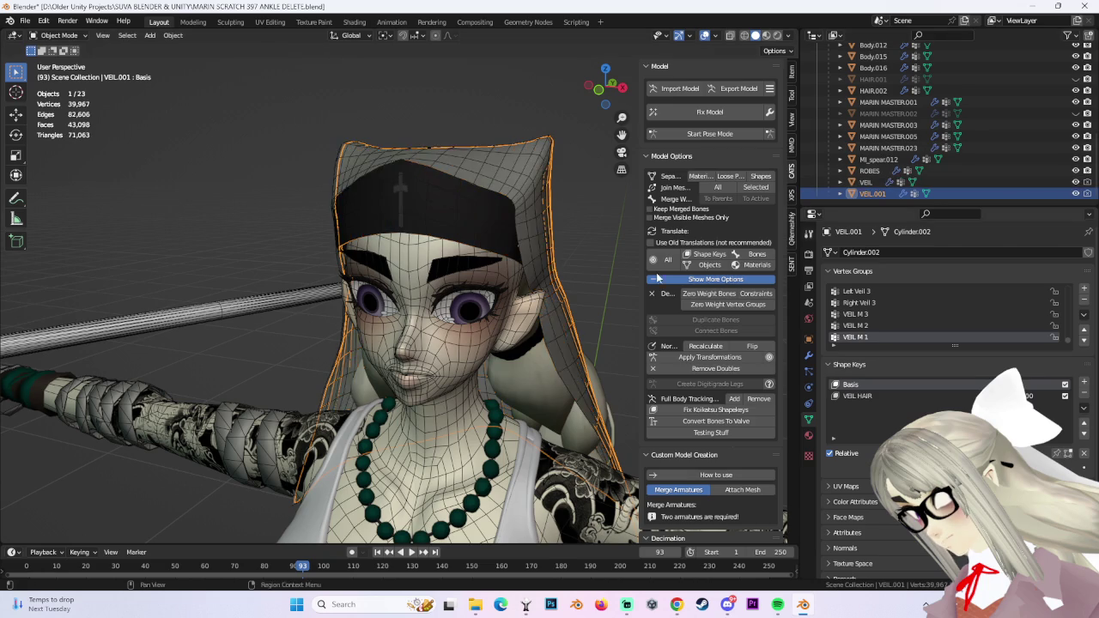
middle_click_drag(533, 257, 452, 265)
middle_click_drag(554, 249, 561, 246)
left_click(510, 242)
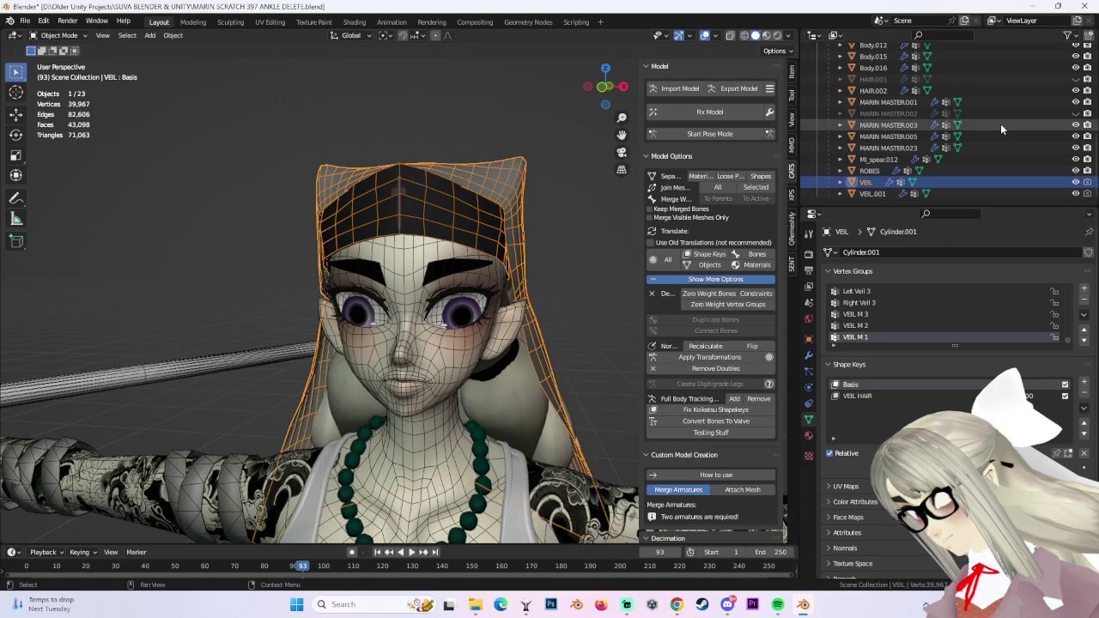
left_click(1075, 113)
left_click(1075, 79)
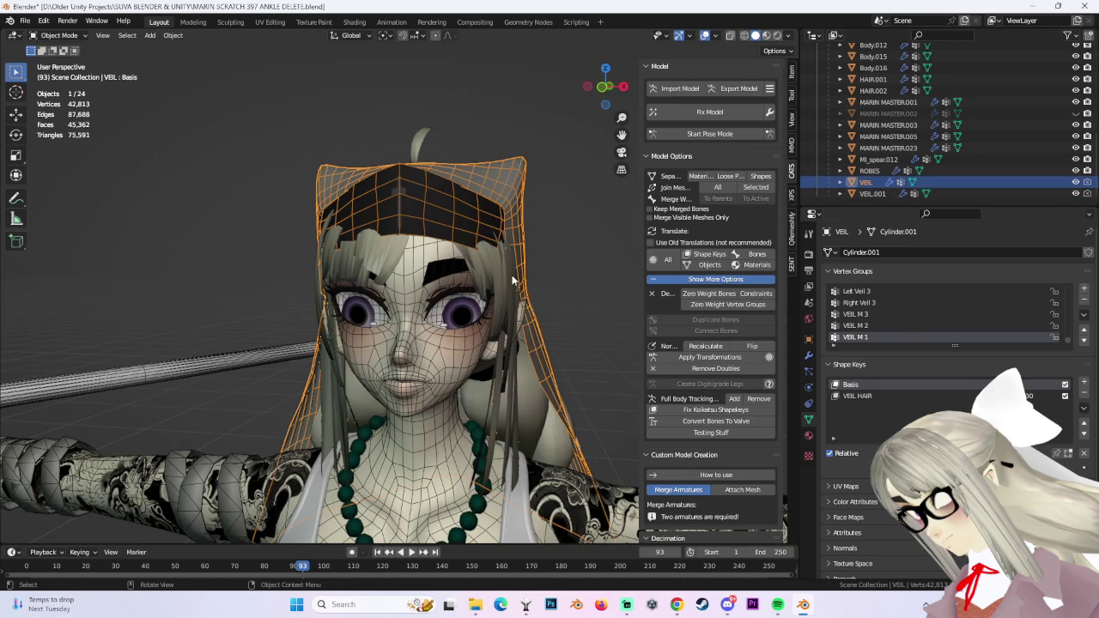
left_click(527, 327)
Inspect HAIR.001 in Edit Mode from side and front, then return to Object Mode.
left_click(58, 36)
left_click(60, 55)
middle_click_drag(223, 117, 624, 330)
middle_click_drag(250, 185, 780, 328)
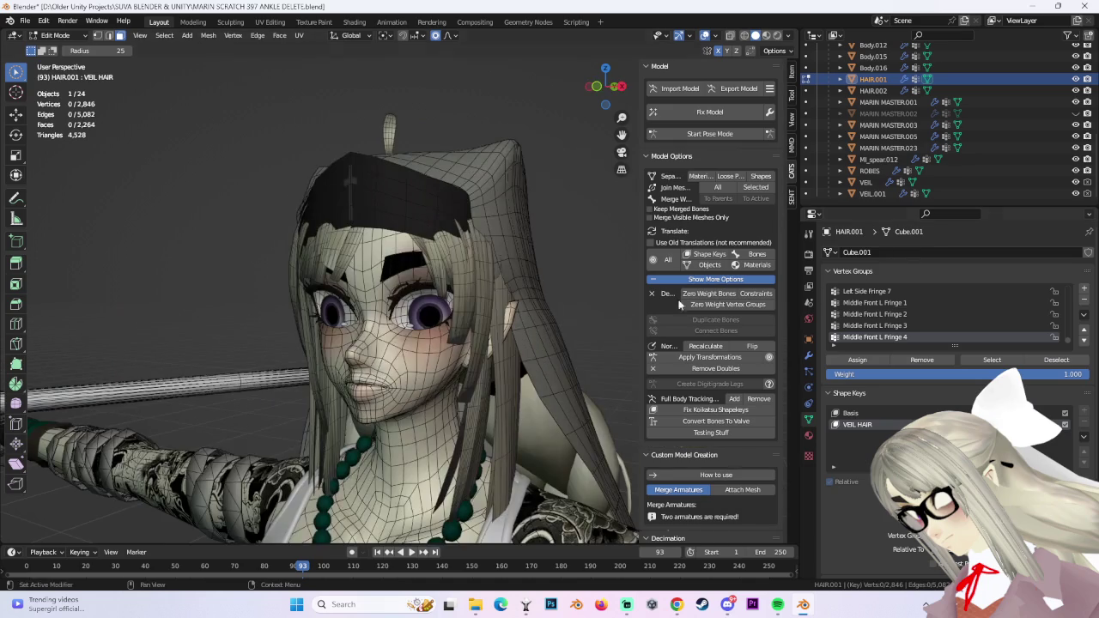
left_click(82, 35)
mouse_move(478, 263)
middle_mouse_down()
mouse_move(559, 275)
mouse_move(522, 239)
mouse_move(438, 221)
middle_mouse_up()
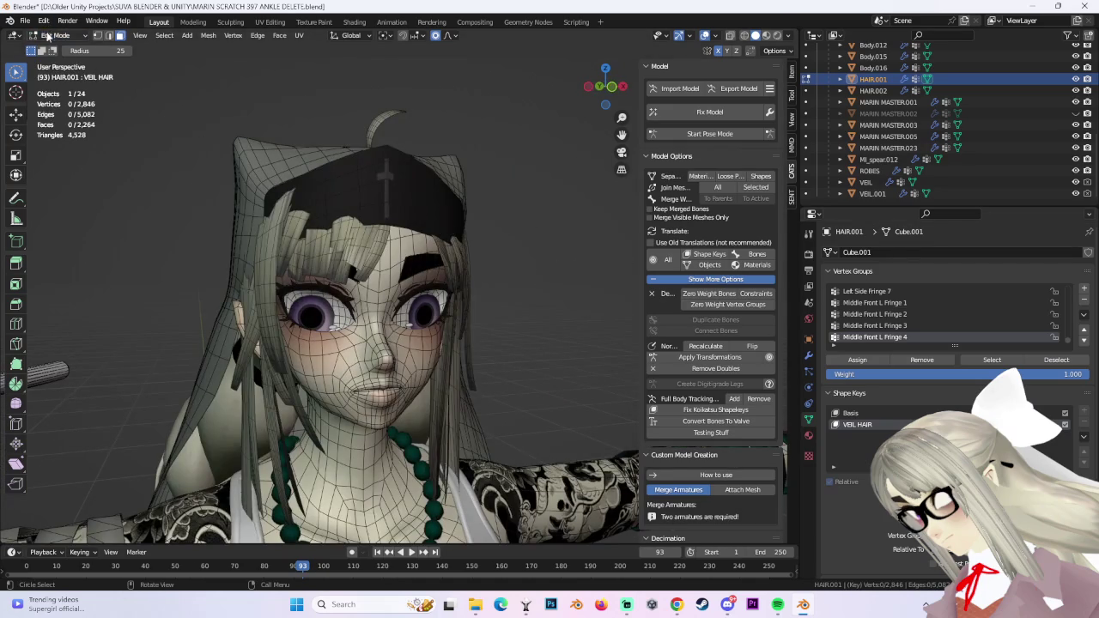
left_click(49, 35)
left_click(60, 52)
Put VEIL into Edit Mode and select one connected piece of its mesh with Ctrl+L.
left_click(378, 184)
left_click(67, 35)
left_click(68, 40)
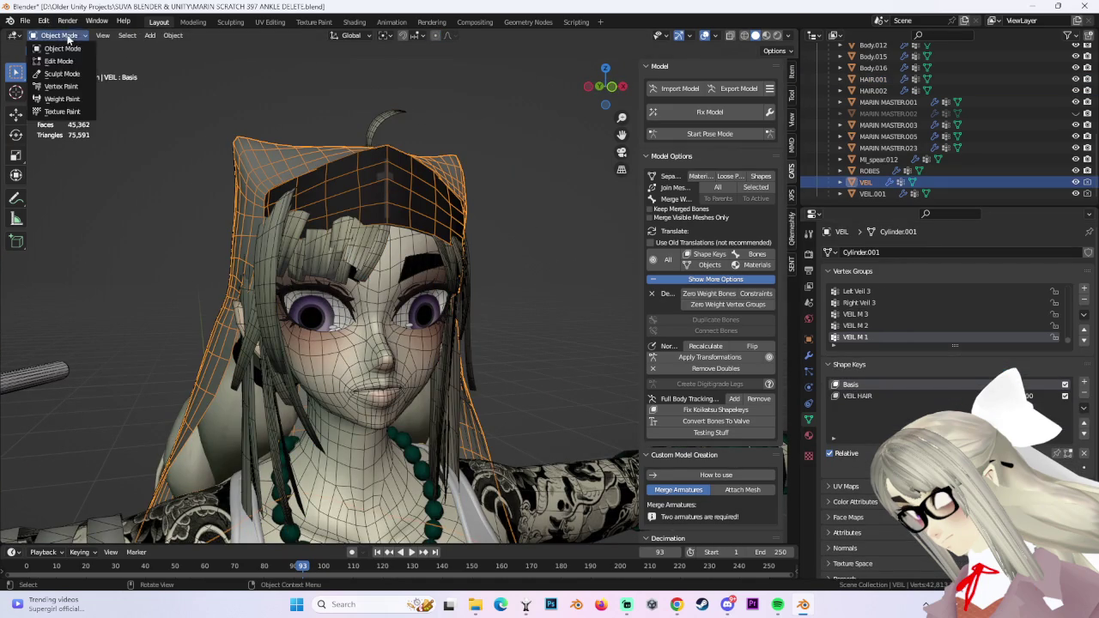
left_click(68, 36)
left_click(61, 60)
left_click(499, 221)
key("ctrl+l")
mouse_move(466, 229)
middle_mouse_down()
mouse_move(368, 235)
mouse_move(356, 226)
middle_mouse_up()
middle_click_drag(291, 215, 326, 244)
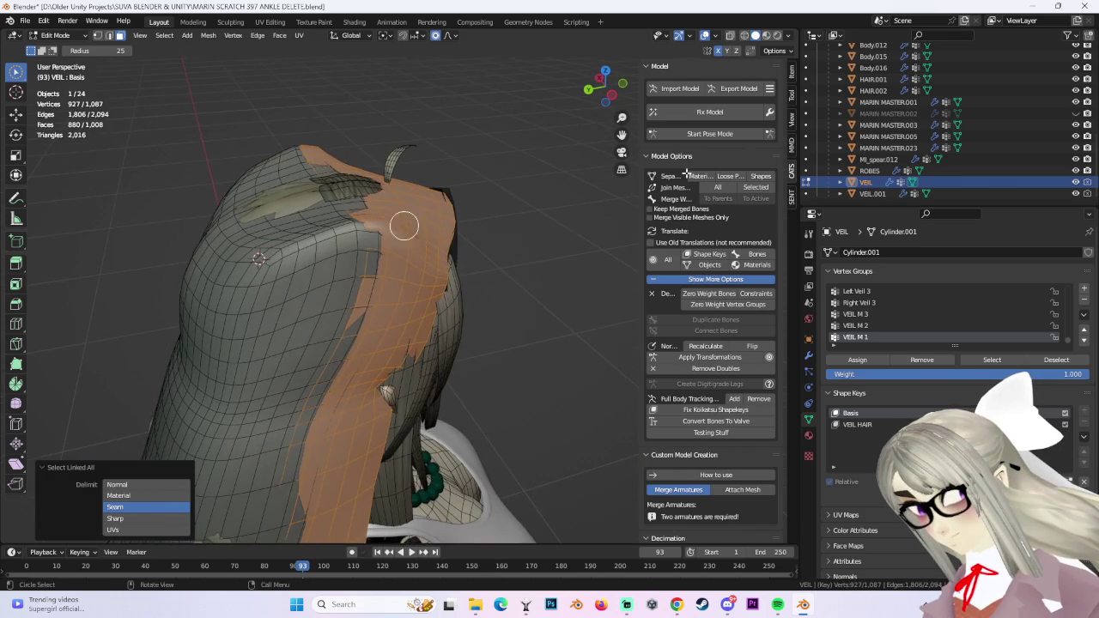
Hide VEIL and separate VEIL.001's linked forehead band into its own object.
left_click(1077, 182)
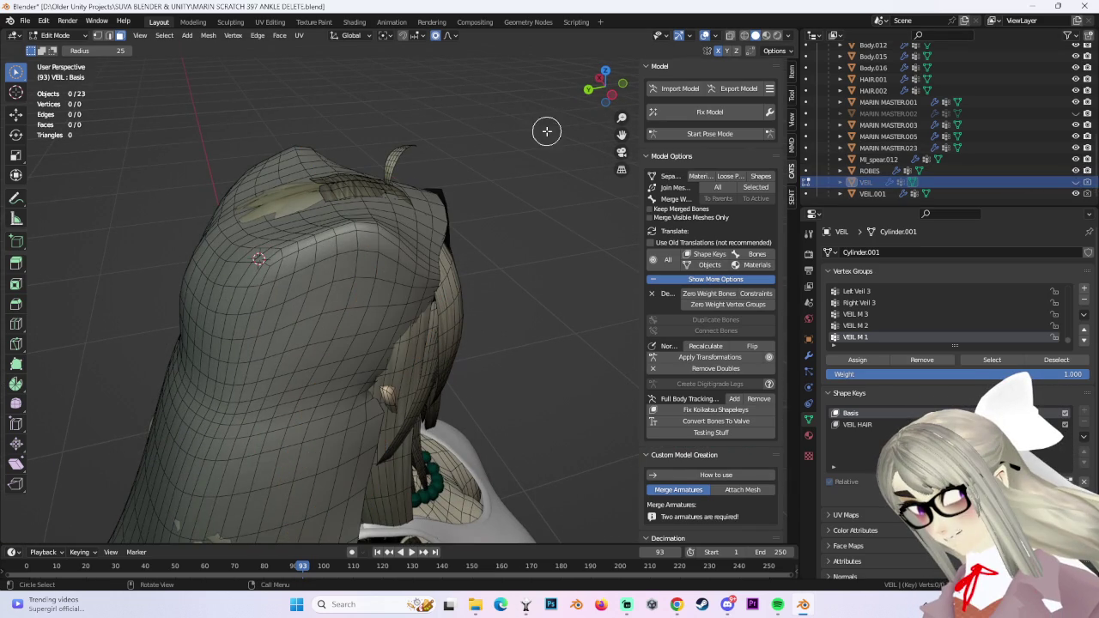
left_click(45, 34)
left_click(53, 46)
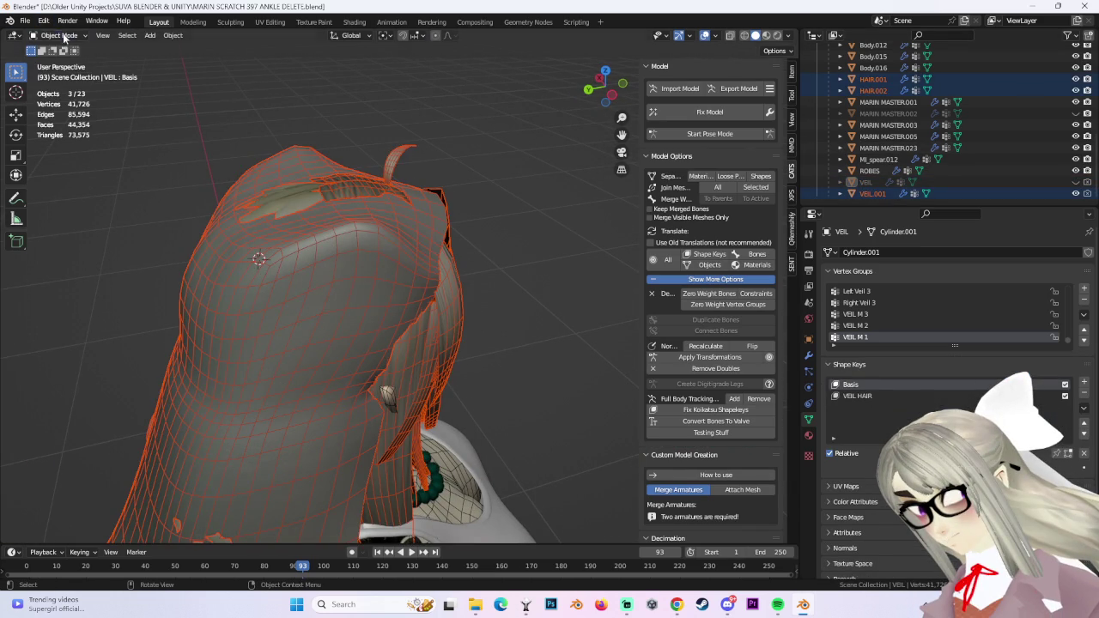
left_click(322, 253)
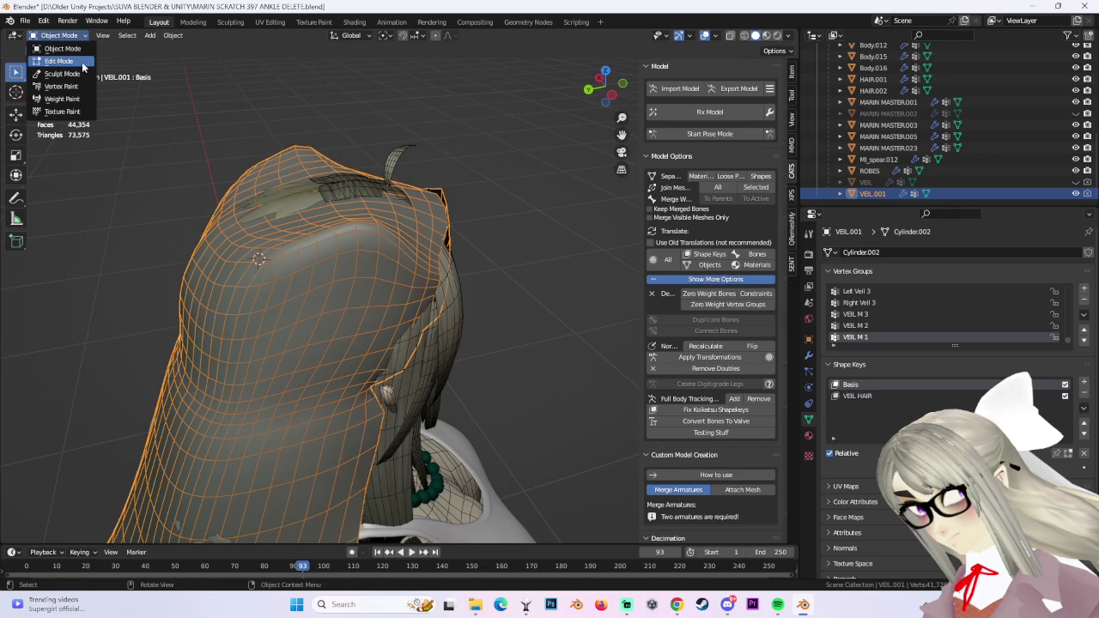
left_click(82, 60)
mouse_move(368, 177)
middle_mouse_down()
mouse_move(458, 238)
mouse_move(485, 224)
middle_mouse_up()
left_click(482, 228)
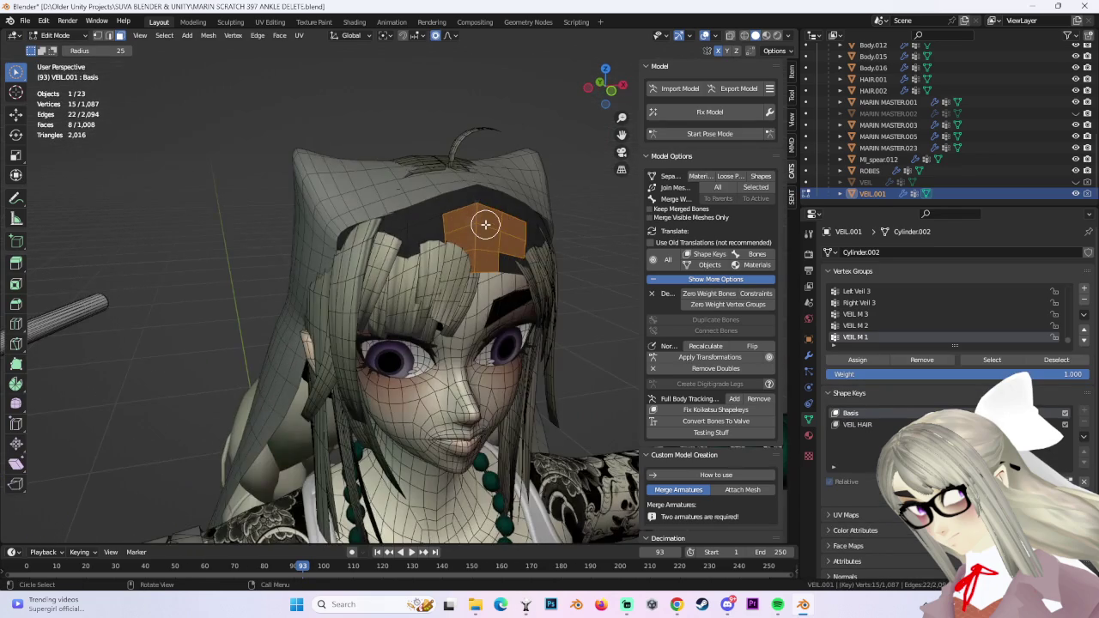
key("ctrl+l")
key("p")
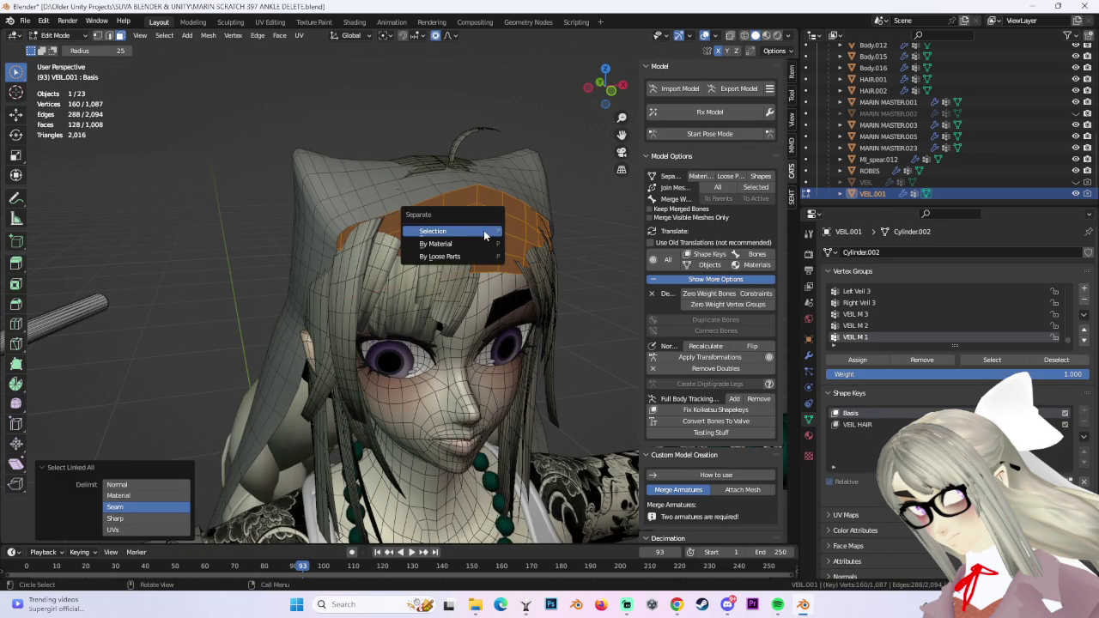
left_click(483, 229)
left_click(55, 35)
left_click(60, 47)
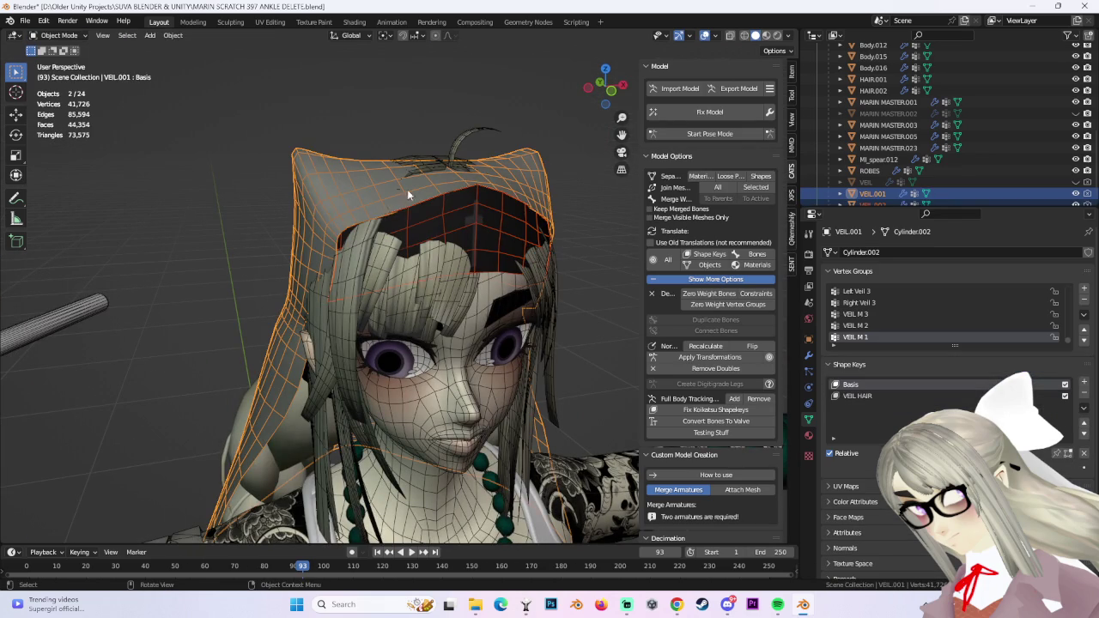
Hide VEIL.001 and select the HAIR.001 hair object.
left_click(1075, 193)
left_click(1075, 193)
left_click(1075, 193)
mouse_move(473, 193)
middle_mouse_down()
mouse_move(547, 172)
mouse_move(502, 175)
middle_mouse_up()
left_click(534, 207)
mouse_move(534, 208)
middle_mouse_down()
mouse_move(406, 273)
mouse_move(344, 246)
middle_mouse_up()
left_click(59, 35)
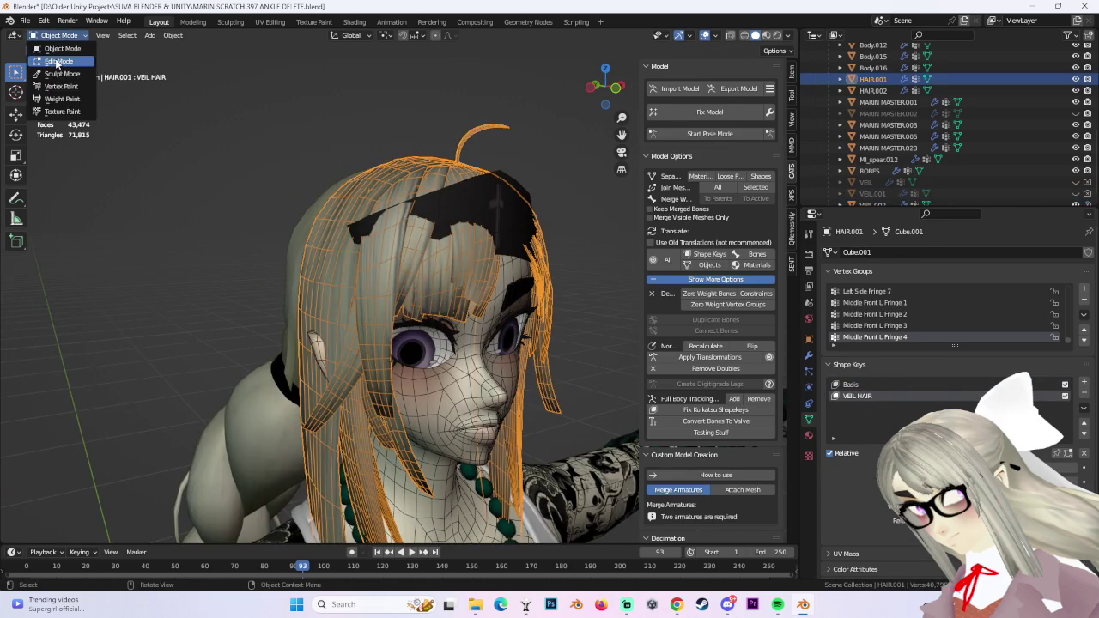
In HAIR.001's Edit Mode, hide one linked front hair strand, then view the face head-on.
left_click(55, 58)
middle_click_drag(490, 238, 523, 226)
mouse_move(590, 245)
middle_mouse_down()
mouse_move(510, 245)
mouse_move(486, 220)
mouse_move(452, 255)
mouse_move(479, 202)
mouse_move(404, 154)
middle_mouse_up()
key("ctrl+l")
left_click(164, 36)
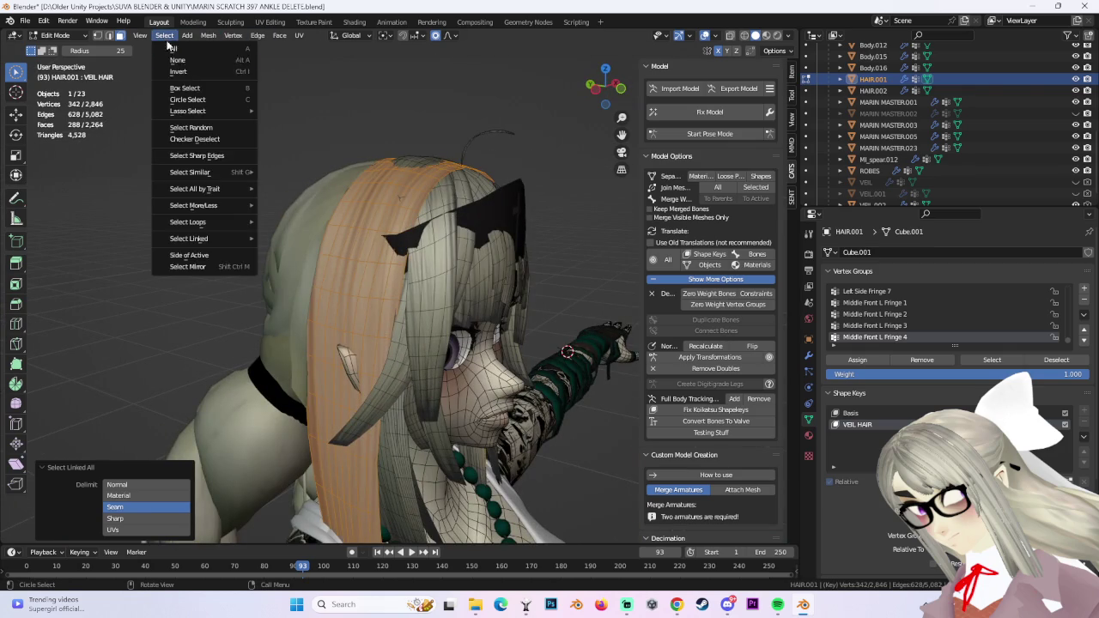
key("Escape")
key("h")
middle_click_drag(409, 177, 520, 270)
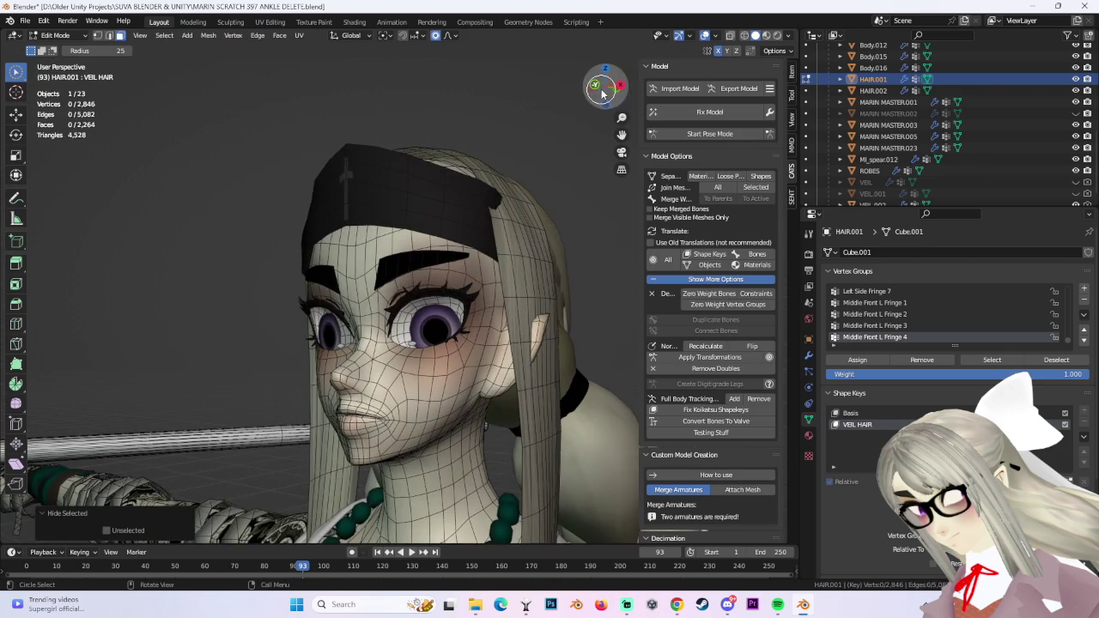
left_click(602, 95)
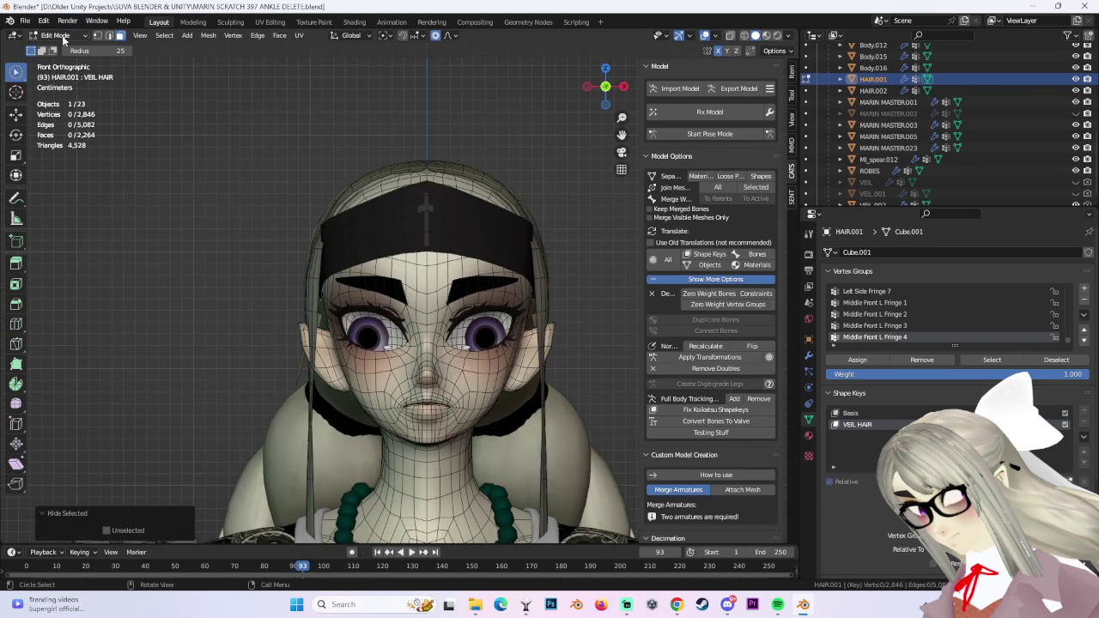
Save the file as 'MARIN SCRATCH 398 VEIL HAIR REDO.blend'.
left_click(25, 21)
left_click(63, 109)
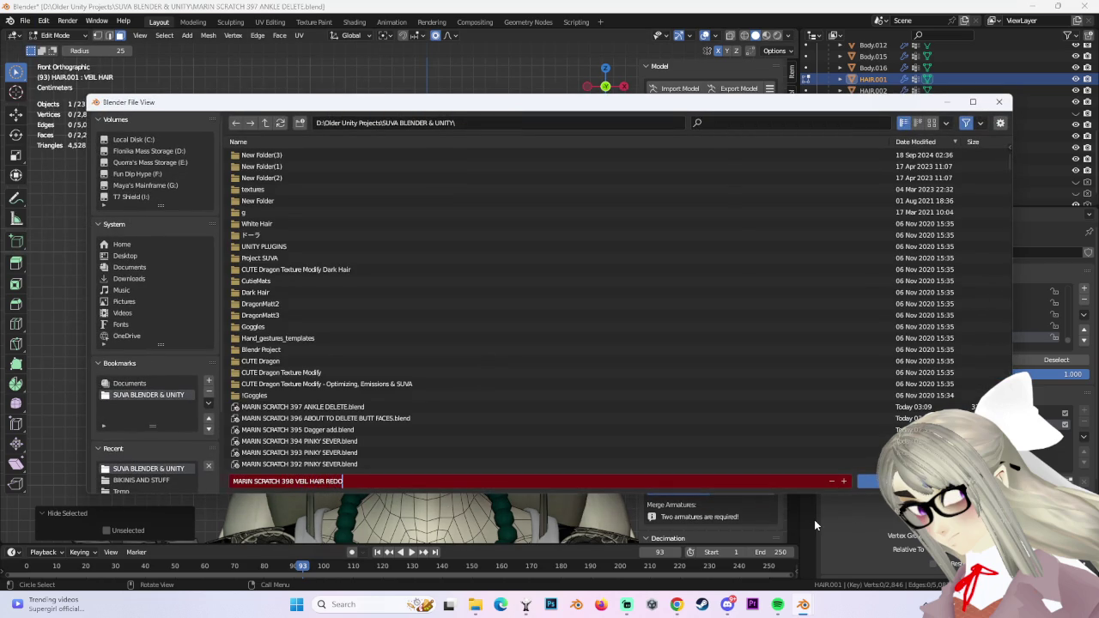
left_click(867, 481)
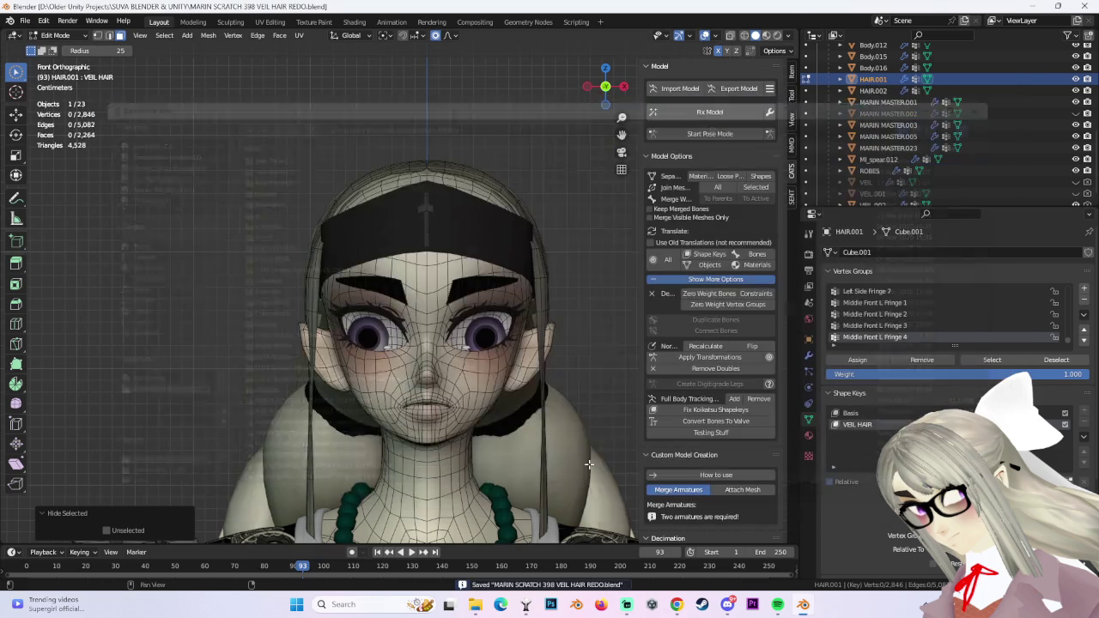
In vertex select mode, pick side hair vertices and try an X-axis move, then undo it.
middle_click_drag(486, 255, 178, 139)
left_click(97, 35)
mouse_move(412, 214)
middle_mouse_down()
mouse_move(394, 257)
mouse_move(430, 258)
mouse_move(417, 295)
mouse_move(355, 294)
mouse_move(393, 314)
mouse_move(375, 307)
mouse_move(507, 221)
mouse_move(486, 249)
mouse_move(592, 255)
middle_mouse_up()
left_click(375, 307)
key("g")
key("x")
left_click(596, 255)
key("ctrl+z")
Shift the side hair vertices about 0.008 m along X with smooth proportional falloff.
mouse_move(308, 290)
middle_mouse_down()
mouse_move(310, 313)
mouse_move(309, 302)
mouse_move(353, 306)
mouse_move(343, 308)
middle_mouse_up()
left_click(309, 312)
key("g")
key("x")
scroll(339, 308, "down", 4)
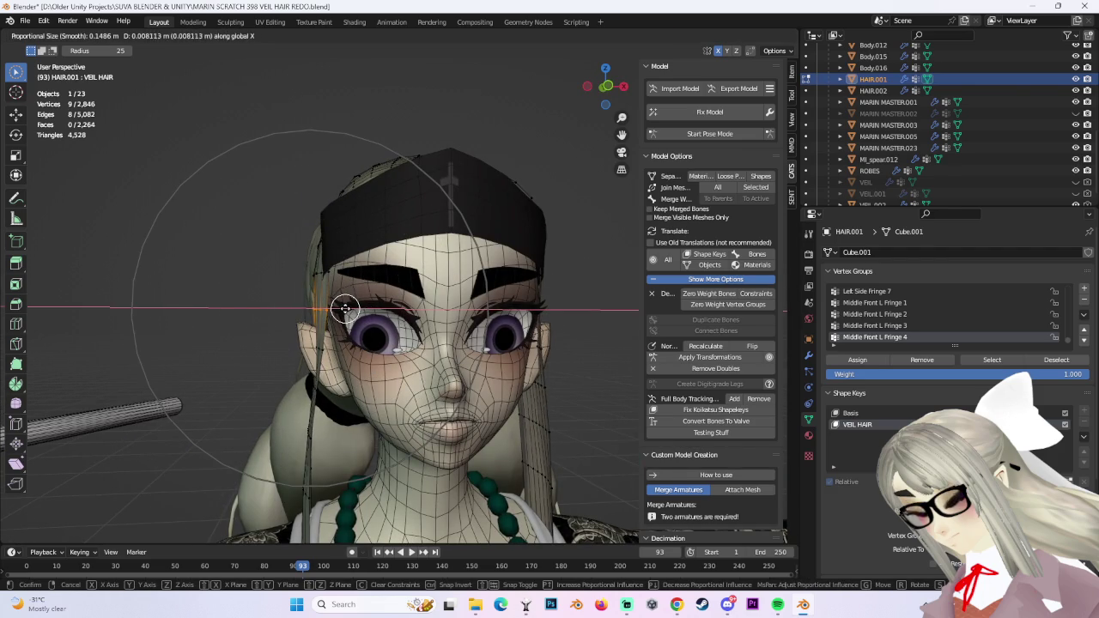
left_click(344, 307)
Add more side vertices, nudge them again, and select three hair vertices.
mouse_move(345, 308)
middle_mouse_down()
mouse_move(456, 280)
mouse_move(375, 361)
mouse_move(348, 297)
mouse_move(399, 244)
mouse_move(456, 277)
mouse_move(523, 295)
mouse_move(535, 285)
mouse_move(498, 277)
middle_mouse_up()
left_click(353, 292, "shift")
key("g")
left_click(342, 291)
left_click(343, 283)
Confirm one more nudge, then reselect HAIR.001 and re-enter Edit Mode.
key("g")
left_click(498, 288)
left_click(56, 36)
left_click(52, 44)
left_click(369, 275)
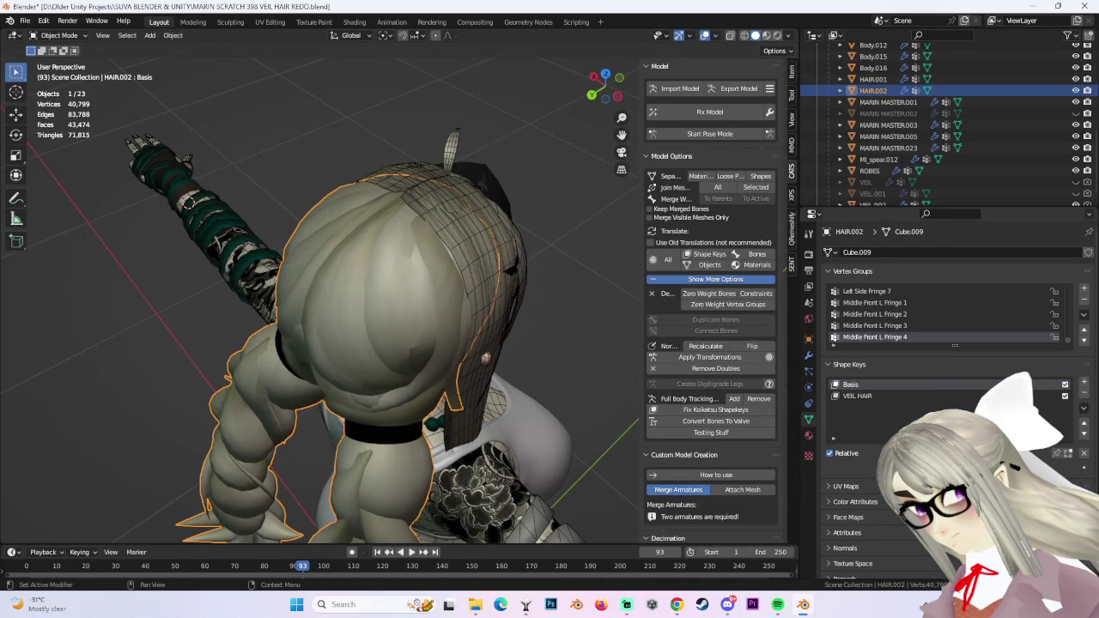
mouse_move(404, 301)
middle_mouse_down()
mouse_move(458, 292)
mouse_move(404, 302)
mouse_move(342, 270)
mouse_move(342, 303)
middle_mouse_up()
left_click(459, 291)
left_click(56, 35)
left_click(51, 60)
Nudge the temple hairline vertices about 0.002 m in several successive moves.
key("g")
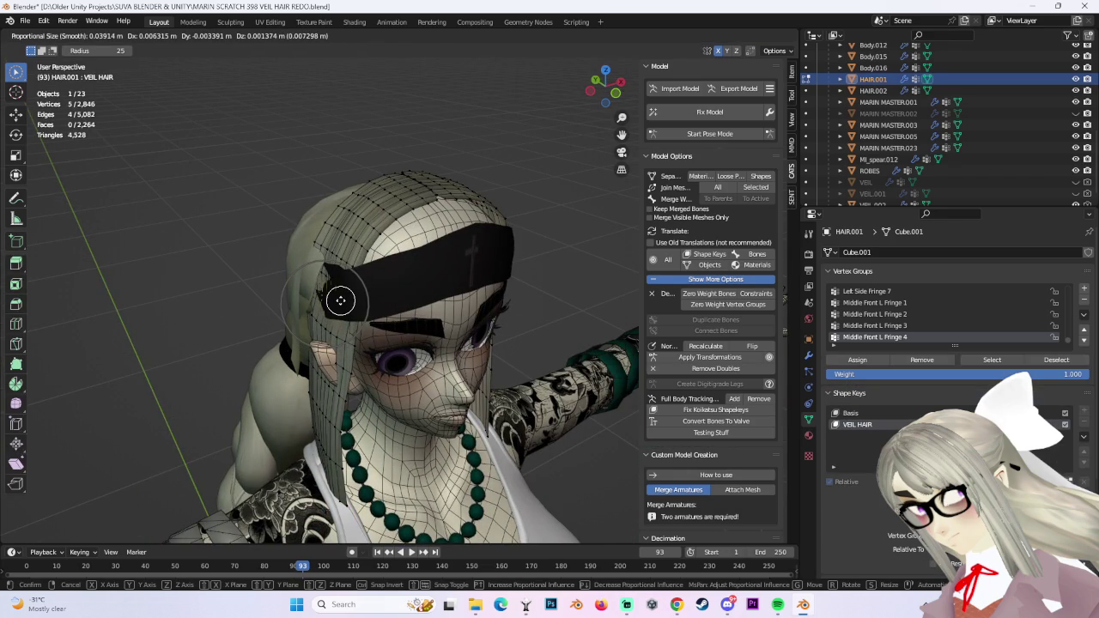
left_click(342, 300)
middle_click_drag(342, 300, 343, 283)
scroll(344, 283, "up", 2)
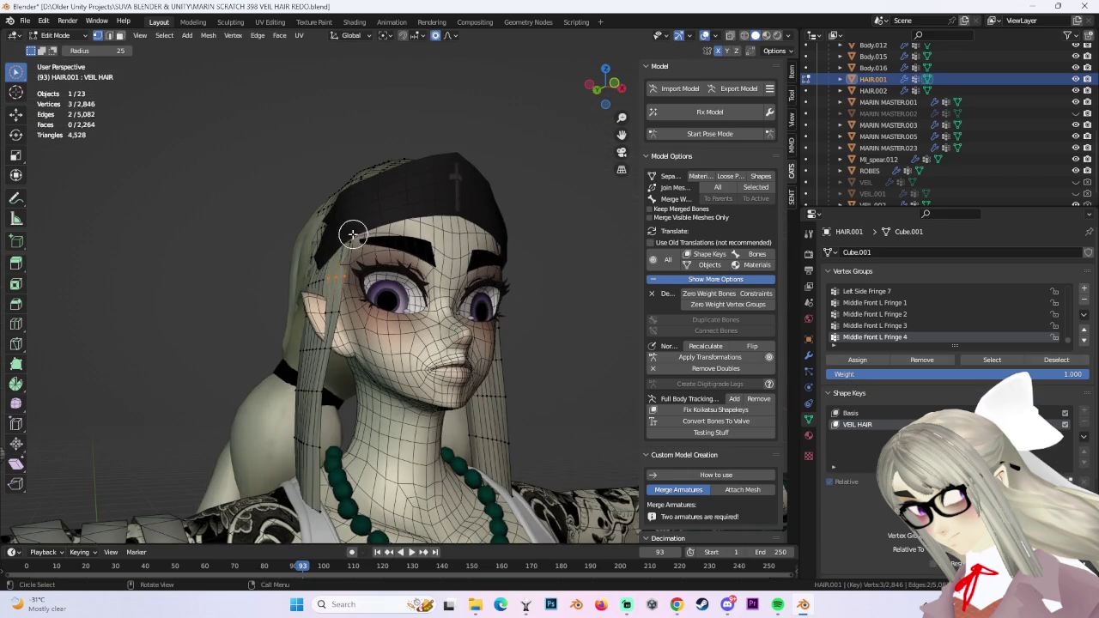
scroll(304, 172, "up", 2)
left_click(302, 190)
key("g")
left_click(280, 273)
key("g")
left_click(263, 268)
key("g")
left_click(240, 266)
Nudge forehead and top-of-head vertices, then unhide VEIL.001 to check the fit.
mouse_move(440, 196)
middle_mouse_down()
mouse_move(444, 247)
mouse_move(518, 321)
mouse_move(525, 257)
mouse_move(559, 260)
mouse_move(518, 273)
mouse_move(547, 287)
mouse_move(358, 209)
mouse_move(375, 255)
mouse_move(361, 284)
mouse_move(378, 309)
middle_mouse_up()
key("g")
left_click(502, 312)
left_click(554, 258)
key("g")
left_click(550, 259)
scroll(988, 129, "down", 1)
left_click(1076, 182)
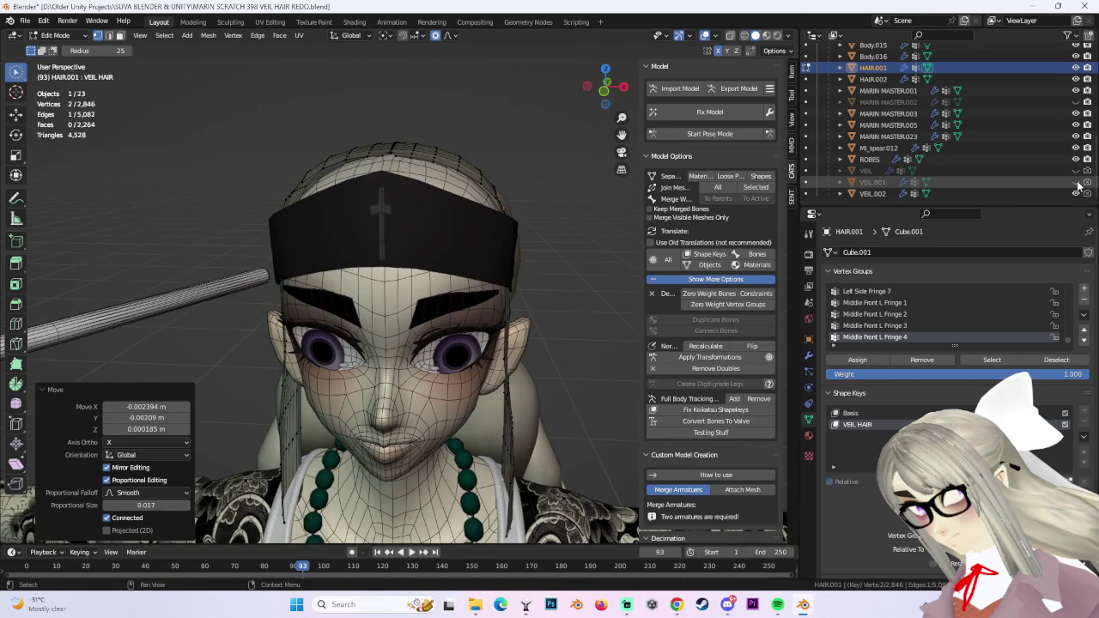
Box-select the forehead hair faces and lower them along Z beneath the veil.
left_click(1076, 182)
mouse_move(418, 140)
middle_mouse_down()
mouse_move(527, 147)
mouse_move(438, 136)
middle_mouse_up()
left_click_drag(16, 71, 68, 98)
mouse_move(258, 257)
middle_mouse_down()
mouse_move(360, 274)
mouse_move(430, 223)
middle_mouse_up()
left_click_drag(374, 176, 431, 215)
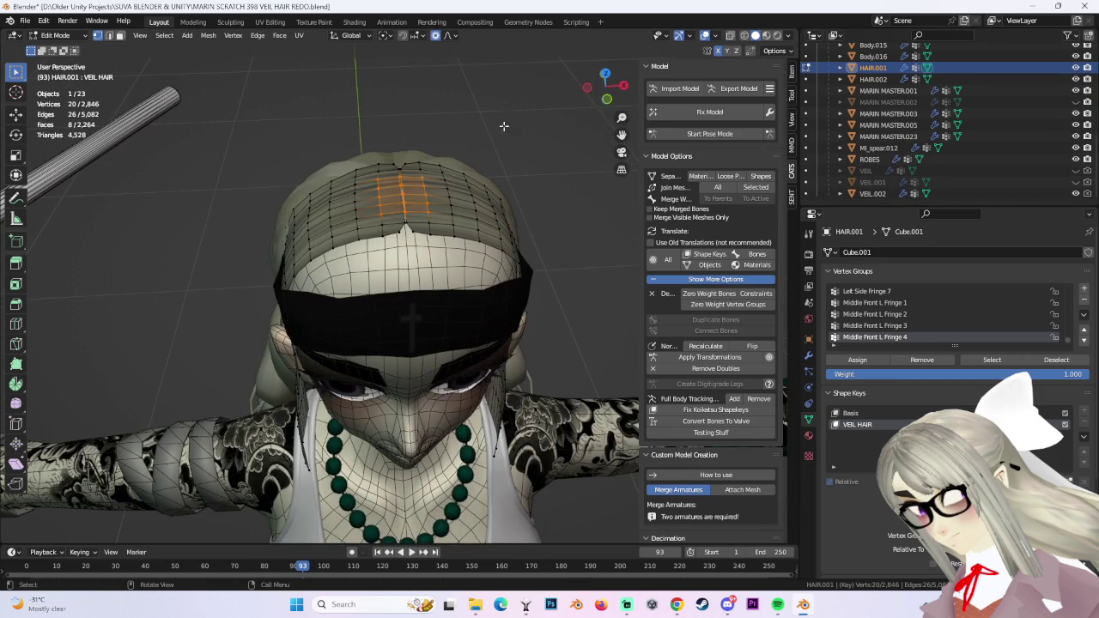
left_click(609, 98)
left_click(1076, 182)
key("g")
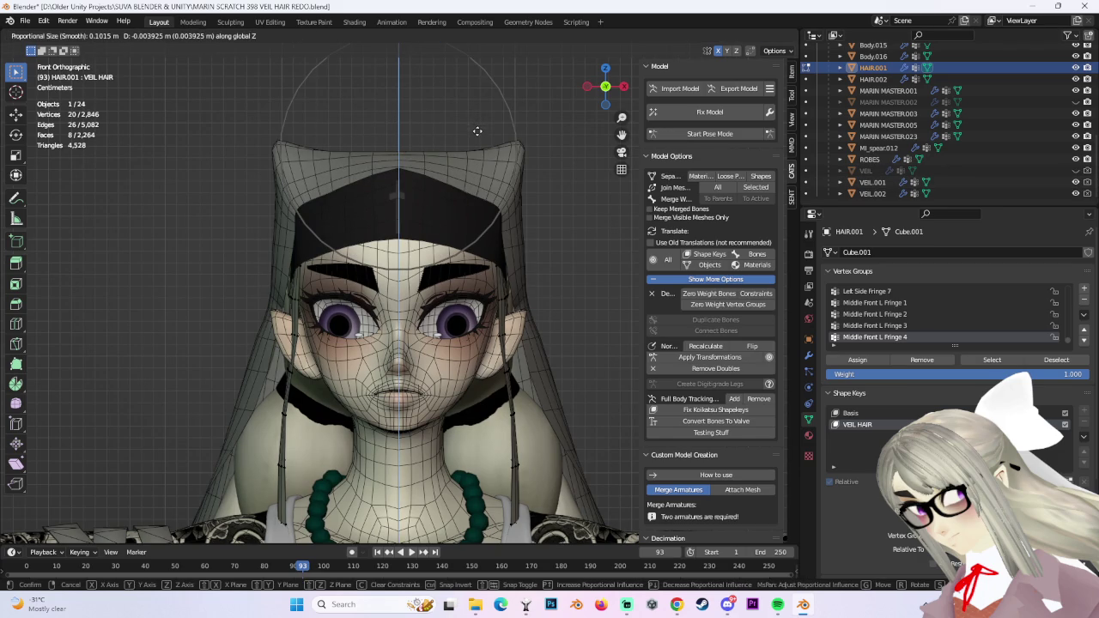
left_click(477, 135)
Check the fit from several views, cancel a trial vertex move, and reveal the hidden strands.
mouse_move(444, 243)
middle_mouse_down()
mouse_move(495, 244)
mouse_move(466, 251)
middle_mouse_up()
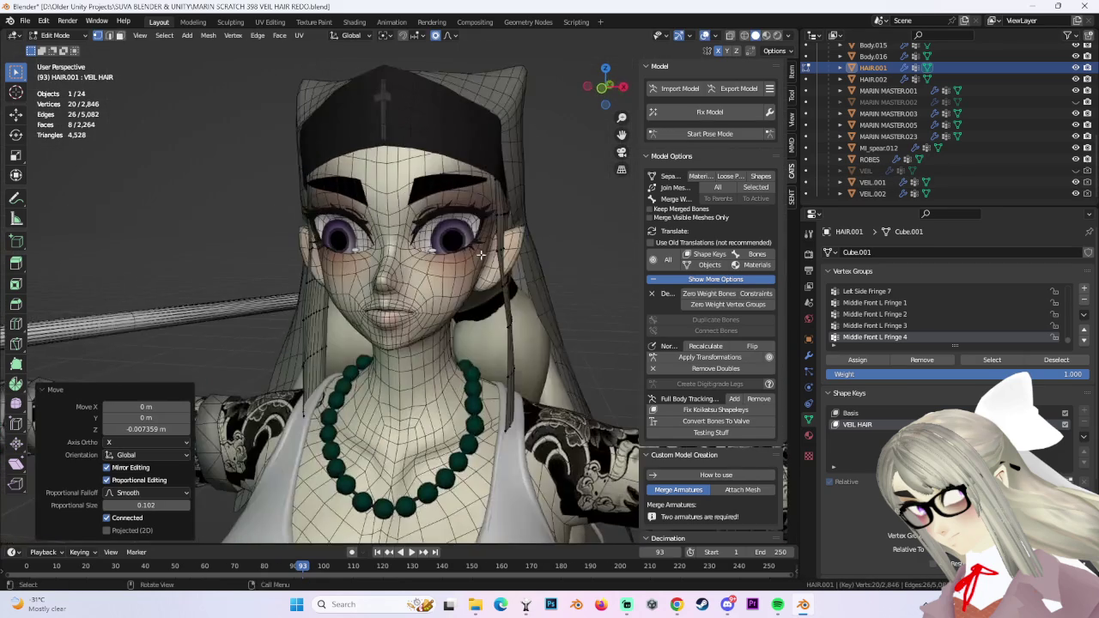
middle_click_drag(531, 231, 605, 100)
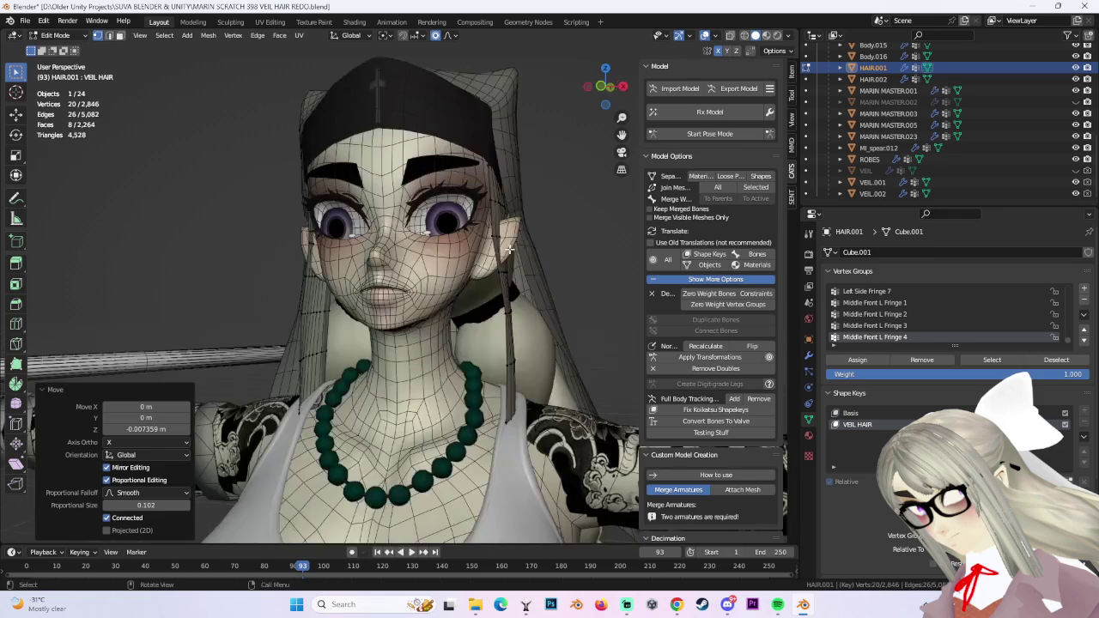
left_click(605, 100)
middle_click_drag(506, 224, 473, 255)
left_click(473, 255)
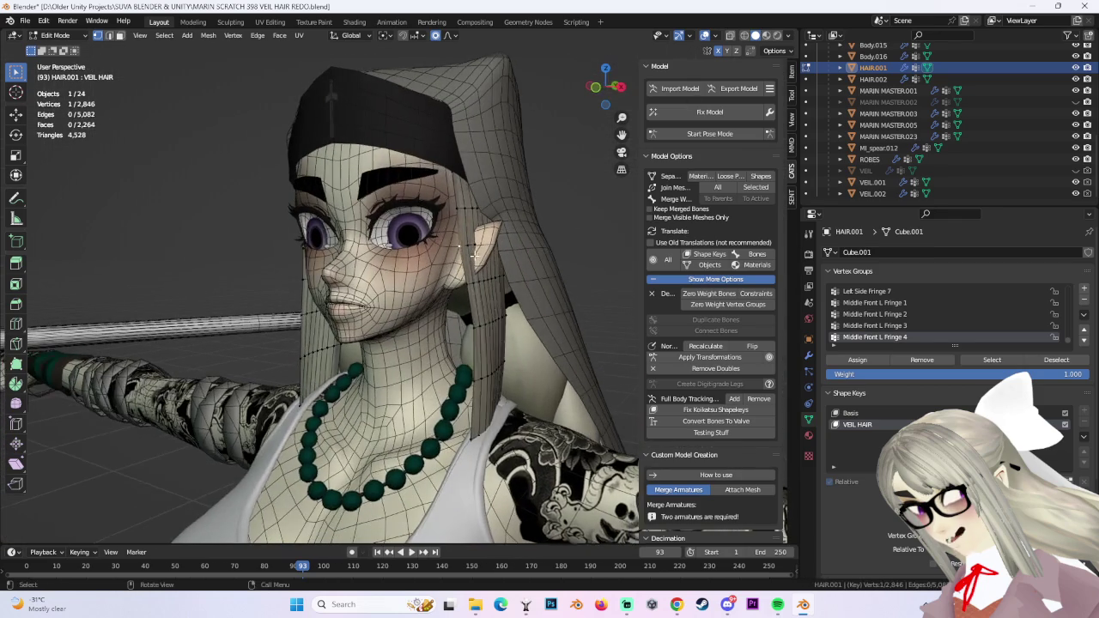
key("g")
right_click(468, 258)
key("alt+h")
Invert the vertex selection and select one whole side hair strand.
middle_click_drag(469, 255, 548, 277)
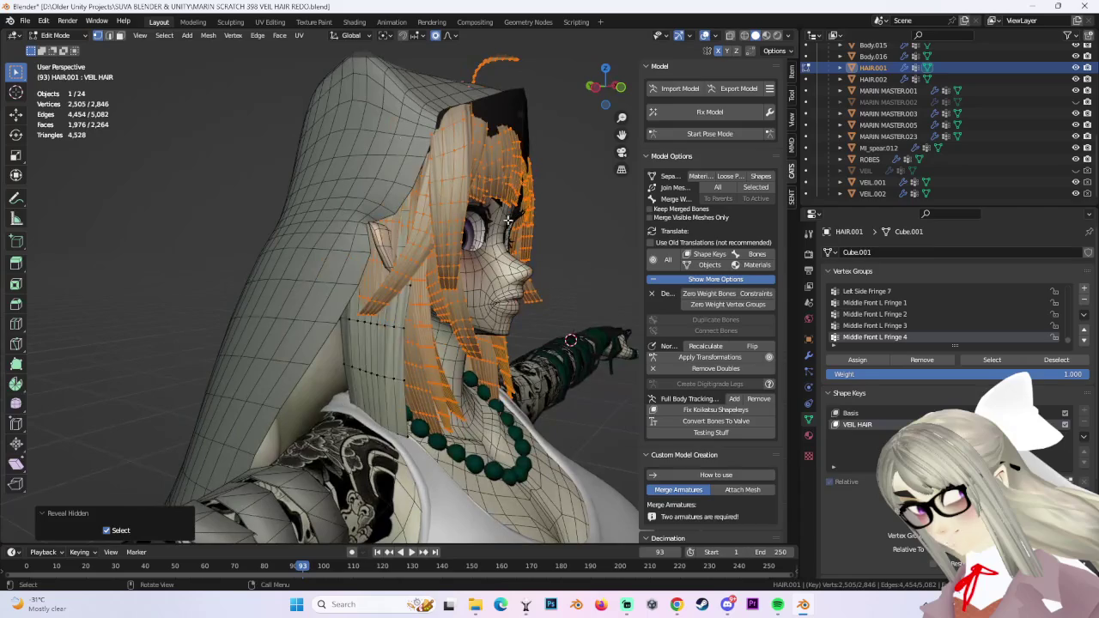
left_click(164, 35)
left_click(191, 73)
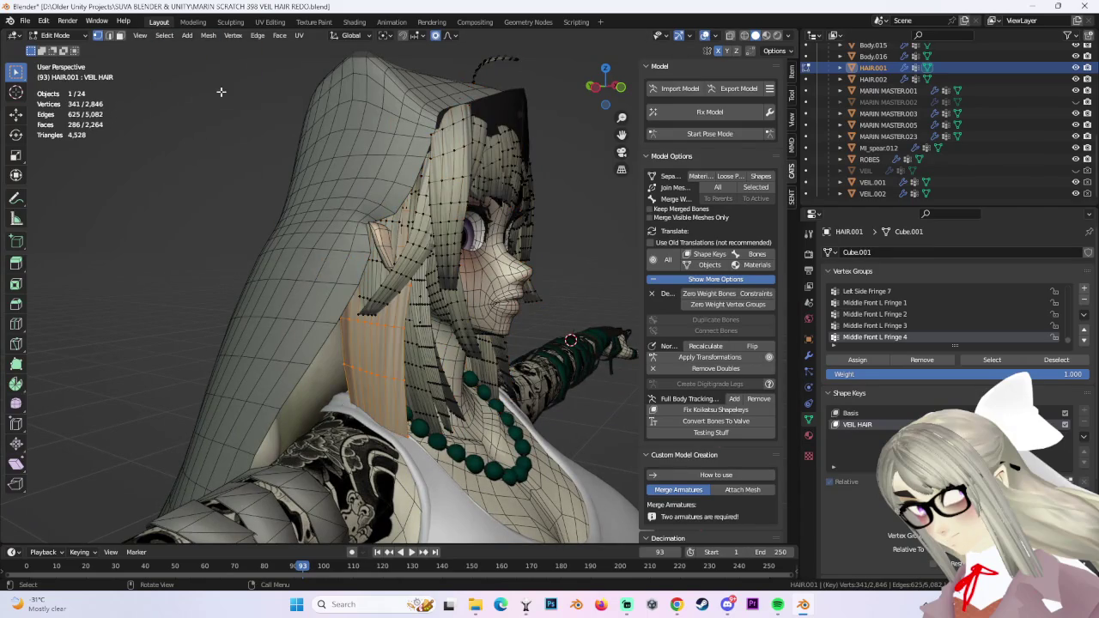
left_click(537, 259)
middle_click_drag(537, 258, 473, 244)
mouse_move(576, 282)
middle_mouse_down()
mouse_move(431, 315)
mouse_move(487, 301)
mouse_move(432, 348)
middle_mouse_up()
key("ctrl+l")
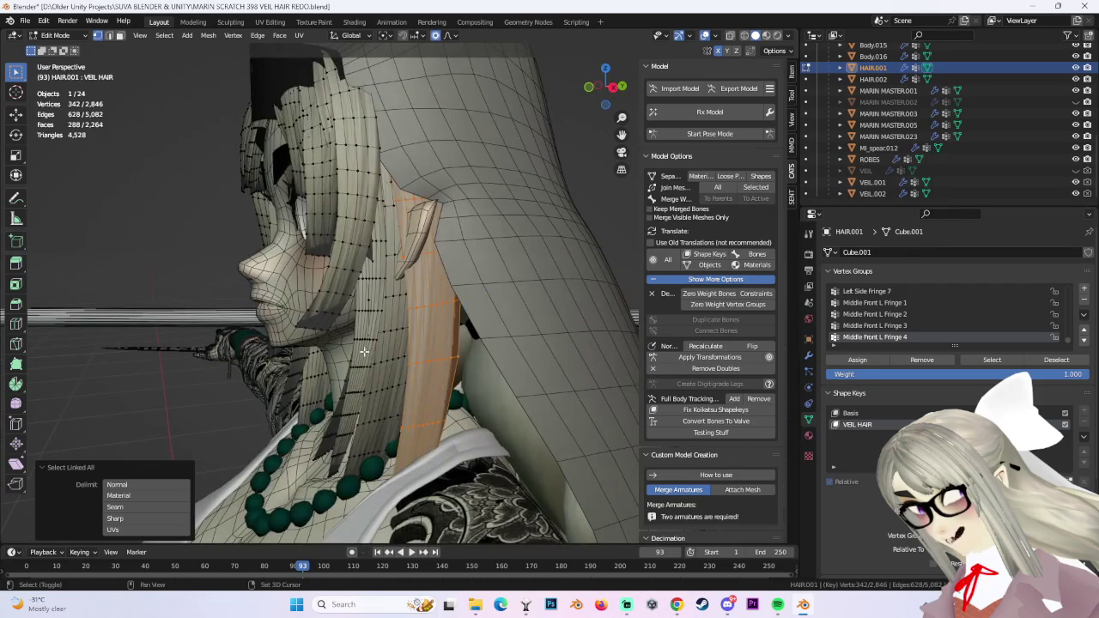
Add two more linked side strands and hide all selected strands.
left_click(394, 359, "shift")
mouse_move(394, 359)
middle_mouse_down()
mouse_move(498, 362)
mouse_move(369, 375)
middle_mouse_up()
key("ctrl+l")
left_click(397, 355, "shift")
key("ctrl+l")
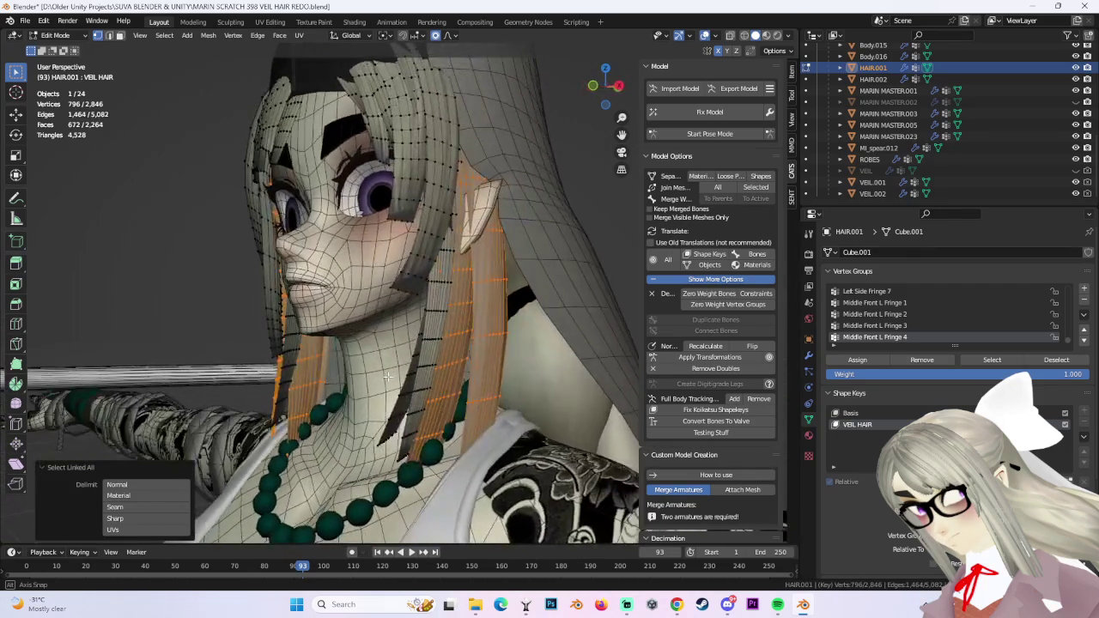
left_click(164, 36)
key("Escape")
key("h")
Return to Object Mode and select the white outer veil VEIL.001.
mouse_move(446, 296)
middle_mouse_down()
mouse_move(515, 292)
mouse_move(133, 48)
middle_mouse_up()
key("Tab")
left_click(322, 130)
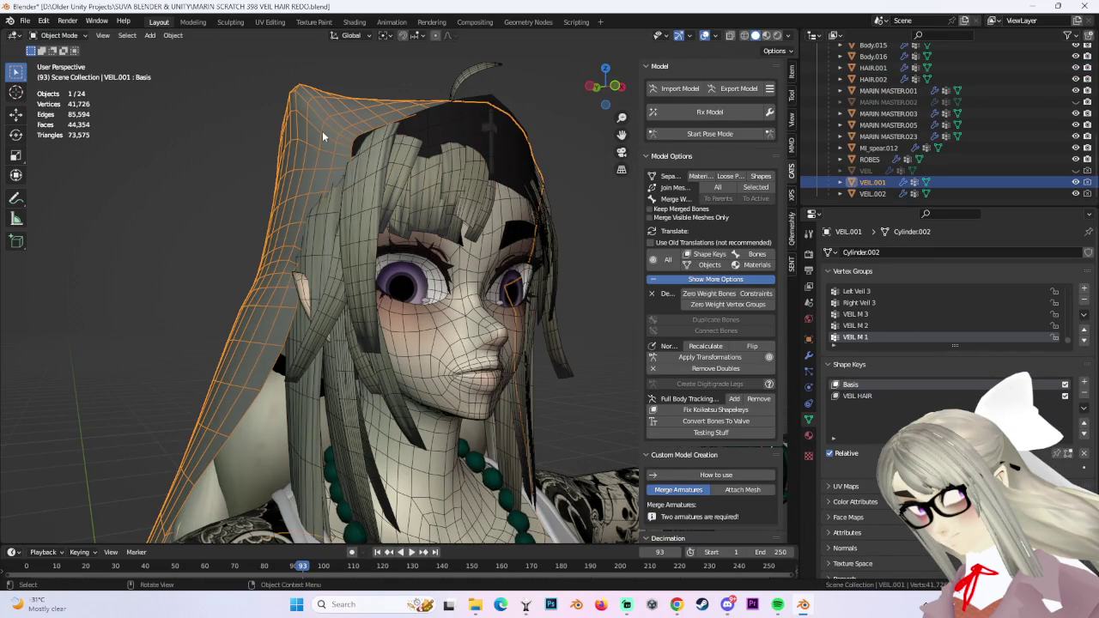
Hide the outer veil VEIL.001 and put HAIR.001 into Edit Mode.
left_click(1088, 184)
left_click(875, 194)
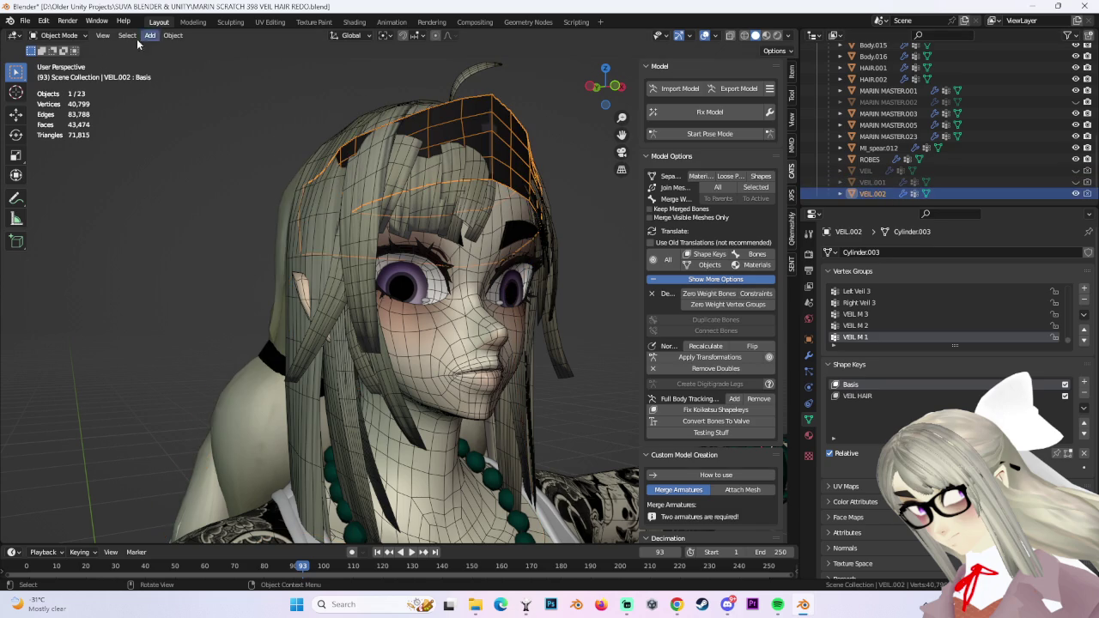
left_click(391, 234)
left_click(58, 35)
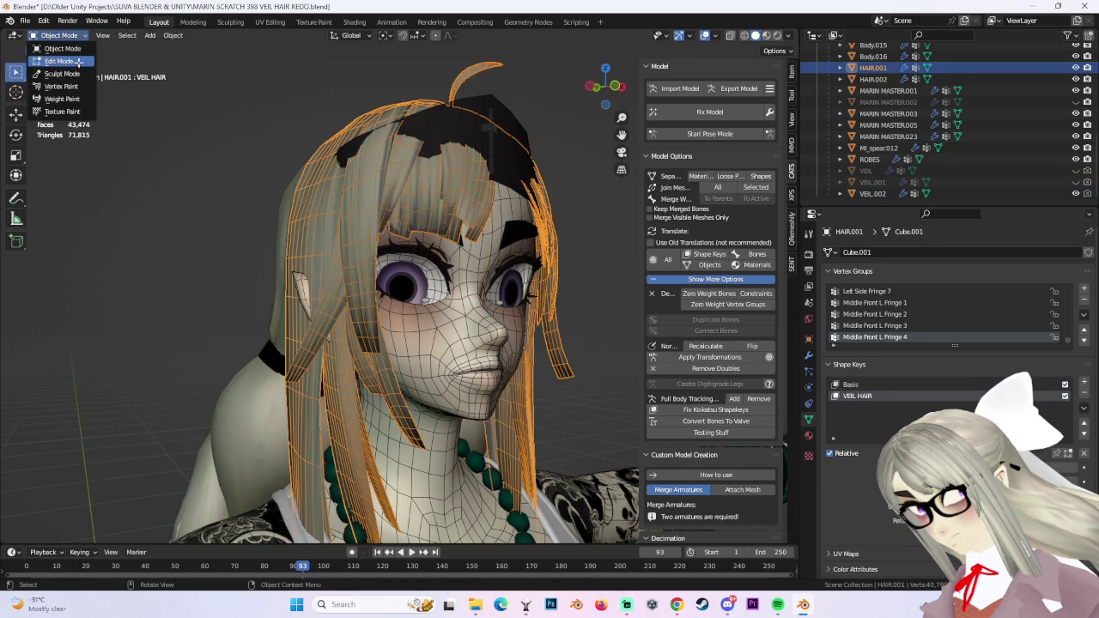
left_click(51, 54)
Choose a proportional editing falloff and push the first fringe vertices under the headband.
middle_click_drag(386, 258, 470, 249)
mouse_move(386, 210)
middle_mouse_down()
mouse_move(408, 220)
mouse_move(496, 160)
mouse_move(462, 182)
mouse_move(478, 188)
mouse_move(446, 184)
mouse_move(420, 209)
mouse_move(415, 188)
middle_mouse_up()
scroll(495, 161, "up", 4)
left_click(455, 36)
key("g")
left_click(420, 210)
key("g")
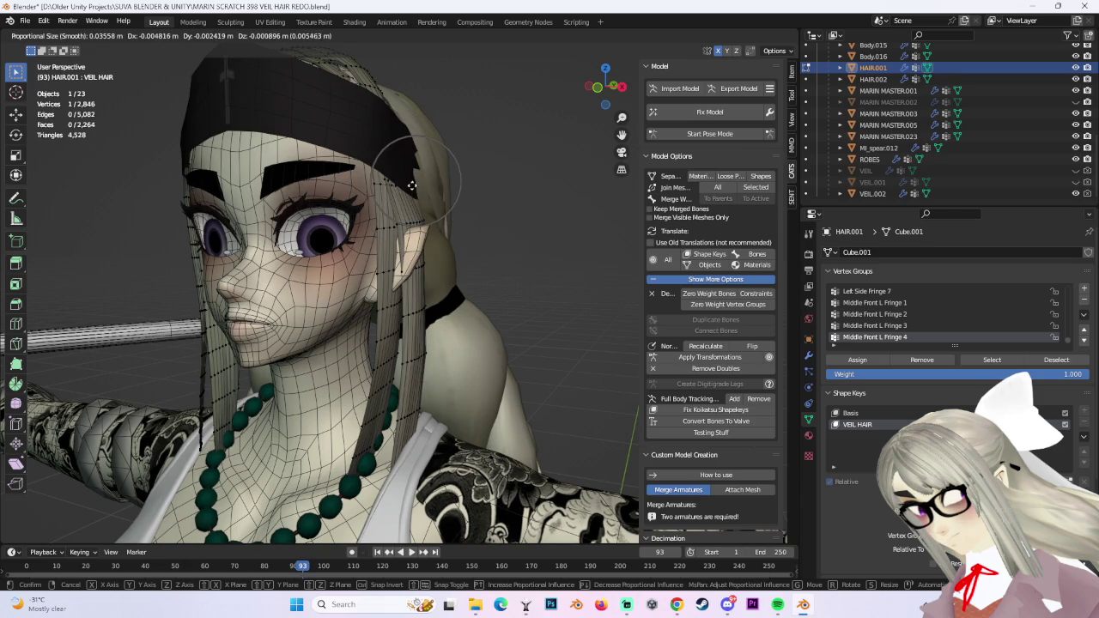
left_click(412, 185)
Tuck more fringe vertices under the headband with proportional moves.
mouse_move(412, 185)
middle_mouse_down()
mouse_move(398, 229)
mouse_move(351, 220)
mouse_move(456, 221)
mouse_move(335, 233)
mouse_move(367, 258)
mouse_move(484, 240)
mouse_move(478, 229)
mouse_move(363, 196)
mouse_move(311, 215)
mouse_move(257, 196)
mouse_move(360, 206)
middle_mouse_up()
key("g")
left_click(391, 230)
left_click(351, 221)
key("g")
left_click(370, 258)
left_click(262, 196)
key("g")
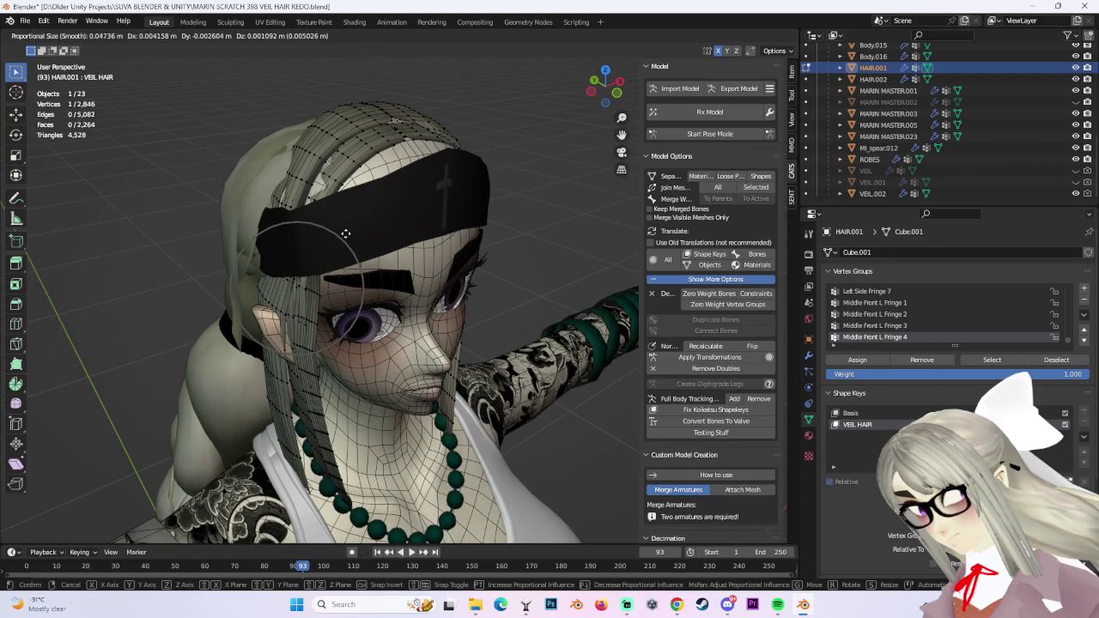
right_click(340, 237)
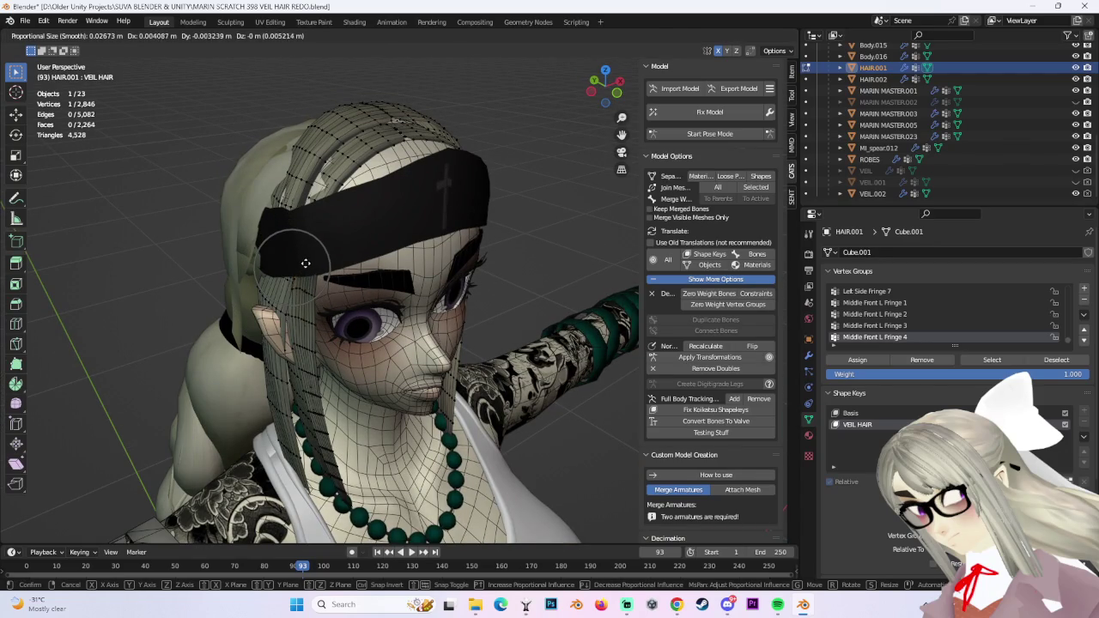
left_click(305, 262)
From a side view, push the side hair strands in under the headband.
middle_click_drag(305, 263, 356, 238)
key("g")
key("x")
right_click(344, 245)
key("g")
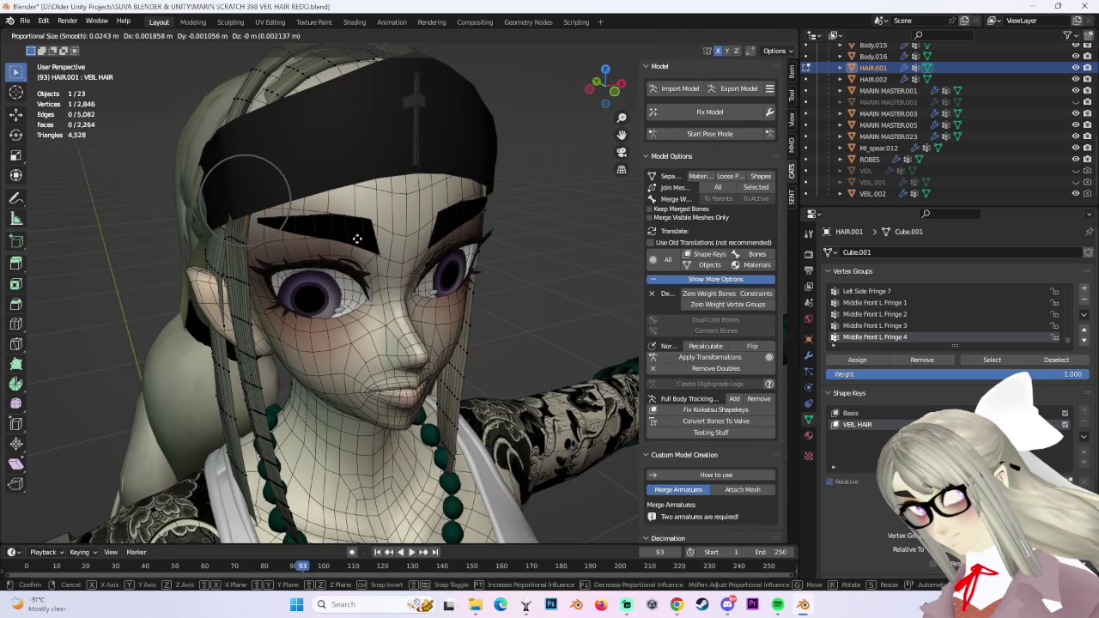
left_click(358, 239)
key("g")
left_click(250, 248)
key("g")
left_click(225, 241)
Tuck the side and temple hair vertices in, then inspect the fit from the front.
middle_click_drag(225, 242, 347, 263)
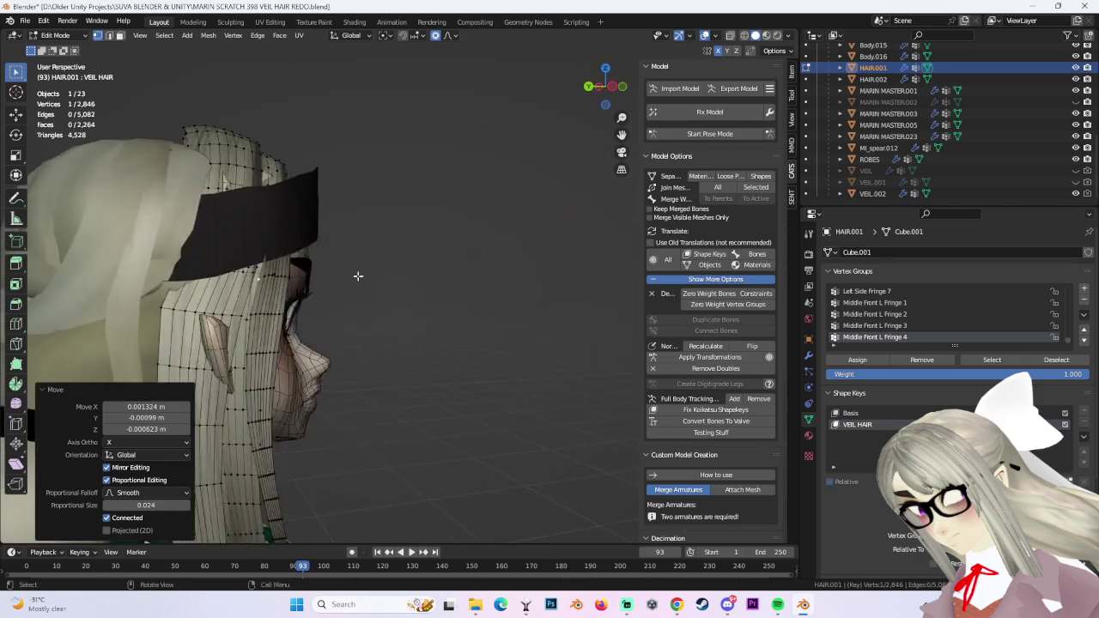
key("g")
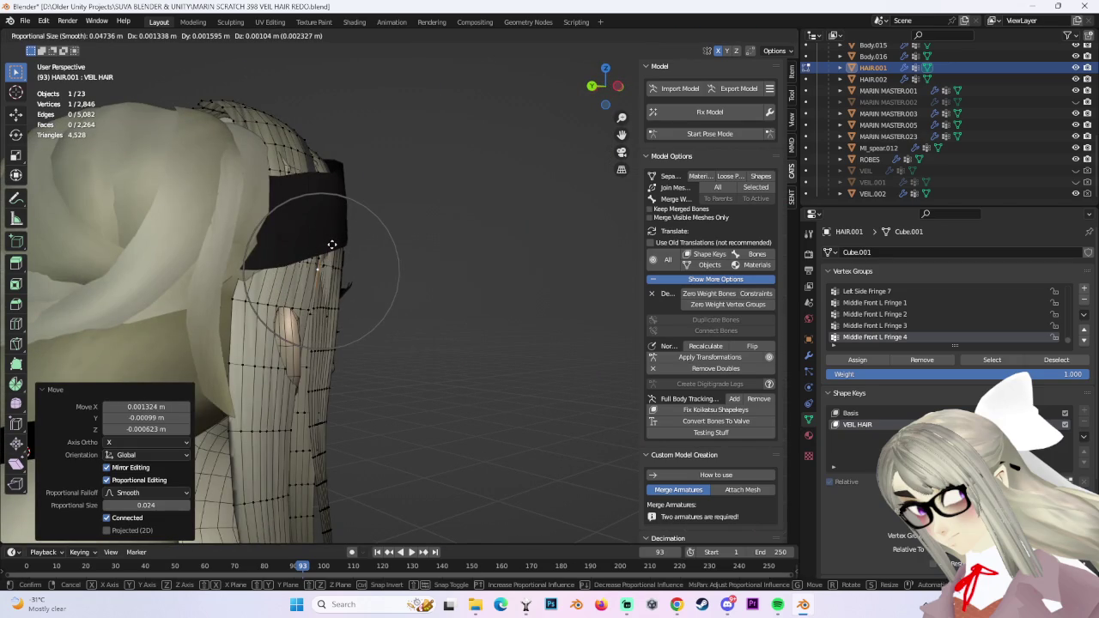
left_click(329, 246)
middle_click_drag(350, 253, 314, 269)
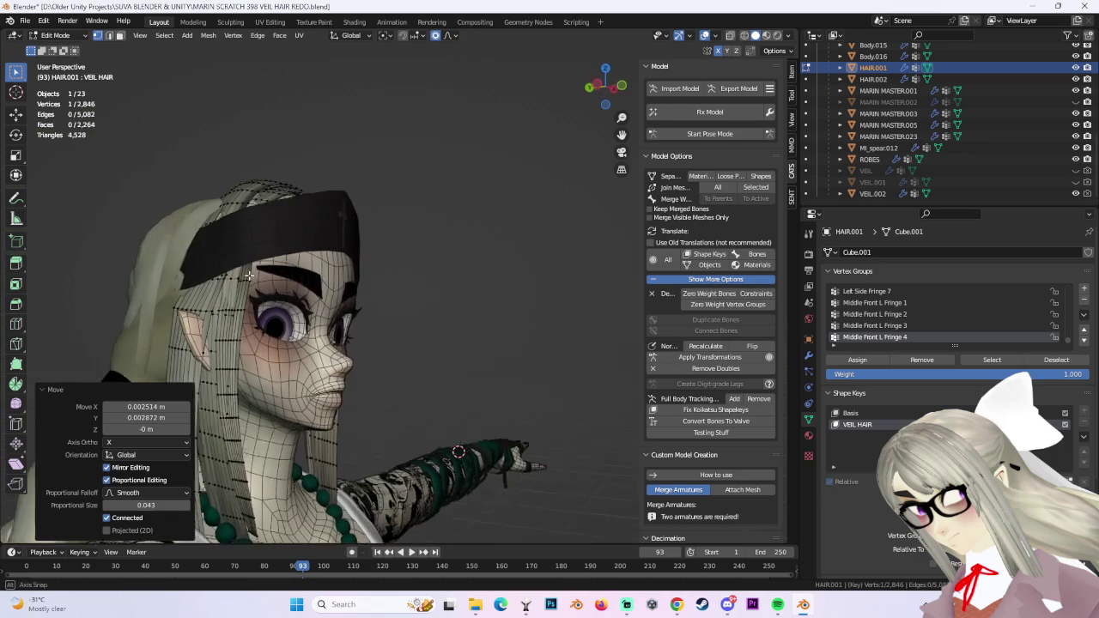
scroll(314, 269, "up", 3)
key("g")
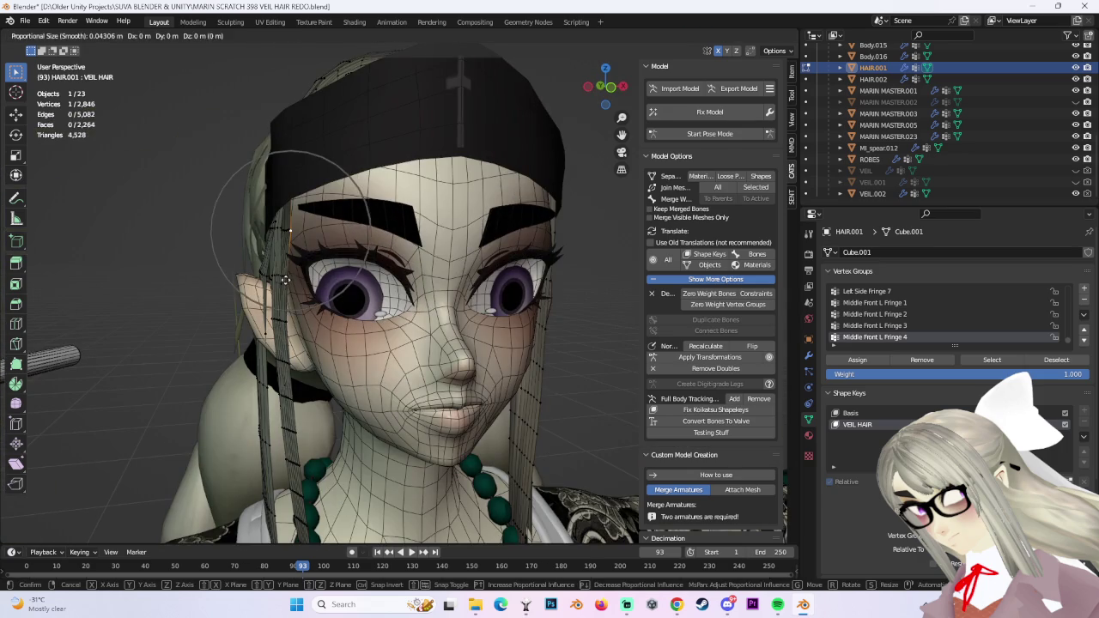
left_click(286, 279)
mouse_move(286, 280)
middle_mouse_down()
mouse_move(445, 272)
mouse_move(493, 282)
middle_mouse_up()
mouse_move(494, 289)
middle_mouse_down()
mouse_move(506, 302)
mouse_move(581, 243)
middle_mouse_up()
Show the veil again and lower the crown vertices slightly along Z.
left_click(1076, 182)
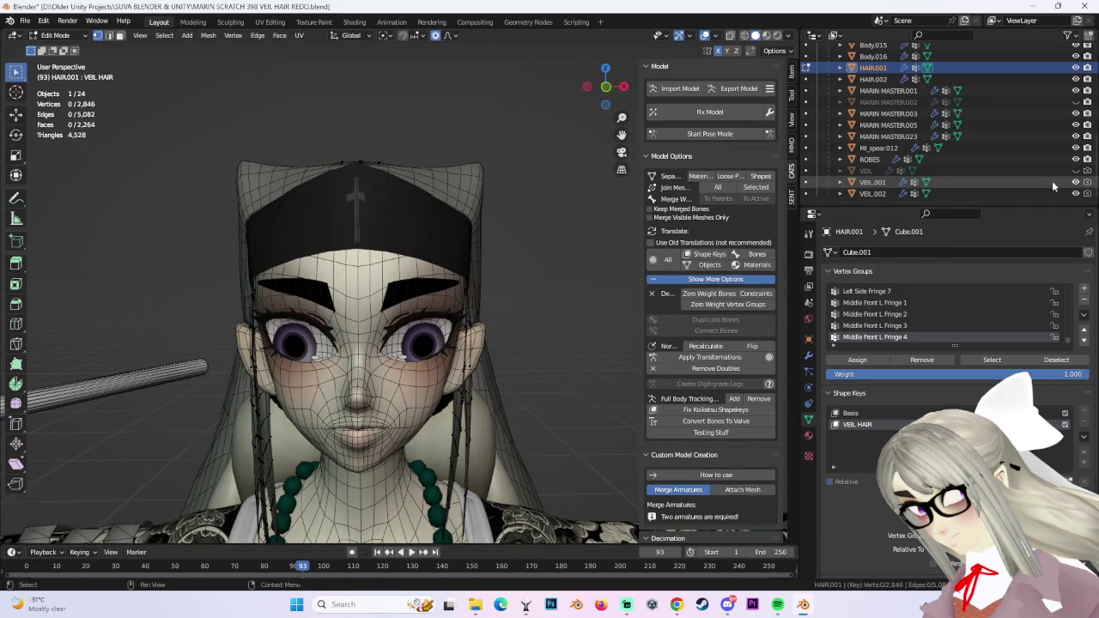
middle_click_drag(447, 103, 390, 164)
left_click_drag(343, 163, 371, 172)
middle_click_drag(371, 173, 383, 161)
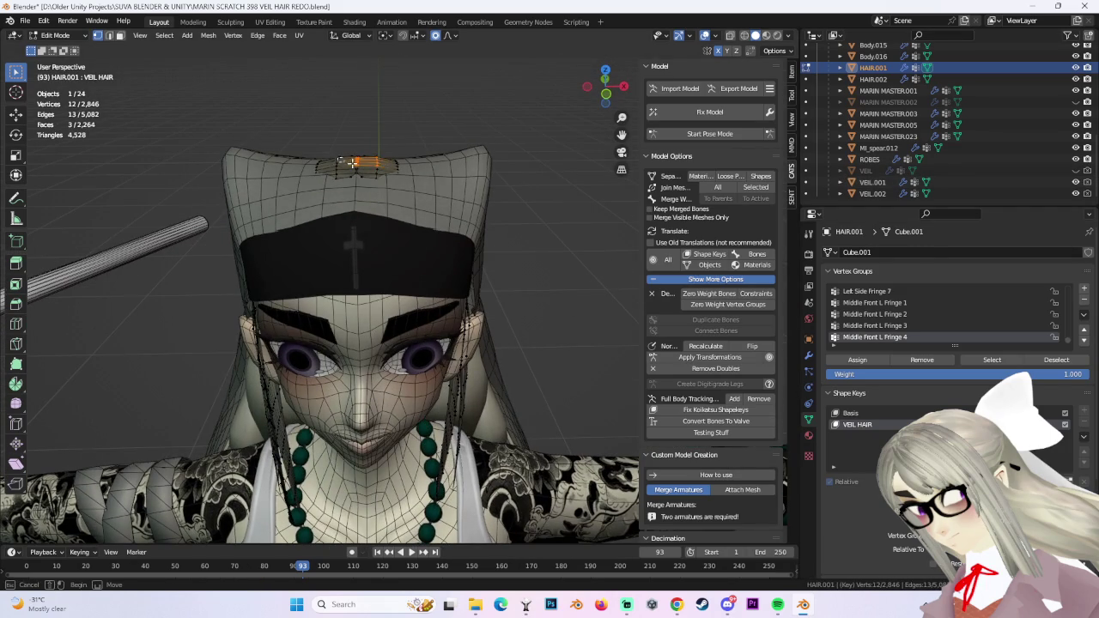
key("g")
key("z")
scroll(378, 164, "down", 5)
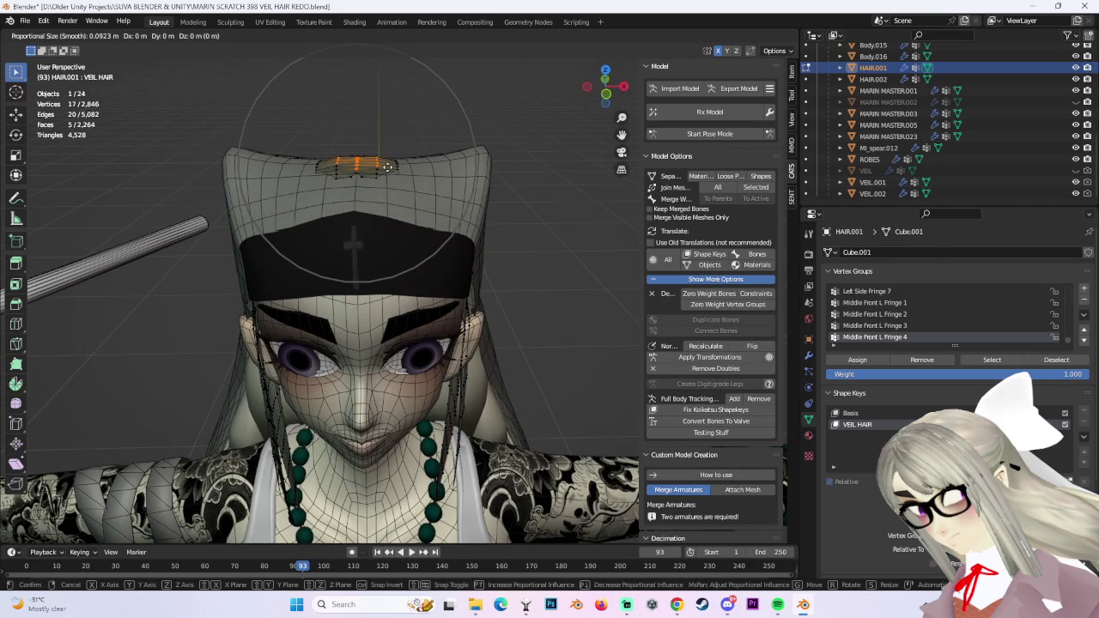
left_click(388, 176)
left_click(542, 226)
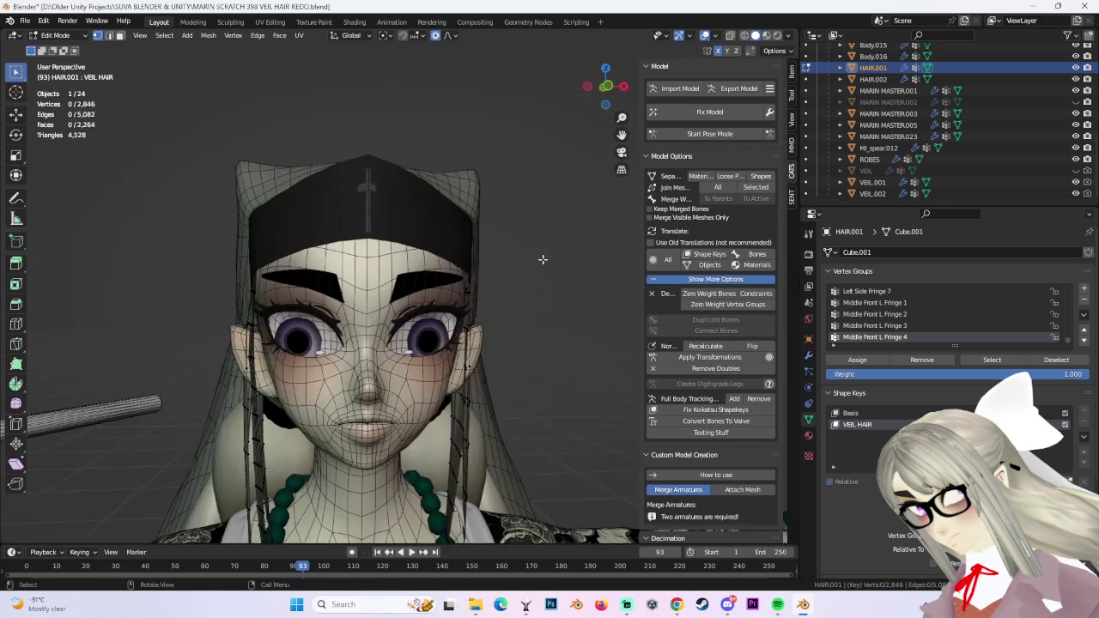
Toggle the headband to check the fit, hide the outer veil, and view the back of the head.
middle_click_drag(542, 225, 994, 185)
left_click(1076, 194)
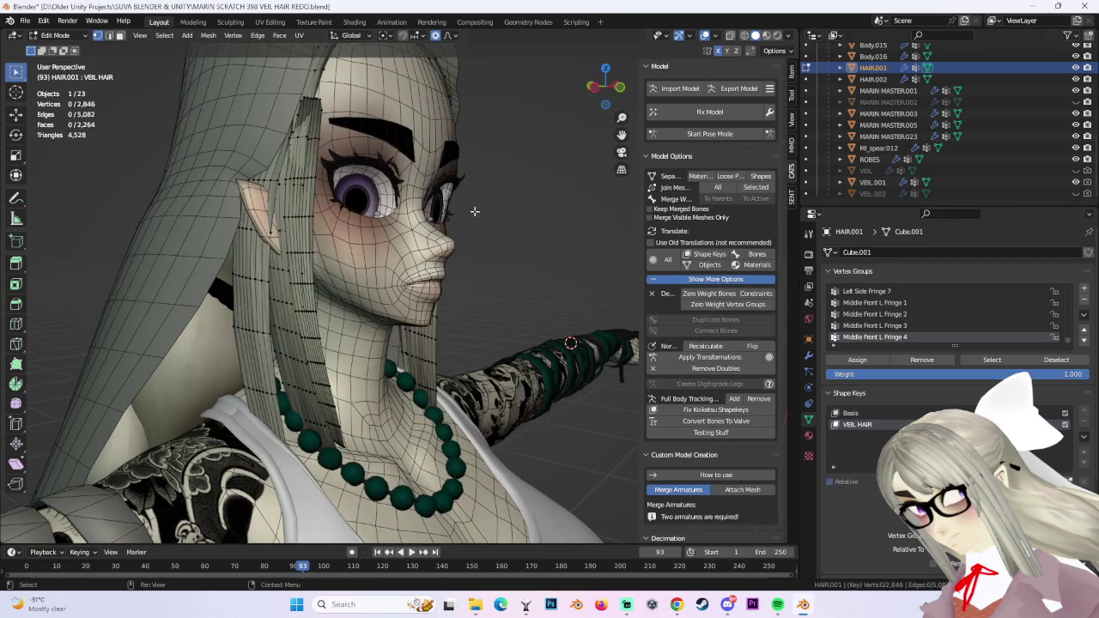
left_click(1076, 193)
left_click(1076, 182)
middle_click_drag(533, 214, 142, 30)
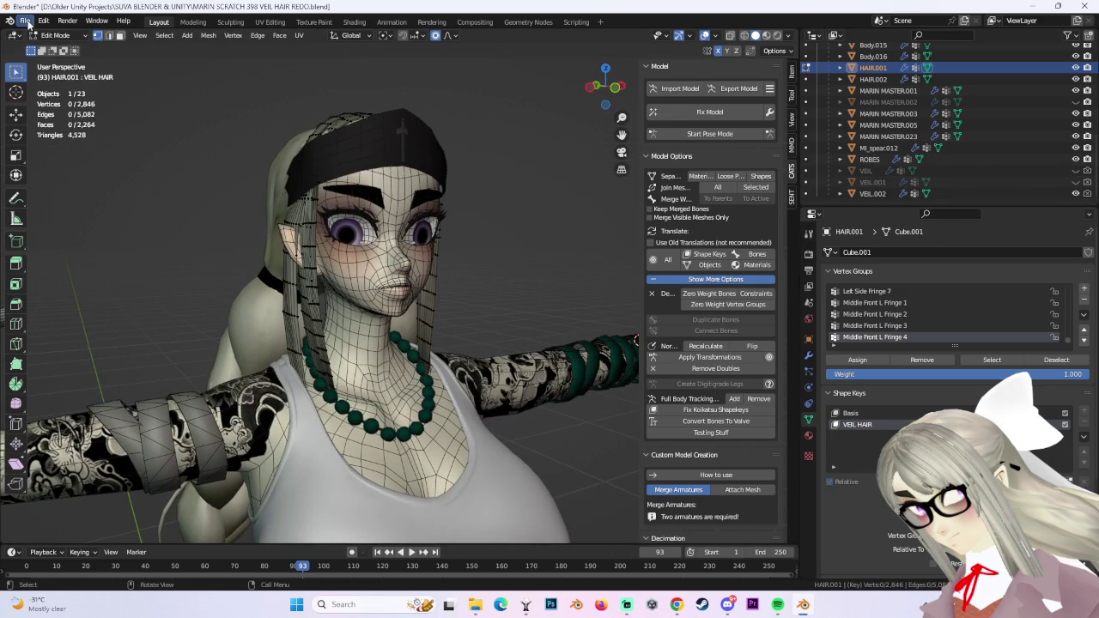
Save MARIN SCRATCH 398 VEIL HAIR REDO.blend, check the front view, and return to Object Mode.
key("ctrl+s")
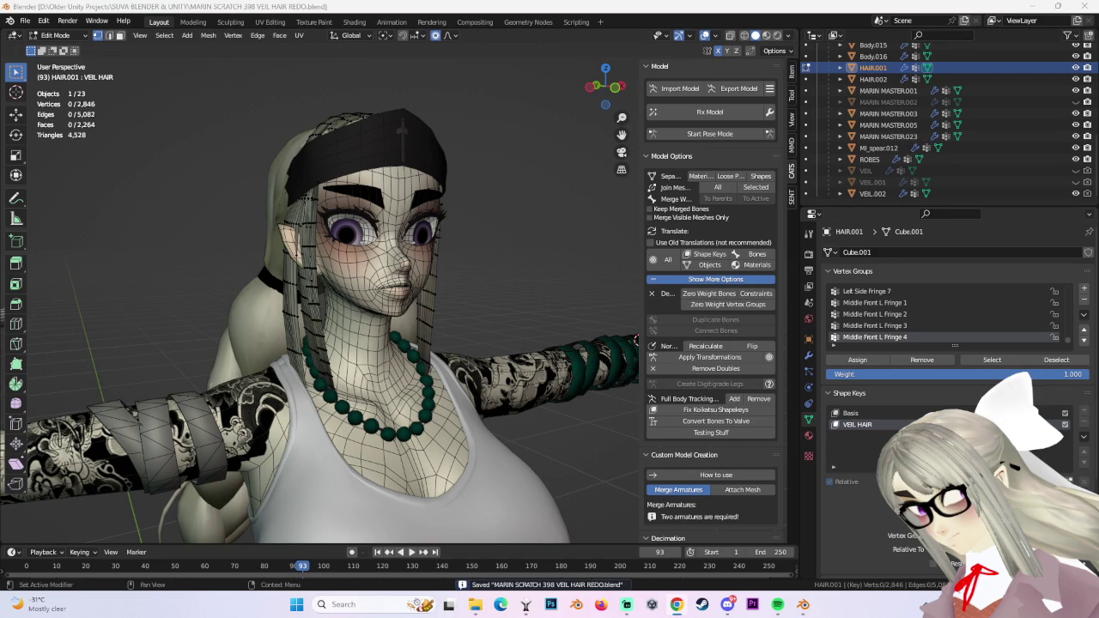
mouse_move(518, 289)
middle_mouse_down()
mouse_move(494, 305)
mouse_move(508, 279)
middle_mouse_up()
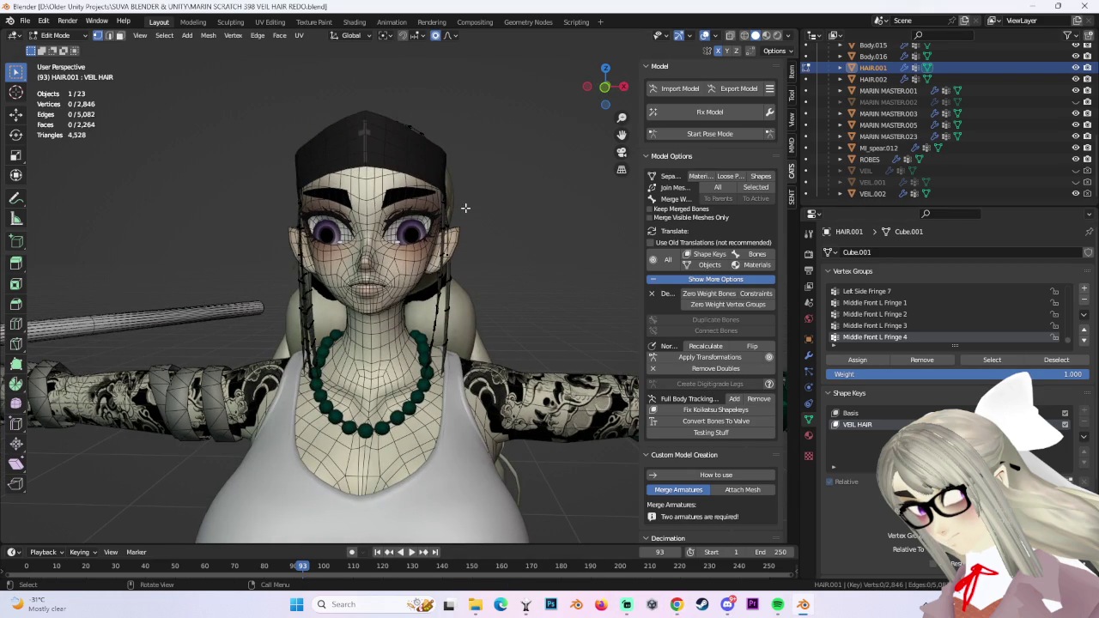
left_click(62, 39)
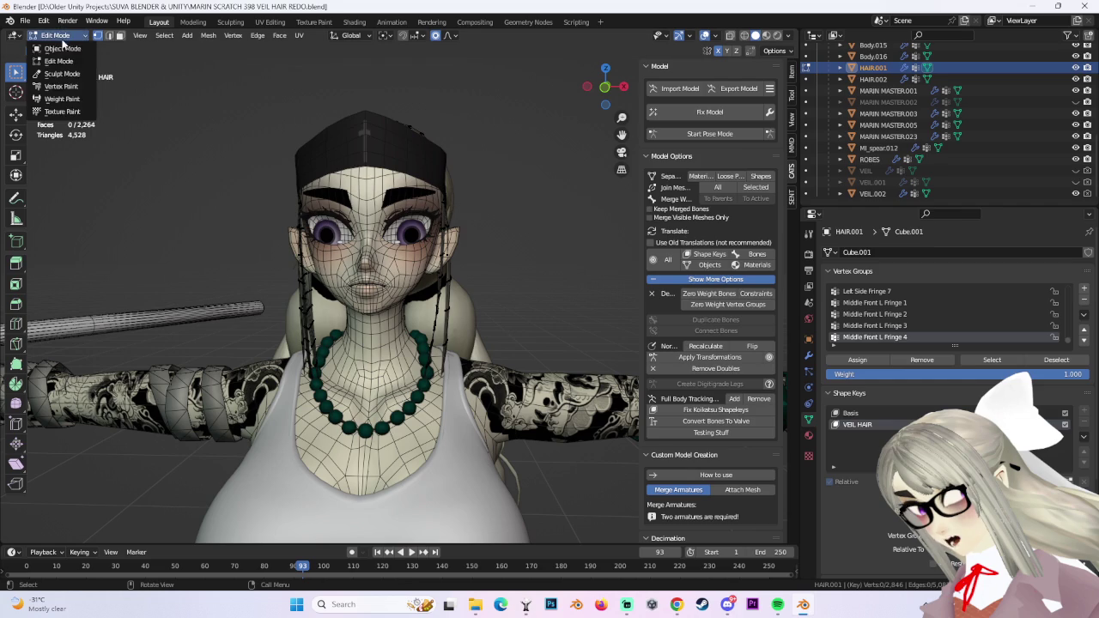
left_click(53, 37)
mouse_move(490, 187)
middle_mouse_down()
mouse_move(534, 220)
mouse_move(525, 214)
middle_mouse_up()
left_click(58, 35)
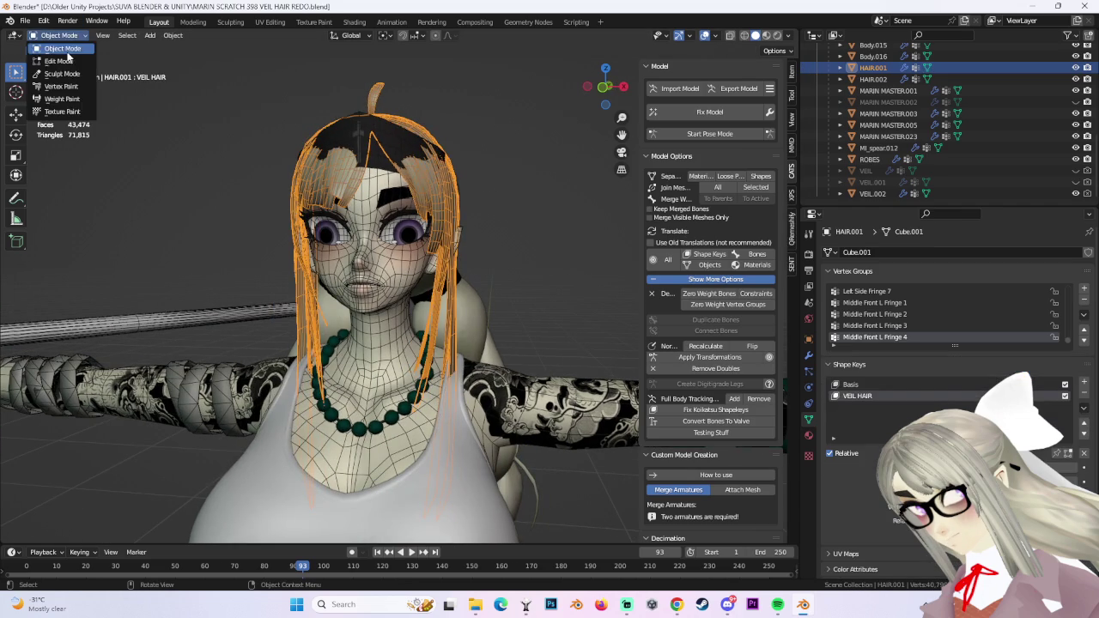
left_click(74, 63)
key("alt+h")
mouse_move(510, 186)
middle_mouse_down()
mouse_move(471, 230)
mouse_move(478, 205)
mouse_move(482, 249)
mouse_move(467, 301)
mouse_move(317, 347)
middle_mouse_up()
left_click(164, 35)
key("h")
left_click(462, 297, "alt")
key("ctrl+l")
key("ctrl+l")
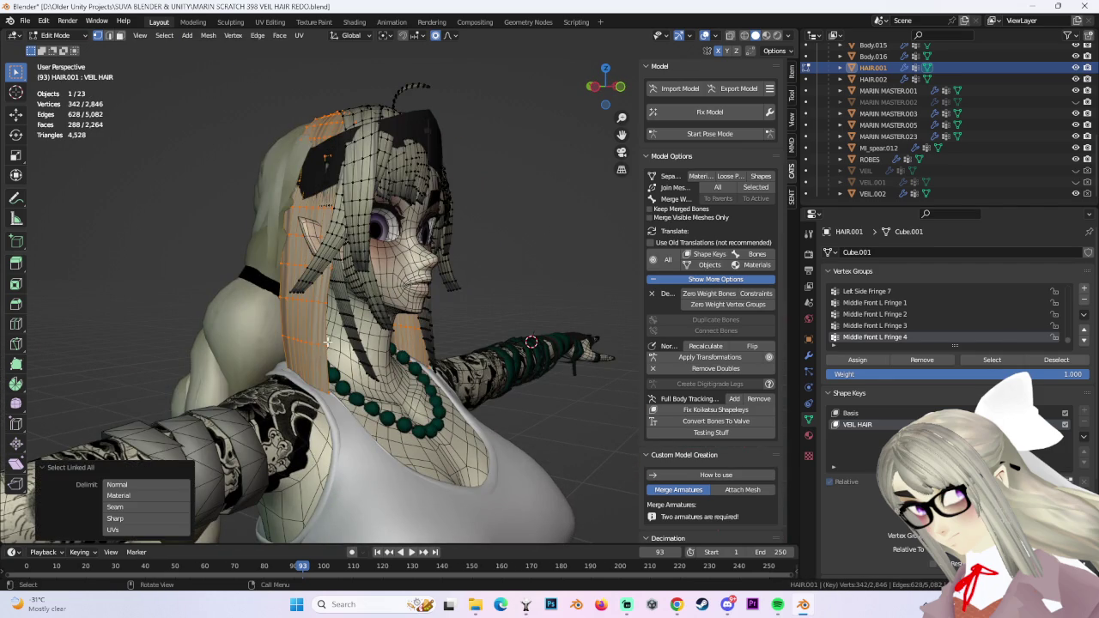
left_click(576, 274)
middle_click_drag(576, 275, 490, 273)
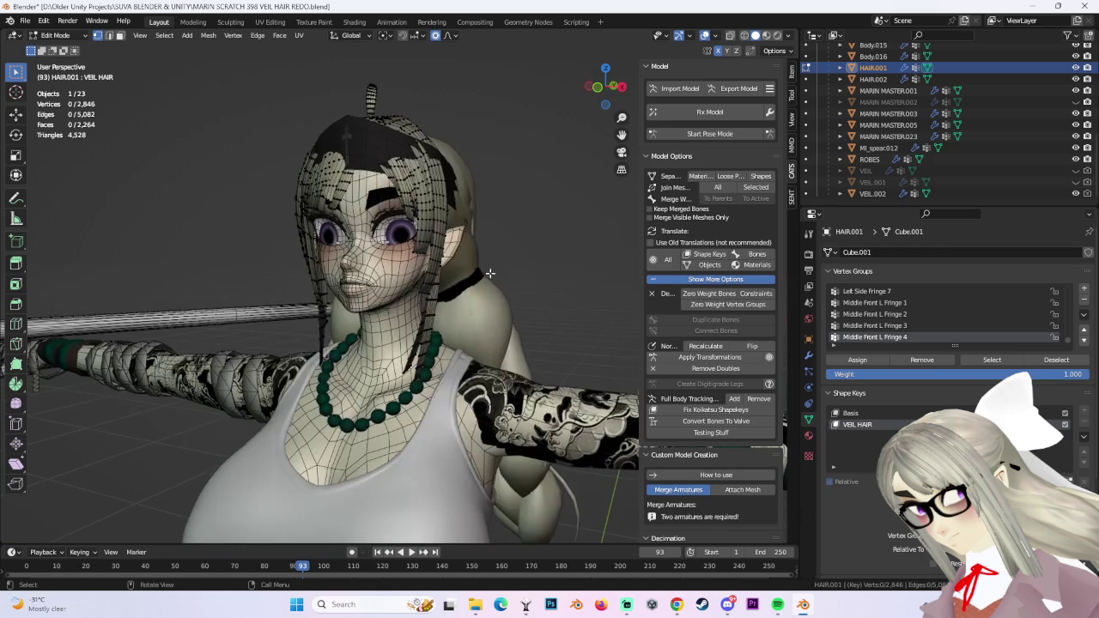
left_click(612, 86)
mouse_move(491, 147)
middle_mouse_down()
mouse_move(449, 235)
mouse_move(481, 196)
middle_mouse_up()
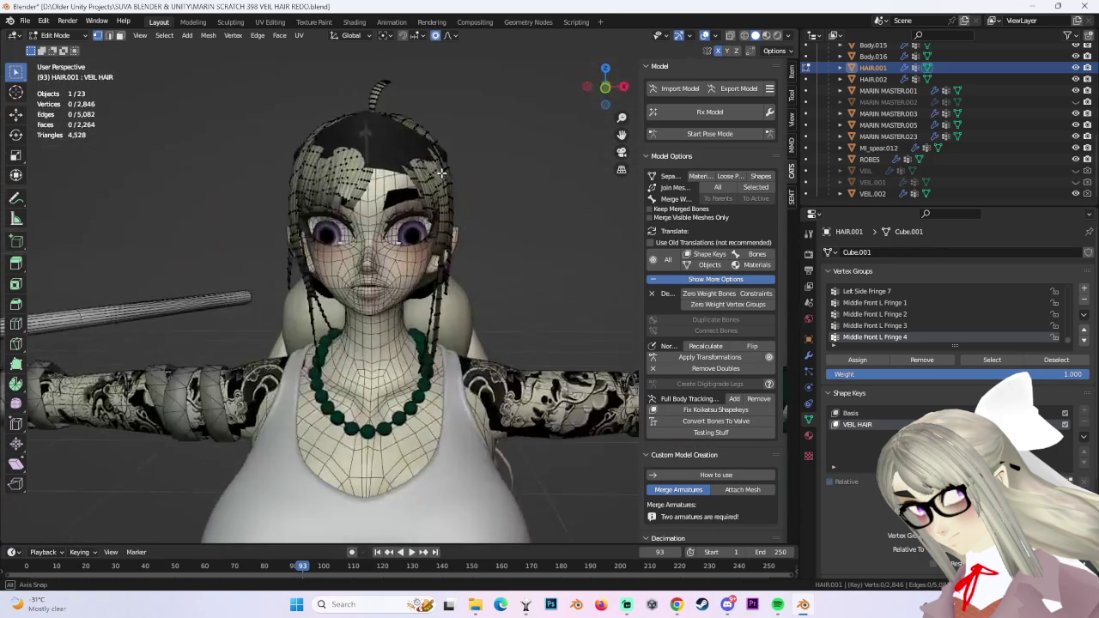
middle_click_drag(394, 264, 454, 267)
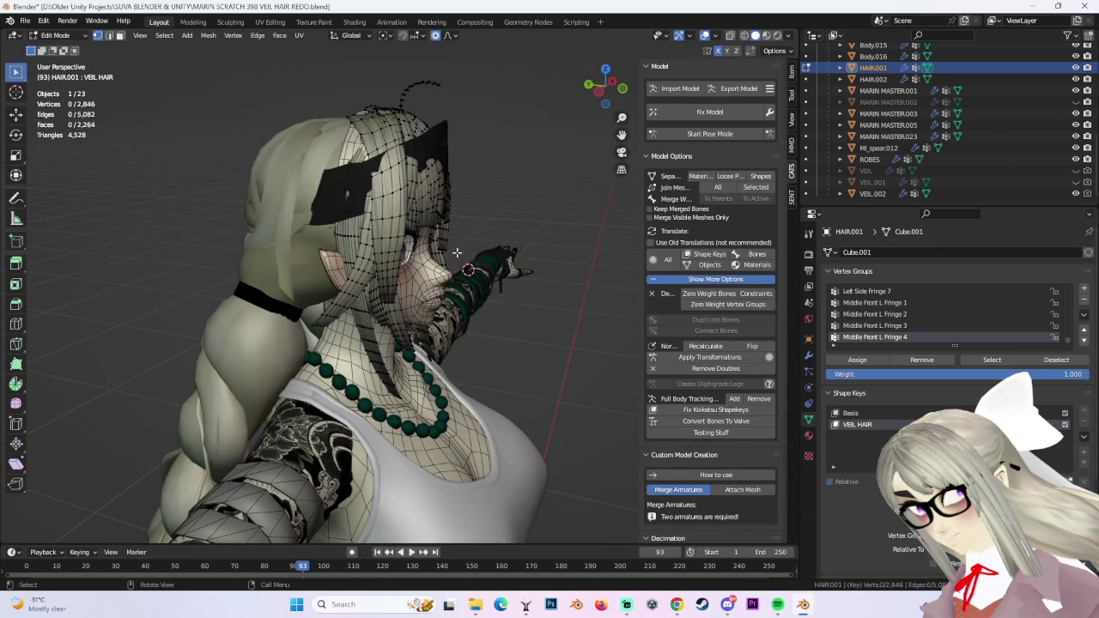
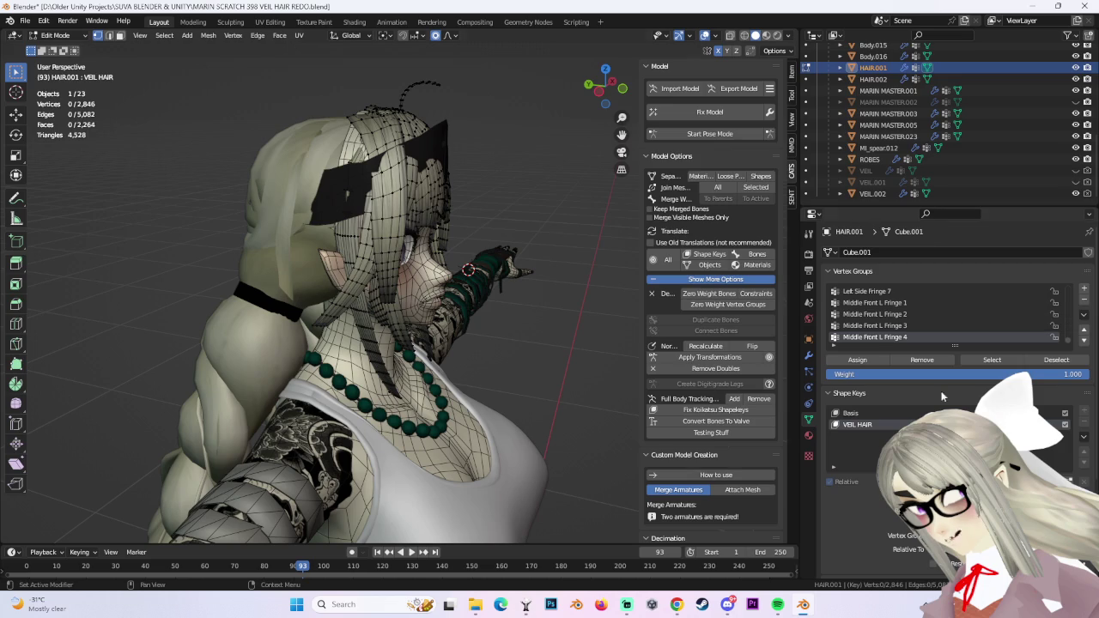
Select the connected hair strands, change the selection and hide the selected strands.
mouse_move(602, 305)
middle_mouse_down()
mouse_move(427, 297)
mouse_move(410, 347)
middle_mouse_up()
key("l")
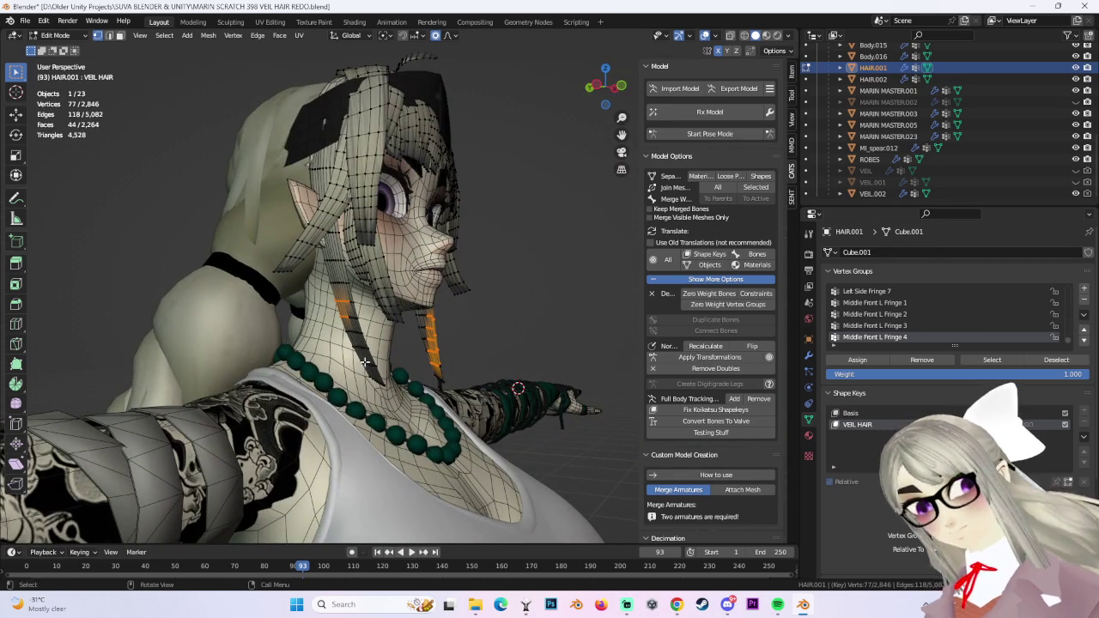
key("ctrl+l")
mouse_move(506, 321)
middle_mouse_down()
mouse_move(474, 258)
mouse_move(490, 266)
middle_mouse_up()
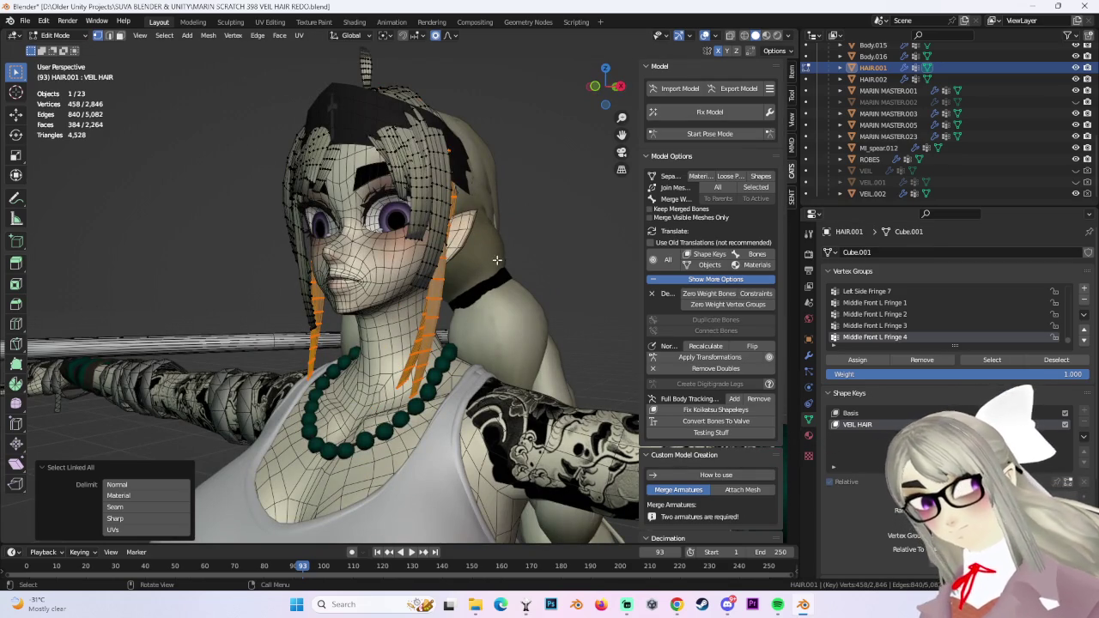
left_click(164, 36)
left_click(185, 65)
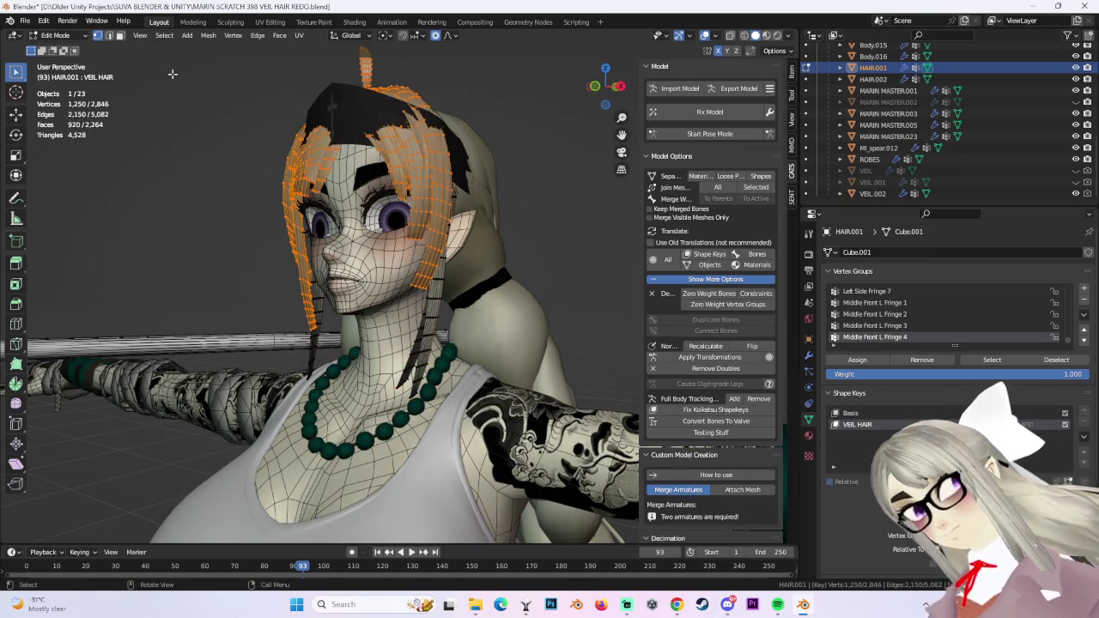
key("h")
mouse_move(396, 206)
middle_mouse_down()
mouse_move(446, 170)
mouse_move(297, 203)
mouse_move(485, 227)
mouse_move(383, 256)
middle_mouse_up()
scroll(446, 170, "up", 5)
Pull the hair vertices above the brow toward the head with proportional editing.
left_click(297, 203)
left_click(319, 234, "shift")
key("g")
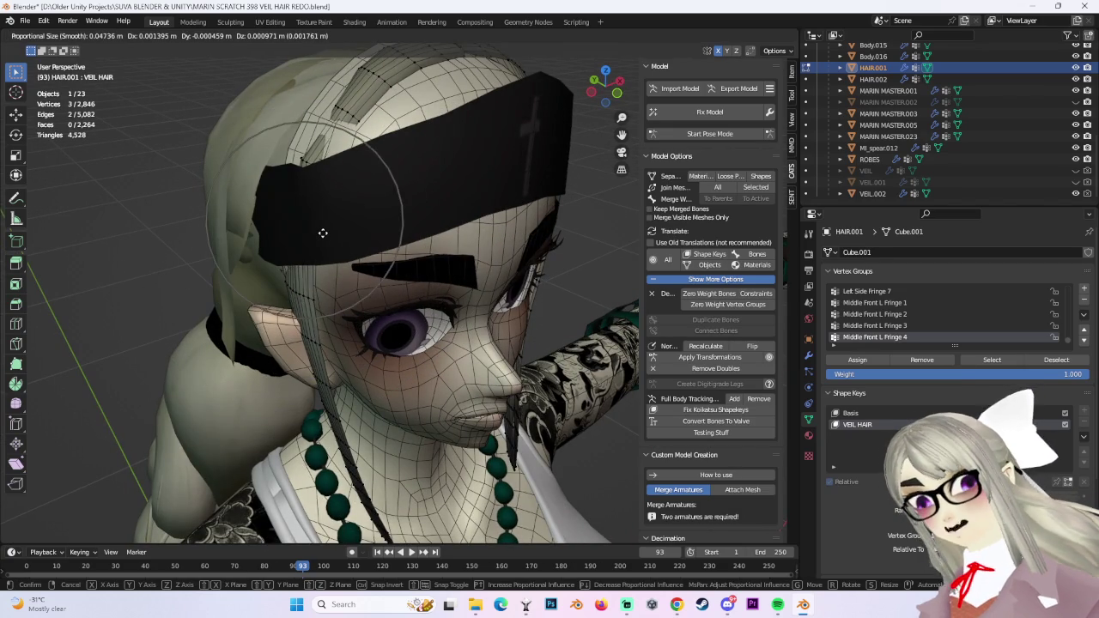
left_click(311, 235)
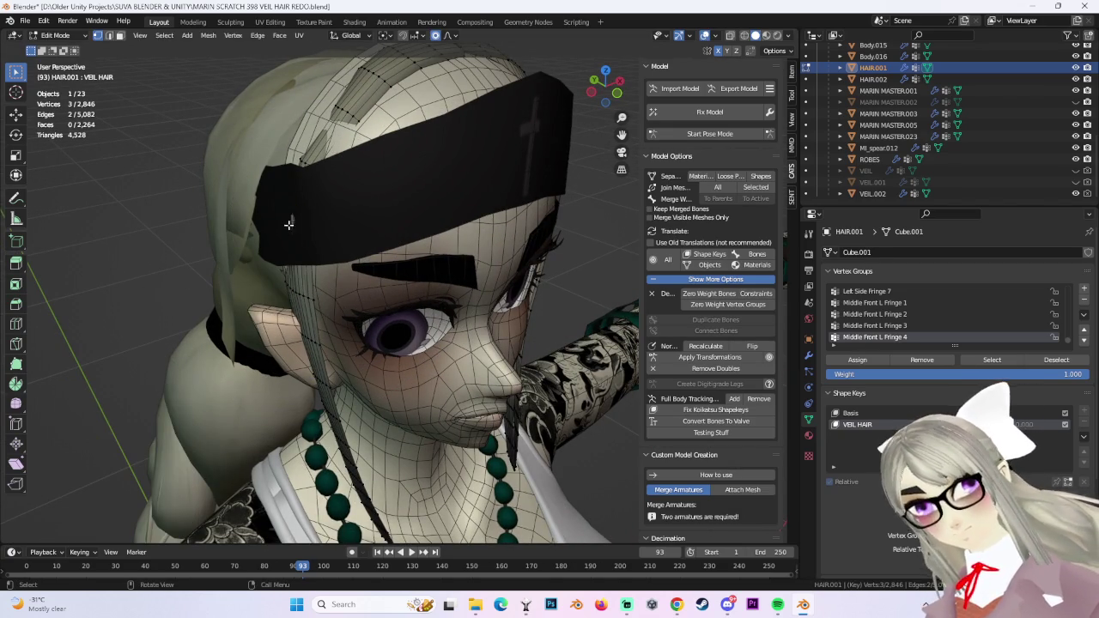
key("g")
left_click(322, 230)
Move the strand vertices behind the head along the X axis.
mouse_move(324, 228)
middle_mouse_down()
mouse_move(393, 201)
mouse_move(469, 209)
middle_mouse_up()
key("g")
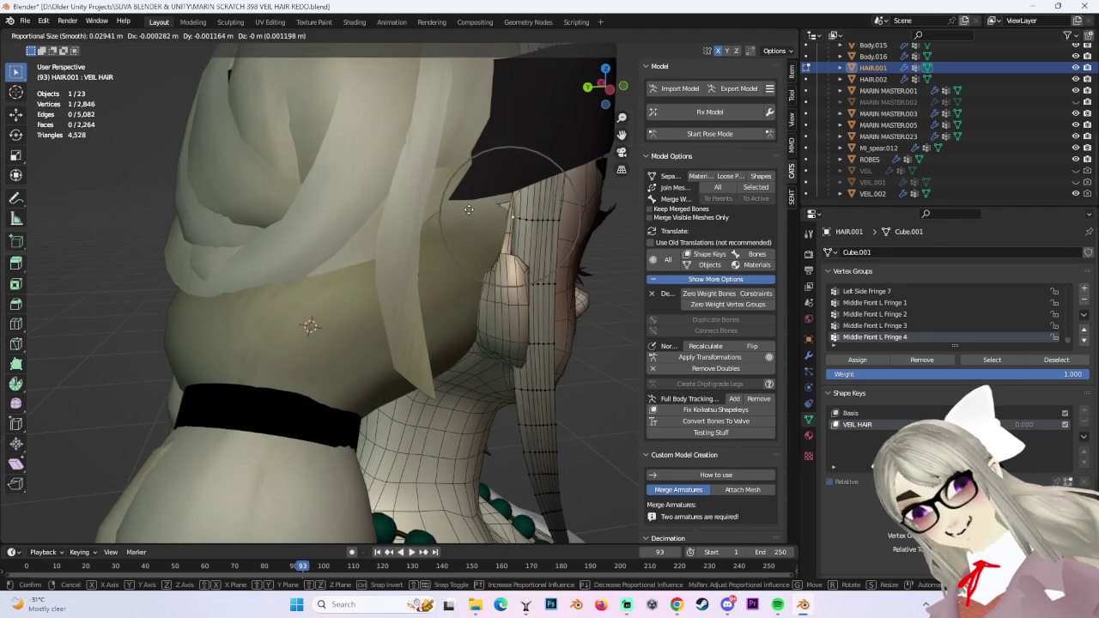
key("g")
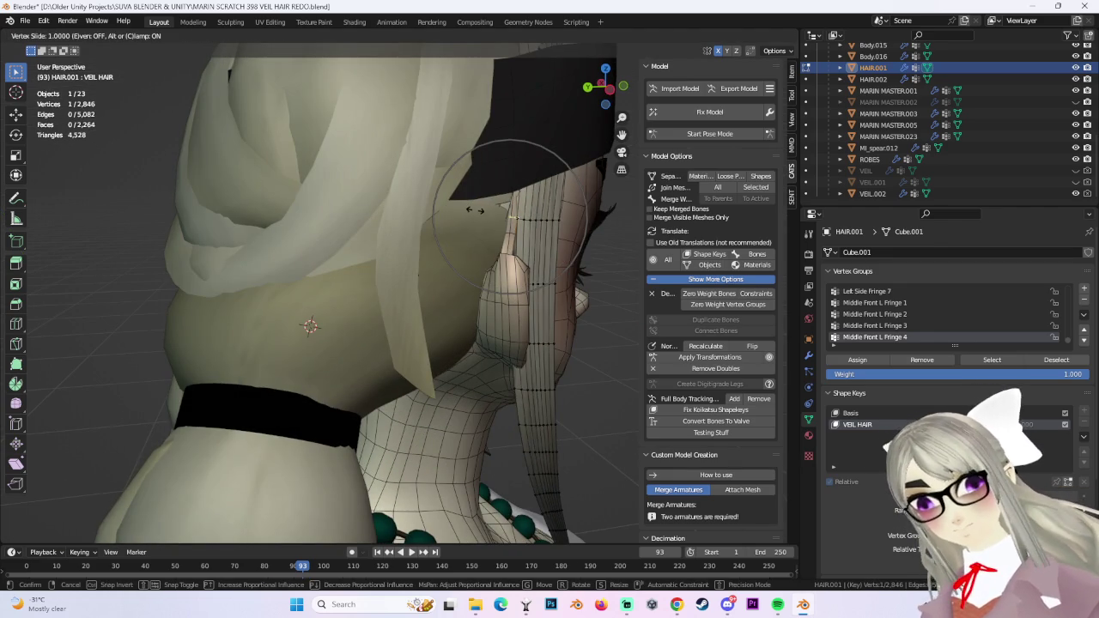
right_click(474, 209)
mouse_move(474, 209)
middle_mouse_down()
mouse_move(550, 170)
mouse_move(483, 221)
mouse_move(400, 233)
middle_mouse_up()
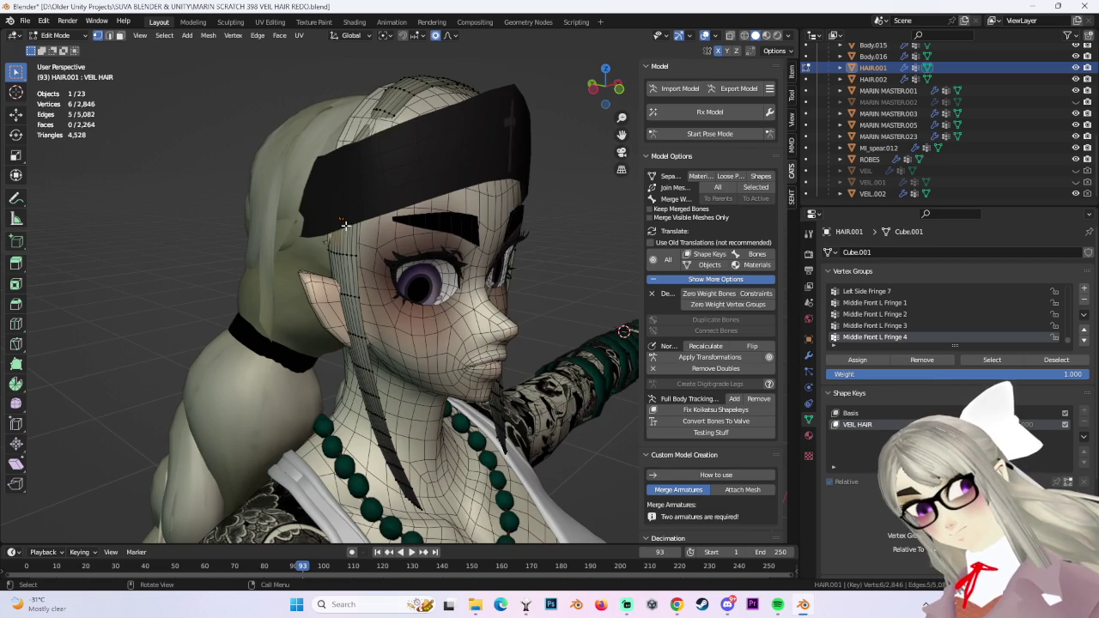
key("g")
key("x")
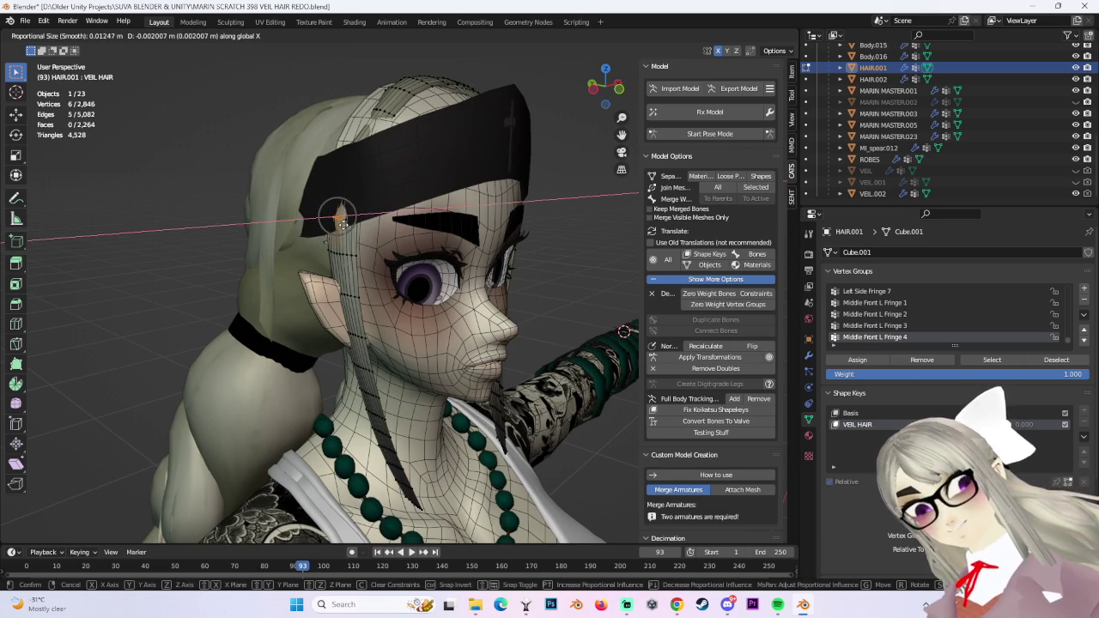
left_click(341, 220)
Nudge a side strand vertex and its neighbours closer to the head.
mouse_move(341, 219)
middle_mouse_down()
mouse_move(421, 256)
mouse_move(464, 216)
mouse_move(521, 209)
middle_mouse_up()
left_click(460, 216)
key("g")
left_click(483, 212)
key("g")
scroll(518, 209, "down", 7)
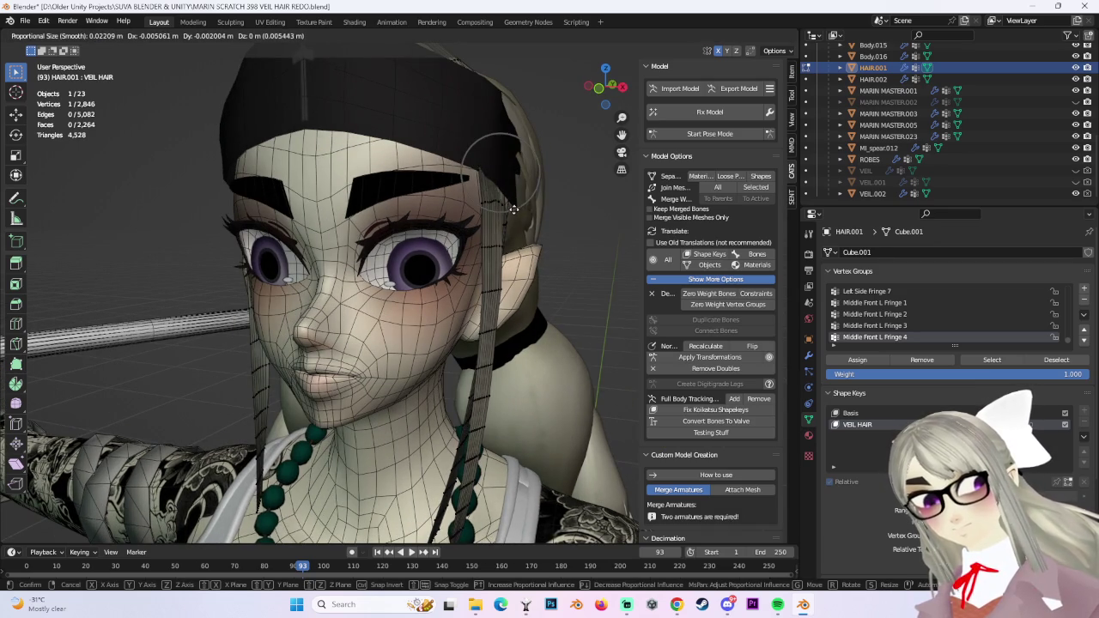
left_click(518, 209)
Make a final soft-falloff fringe adjustment and return HAIR.001 to Object Mode.
key("g")
mouse_move(483, 176)
middle_mouse_down()
mouse_move(523, 177)
mouse_move(406, 203)
mouse_move(515, 197)
mouse_move(500, 223)
middle_mouse_up()
left_click(520, 178)
left_click(445, 205)
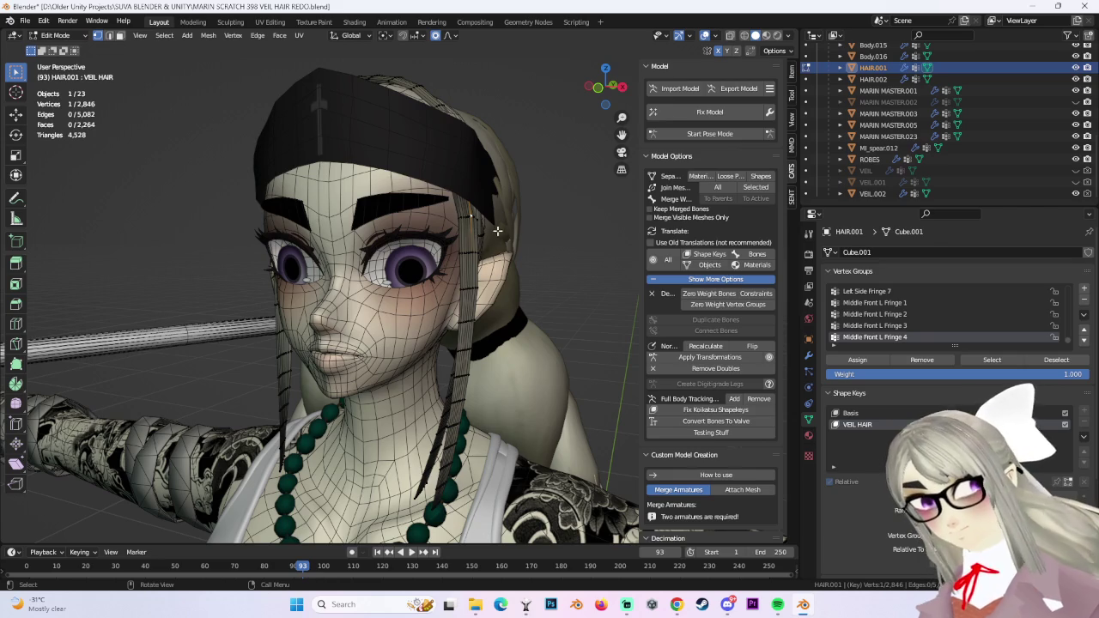
left_click(55, 36)
left_click(60, 48)
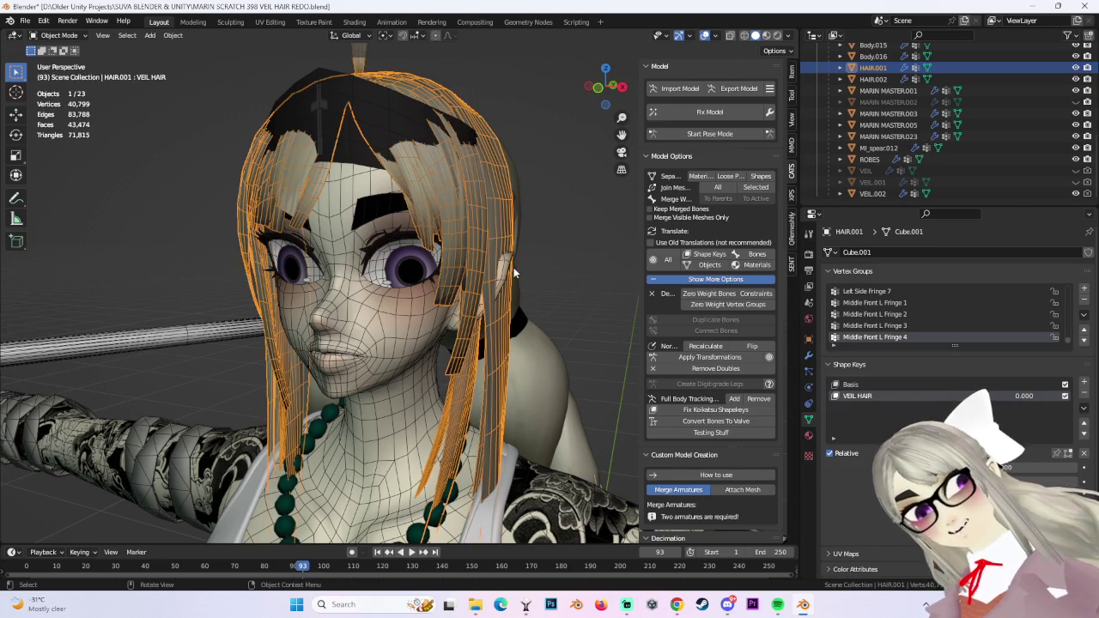
Select Body.005 and reshape its ear vertices in Edit Mode.
left_click(432, 243)
left_click(55, 35)
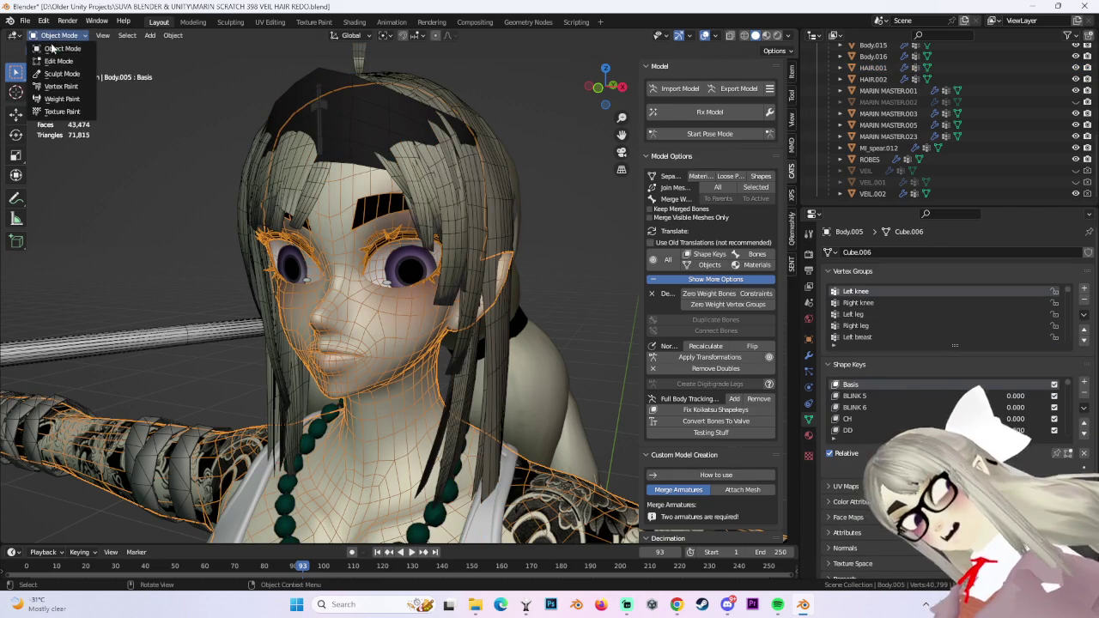
left_click(60, 61)
scroll(432, 243, "down", 3)
key("g")
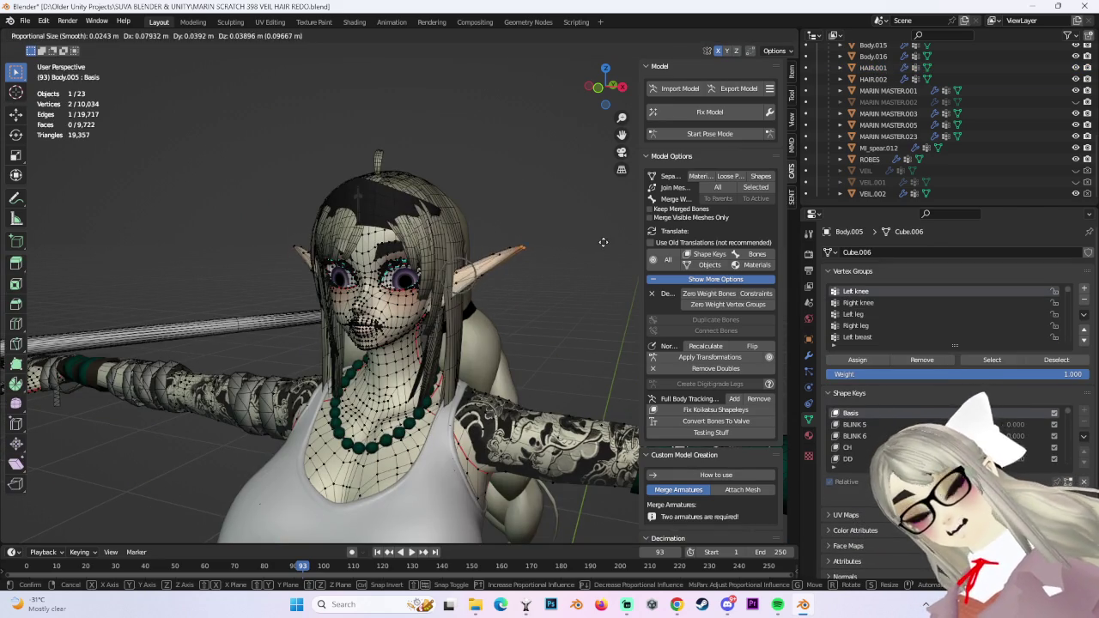
left_click(582, 243)
middle_click_drag(583, 242, 490, 277)
scroll(552, 248, "up", 2)
left_click(318, 159)
Turn off viewport overlays and refine the pointed ears with two proportional moves.
left_click(705, 35)
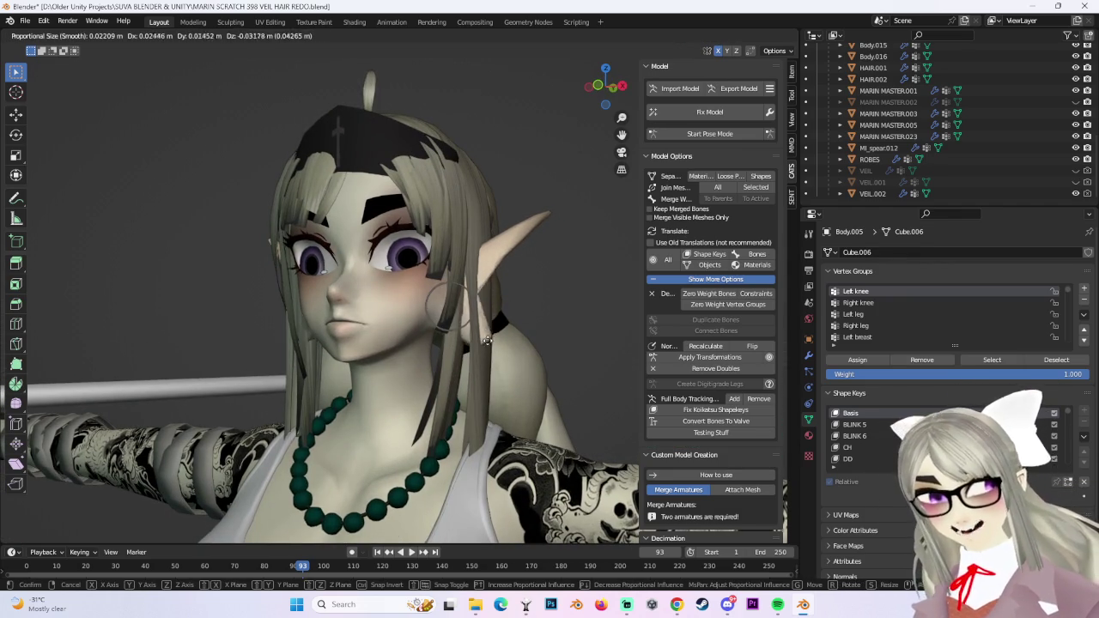
mouse_move(498, 343)
middle_mouse_down()
mouse_move(408, 342)
mouse_move(294, 315)
mouse_move(475, 293)
middle_mouse_up()
key("g")
left_click(325, 330)
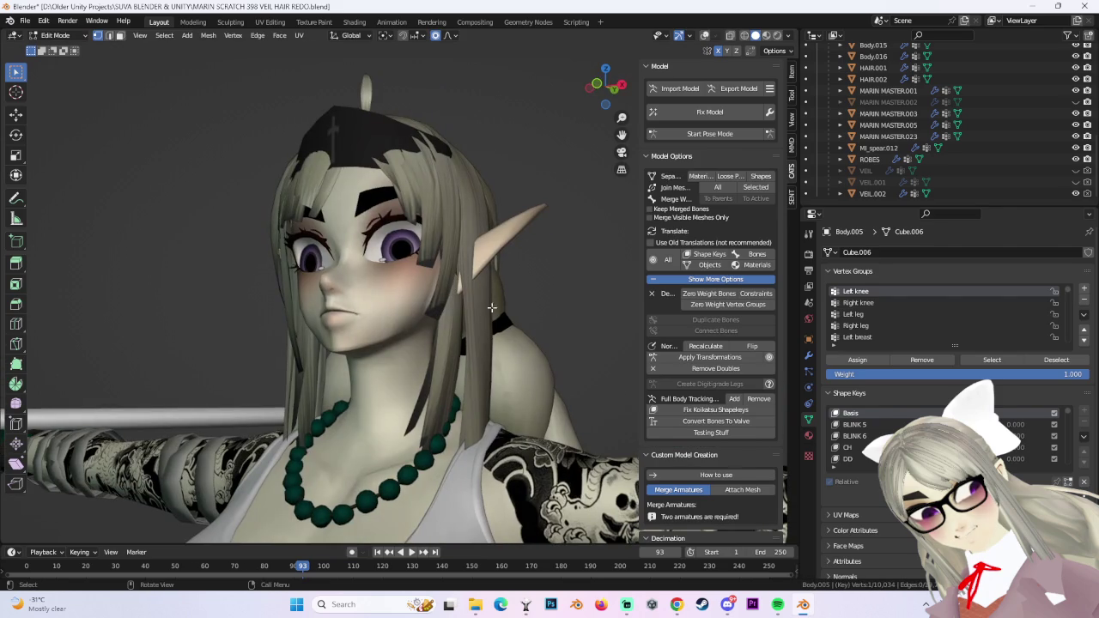
key("g")
left_click(517, 330)
mouse_move(517, 330)
middle_mouse_down()
mouse_move(484, 341)
mouse_move(559, 335)
mouse_move(512, 339)
mouse_move(567, 319)
middle_mouse_up()
scroll(535, 317, "up", 3)
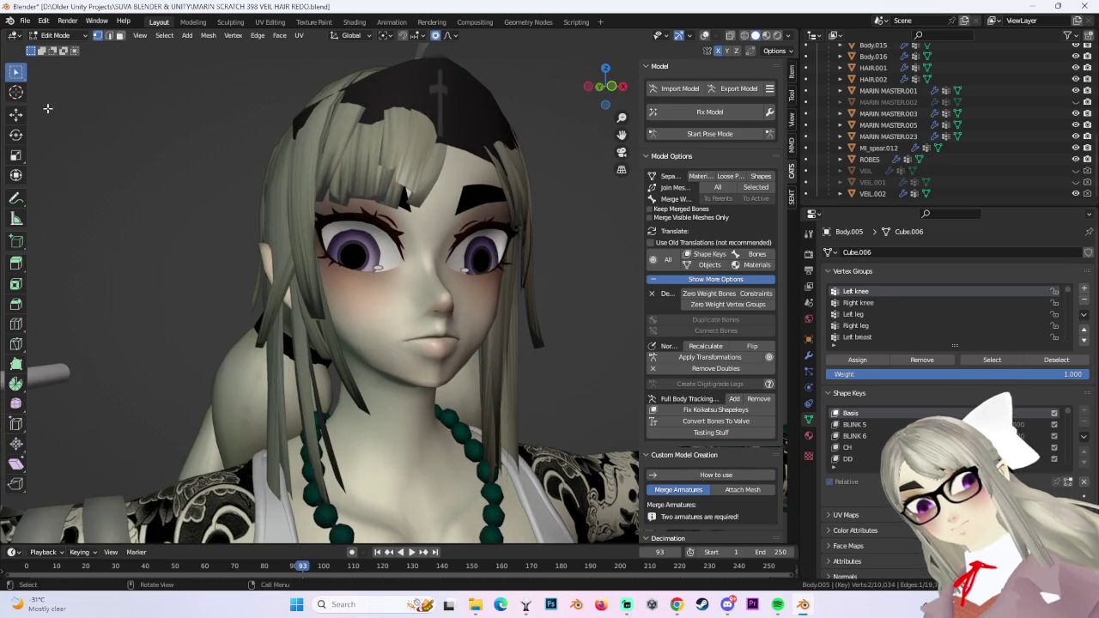
mouse_move(360, 309)
middle_mouse_down()
mouse_move(451, 315)
mouse_move(566, 211)
middle_mouse_up()
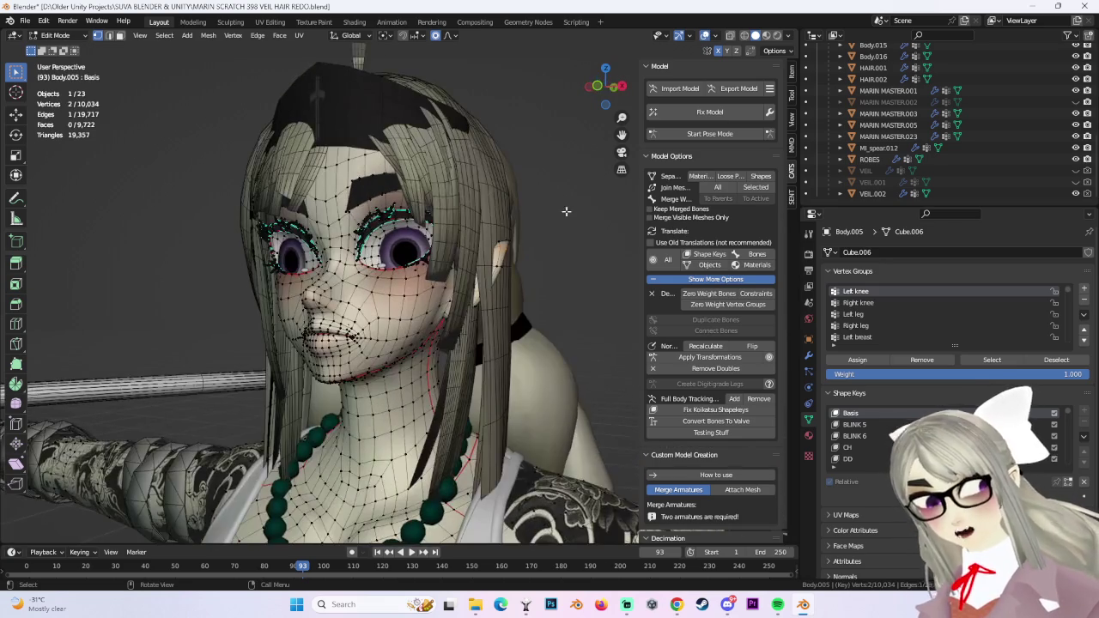
middle_click_drag(504, 268, 591, 240)
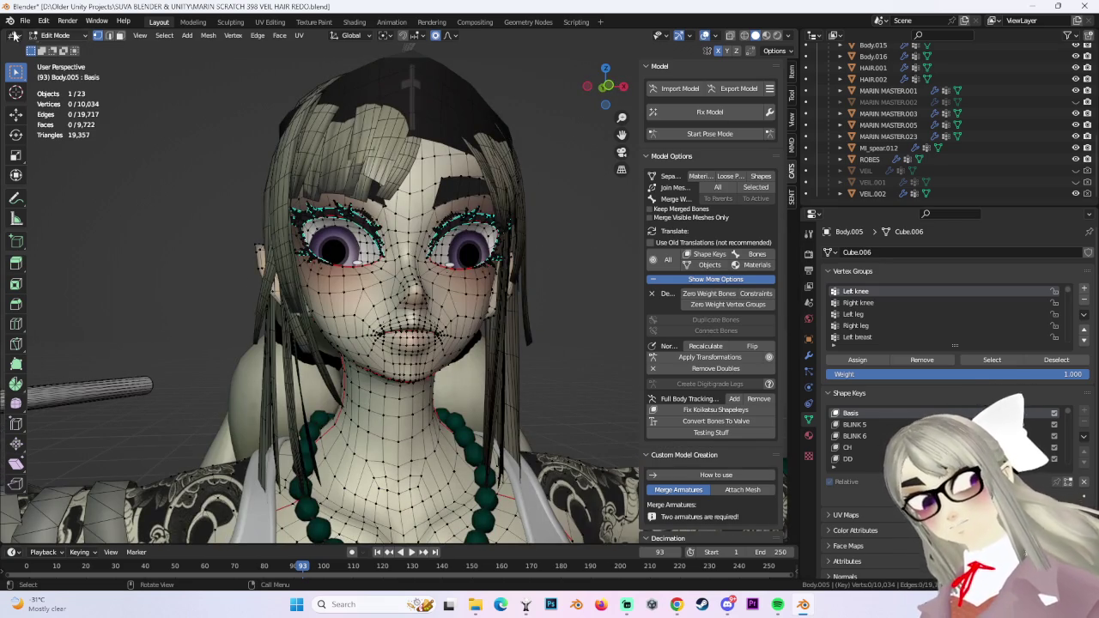
Leave Edit Mode on the body and select HAIR.001 again.
key("Tab")
left_click(297, 168)
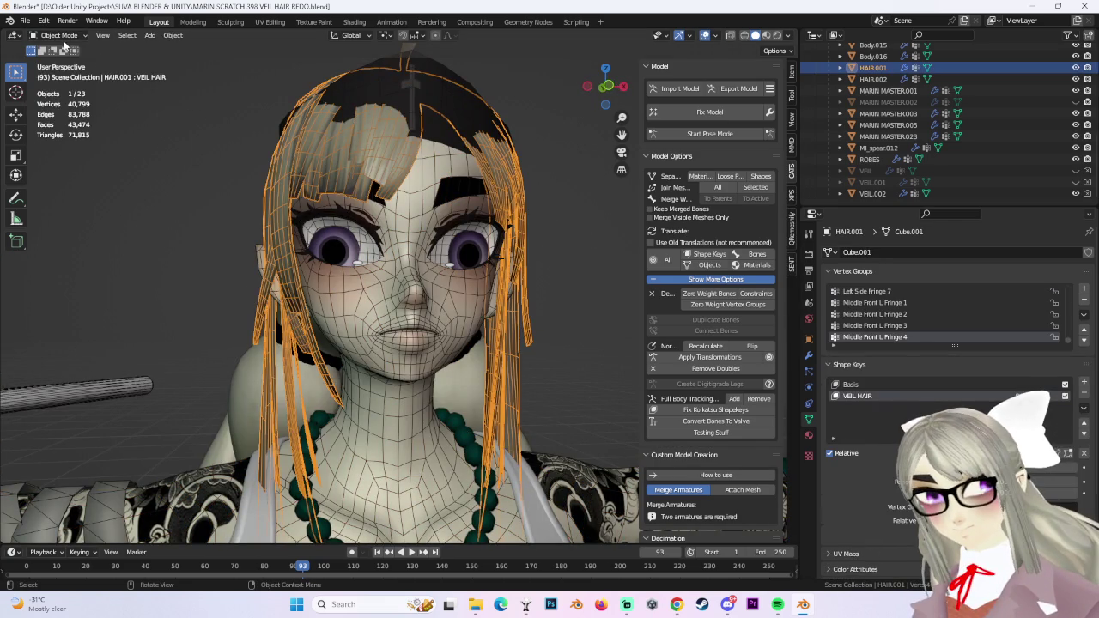
left_click(79, 34)
In HAIR.001's Edit Mode, shift the side hair near the ear along X.
left_click(60, 58)
mouse_move(542, 314)
middle_mouse_down()
mouse_move(480, 341)
mouse_move(416, 250)
mouse_move(420, 277)
mouse_move(383, 305)
mouse_move(484, 320)
mouse_move(297, 304)
mouse_move(343, 311)
middle_mouse_up()
key("g")
key("x")
scroll(384, 310, "up", 4)
scroll(390, 309, "up", 2)
left_click(393, 309)
key("g")
scroll(348, 314, "down", 6)
left_click(353, 318)
key("ctrl+z")
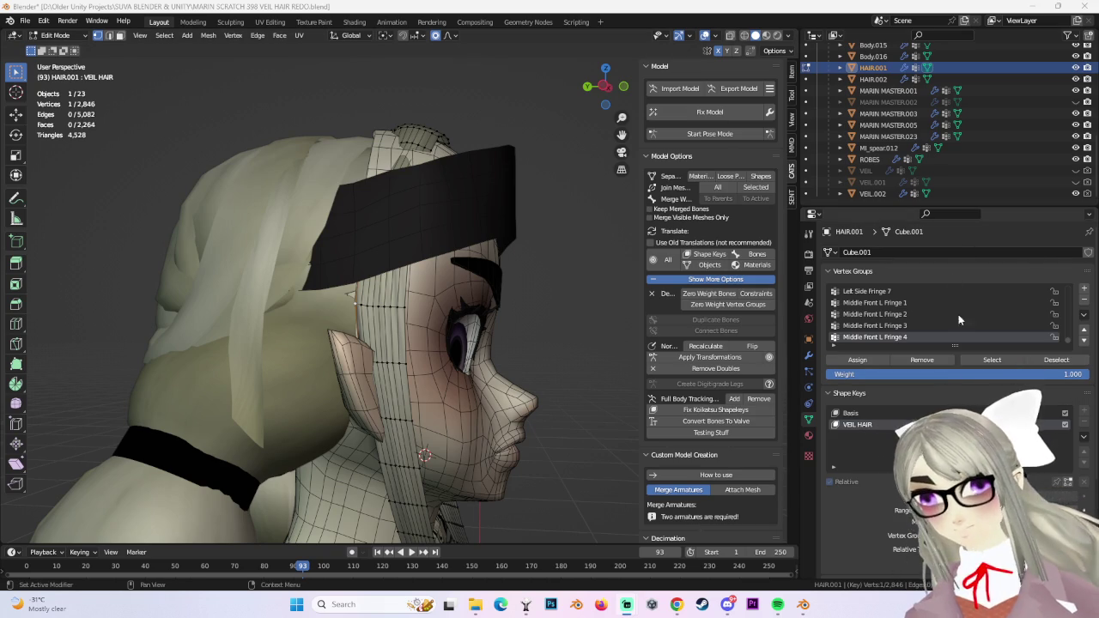
Briefly show VEIL.001 for comparison, hide it, and reveal all hidden hair strands.
left_click(1076, 182)
mouse_move(515, 249)
middle_mouse_down()
mouse_move(467, 263)
mouse_move(451, 224)
mouse_move(421, 232)
middle_mouse_up()
left_click(1076, 182)
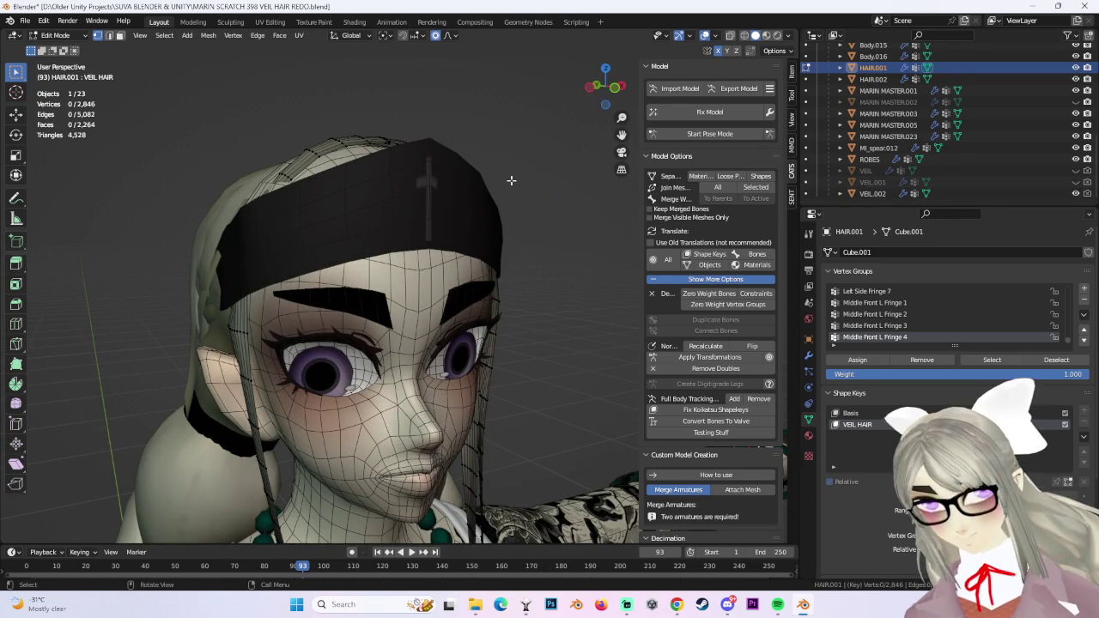
key("alt+h")
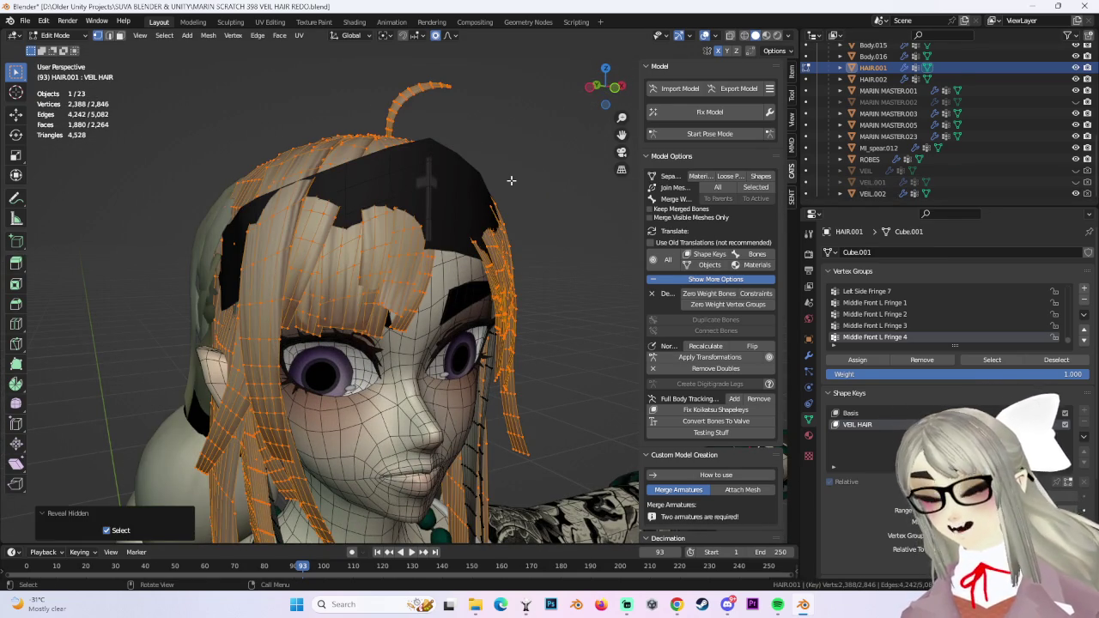
Invert the hair selection and hide those strands.
middle_click_drag(561, 270, 412, 161)
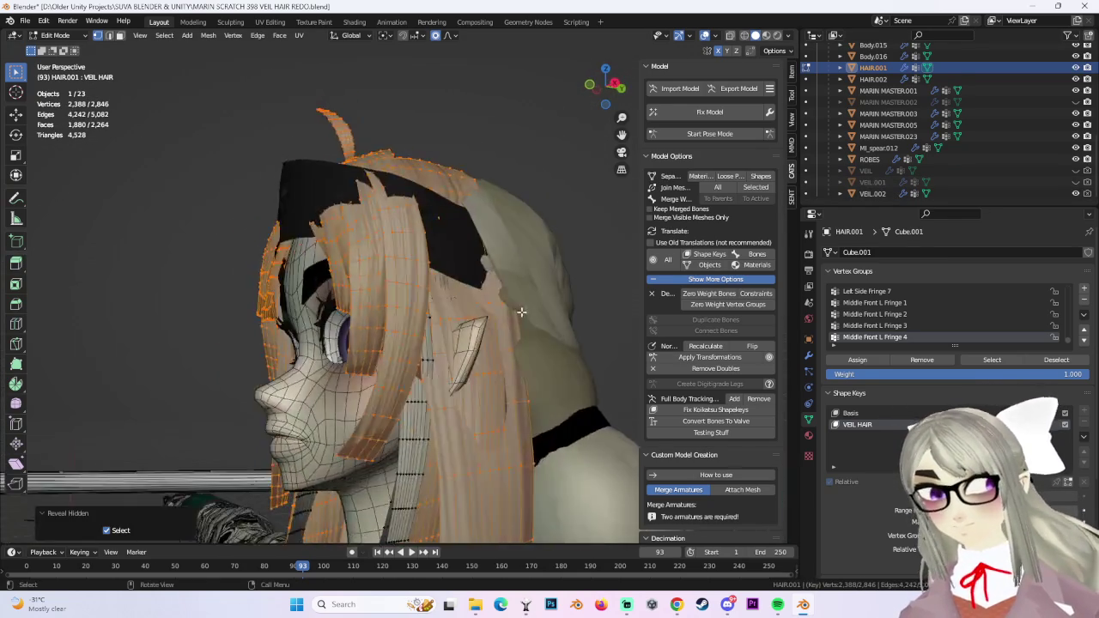
left_click(164, 35)
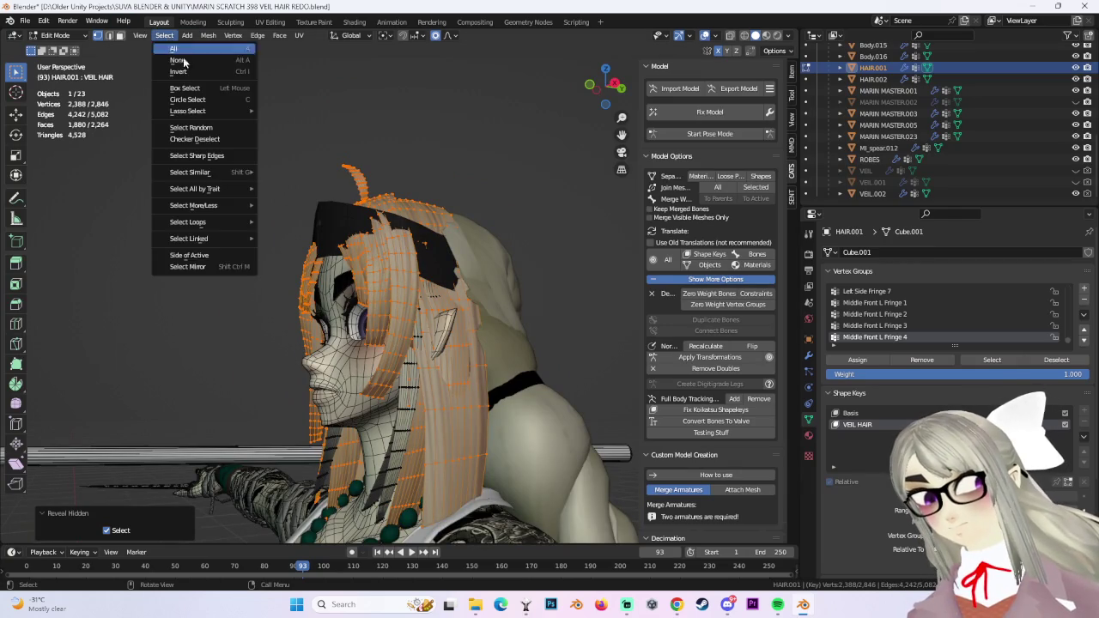
left_click(176, 72)
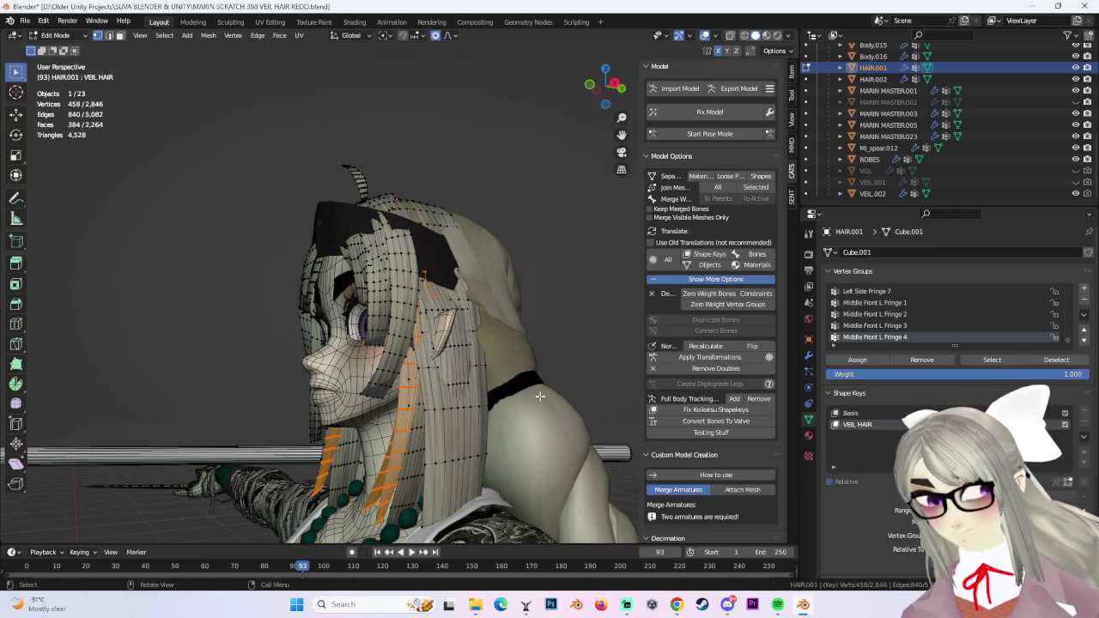
key("h")
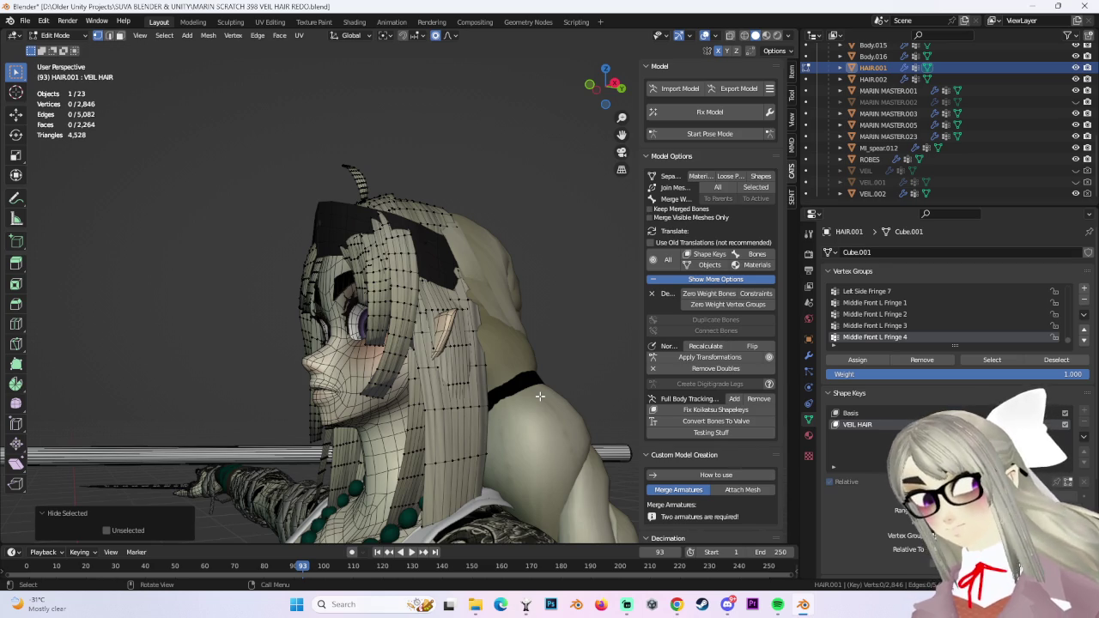
Select another fringe strand with its linked vertices and hide it.
middle_click_drag(461, 546, 425, 425)
left_click(423, 421)
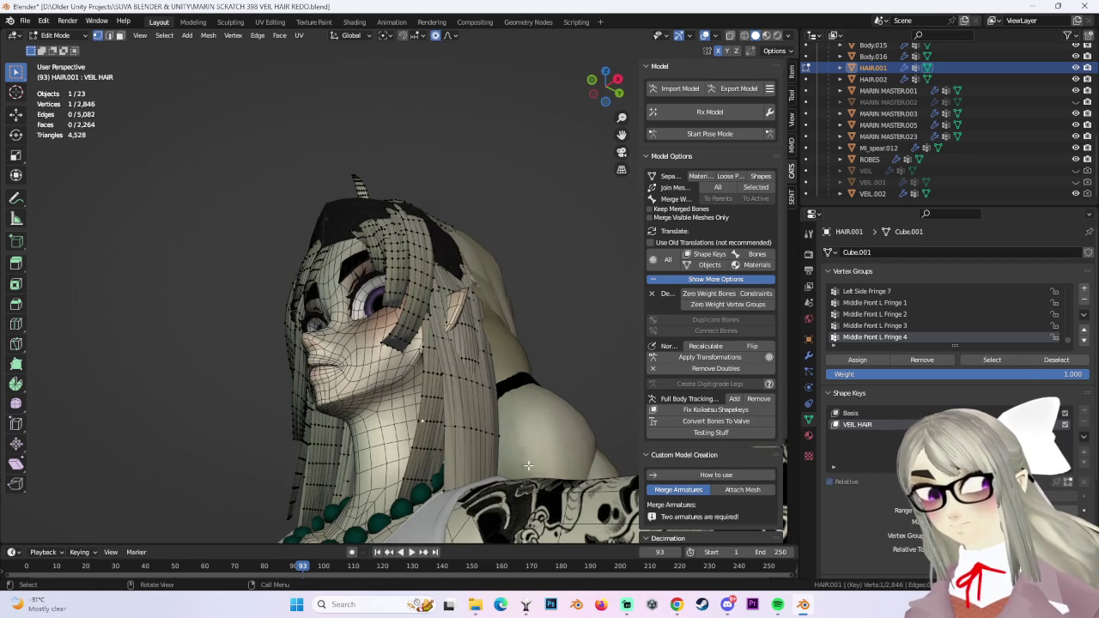
left_click_drag(462, 439, 445, 436)
mouse_move(445, 436)
middle_mouse_down()
mouse_move(443, 468)
mouse_move(398, 484)
middle_mouse_up()
middle_click_drag(373, 482, 231, 422)
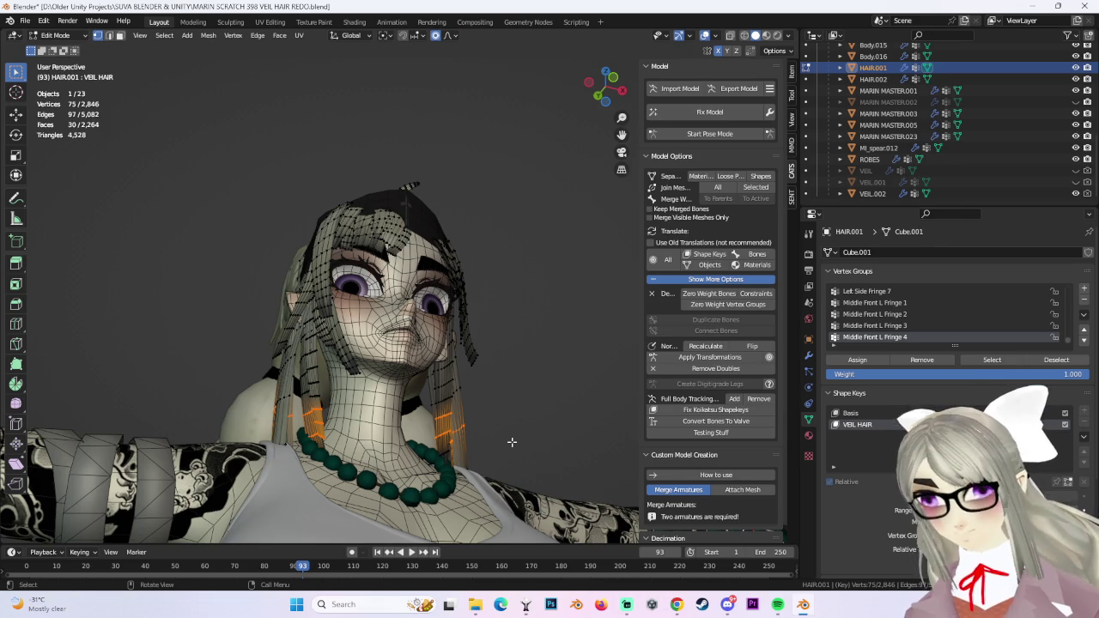
key("ctrl+l")
key("h")
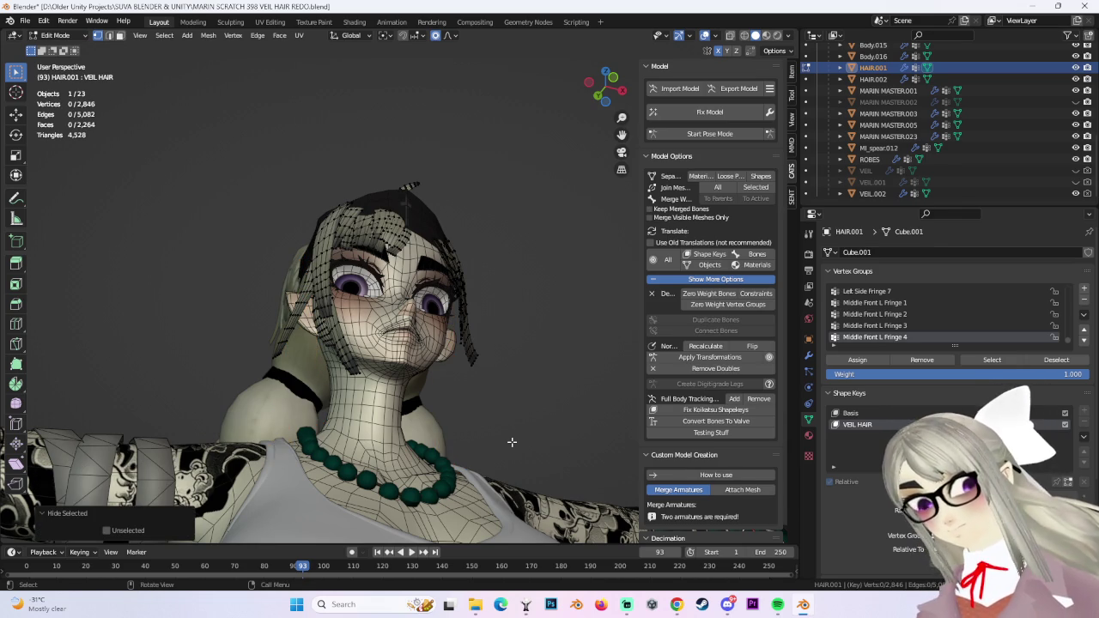
mouse_move(517, 391)
middle_mouse_down()
mouse_move(499, 430)
mouse_move(563, 423)
mouse_move(509, 442)
mouse_move(529, 472)
mouse_move(393, 463)
middle_mouse_up()
Select two remaining front strands as whole linked pieces.
left_click(428, 315)
mouse_move(428, 315)
middle_mouse_down()
mouse_move(598, 385)
mouse_move(643, 380)
middle_mouse_up()
mouse_move(534, 389)
middle_mouse_down()
mouse_move(327, 366)
mouse_move(361, 354)
mouse_move(348, 345)
mouse_move(492, 363)
mouse_move(468, 359)
middle_mouse_up()
key("ctrl+l")
left_click(348, 345, "shift")
key("ctrl+l")
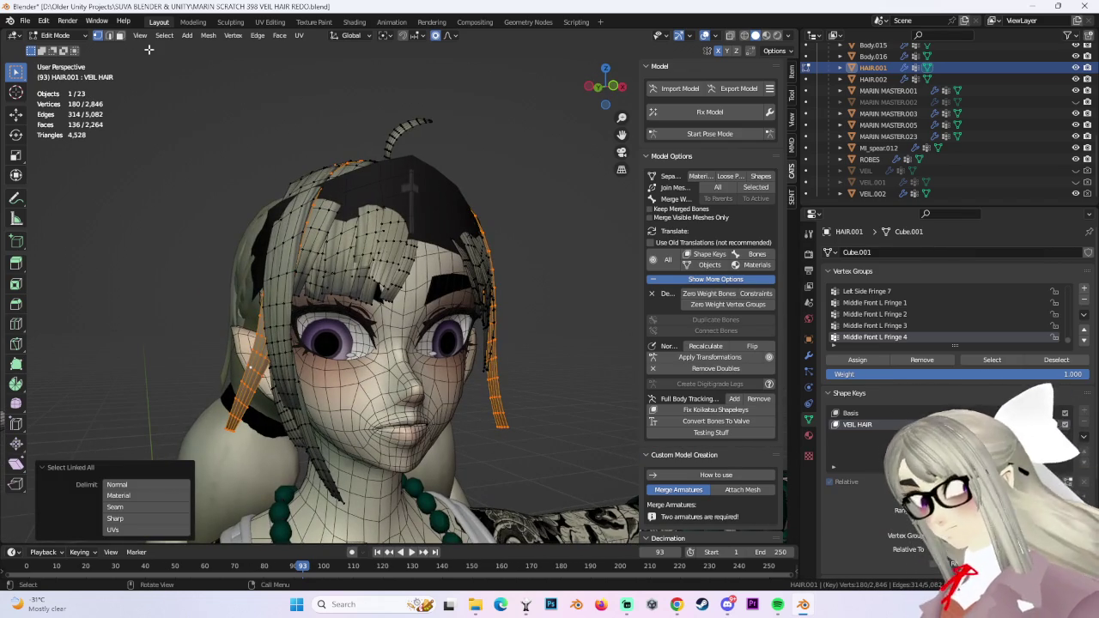
Hide all other hair and nudge one veil-hair vertex toward the head.
left_click(164, 36)
left_click(183, 72)
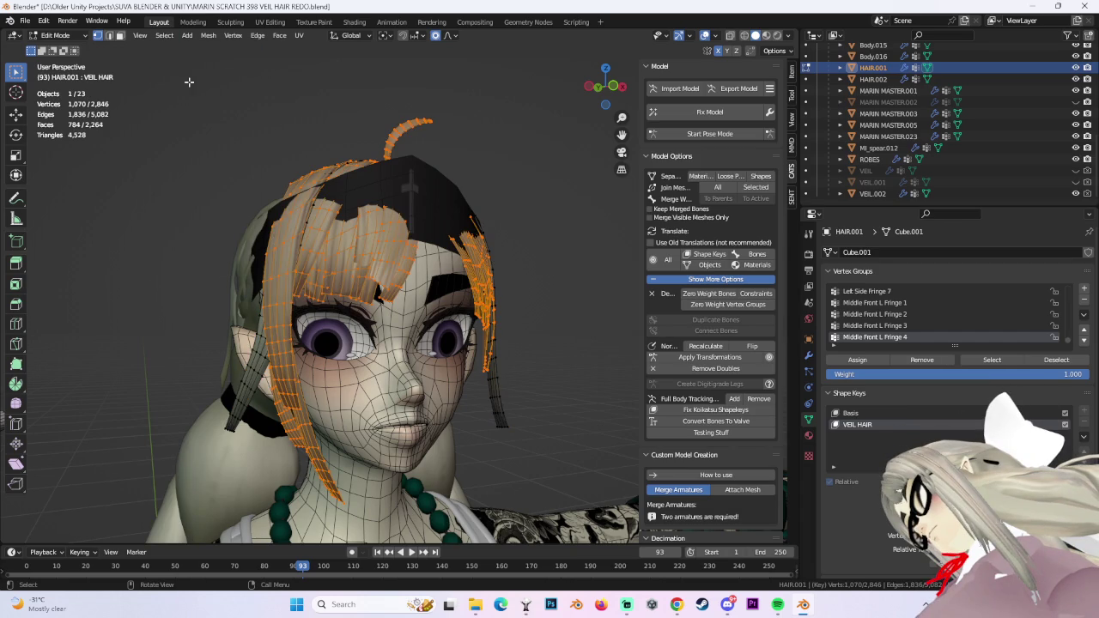
key("h")
mouse_move(508, 312)
middle_mouse_down()
mouse_move(490, 243)
mouse_move(322, 277)
mouse_move(326, 344)
mouse_move(438, 300)
middle_mouse_up()
left_click(309, 349)
key("g")
left_click(360, 344)
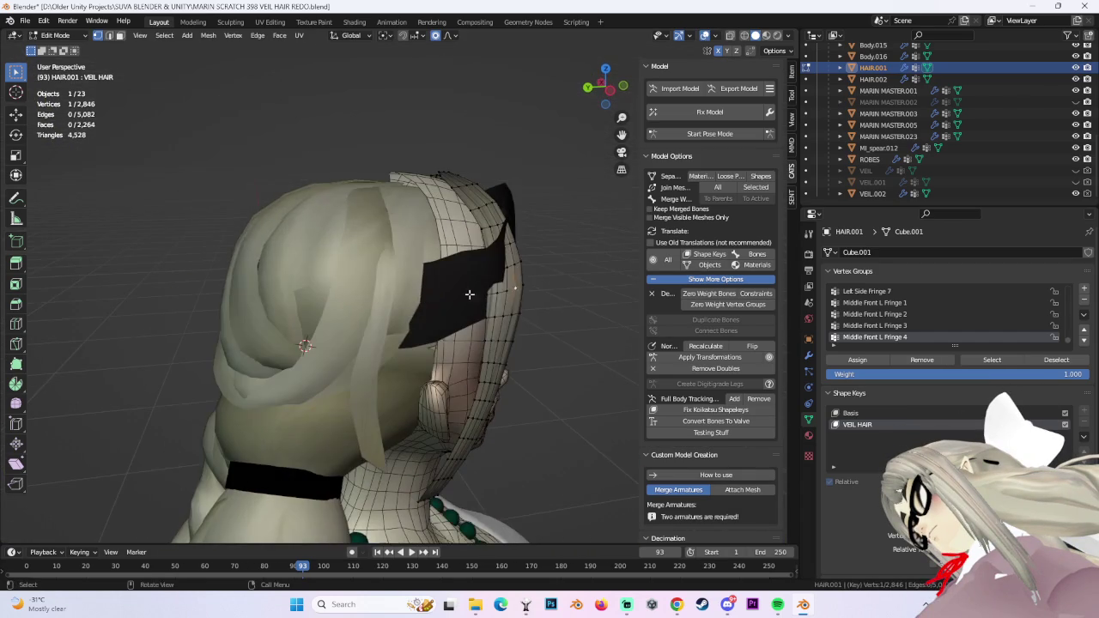
Move box-selected veil hair vertices closer to the face and back of the head.
left_click_drag(487, 287, 522, 299)
mouse_move(521, 299)
middle_mouse_down()
mouse_move(341, 324)
mouse_move(394, 301)
mouse_move(446, 237)
mouse_move(456, 264)
mouse_move(513, 297)
middle_mouse_up()
key("g")
left_click(352, 317)
key("g")
left_click(376, 323)
key("g")
left_click(456, 264)
Keep reshaping the veil hair around the headband with smooth-falloff moves.
key("g")
left_click(456, 275)
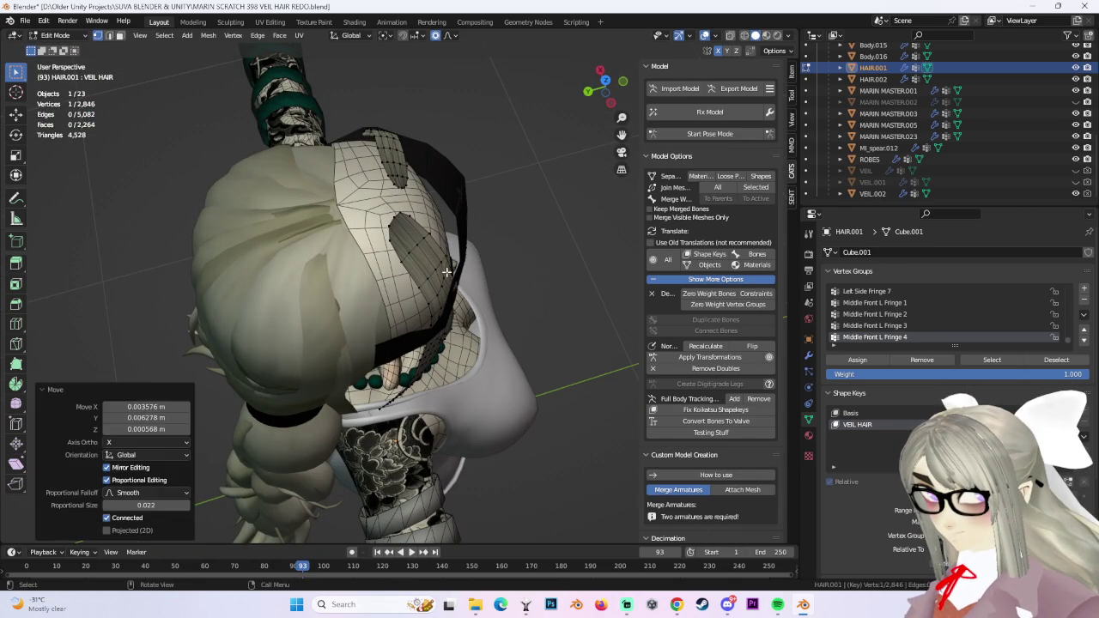
key("g")
left_click(484, 288)
middle_click_drag(483, 289, 376, 199)
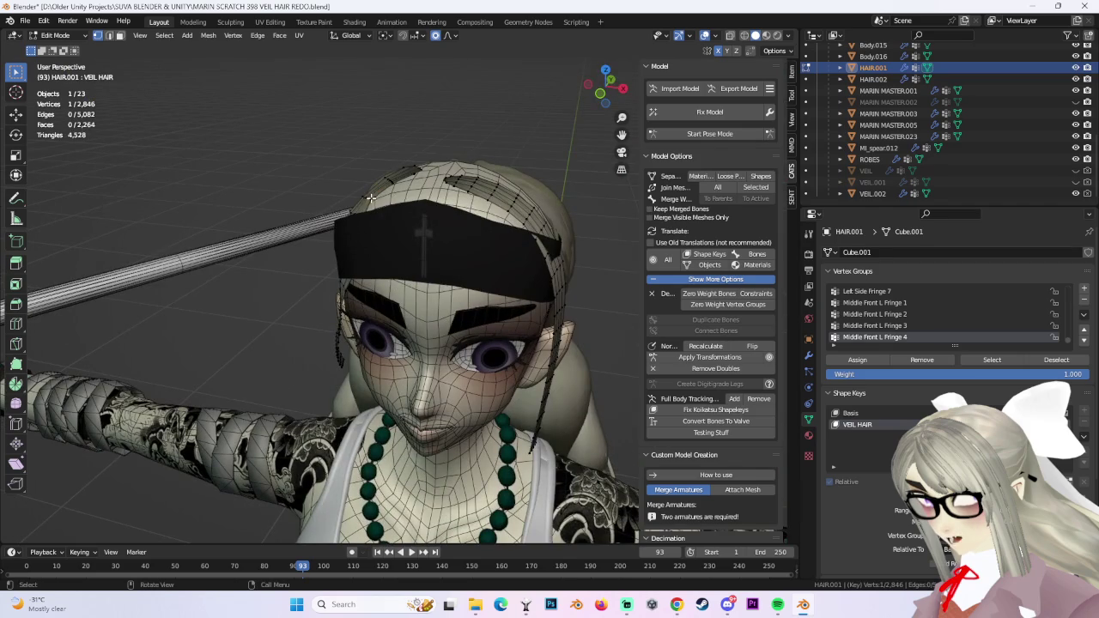
key("g")
left_click(371, 203)
Add an adjacent vertex and make final smooth adjustments hugging the temples.
middle_click_drag(371, 202, 423, 282)
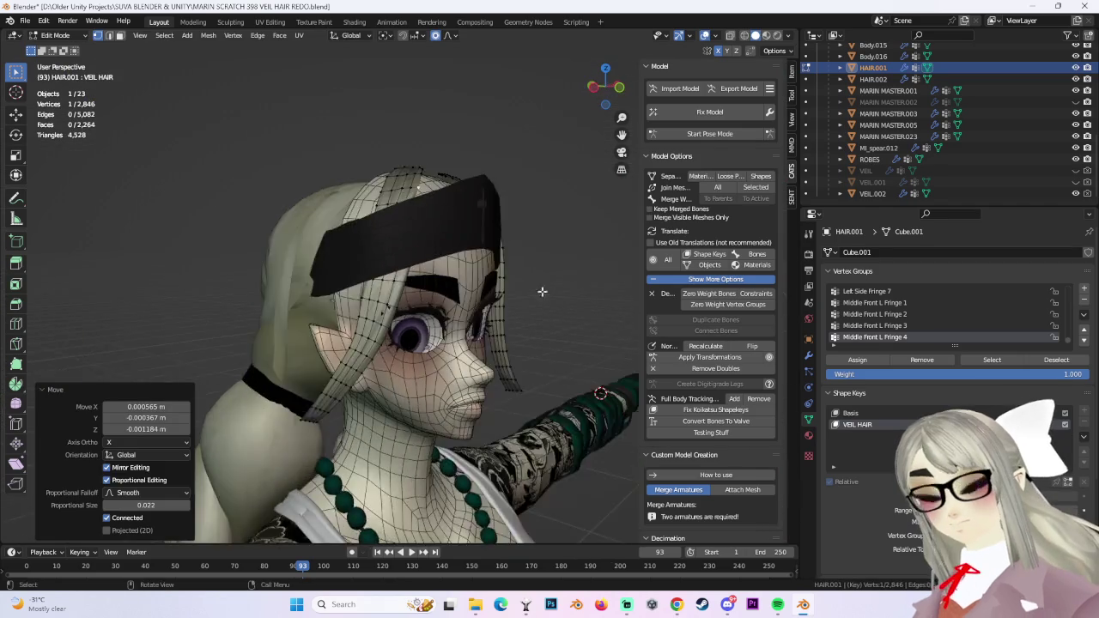
mouse_move(340, 298)
middle_mouse_down()
mouse_move(506, 300)
mouse_move(486, 259)
mouse_move(542, 286)
mouse_move(412, 291)
middle_mouse_up()
left_click(508, 294, "shift")
left_click(527, 289)
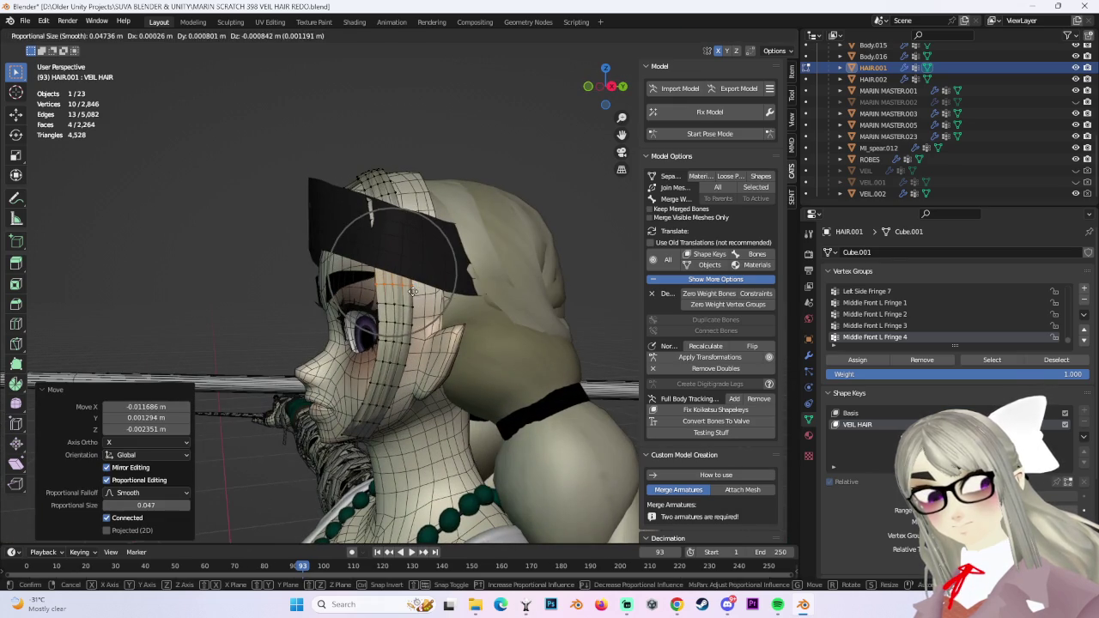
right_click(412, 292)
mouse_move(412, 292)
middle_mouse_down()
mouse_move(487, 214)
mouse_move(396, 288)
mouse_move(344, 289)
mouse_move(400, 331)
mouse_move(583, 354)
mouse_move(549, 343)
mouse_move(541, 326)
mouse_move(550, 344)
mouse_move(537, 350)
mouse_move(413, 326)
middle_mouse_up()
key("g")
left_click(344, 290)
left_click(566, 356)
Nudge two veil-hair vertices into place with proportional-falloff moves.
left_click(542, 325)
key("g")
left_click(538, 327)
left_click(536, 350)
key("g")
left_click(537, 350)
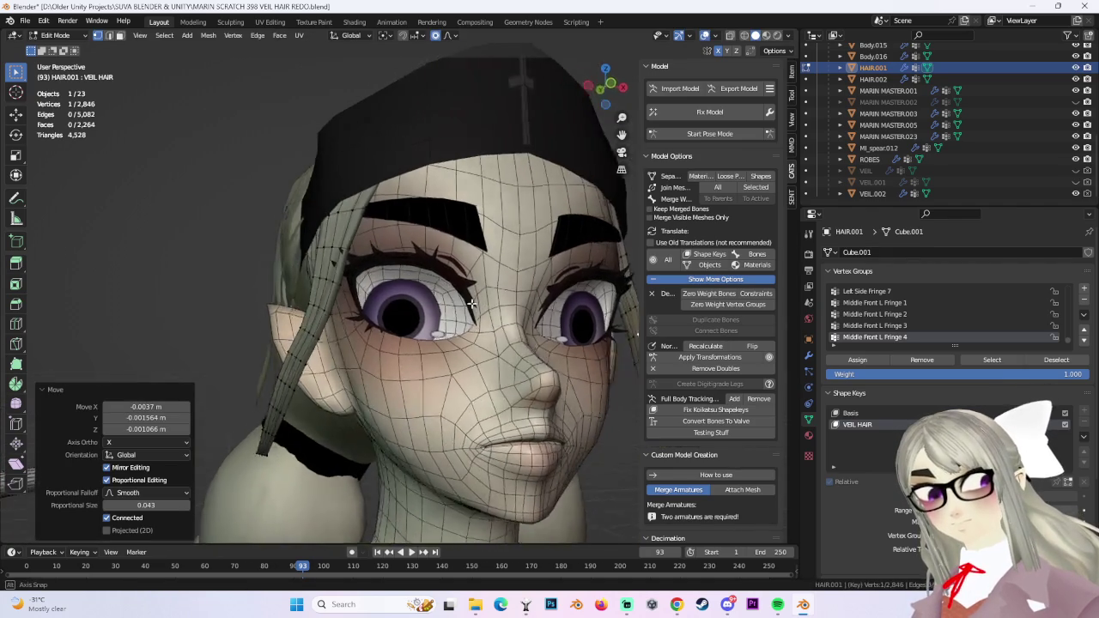
Try moving box-selected side-strand vertices, then undo both strand moves.
left_click_drag(325, 391, 326, 391)
key("g")
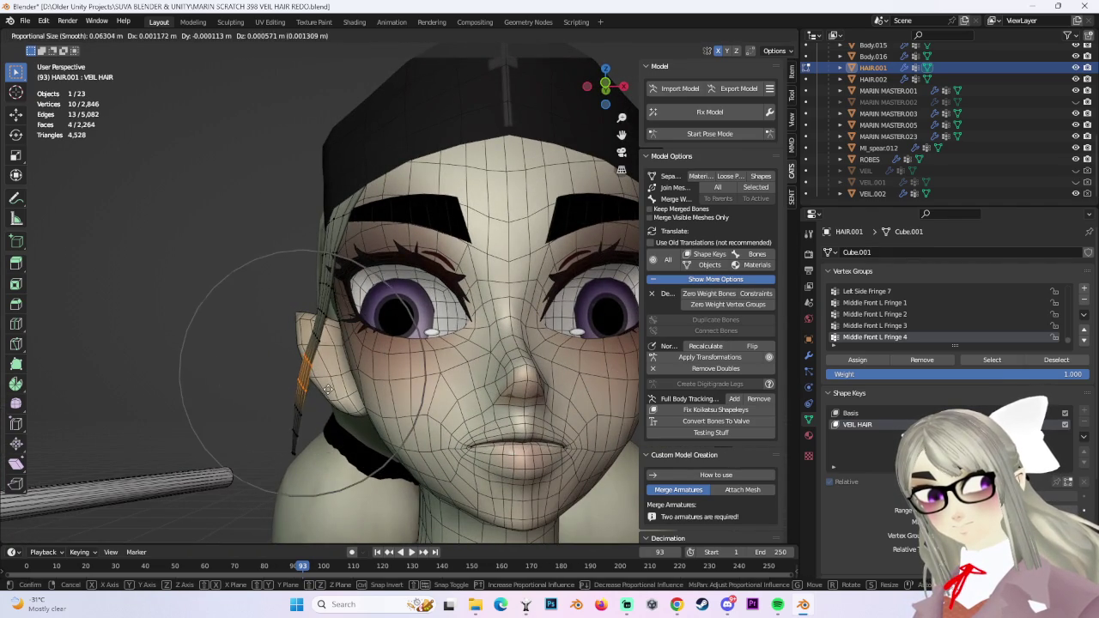
left_click(344, 396)
key("ctrl+z")
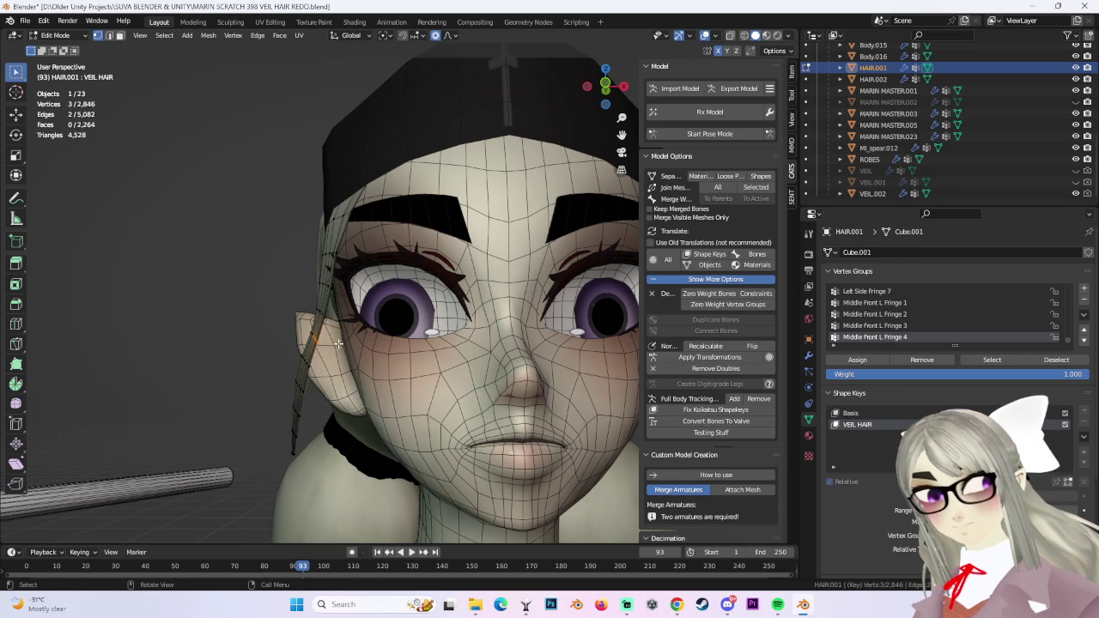
left_click(350, 340)
key("ctrl+z")
middle_click_drag(385, 343, 545, 339)
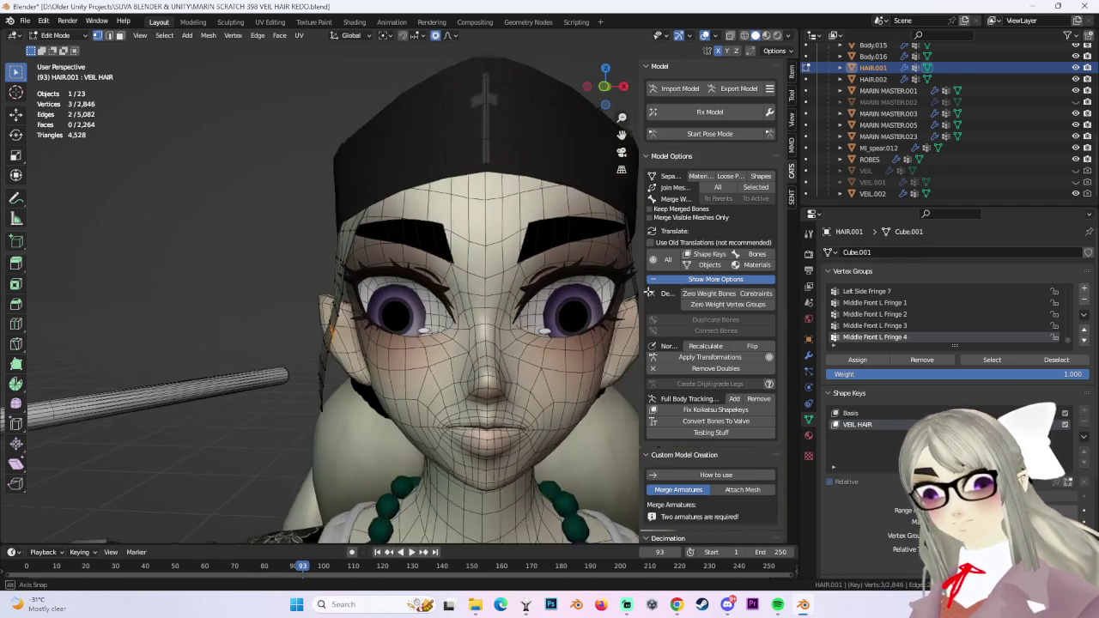
Make VEIL.001 visible again and reveal all hidden hair strands with Alt+H.
left_click(1075, 182)
mouse_move(550, 99)
middle_mouse_down()
mouse_move(518, 263)
mouse_move(529, 278)
middle_mouse_up()
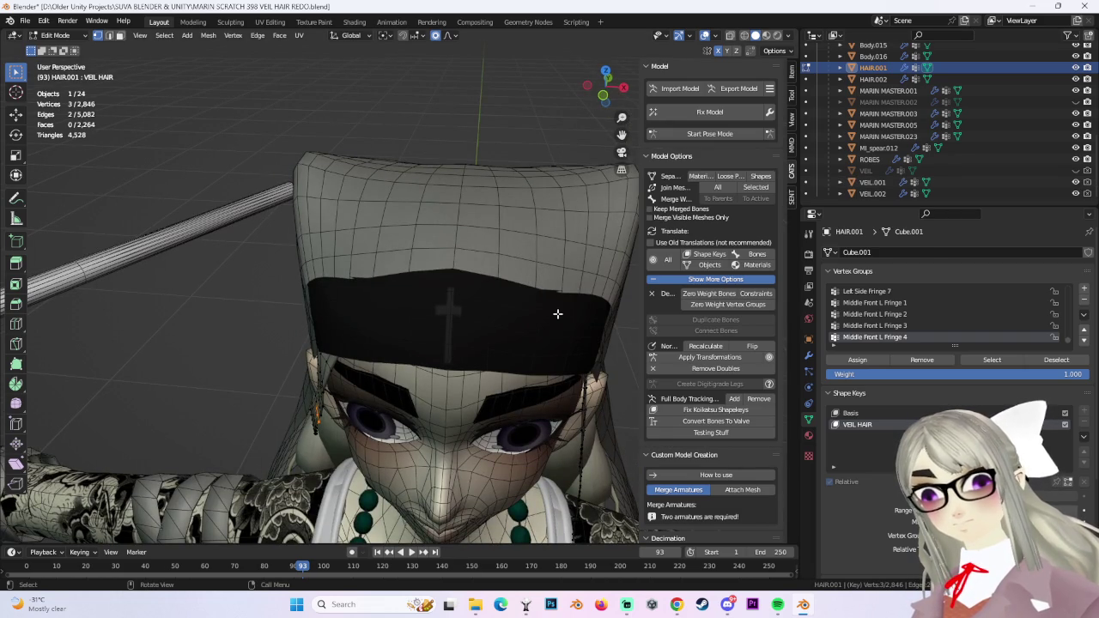
mouse_move(417, 292)
middle_mouse_down()
mouse_move(461, 301)
mouse_move(319, 99)
middle_mouse_up()
key("alt+h")
Invert the selection, add strands with L and Ctrl+L, and hide them.
left_click(164, 35)
left_click(186, 79)
middle_click_drag(361, 258, 433, 375)
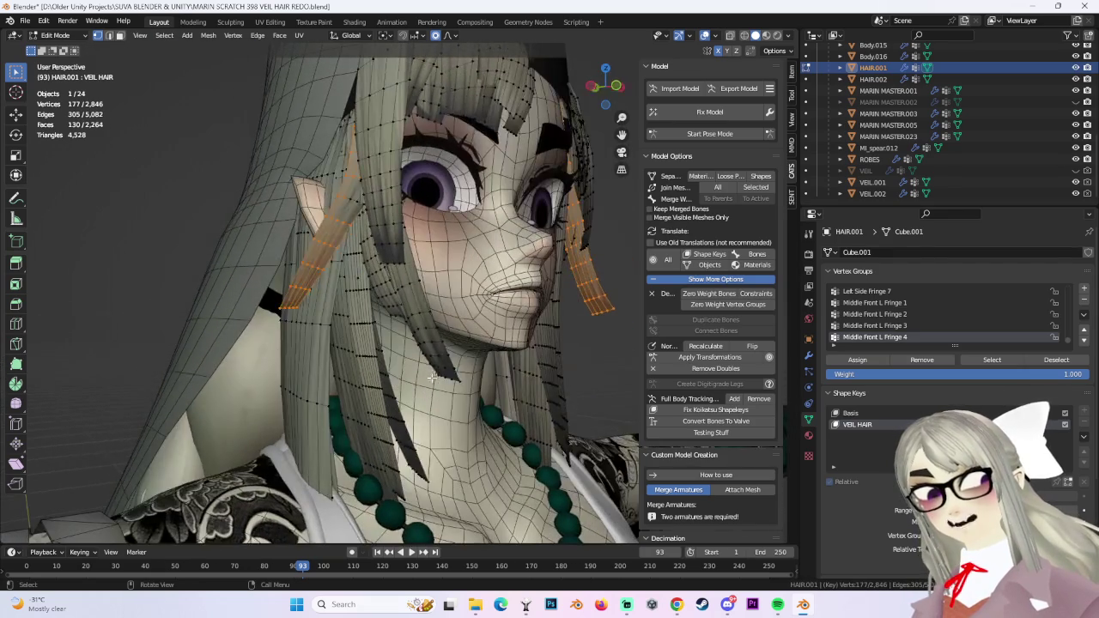
key("l")
mouse_move(266, 336)
middle_mouse_down()
mouse_move(404, 345)
mouse_move(579, 424)
mouse_move(529, 404)
middle_mouse_up()
key("l")
key("l")
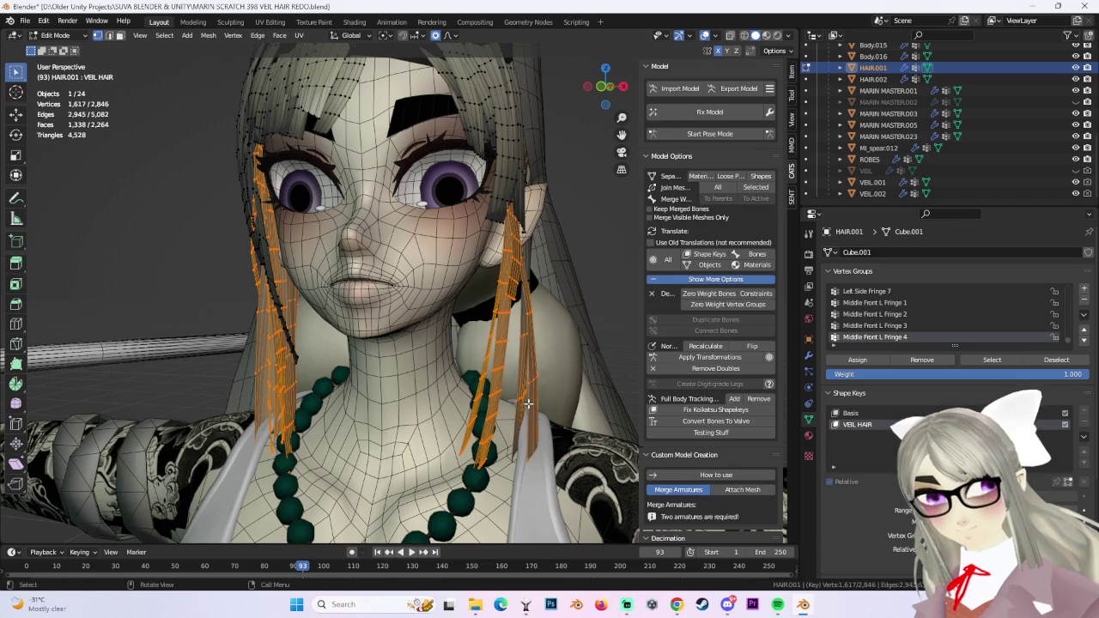
key("ctrl+l")
key("h")
Isolate one hair strip by selecting it, inverting the selection and hiding the rest.
mouse_move(547, 394)
middle_mouse_down()
mouse_move(492, 367)
mouse_move(506, 395)
mouse_move(527, 314)
mouse_move(408, 391)
middle_mouse_up()
middle_click_drag(400, 326, 520, 335)
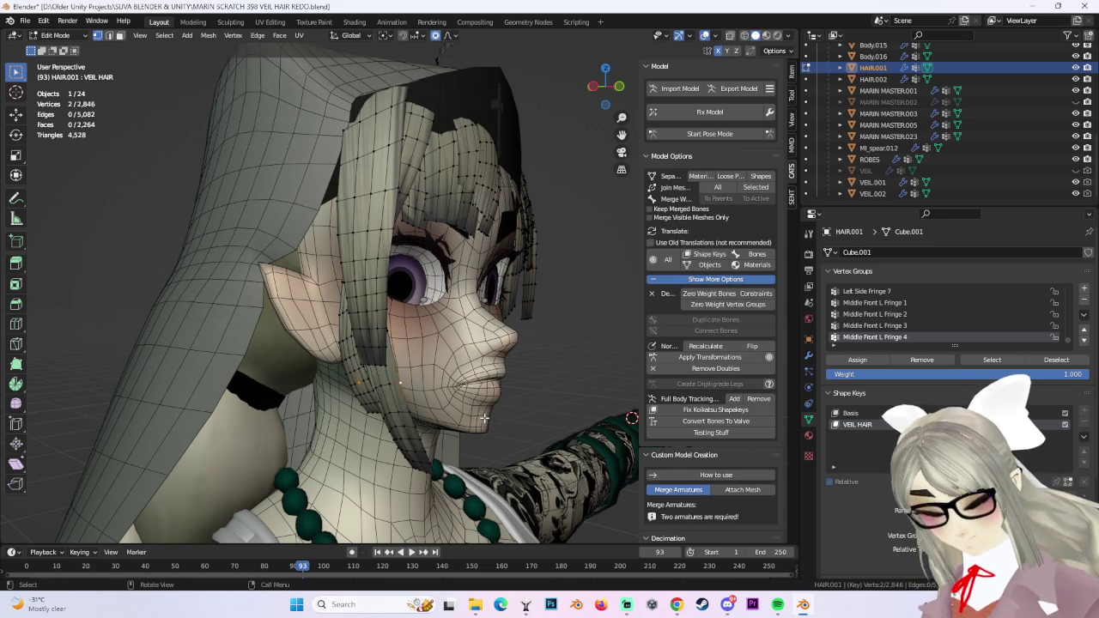
mouse_move(460, 423)
middle_mouse_down()
mouse_move(369, 412)
mouse_move(622, 389)
middle_mouse_up()
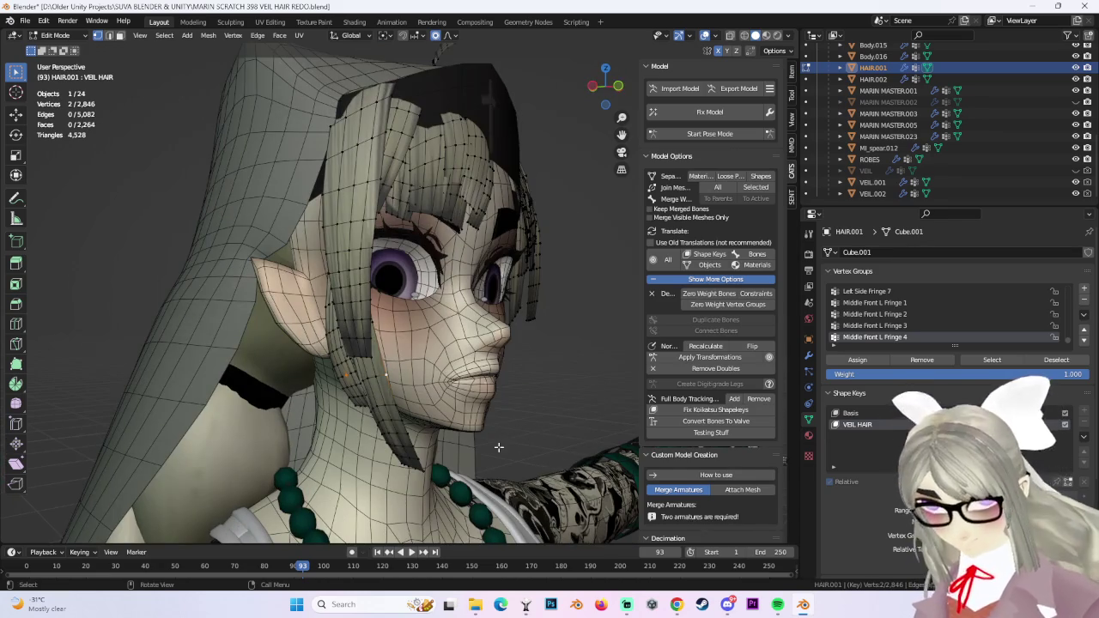
key("ctrl+l")
left_click(160, 34)
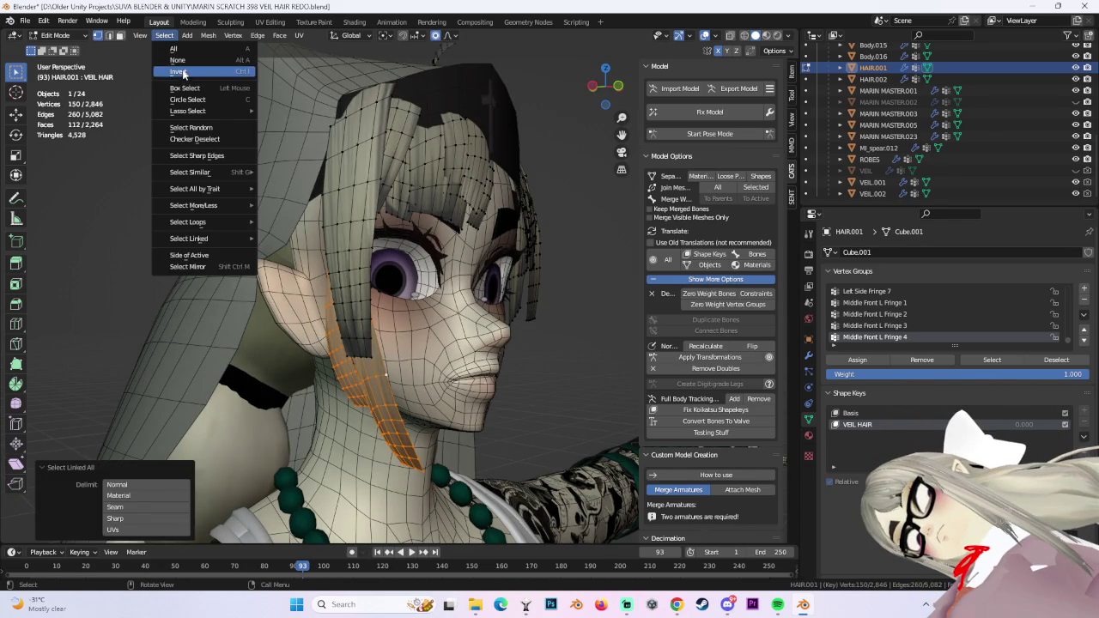
left_click(176, 75)
mouse_move(386, 258)
middle_mouse_down()
mouse_move(547, 256)
mouse_move(498, 258)
mouse_move(400, 311)
mouse_move(530, 248)
mouse_move(471, 283)
mouse_move(422, 167)
mouse_move(387, 214)
mouse_move(362, 225)
mouse_move(404, 306)
mouse_move(400, 383)
mouse_move(490, 351)
mouse_move(331, 319)
mouse_move(317, 289)
middle_mouse_up()
key("h")
Reshape the veil hair by moving one vertex three times with smooth falloff.
left_click(447, 283)
key("g")
left_click(449, 241)
key("g")
left_click(388, 219)
key("g")
left_click(380, 231)
Move a pair of veil vertices, then a vertex above the eye, to fit the face.
mouse_move(408, 203)
middle_mouse_down()
mouse_move(385, 183)
mouse_move(430, 218)
mouse_move(412, 197)
middle_mouse_up()
left_click(402, 192, "shift")
key("g")
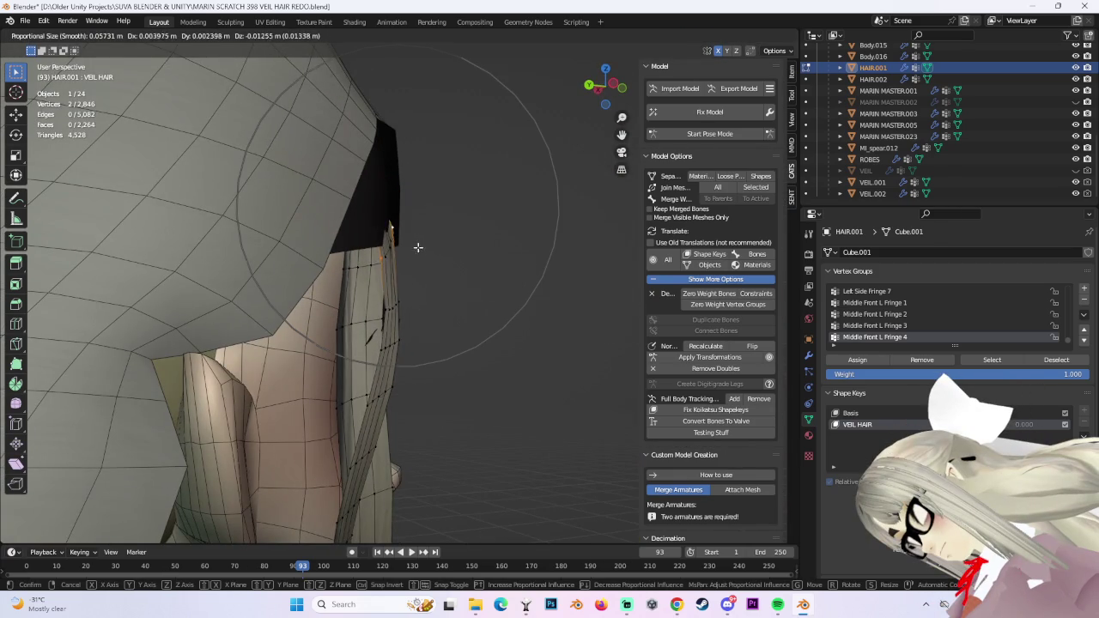
left_click(417, 248)
mouse_move(417, 248)
middle_mouse_down()
mouse_move(467, 243)
mouse_move(476, 187)
mouse_move(463, 207)
mouse_move(435, 177)
middle_mouse_up()
left_click(419, 211)
key("g")
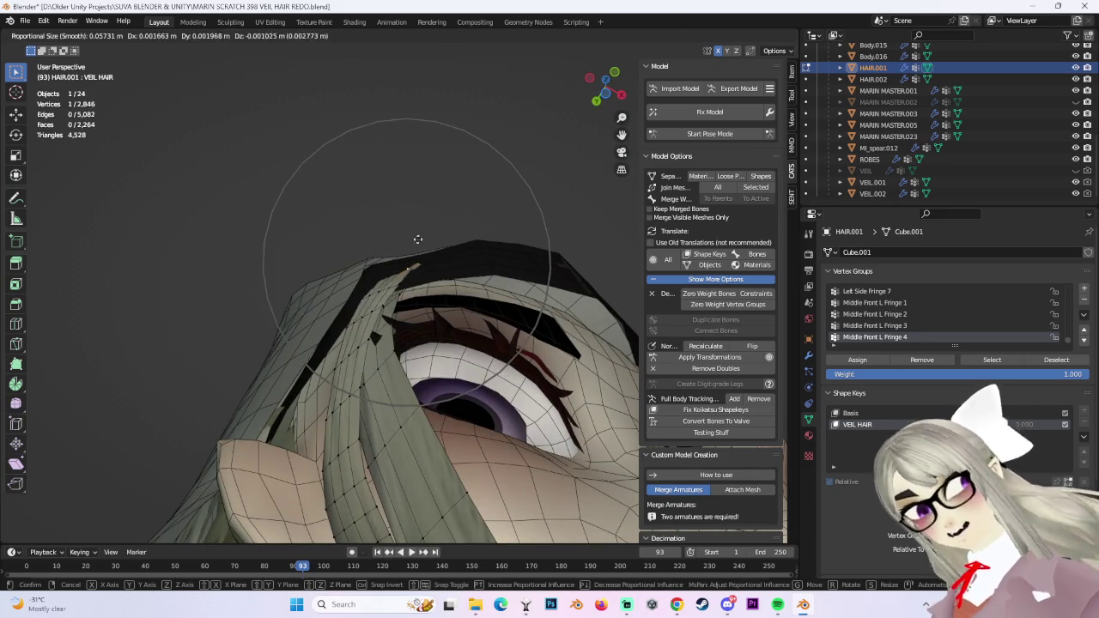
left_click(417, 243)
Adjust the veil vertex further from the side view until it sits near the eye.
mouse_move(416, 243)
middle_mouse_down()
mouse_move(417, 336)
mouse_move(438, 329)
middle_mouse_up()
key("g")
left_click(425, 332)
key("g")
left_click(456, 314)
mouse_move(456, 315)
middle_mouse_down()
mouse_move(349, 299)
mouse_move(438, 237)
middle_mouse_up()
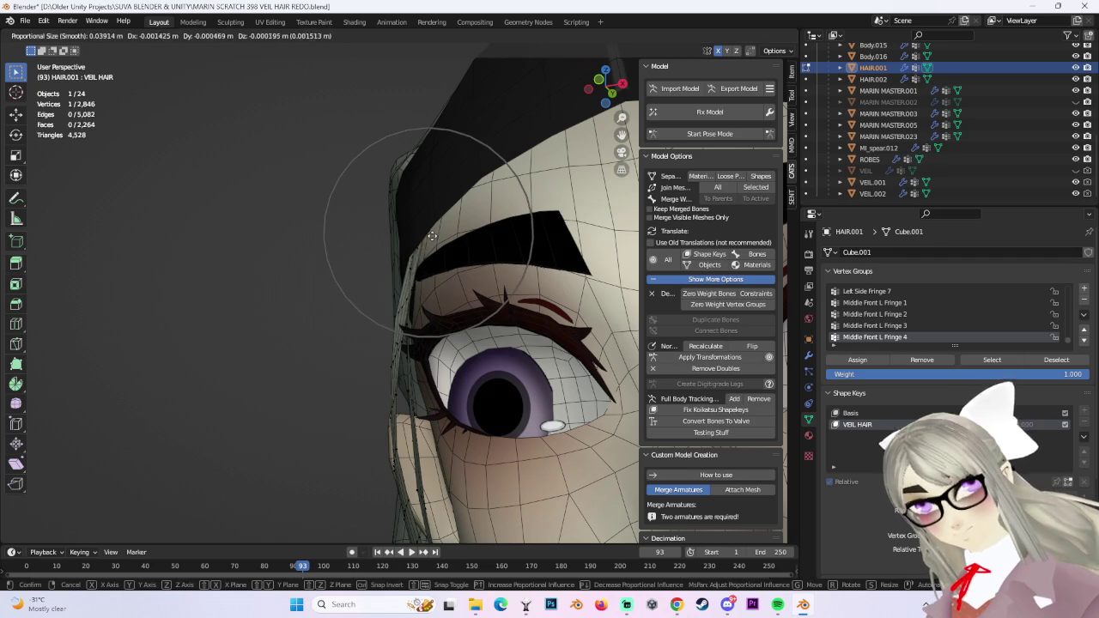
left_click(429, 239)
Orbit and zoom around the head to inspect the reshaped veil hair.
scroll(478, 245, "down", 5)
mouse_move(478, 245)
middle_mouse_down()
mouse_move(423, 305)
mouse_move(606, 239)
middle_mouse_up()
scroll(424, 304, "up", 5)
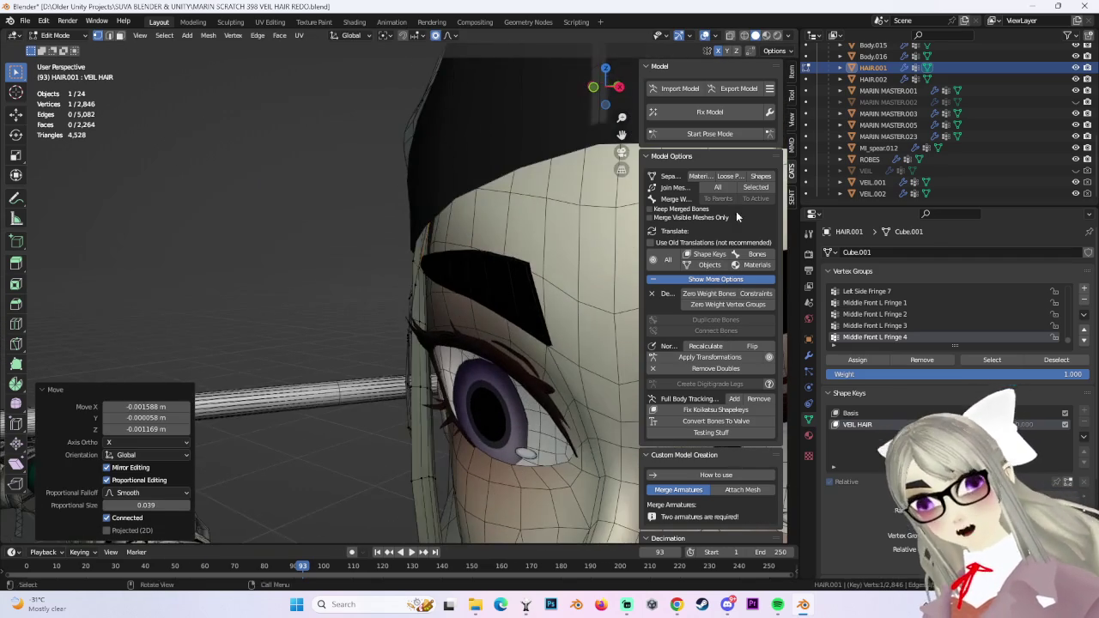
scroll(489, 171, "down", 5)
mouse_move(489, 172)
middle_mouse_down()
mouse_move(567, 267)
mouse_move(506, 257)
mouse_move(429, 209)
mouse_move(497, 228)
middle_mouse_up()
middle_click_drag(548, 327, 545, 289)
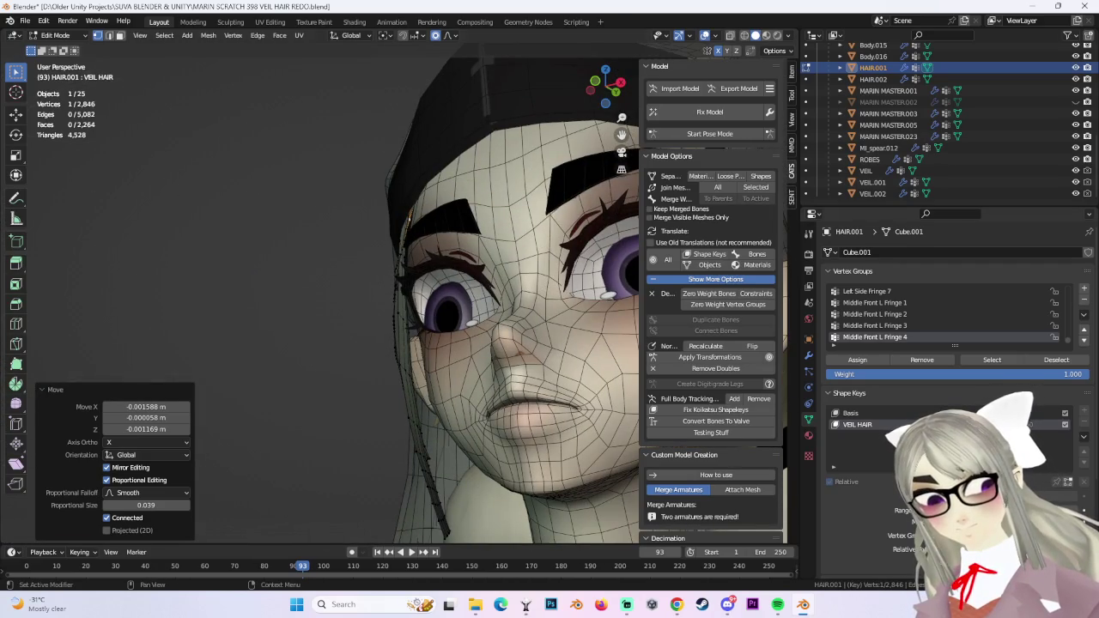
scroll(436, 336, "down", 3)
middle_click_drag(436, 336, 426, 315)
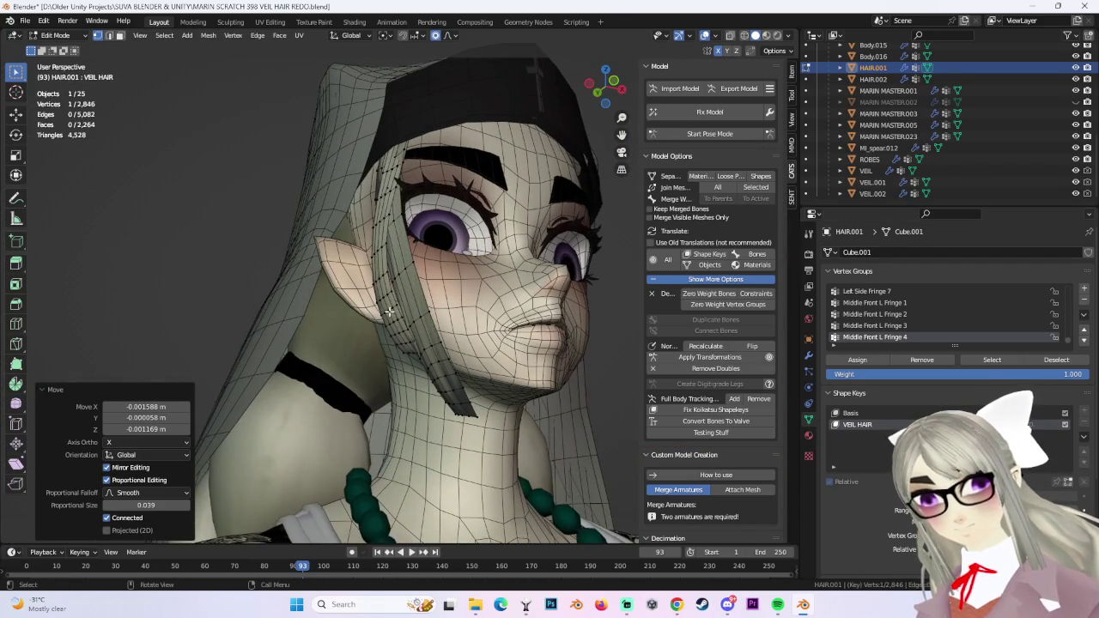
middle_click_drag(541, 353, 538, 336)
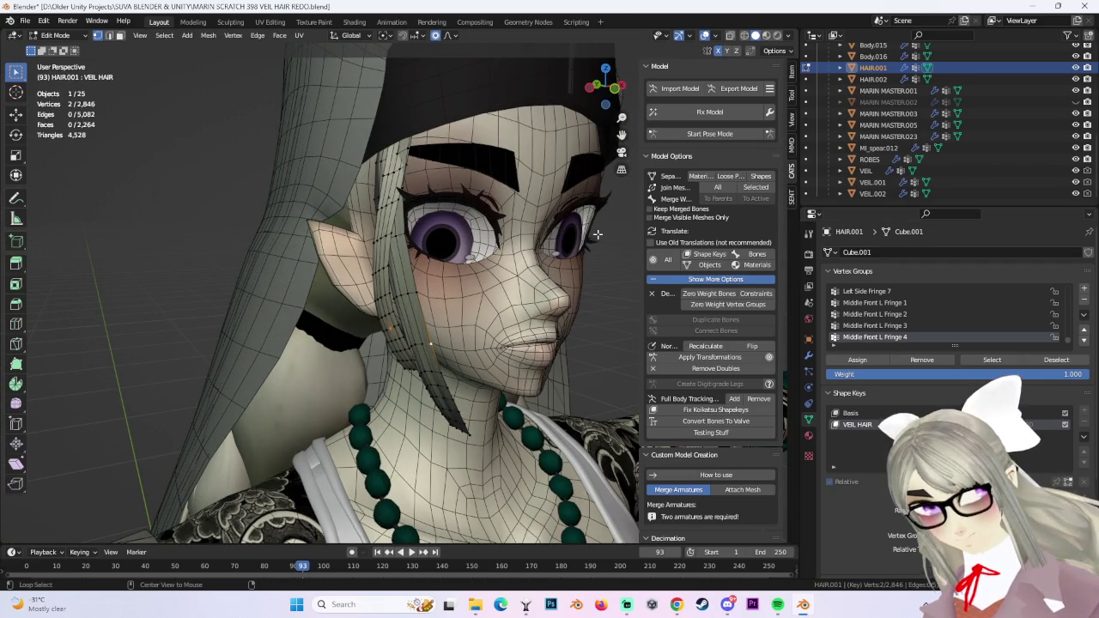
key("alt+h")
middle_click_drag(600, 234, 898, 415)
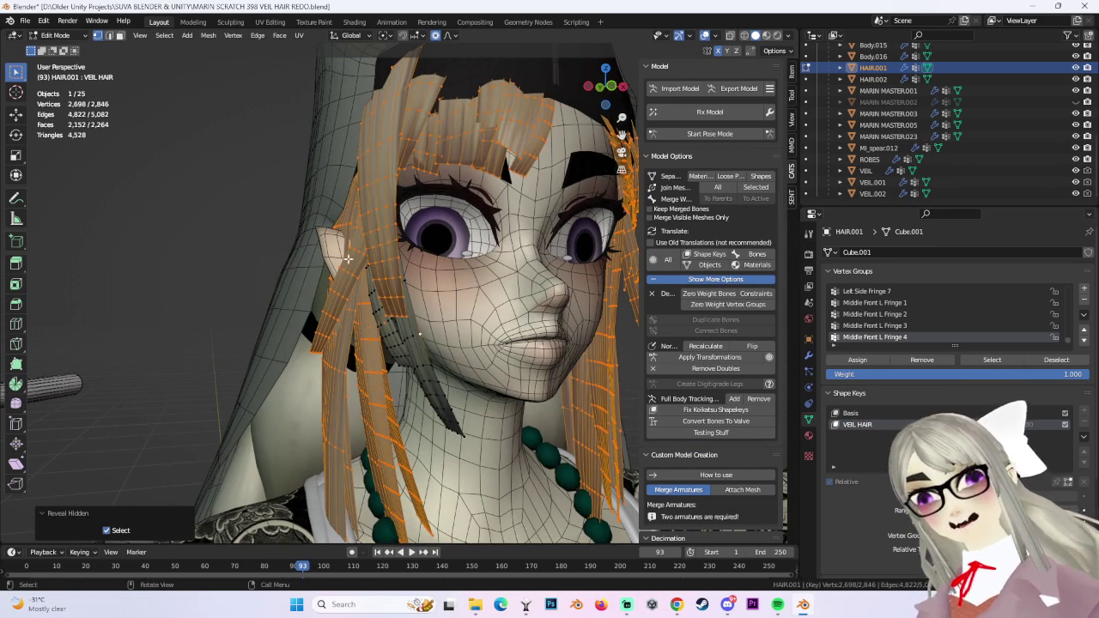
left_click(387, 324)
mouse_move(387, 324)
middle_mouse_down()
mouse_move(268, 269)
mouse_move(418, 310)
mouse_move(520, 314)
middle_mouse_up()
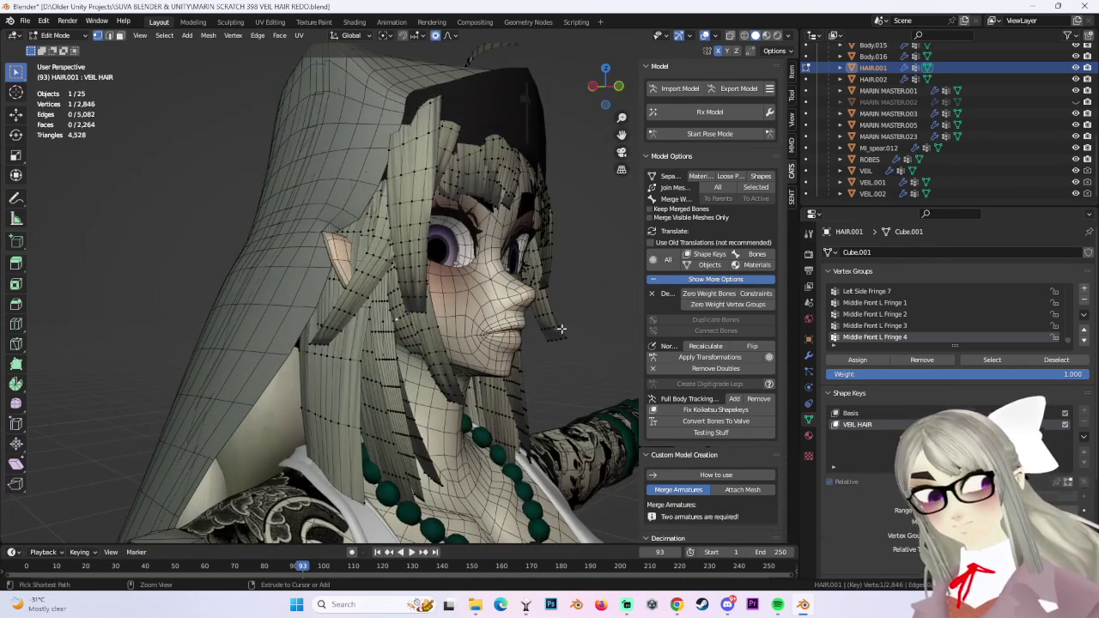
key("ctrl+z")
middle_click_drag(559, 319, 547, 307)
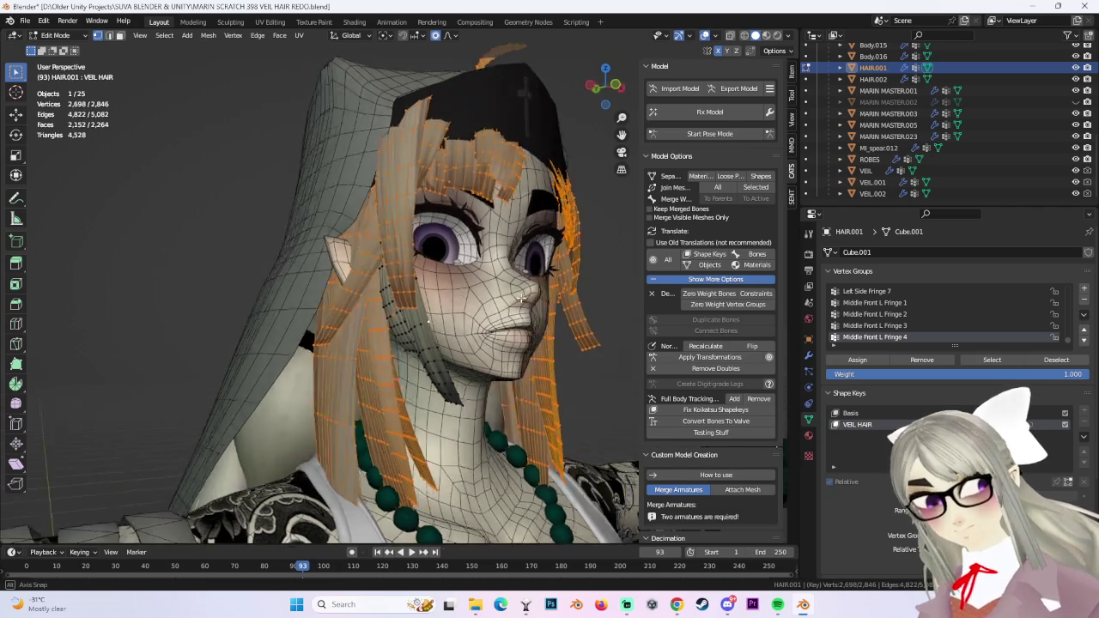
left_click(545, 305)
key("ctrl+l")
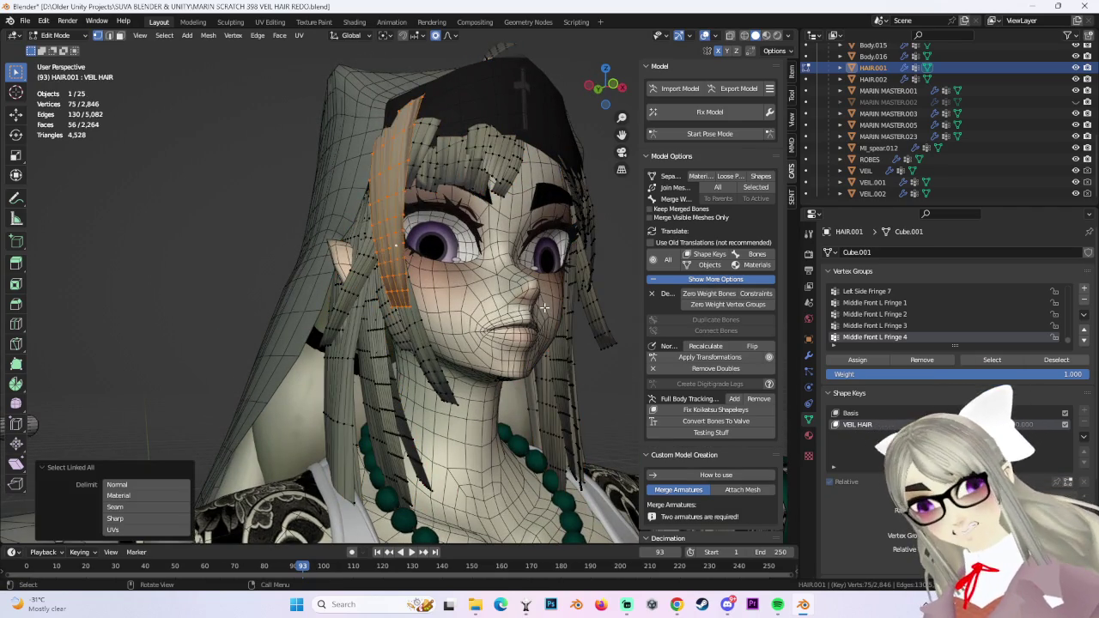
middle_click_drag(482, 269, 209, 28)
left_click(166, 36)
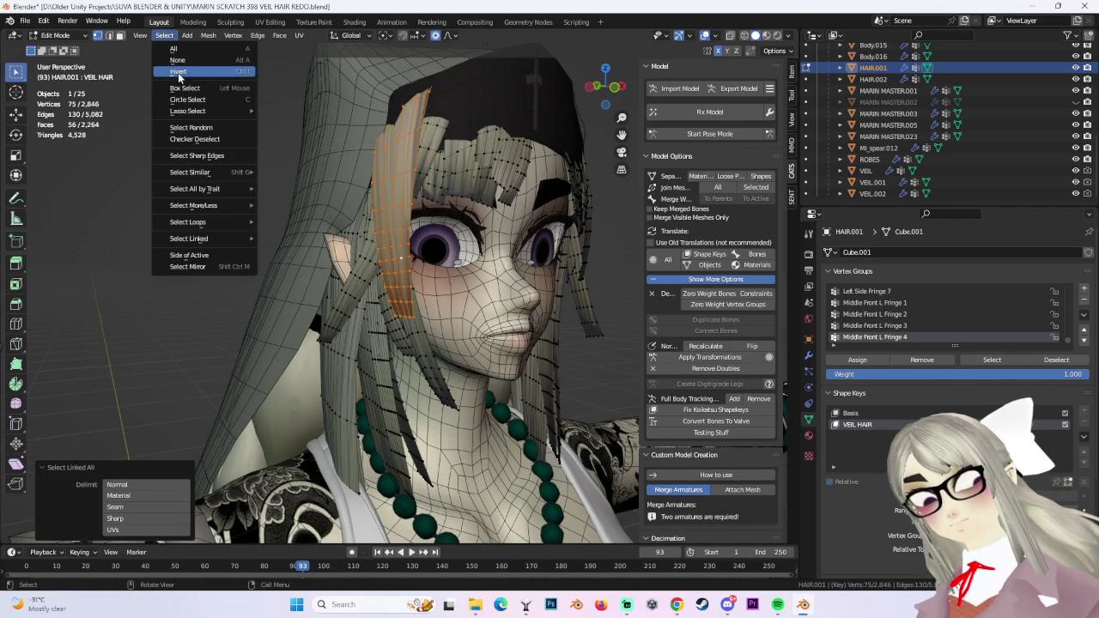
left_click(184, 72)
key("h")
mouse_move(551, 270)
middle_mouse_down()
mouse_move(507, 276)
mouse_move(375, 213)
middle_mouse_up()
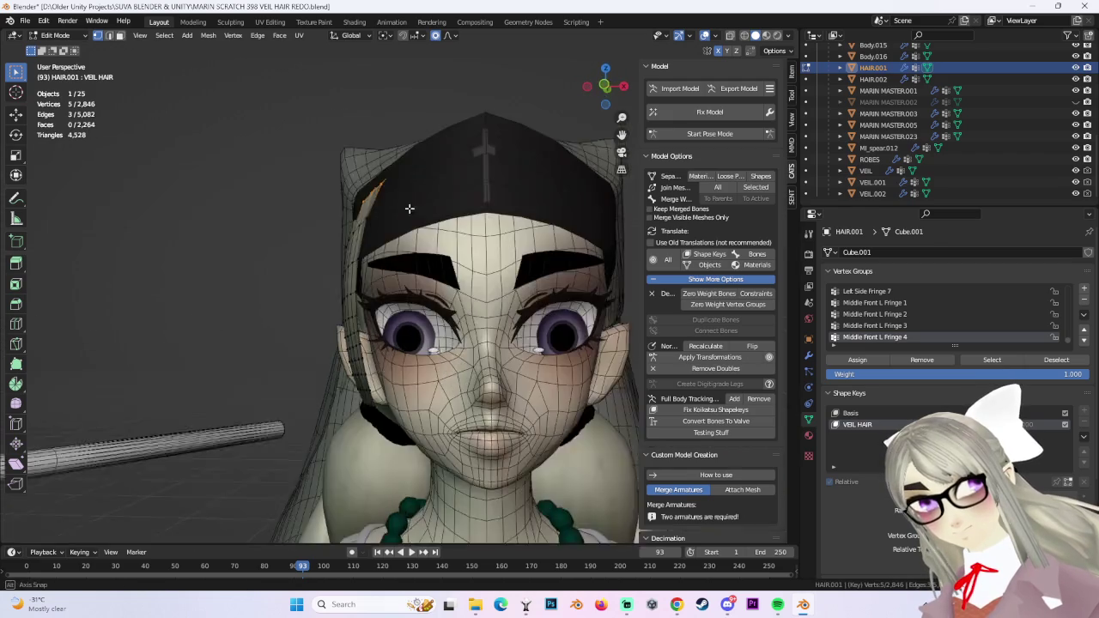
left_click_drag(375, 213, 506, 255)
middle_click_drag(507, 255, 473, 283)
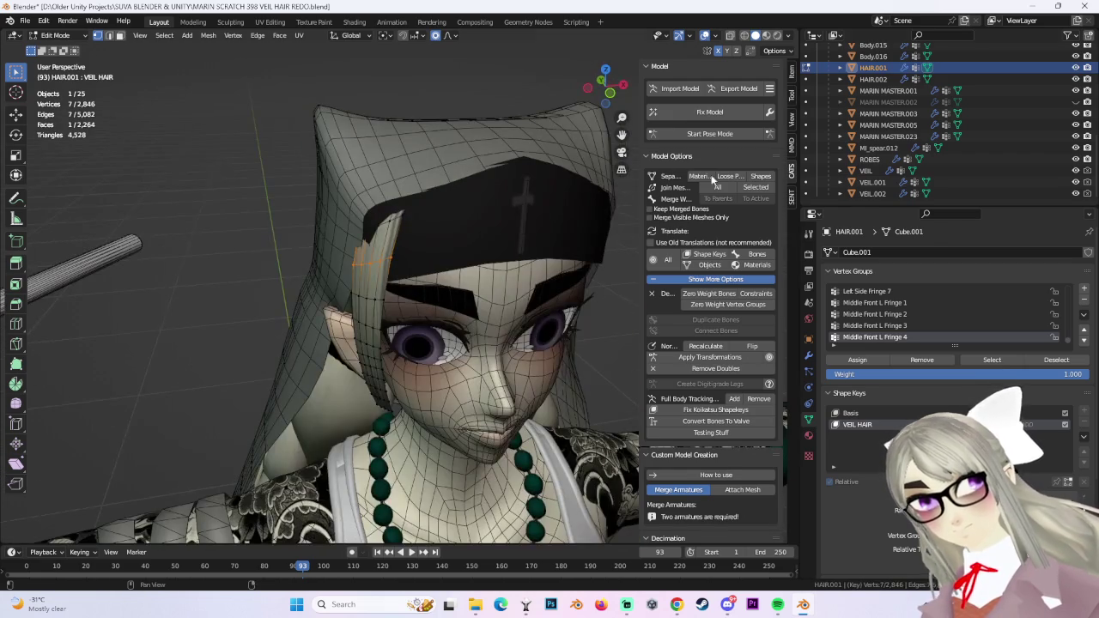
left_click(1076, 182)
left_click(1076, 193)
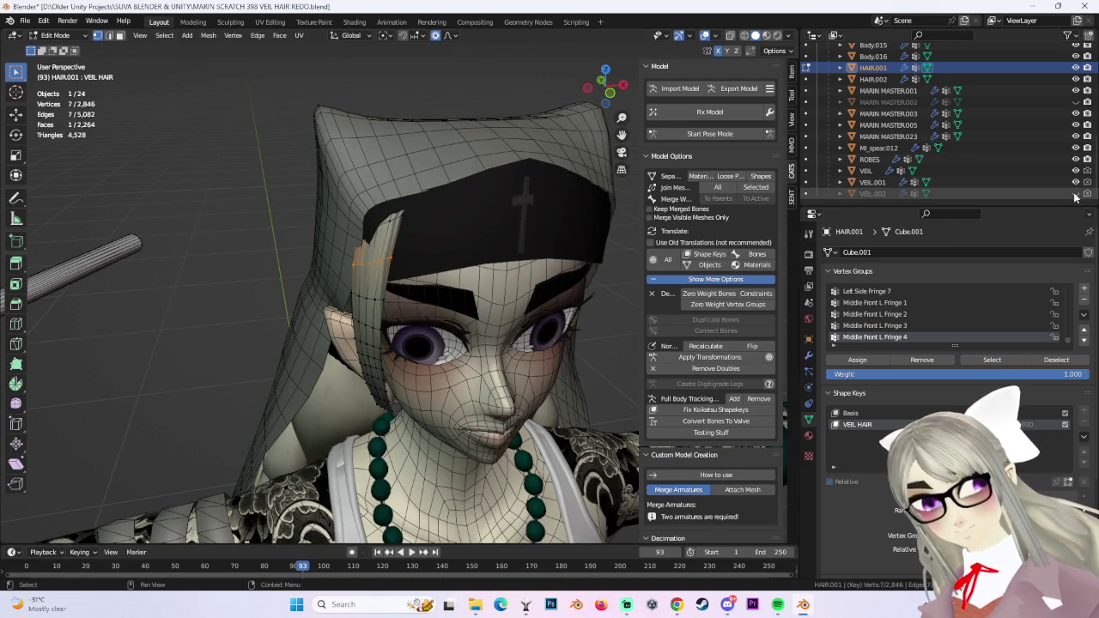
left_click(1075, 171)
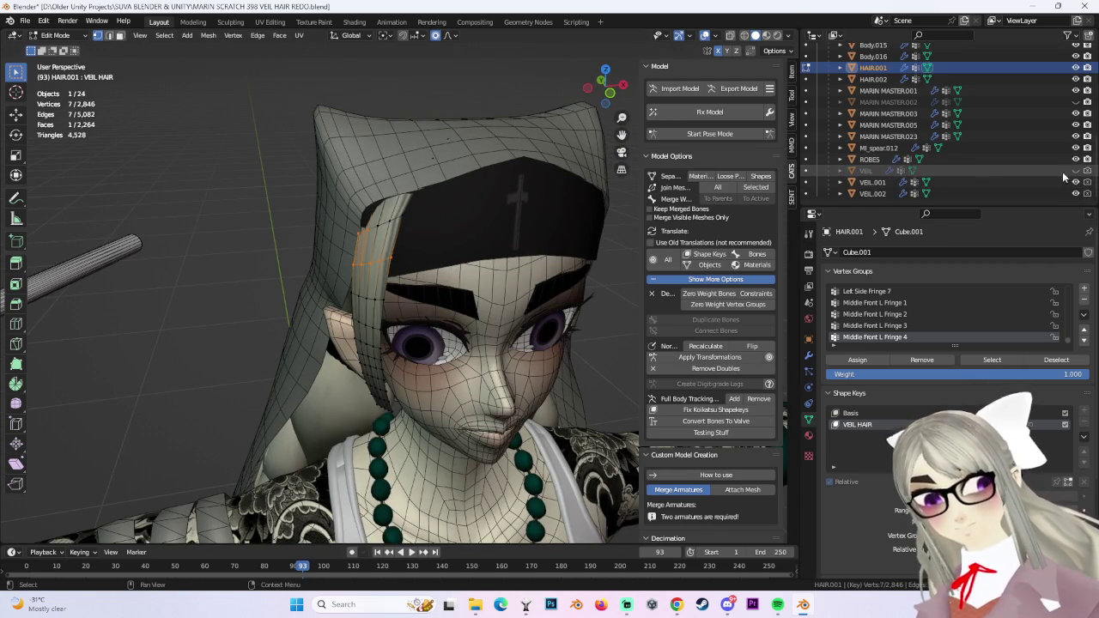
middle_click_drag(490, 257, 492, 242)
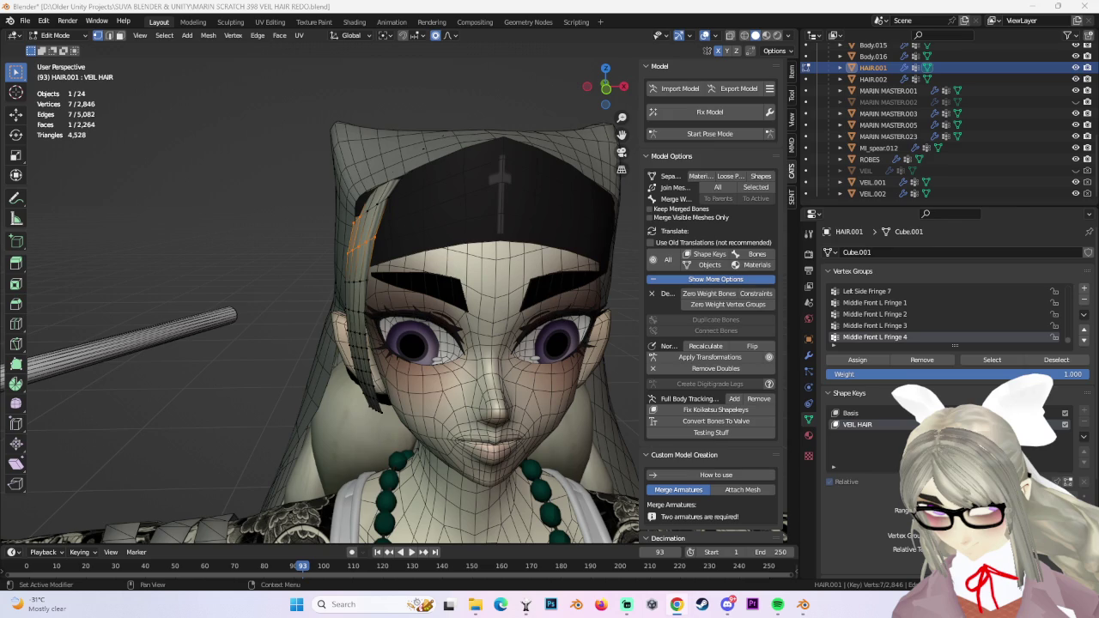
left_click(1076, 170)
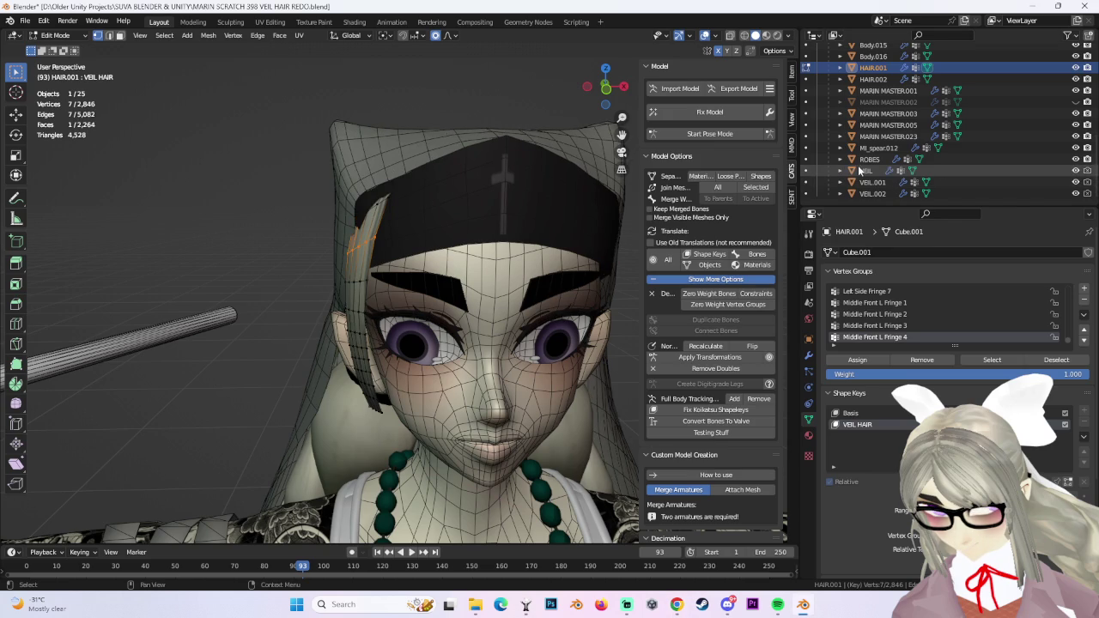
Delete the VEIL object from Object Mode.
left_click(860, 171)
left_click(65, 48)
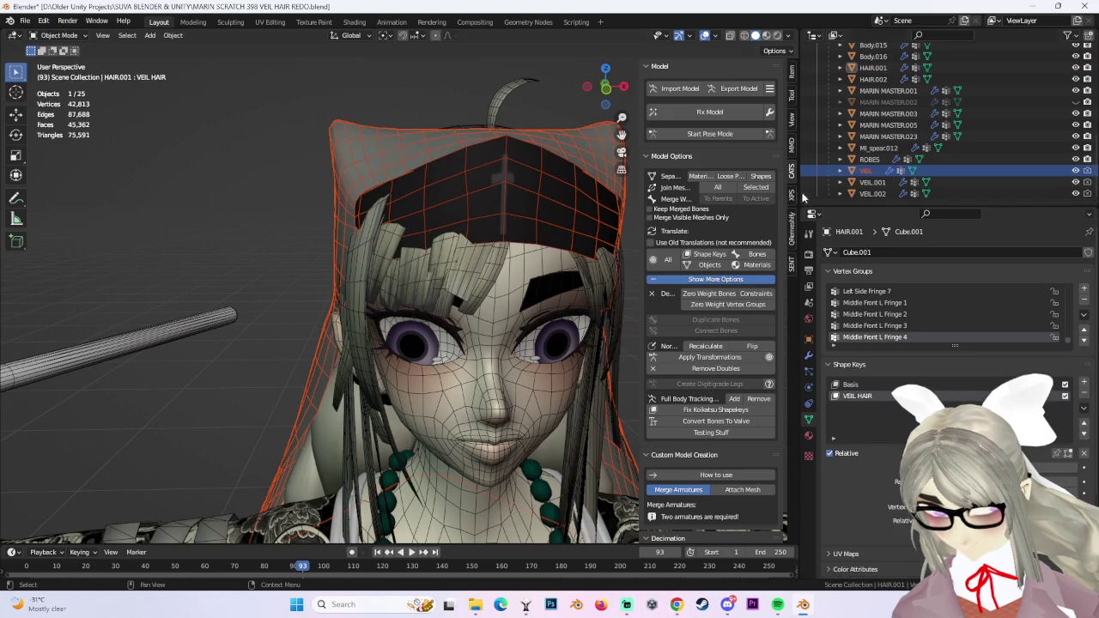
right_click(851, 165)
left_click(848, 167)
middle_click_drag(515, 250, 464, 263)
Put HAIR.001 into Edit Mode with all of its hidden geometry revealed.
left_click(438, 243)
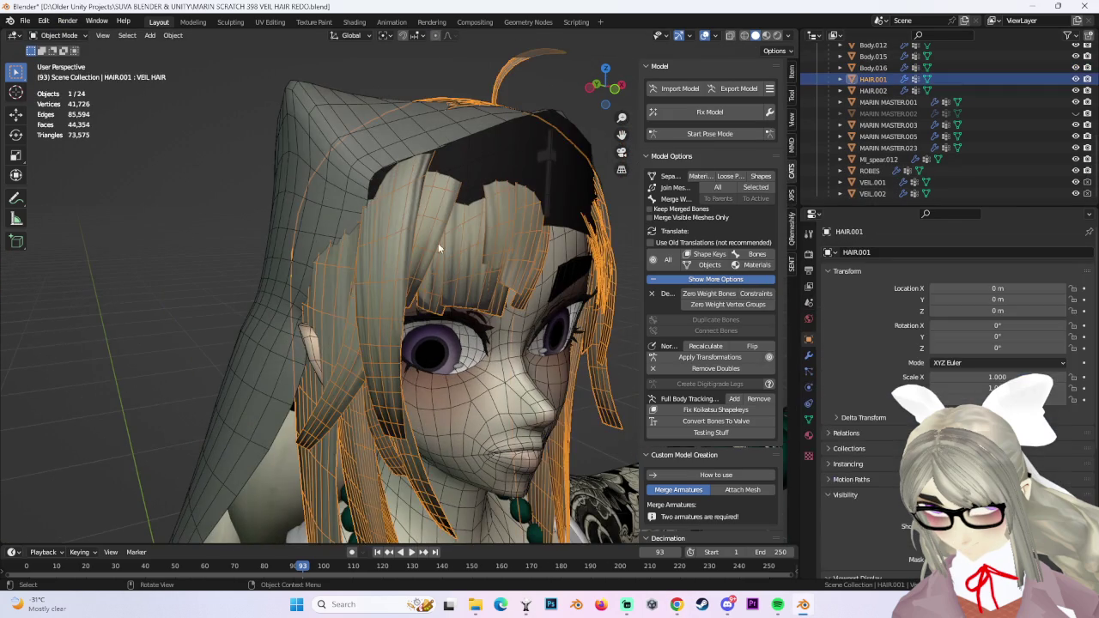
left_click(76, 60)
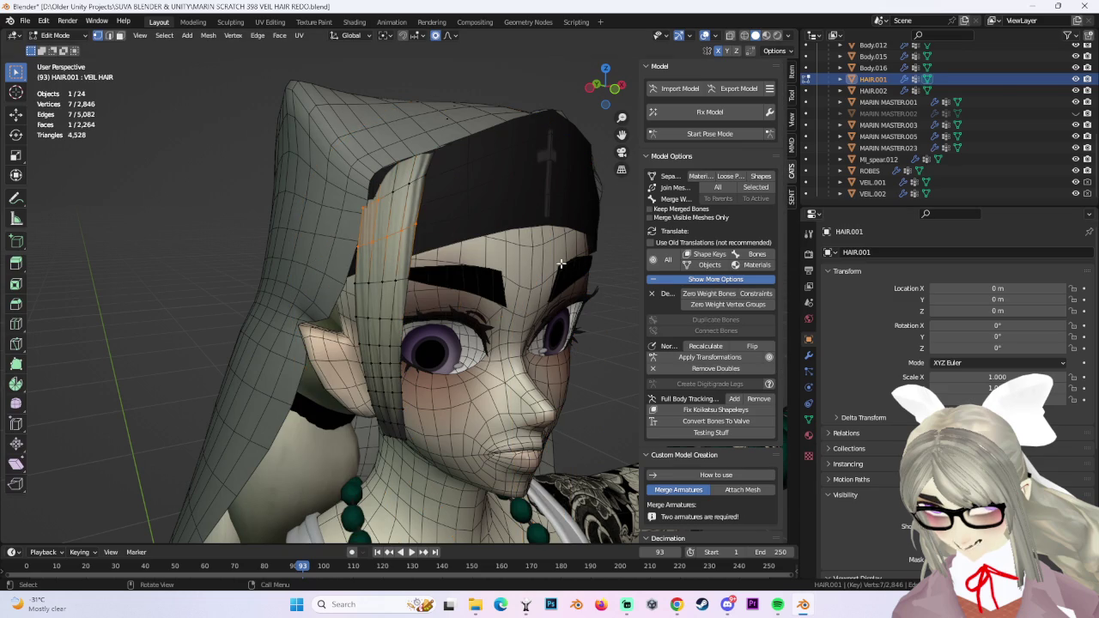
key("alt+h")
middle_click_drag(599, 305, 636, 310)
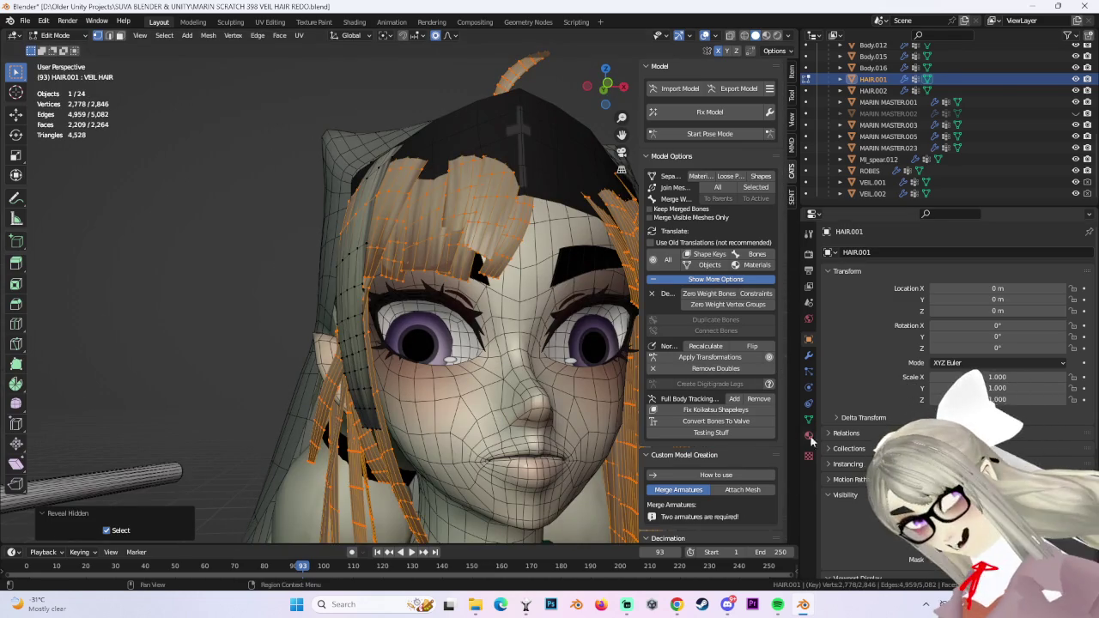
left_click(809, 420)
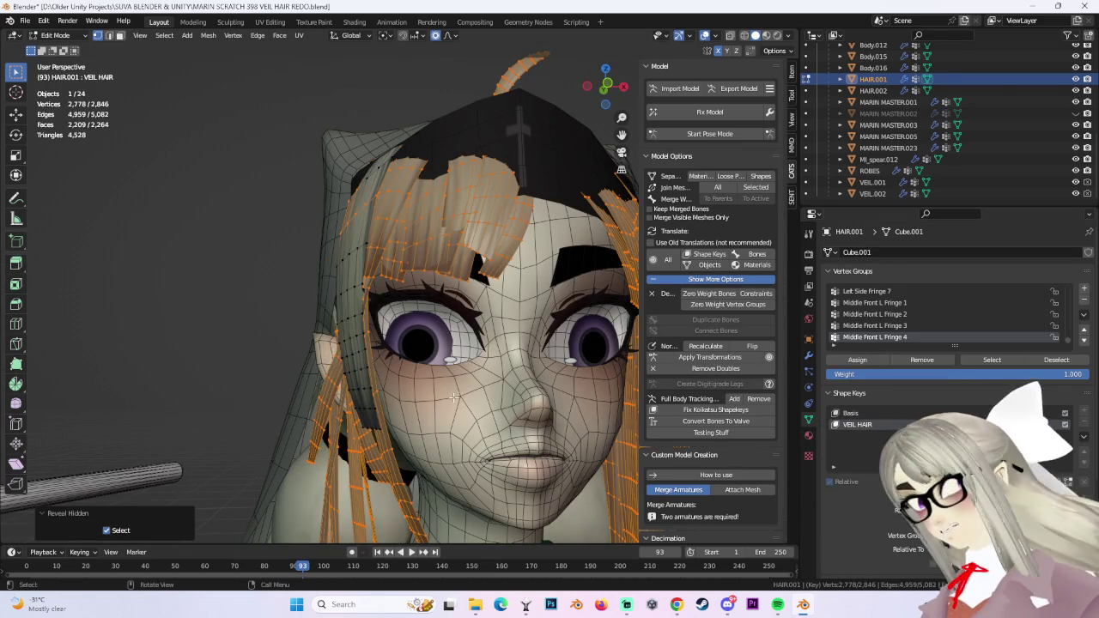
middle_click_drag(498, 352, 549, 368)
scroll(549, 367, "up", 5)
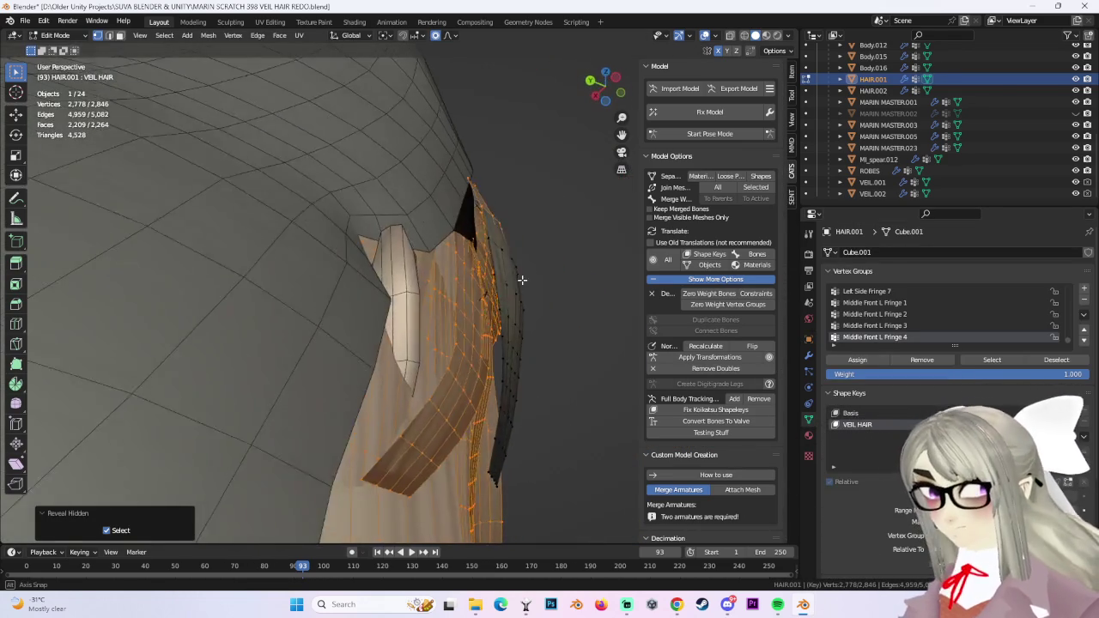
mouse_move(498, 287)
middle_mouse_down()
mouse_move(434, 343)
mouse_move(458, 355)
mouse_move(349, 312)
mouse_move(461, 308)
middle_mouse_up()
Select the front hair strand, invert the selection, and hide every other piece.
left_click(394, 304)
key("ctrl+l")
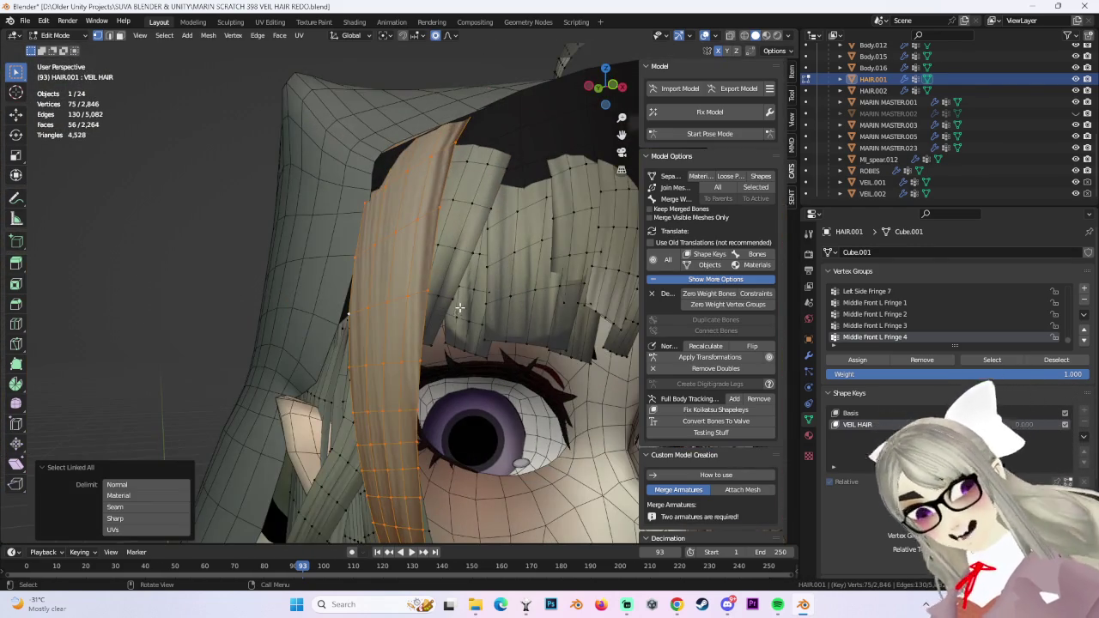
left_click(164, 35)
left_click(174, 72)
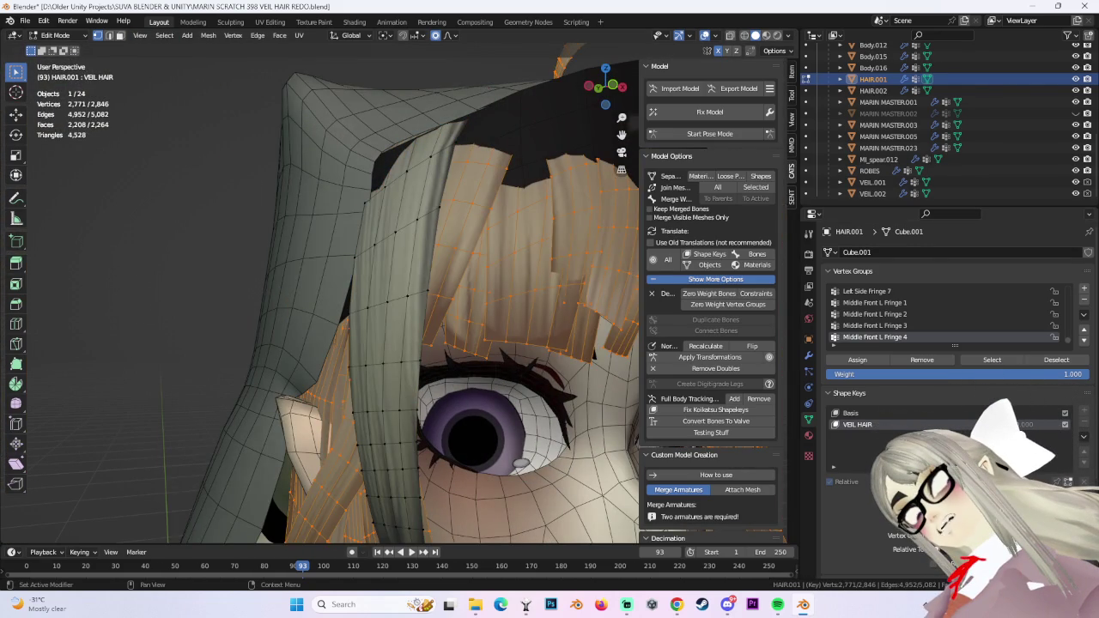
scroll(724, 359, "down", 2)
mouse_move(481, 343)
middle_mouse_down()
mouse_move(486, 312)
mouse_move(488, 341)
mouse_move(562, 251)
mouse_move(343, 312)
mouse_move(368, 294)
mouse_move(337, 258)
middle_mouse_up()
key("h")
scroll(488, 341, "up", 2)
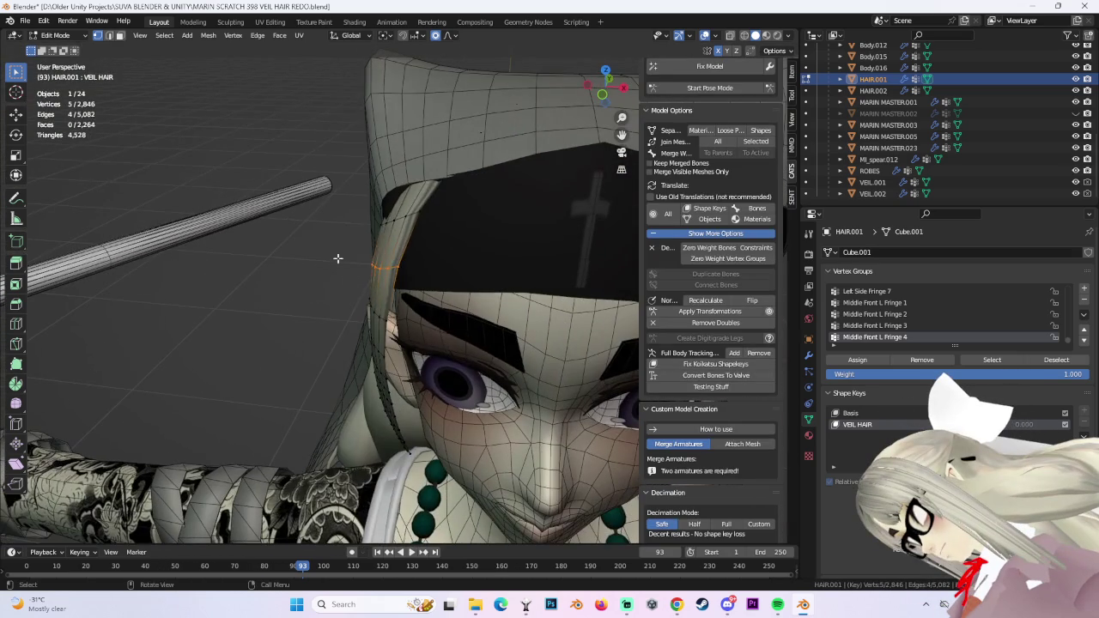
Pull upper strand vertices toward the face with smooth-falloff moves.
left_click(421, 316)
mouse_move(421, 316)
middle_mouse_down()
mouse_move(544, 277)
mouse_move(534, 297)
mouse_move(436, 226)
mouse_move(365, 236)
mouse_move(421, 314)
mouse_move(400, 326)
mouse_move(429, 283)
mouse_move(447, 310)
mouse_move(520, 232)
mouse_move(484, 314)
mouse_move(385, 311)
mouse_move(522, 283)
mouse_move(390, 314)
mouse_move(431, 328)
middle_mouse_up()
left_click(404, 223)
key("g")
left_click(439, 305)
left_click(398, 327)
key("g")
left_click(393, 329)
Rotate and move a row of strand vertices to angle the strand against the face.
left_click(447, 311, "ctrl")
key("r")
left_click(446, 310)
key("g")
left_click(475, 315)
key("r")
left_click(429, 305)
Shift a single strand vertex toward the headband side.
left_click(390, 314)
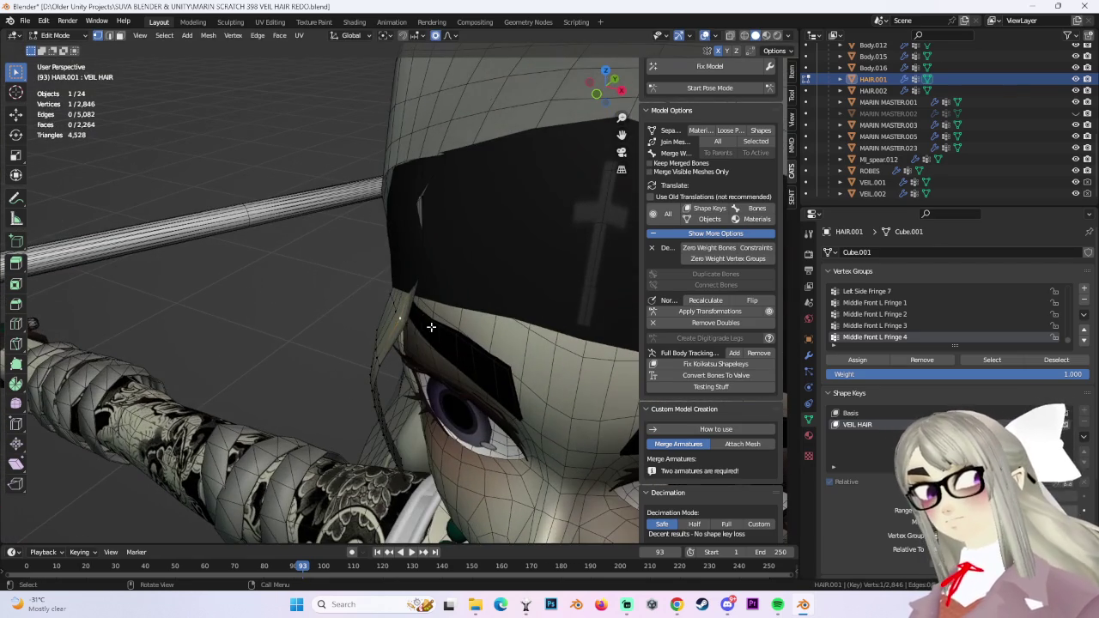
key("g")
left_click(488, 314)
middle_click_drag(422, 201, 396, 198)
left_click(518, 234)
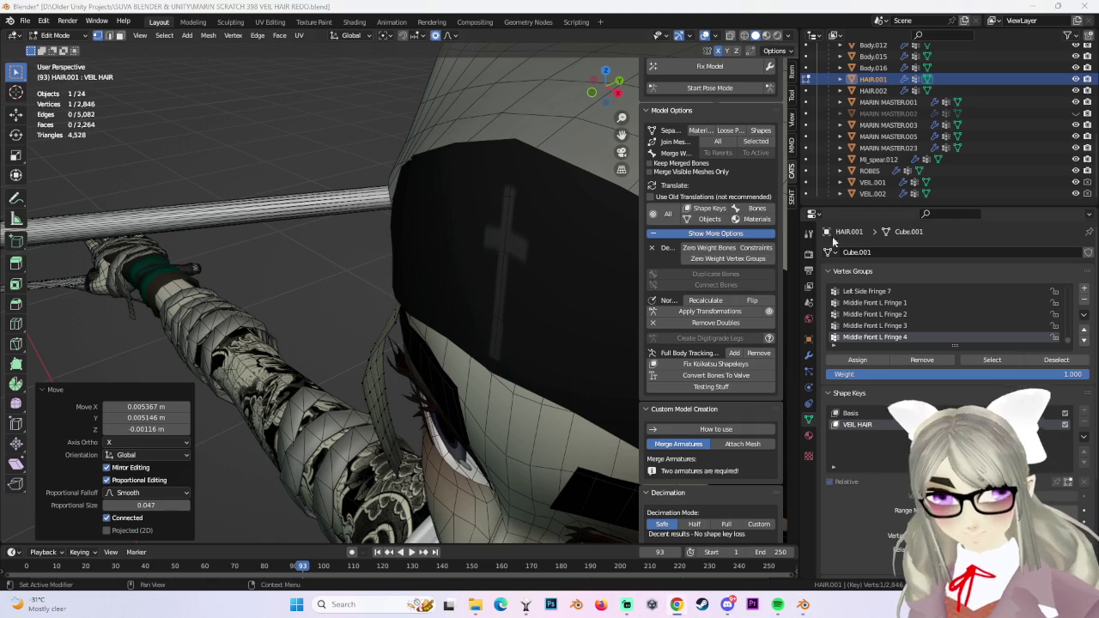
mouse_move(463, 346)
middle_mouse_down()
mouse_move(475, 380)
mouse_move(398, 371)
mouse_move(388, 396)
middle_mouse_up()
Tuck the lower strand vertices closer to the face beside the eye.
left_click(434, 365, "ctrl")
key("g")
left_click(402, 372)
left_click(385, 400, "ctrl")
key("g")
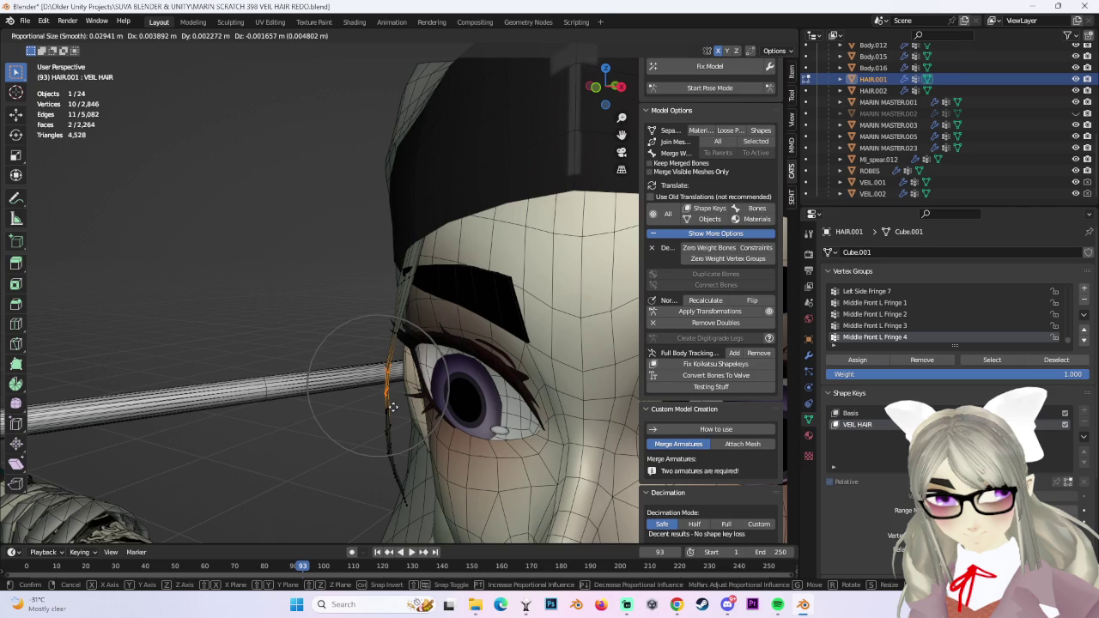
left_click(393, 406)
left_click(382, 443, "ctrl")
key("g")
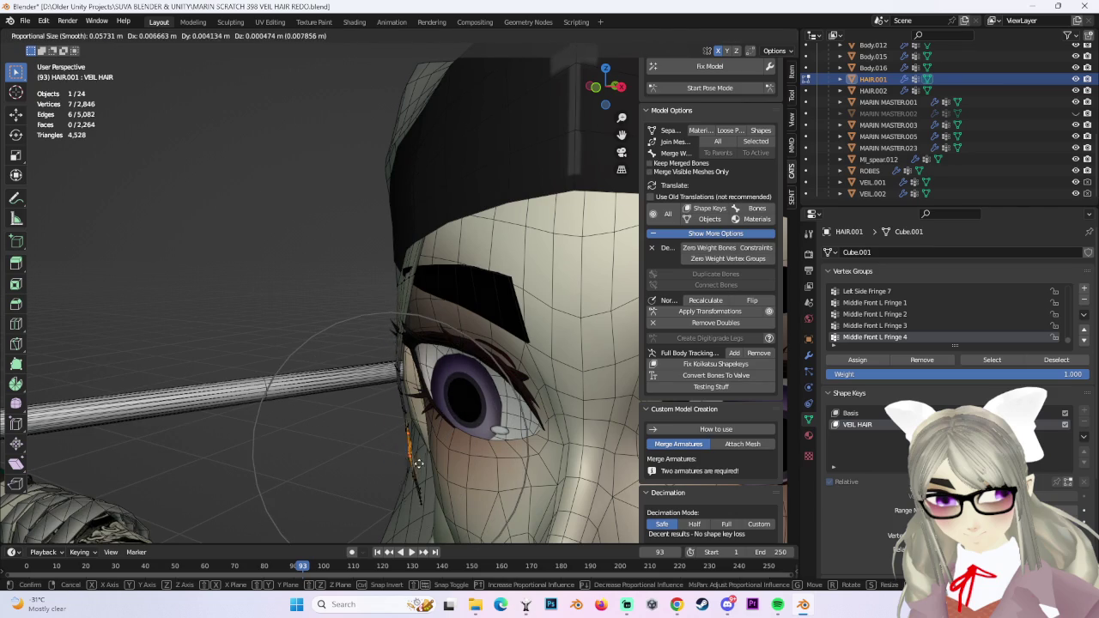
left_click(414, 462)
middle_click_drag(414, 462, 652, 127)
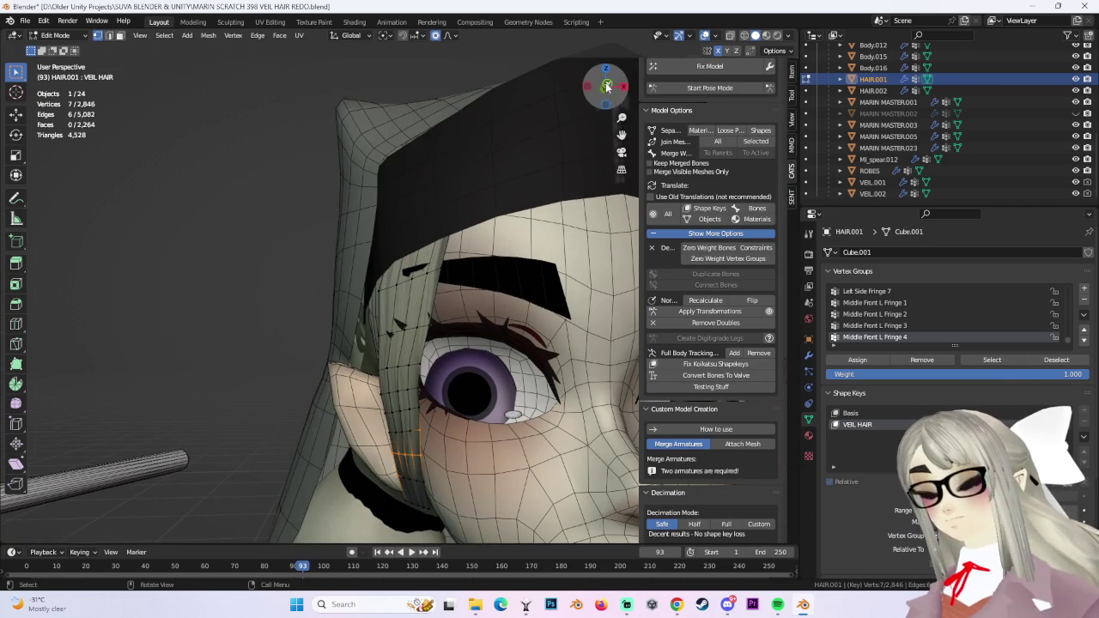
From the front view, move rows of the strand above the fringe with proportional editing.
left_click(607, 86)
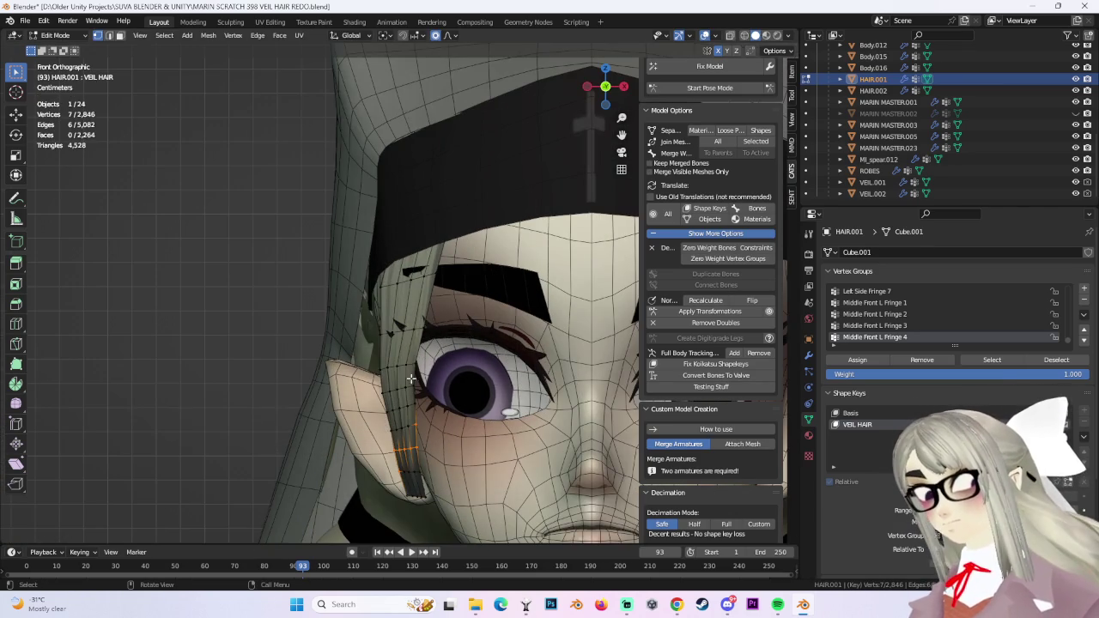
left_click(435, 340)
scroll(367, 328, "down", 3)
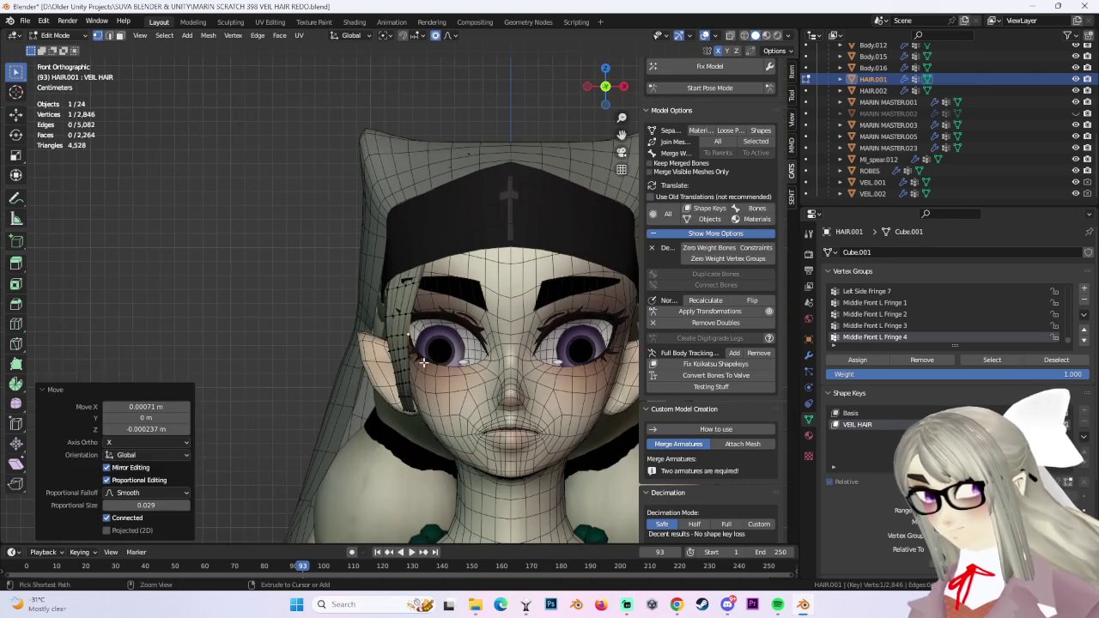
left_click(415, 386)
left_click(397, 314, "alt")
key("g")
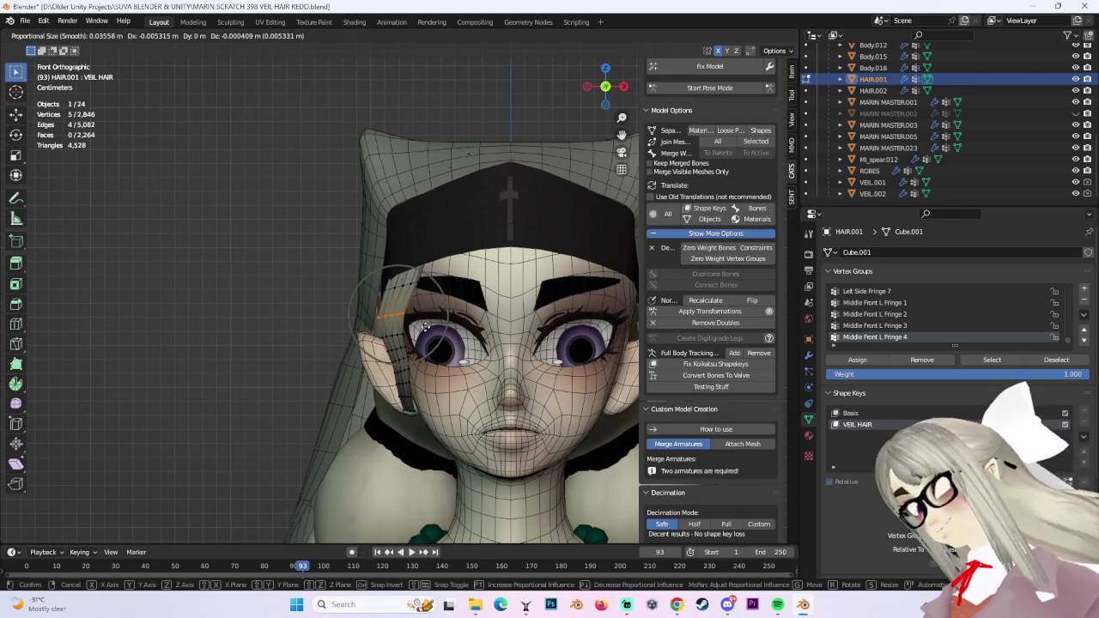
left_click(425, 326)
Shift two strips and a single vertex of the hair lock above the fringe.
left_click_drag(386, 335, 417, 387)
key("g")
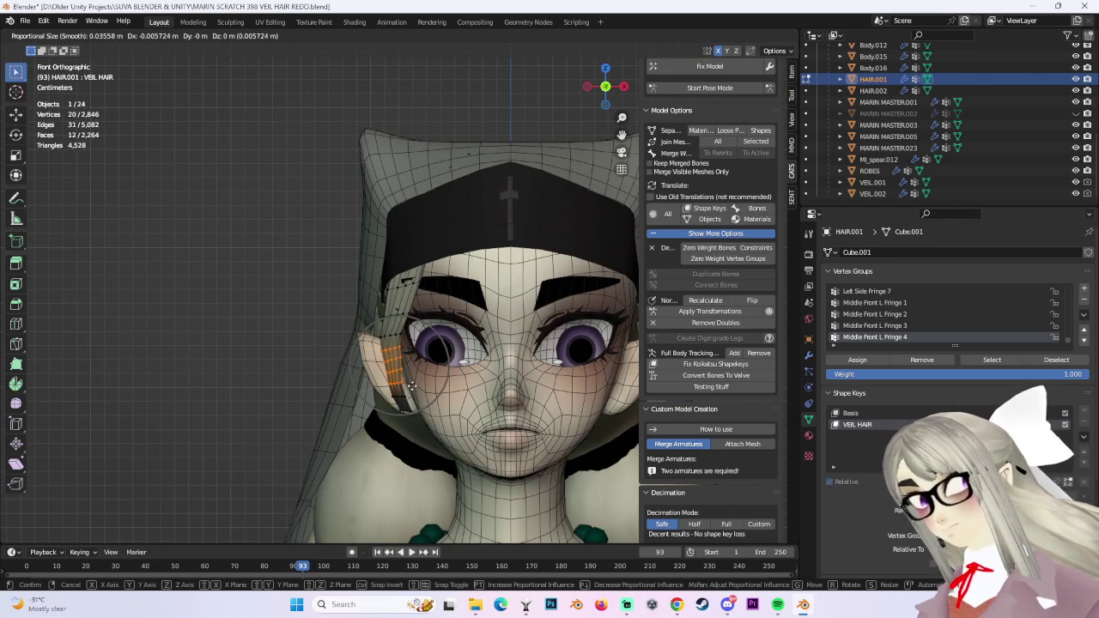
left_click(412, 386)
left_click_drag(378, 311, 407, 338)
key("g")
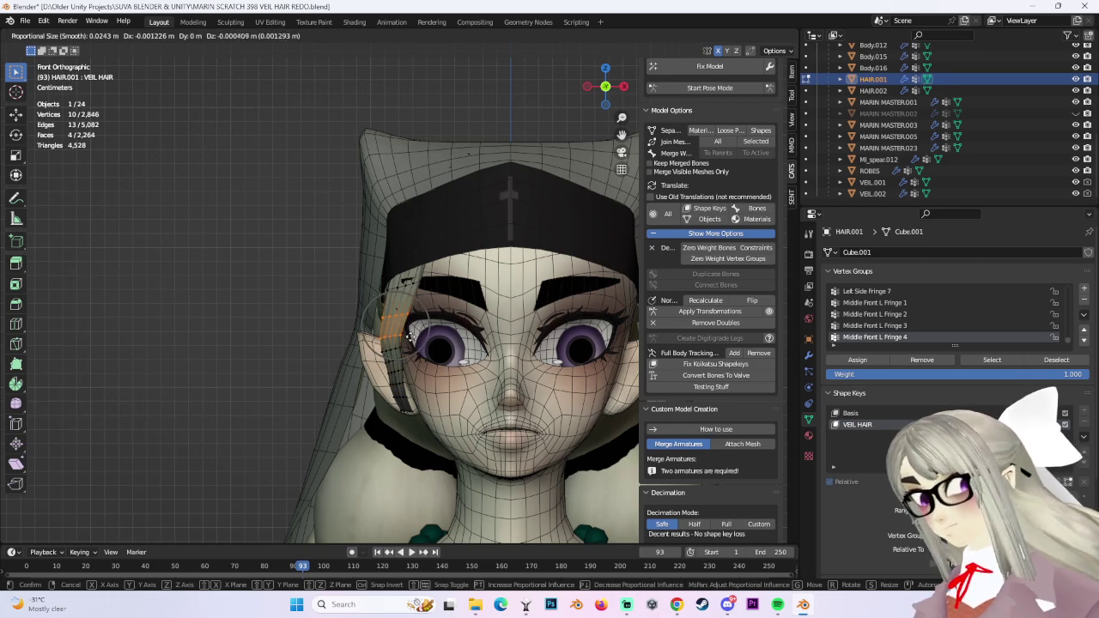
left_click(411, 337)
left_click(398, 347)
key("g")
left_click(399, 347)
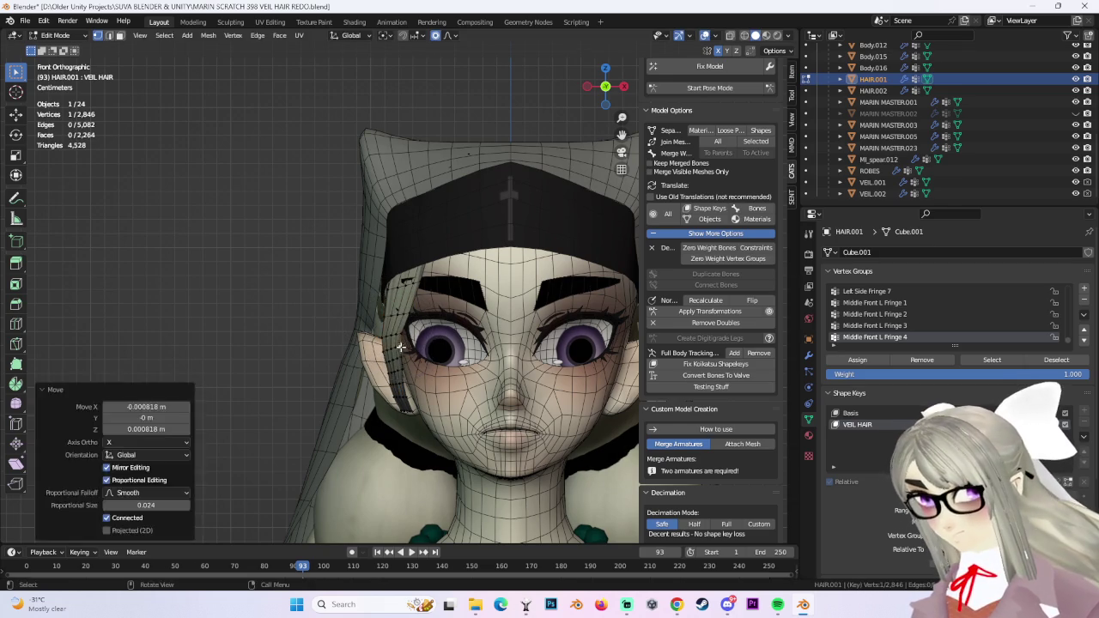
Check the lock from the side, confirm further adjustments, and return to the front view.
middle_click_drag(398, 347, 392, 371)
mouse_move(401, 317)
middle_mouse_down()
mouse_move(388, 273)
mouse_move(527, 371)
mouse_move(446, 378)
middle_mouse_up()
left_click(422, 297)
left_click(445, 377)
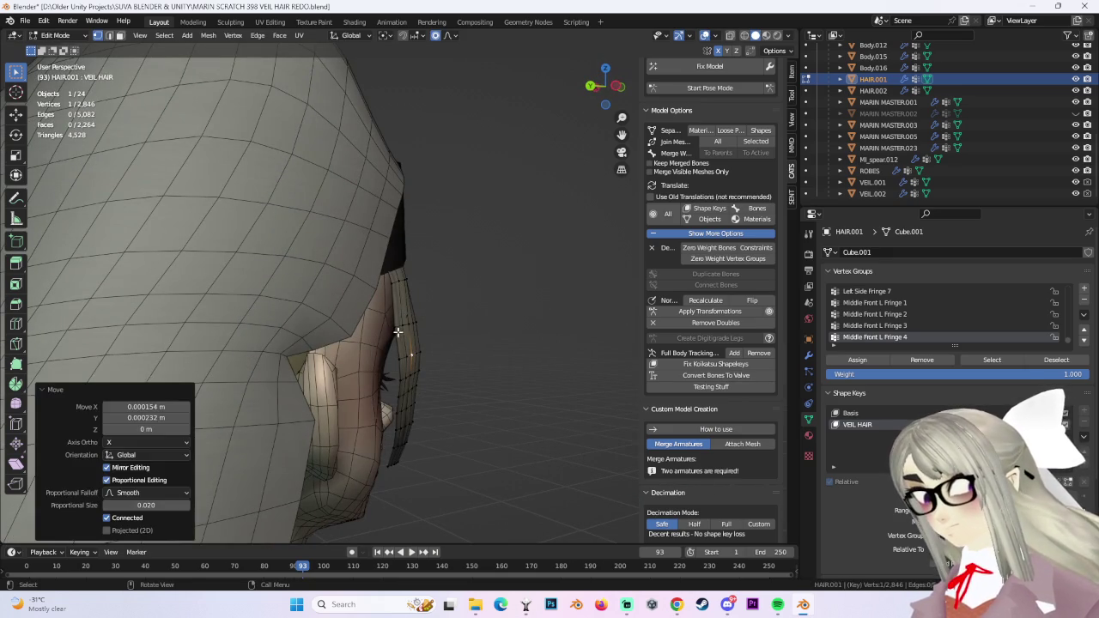
middle_click_drag(427, 326, 431, 324)
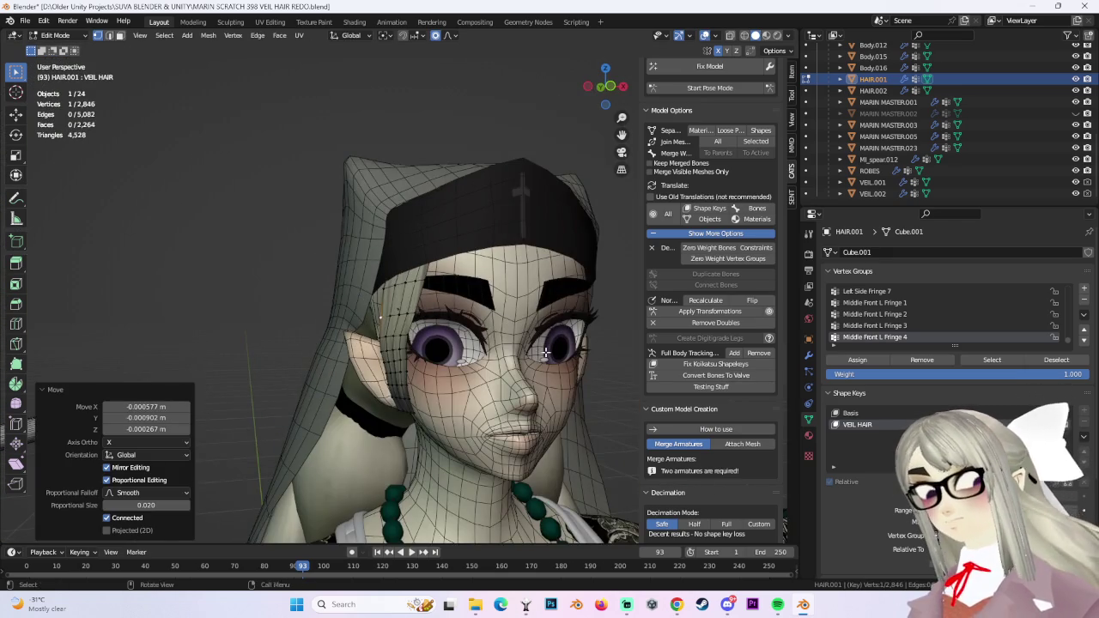
middle_click_drag(546, 345, 601, 129)
left_click(606, 92)
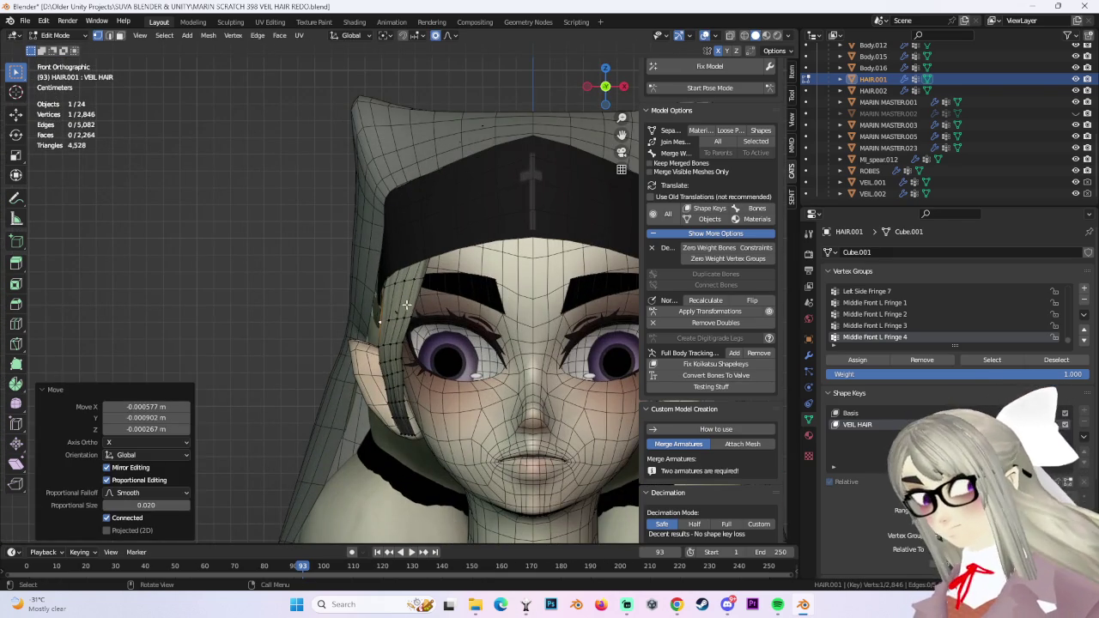
Move a strand edge and veil vertices beside the fringe with smooth falloff.
left_click(401, 296, "shift")
key("g")
left_click(413, 322)
left_click(396, 374)
key("g")
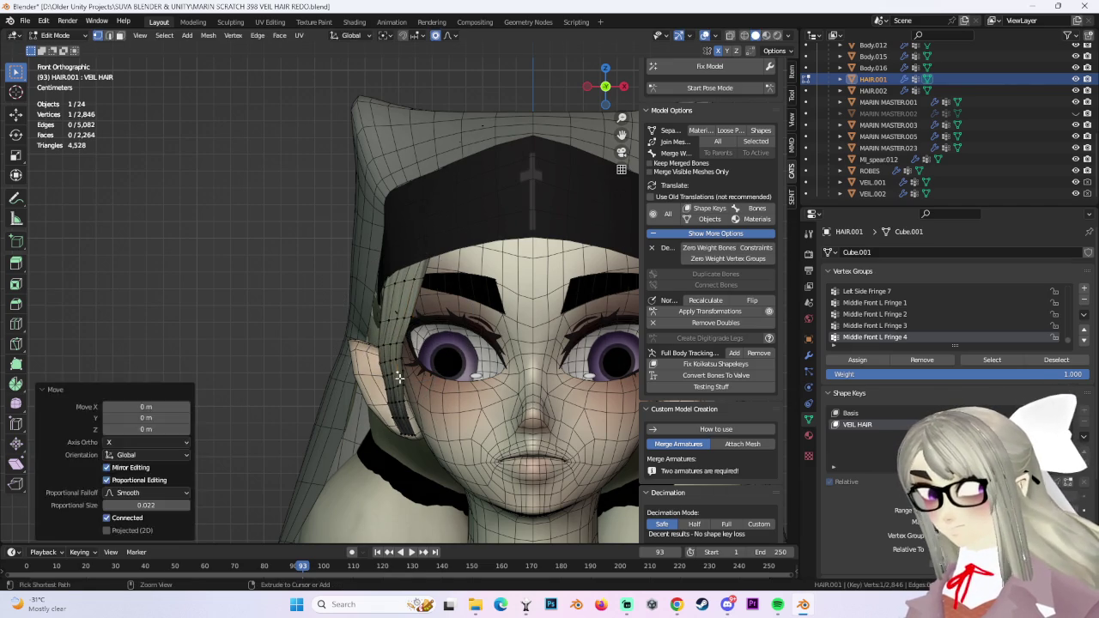
left_click(403, 375)
left_click(411, 374)
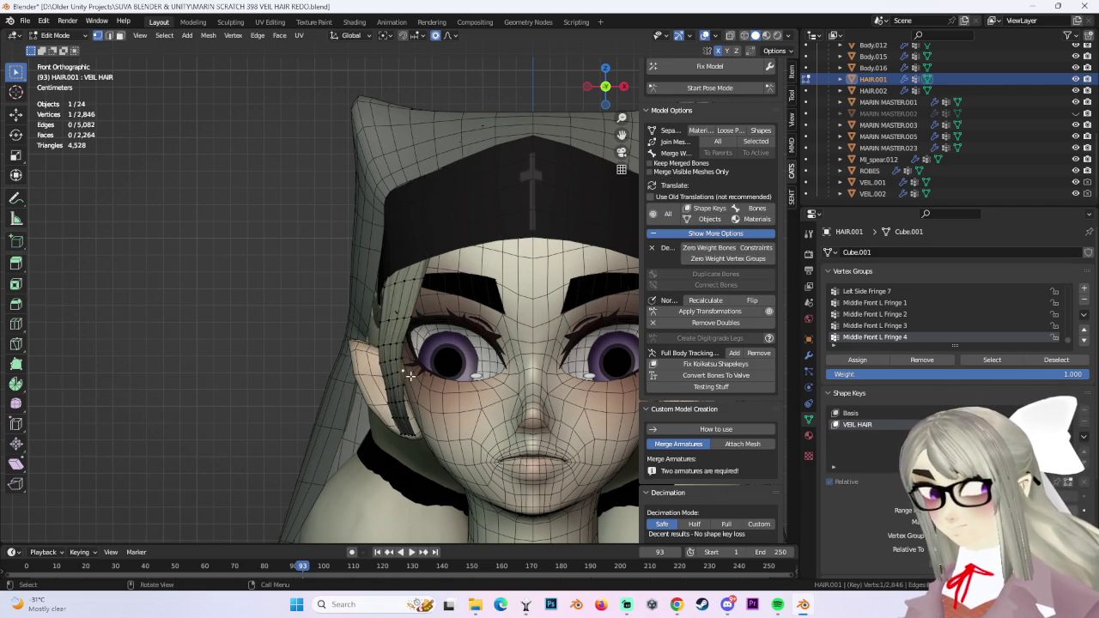
key("g")
left_click(405, 376)
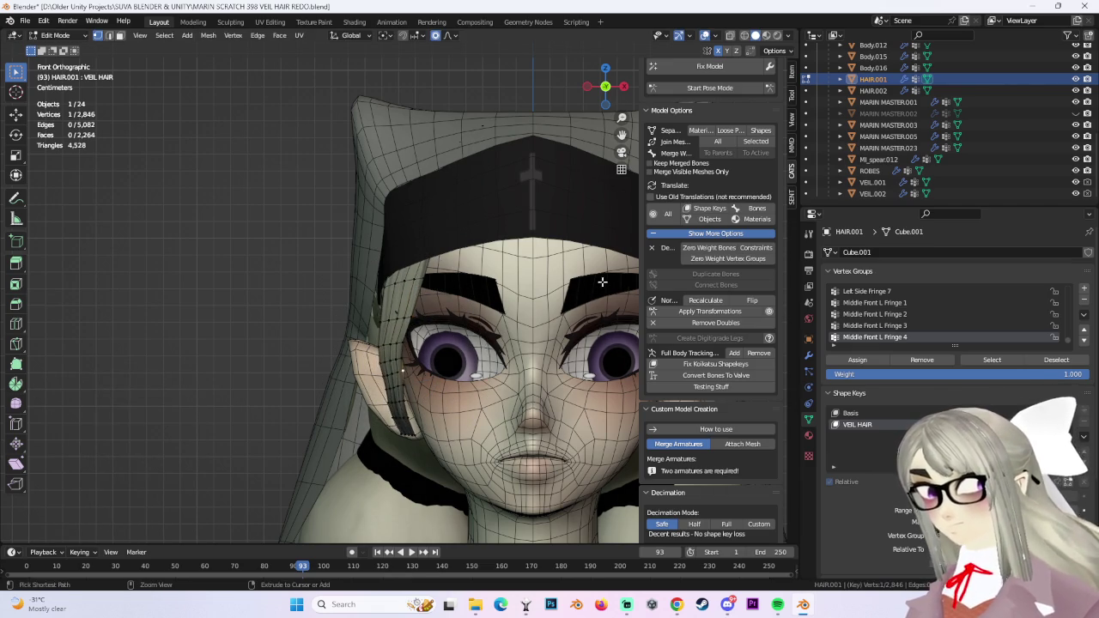
left_click(405, 314)
Reveal the hidden hair strands with Alt+H and deselect them.
scroll(405, 313, "down", 3)
scroll(510, 292, "up", 2)
key("alt+h")
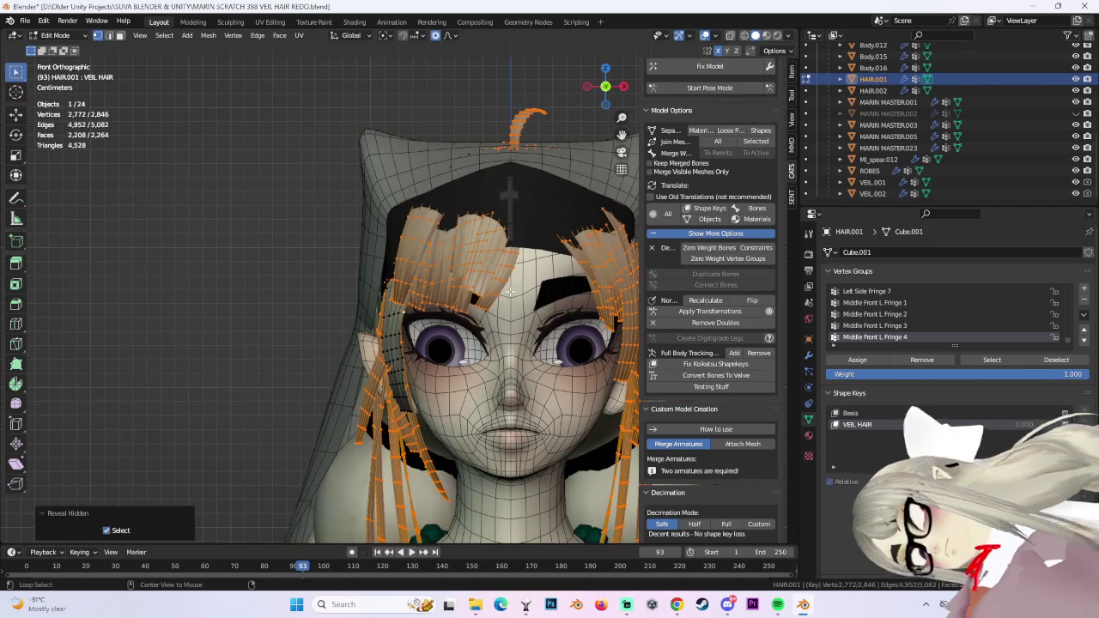
middle_click_drag(527, 335, 523, 309)
key("alt+a")
scroll(432, 254, "up", 3)
middle_click_drag(432, 254, 483, 235)
Reposition veil rim vertices with smooth-falloff moves from several angles.
left_click(369, 256)
mouse_move(380, 255)
middle_mouse_down()
mouse_move(368, 256)
mouse_move(420, 247)
mouse_move(490, 297)
mouse_move(490, 280)
mouse_move(434, 281)
mouse_move(430, 258)
middle_mouse_up()
key("g")
left_click(352, 267)
key("g")
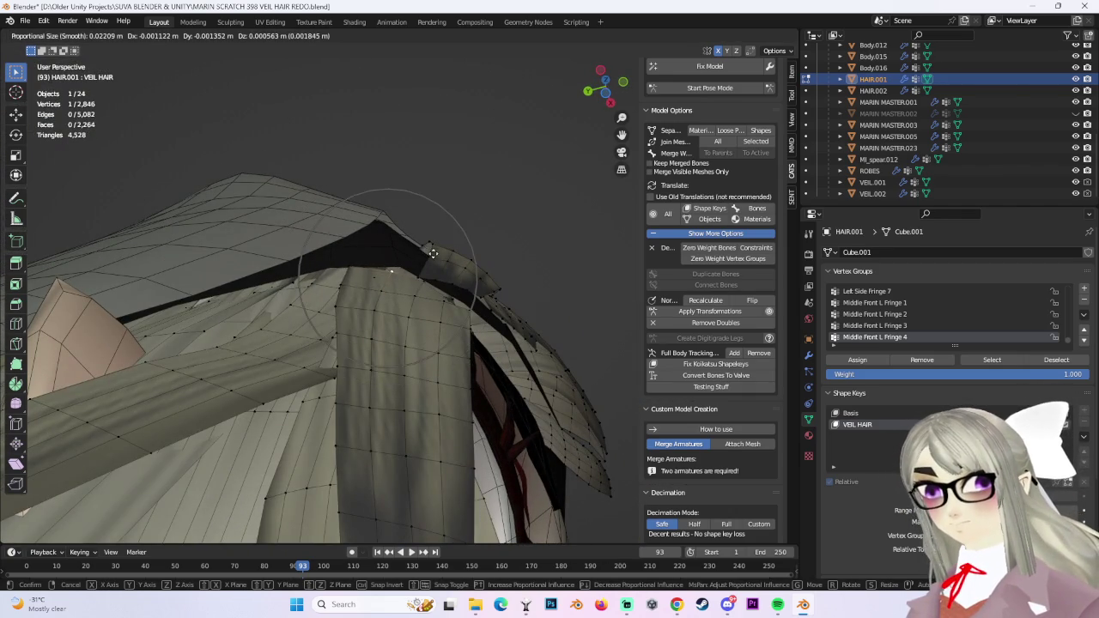
left_click(422, 254)
middle_click_drag(423, 254, 474, 284)
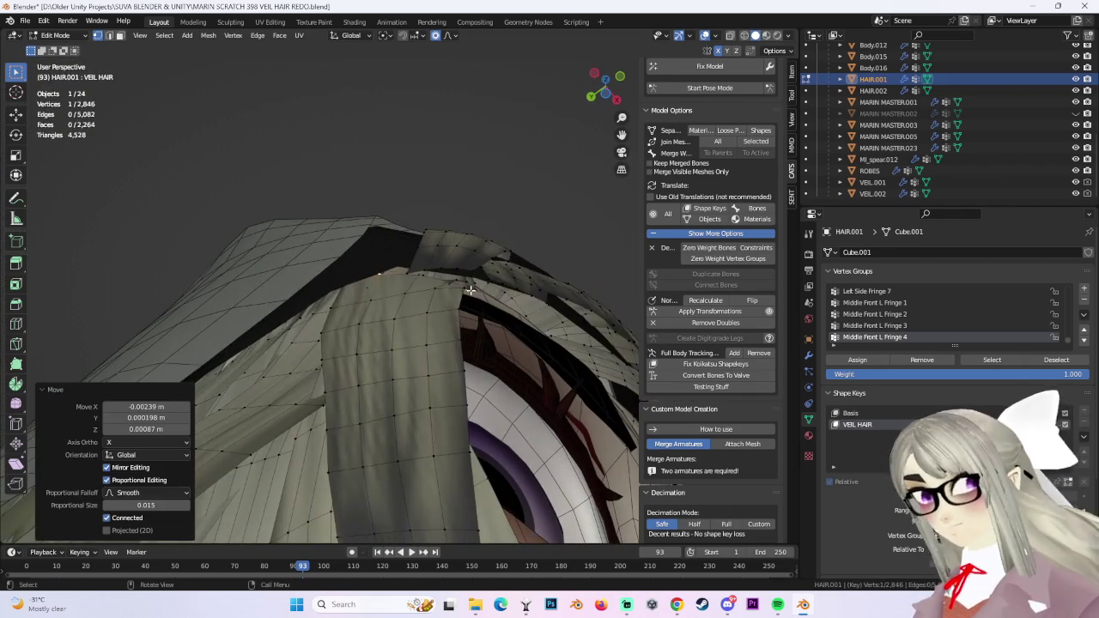
key("g")
left_click(478, 276)
Make a tiny rim vertex adjustment, cancel unwanted moves, and return to the front view.
key("g")
right_click(468, 288)
key("g")
left_click(462, 291)
mouse_move(462, 291)
middle_mouse_down()
mouse_move(542, 327)
mouse_move(359, 273)
mouse_move(380, 246)
mouse_move(530, 396)
mouse_move(450, 319)
mouse_move(393, 441)
mouse_move(421, 344)
mouse_move(429, 253)
mouse_move(412, 343)
mouse_move(357, 350)
middle_mouse_up()
key("g")
right_click(390, 264)
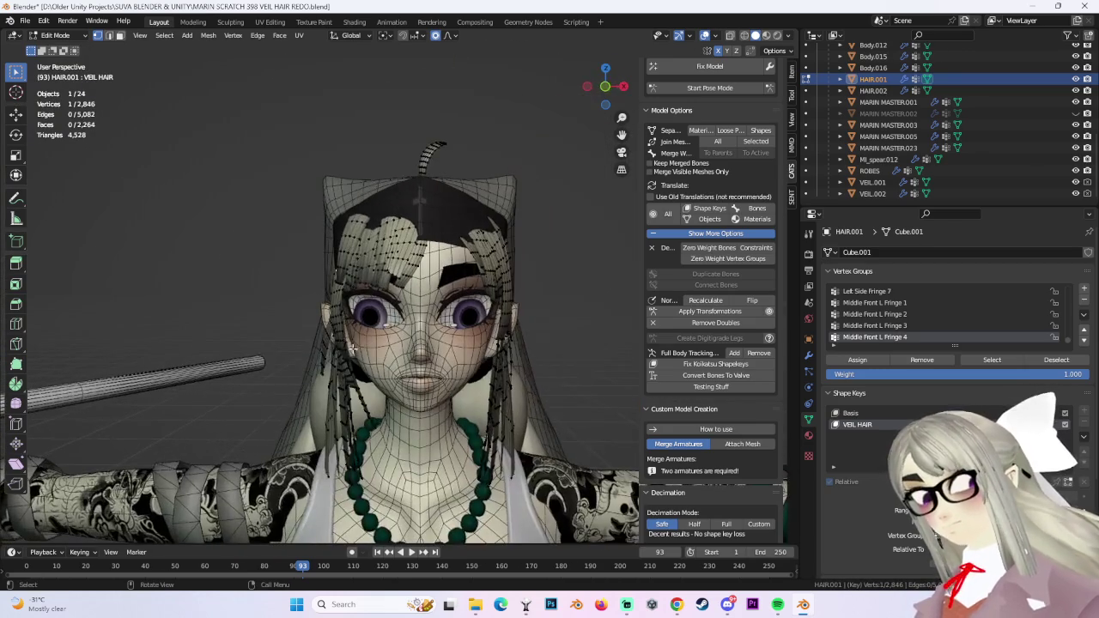
key("KP_1")
scroll(300, 311, "up", 2)
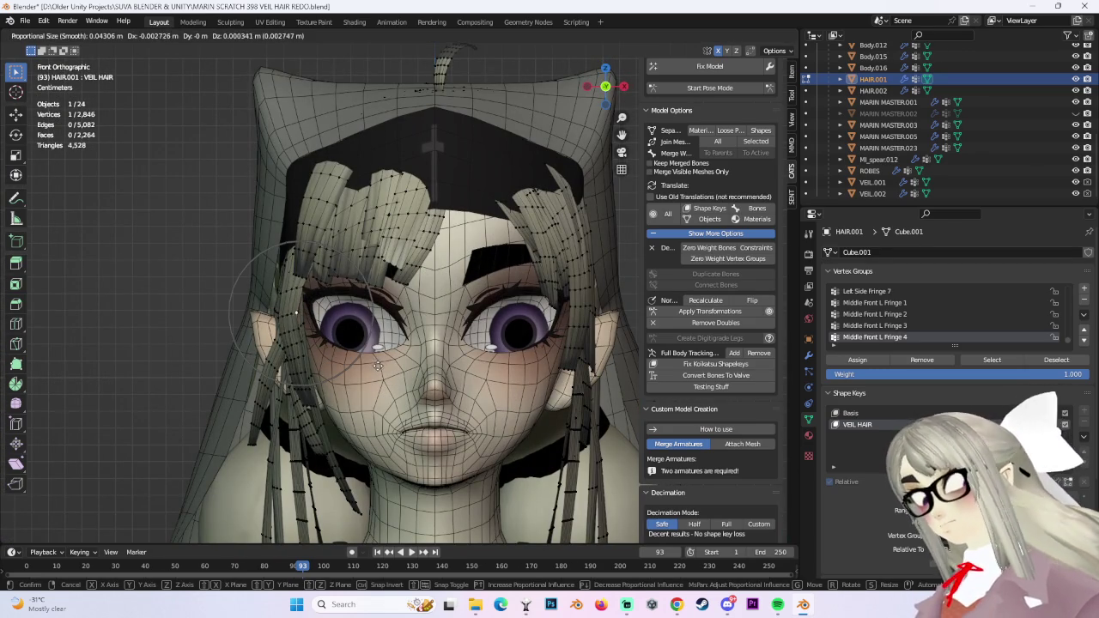
Reshape the veil beside the ear with proportional moves, checking from the side profile.
left_click(377, 365)
mouse_move(377, 365)
middle_mouse_down()
mouse_move(324, 358)
mouse_move(369, 339)
mouse_move(471, 333)
mouse_move(486, 289)
mouse_move(458, 293)
mouse_move(507, 375)
middle_mouse_up()
left_click(318, 341)
key("g")
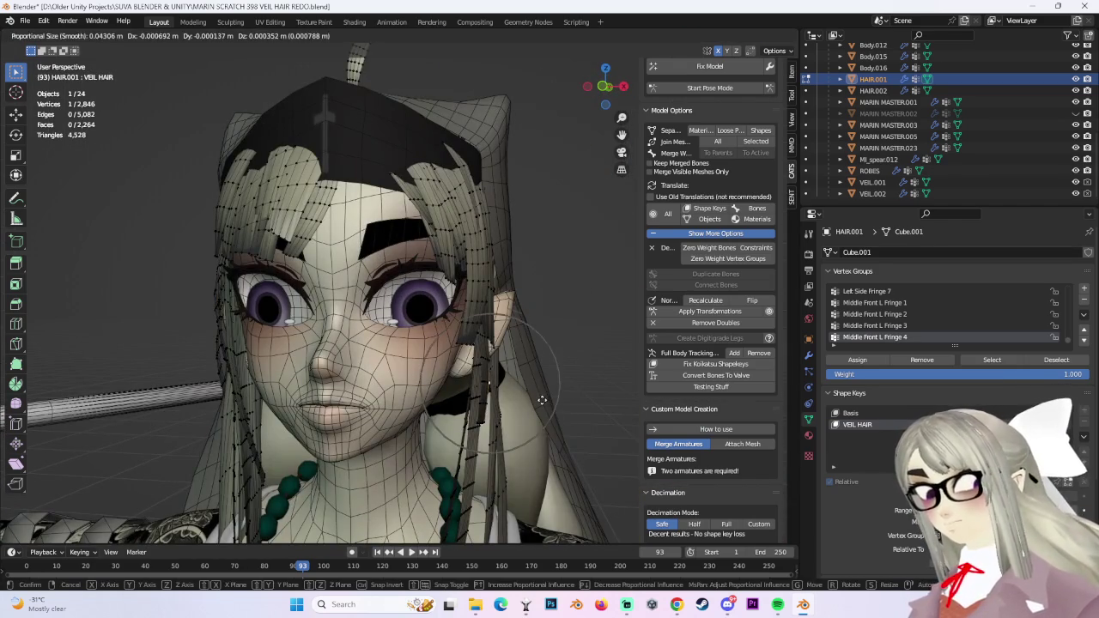
left_click(538, 402)
middle_click_drag(538, 402, 453, 396)
key("g")
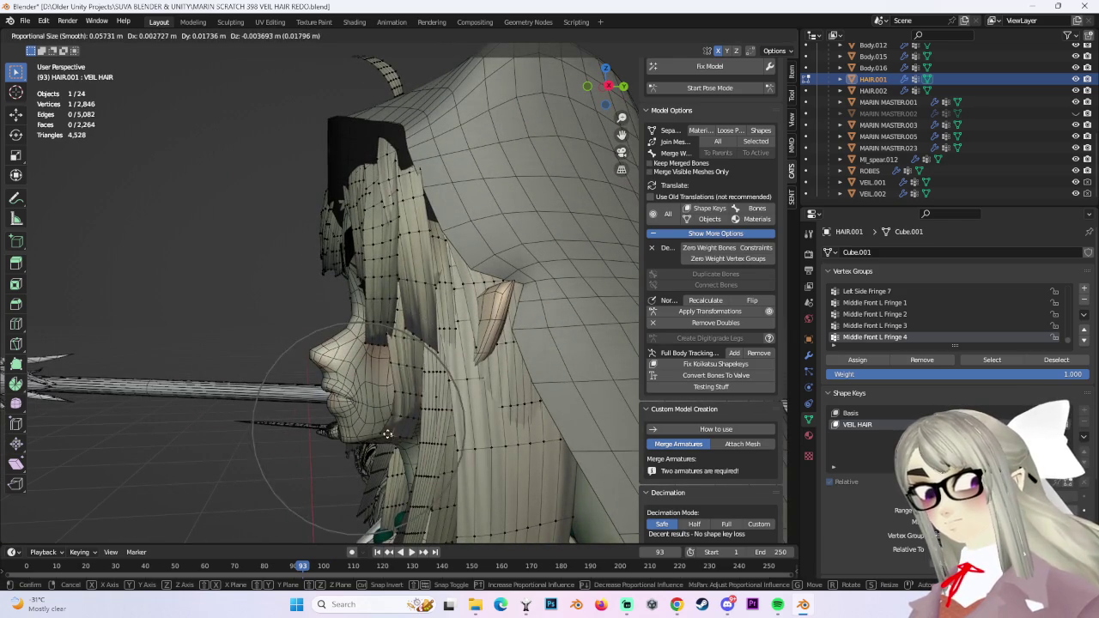
left_click(388, 436)
Isolate one hair strand beside the face by selecting it, inverting, and hiding the rest.
mouse_move(388, 436)
middle_mouse_down()
mouse_move(489, 323)
mouse_move(461, 265)
middle_mouse_up()
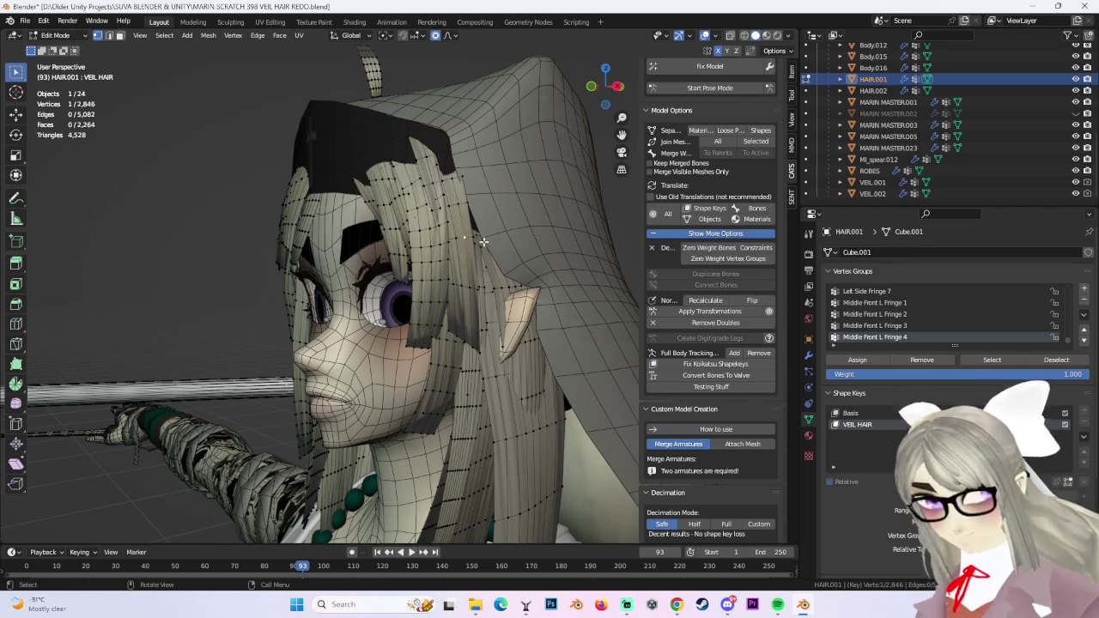
middle_click_drag(484, 243, 476, 241)
key("ctrl+l")
middle_click_drag(345, 140, 395, 85)
left_click(164, 39)
left_click(184, 77)
key("h")
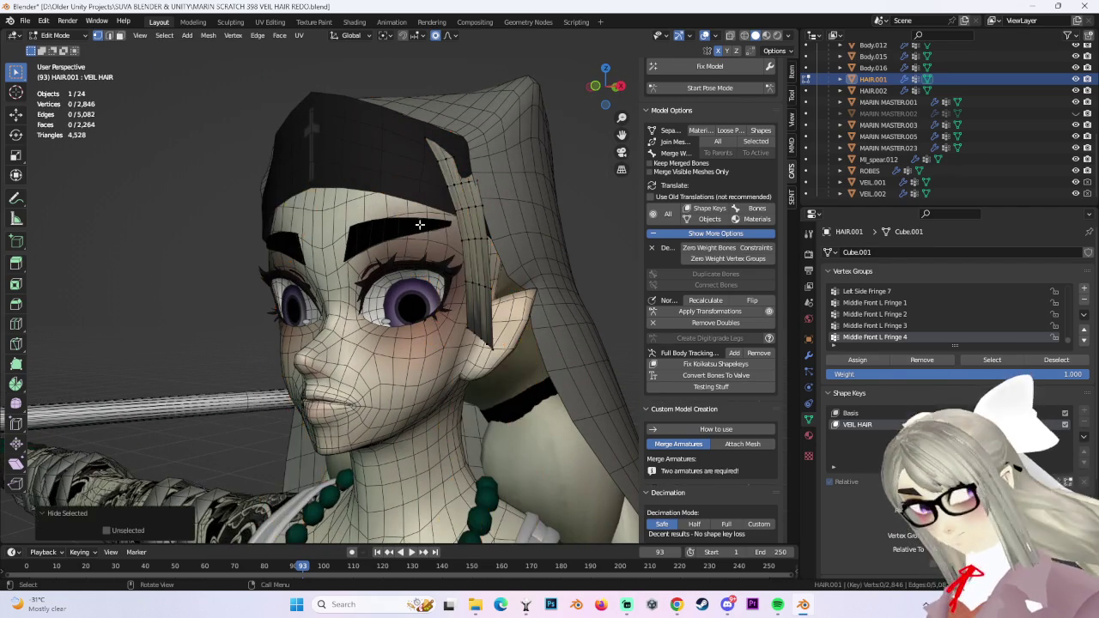
mouse_move(471, 195)
middle_mouse_down()
mouse_move(535, 201)
mouse_move(537, 213)
mouse_move(468, 222)
mouse_move(544, 208)
mouse_move(481, 225)
mouse_move(451, 196)
middle_mouse_up()
Move veil vertices near the isolated strand and above the eye with smooth falloff.
left_click(535, 201)
key("g")
left_click(526, 212)
key("g")
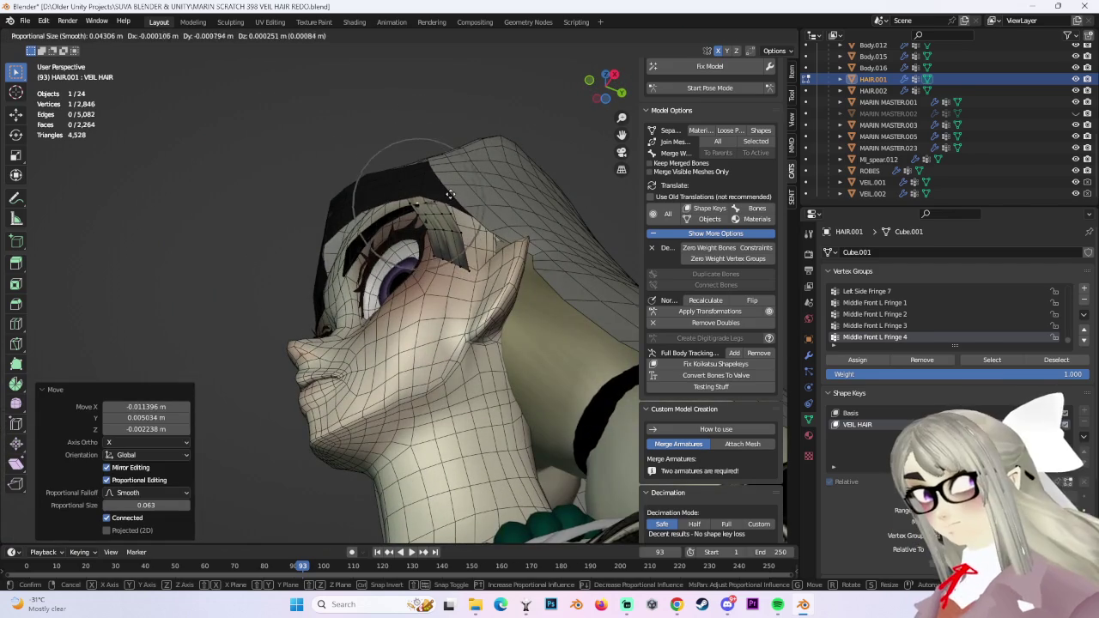
left_click(450, 191)
scroll(444, 189, "up", 2)
scroll(437, 216, "up", 2)
scroll(456, 267, "up", 2)
key("g")
scroll(458, 259, "up", 1)
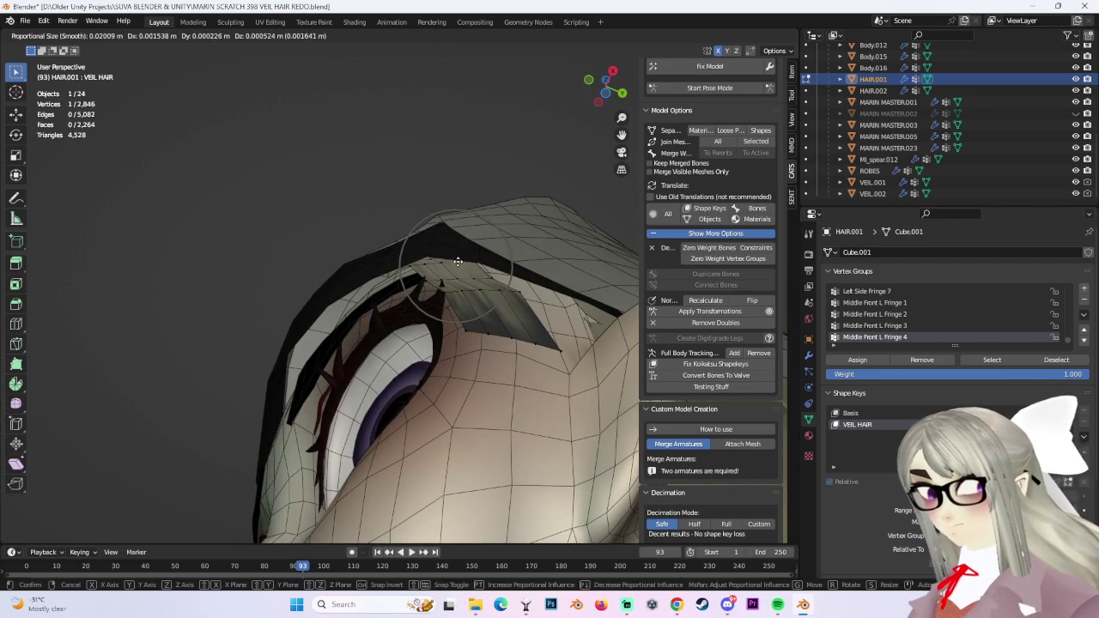
left_click(458, 261)
Adjust veil vertices around the eye, lowering one slightly along the Z axis.
mouse_move(458, 261)
middle_mouse_down()
mouse_move(408, 288)
mouse_move(507, 263)
mouse_move(510, 232)
mouse_move(525, 222)
middle_mouse_up()
key("g")
left_click(438, 280)
key("g")
key("z")
left_click(510, 245)
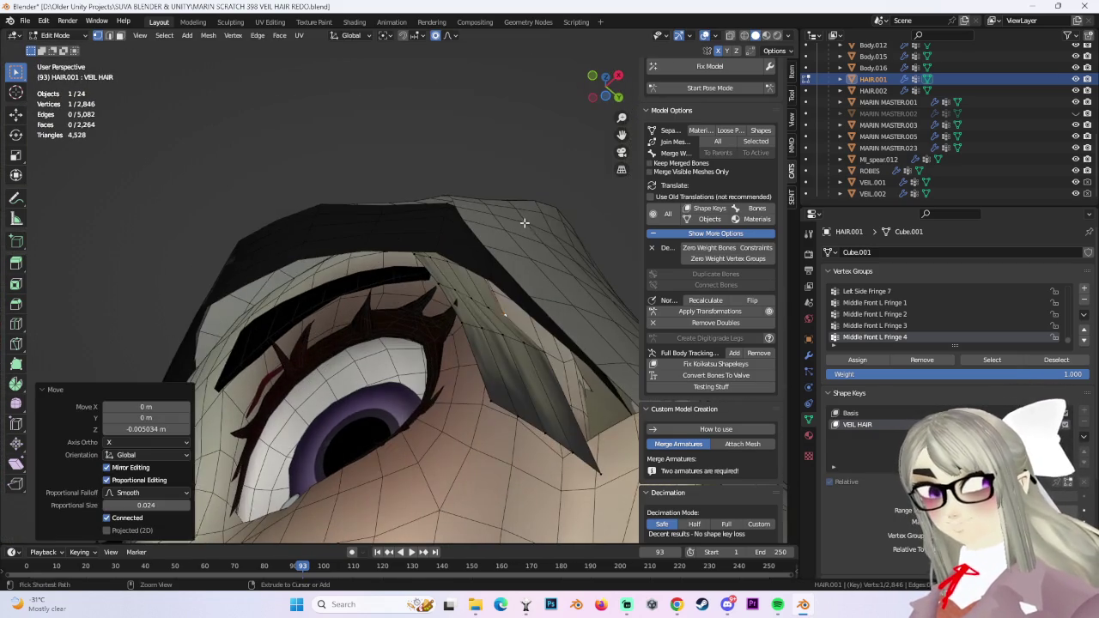
key("g")
left_click(522, 213)
Nudge a vertex in front view, reveal all hair, then adjust the veil by the ear.
mouse_move(510, 286)
middle_mouse_down()
mouse_move(518, 381)
mouse_move(653, 87)
middle_mouse_up()
left_click(610, 89)
key("g")
scroll(460, 455, "down", 3)
left_click(466, 473)
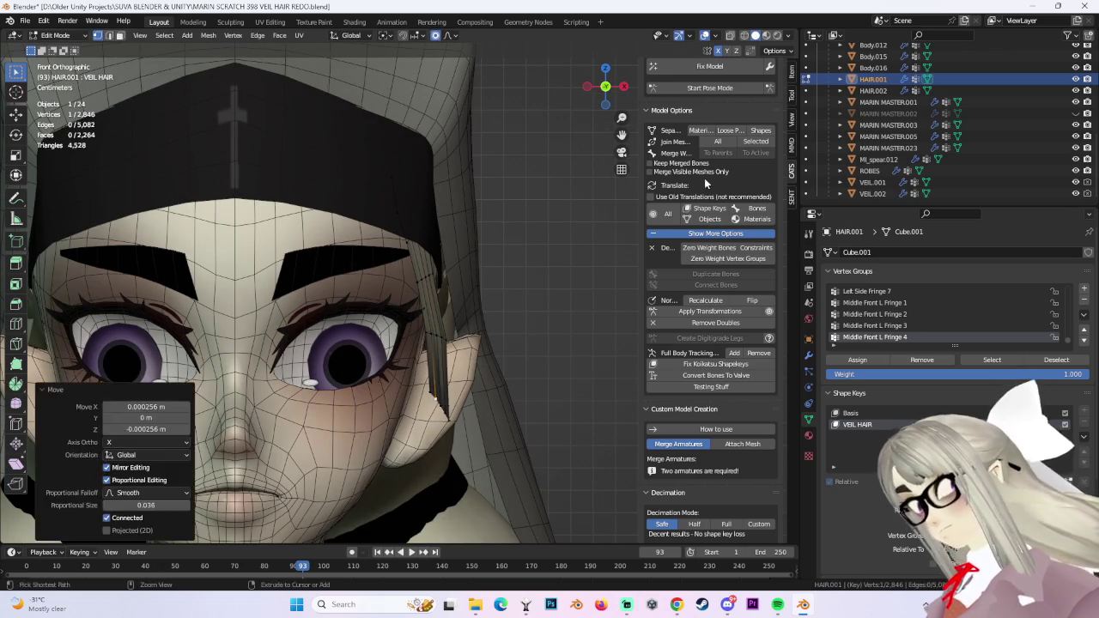
key("alt+h")
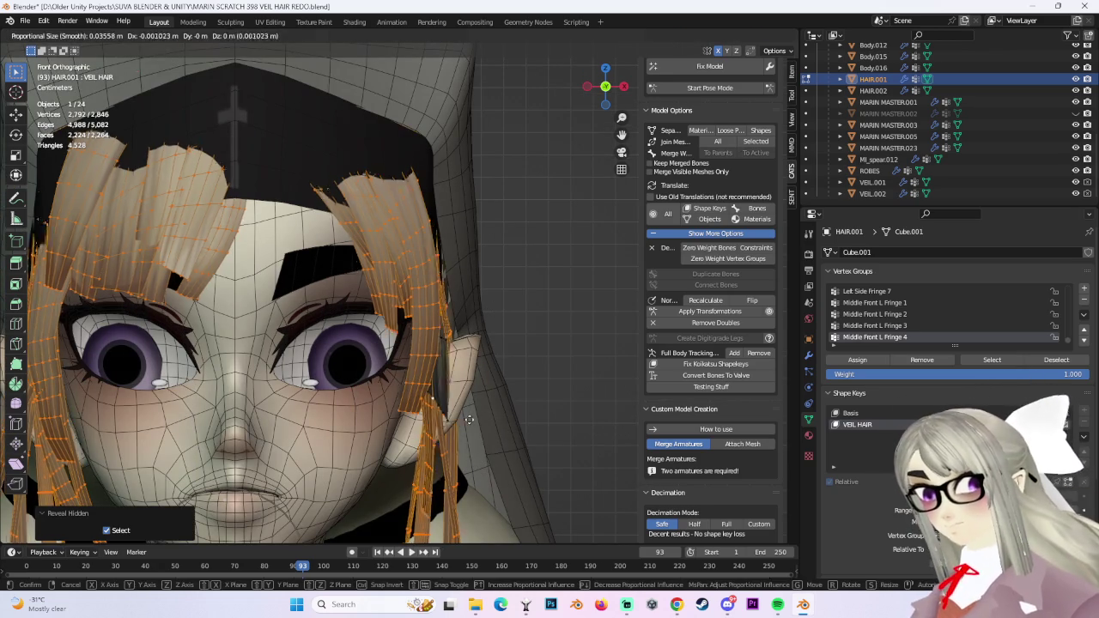
key("ctrl+z")
key("g")
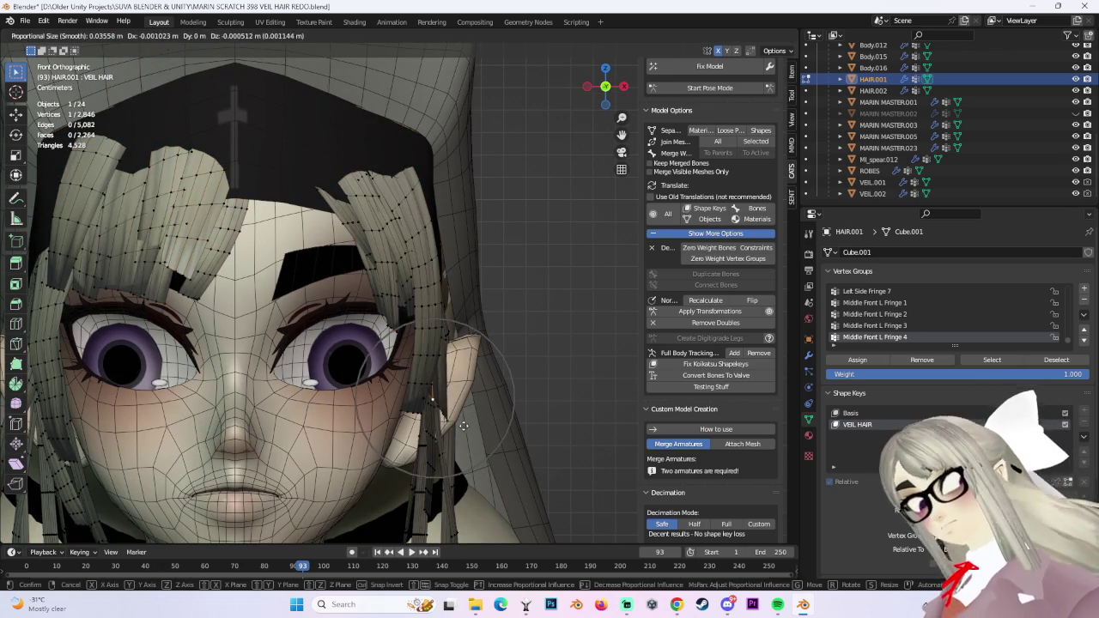
left_click(463, 426)
Look up at the face and select one whole fringe strand.
scroll(464, 426, "down", 3)
mouse_move(464, 426)
middle_mouse_down()
mouse_move(429, 275)
mouse_move(483, 286)
mouse_move(431, 264)
middle_mouse_up()
scroll(472, 283, "up", 3)
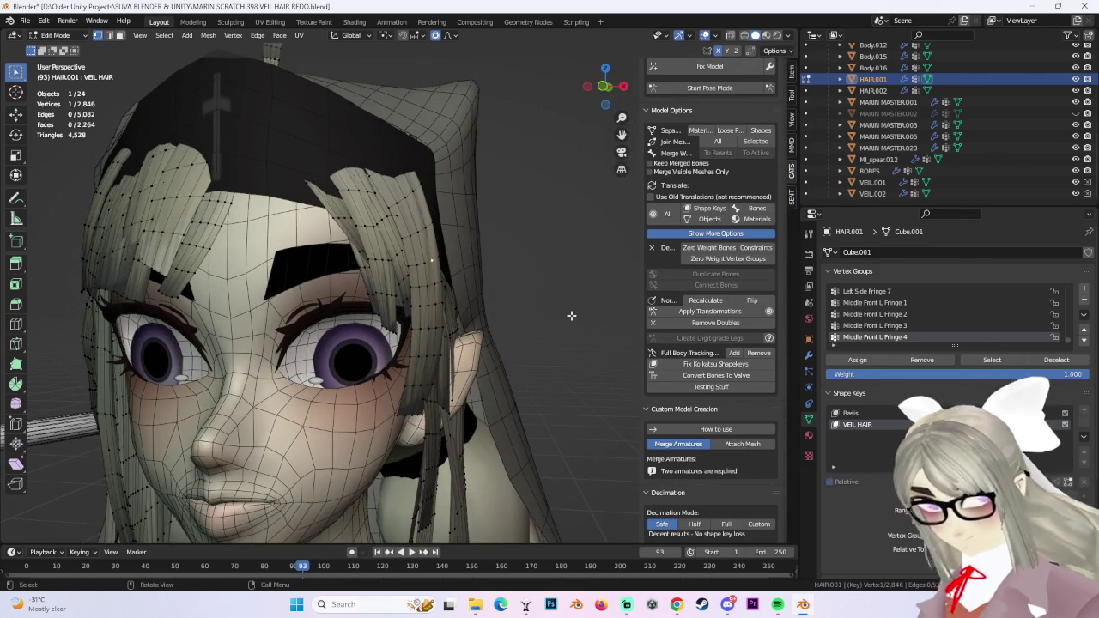
key("ctrl+l")
left_click(26, 25)
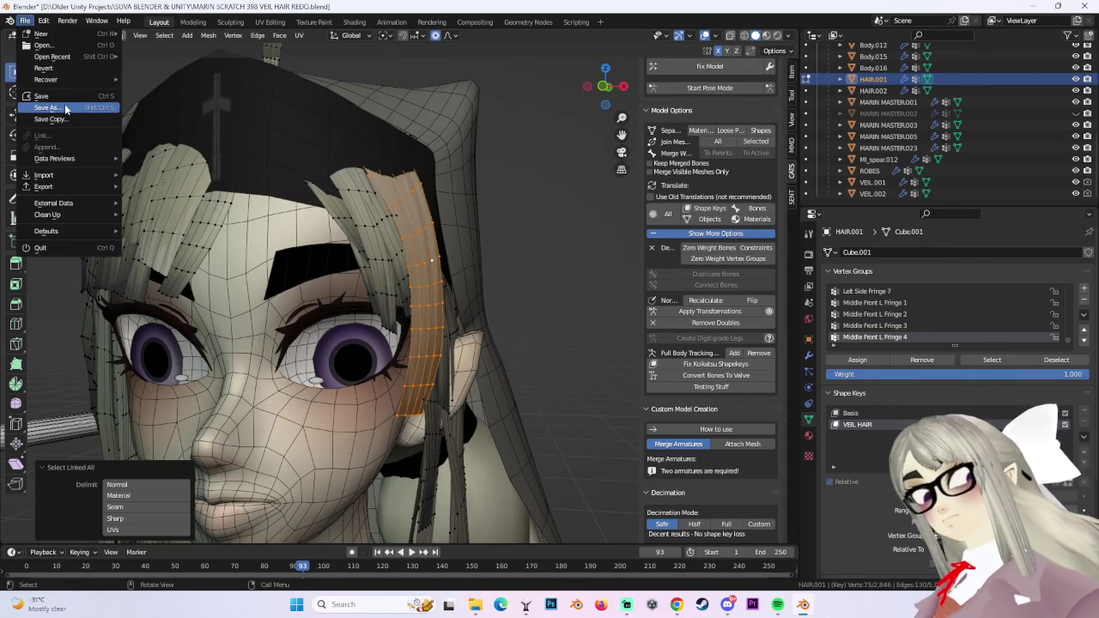
Save as MARIN SCRATCH 399 VEIL HAIR REDO.blend, then invert the selection to all other hair.
left_click(65, 108)
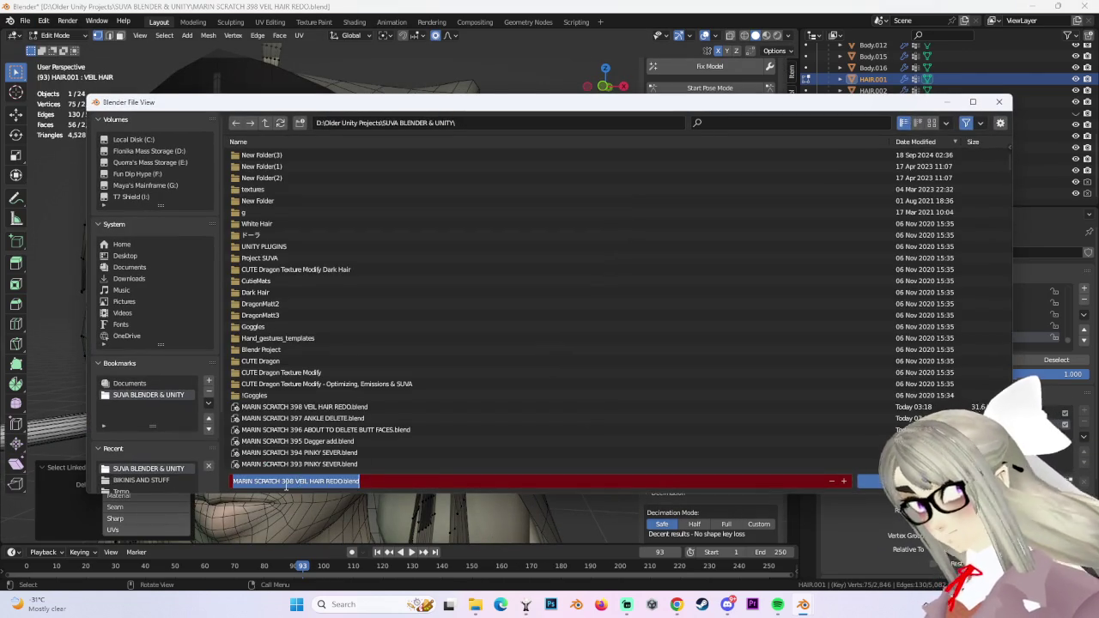
key("Return")
mouse_move(418, 272)
middle_mouse_down()
mouse_move(319, 252)
mouse_move(271, 138)
middle_mouse_up()
left_click(165, 34)
left_click(181, 75)
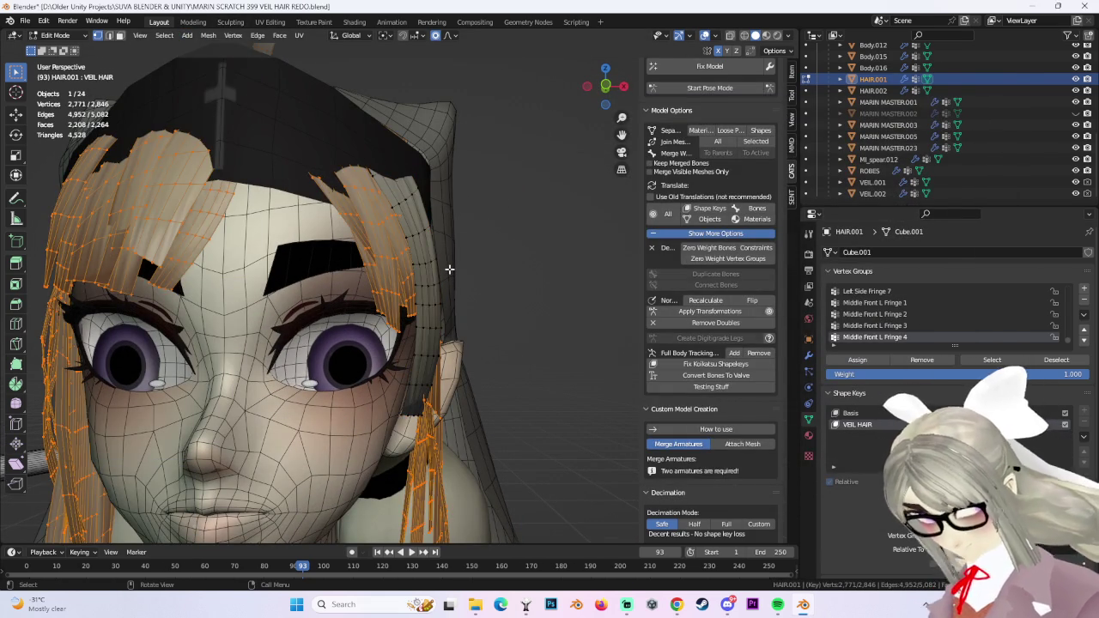
Hide the other hair and nudge the isolated veil strand toward the head with smooth falloff.
key("h")
mouse_move(478, 255)
middle_mouse_down()
mouse_move(507, 270)
mouse_move(463, 250)
middle_mouse_up()
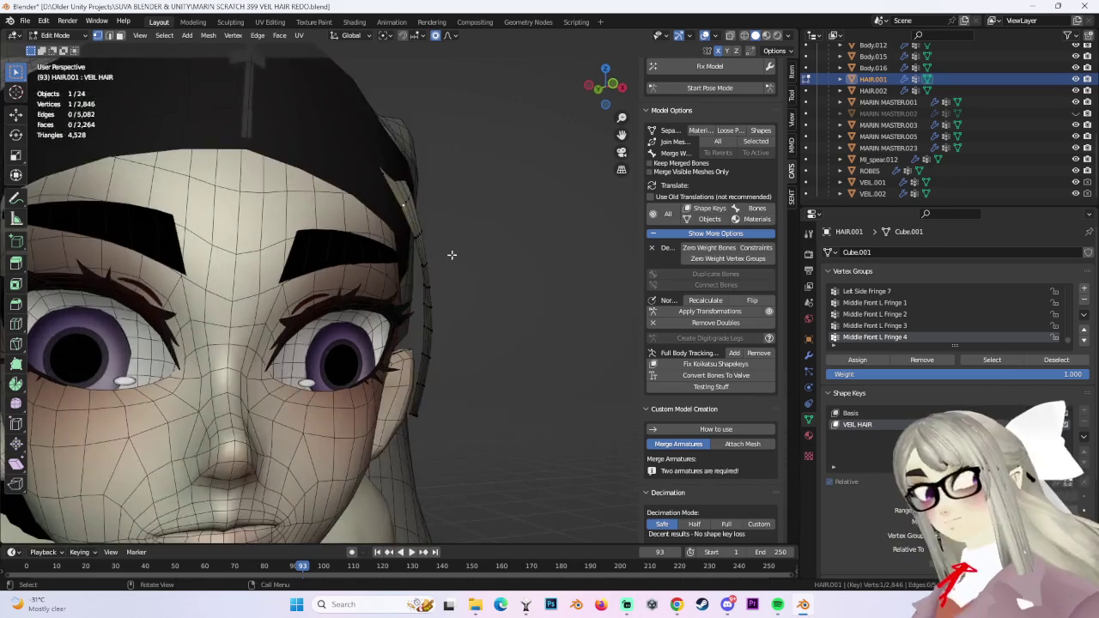
scroll(463, 250, "down", 3)
key("g")
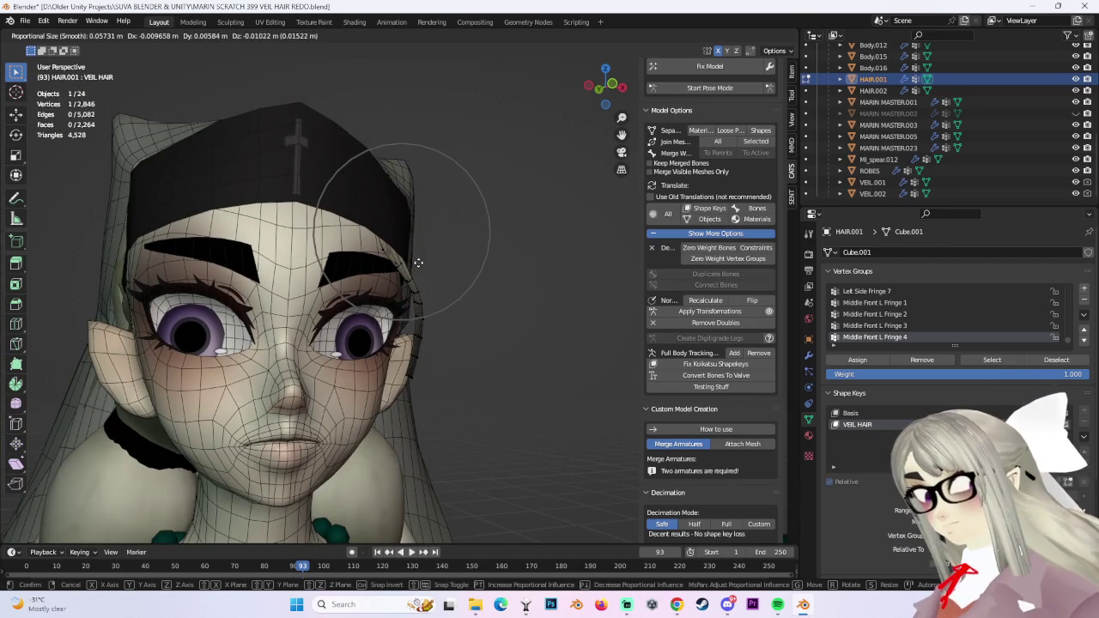
left_click(418, 262)
scroll(498, 247, "up", 2)
key("l")
scroll(447, 297, "down", 2)
key("g")
scroll(468, 300, "down", 7)
left_click(458, 302)
From a side view, nudge a single veil vertex and the veil closer to the head.
mouse_move(458, 302)
middle_mouse_down()
mouse_move(440, 304)
mouse_move(510, 307)
mouse_move(530, 289)
mouse_move(436, 238)
mouse_move(446, 279)
mouse_move(378, 297)
mouse_move(501, 309)
middle_mouse_up()
left_click(383, 201)
key("g")
left_click(443, 233)
key("g")
left_click(385, 297)
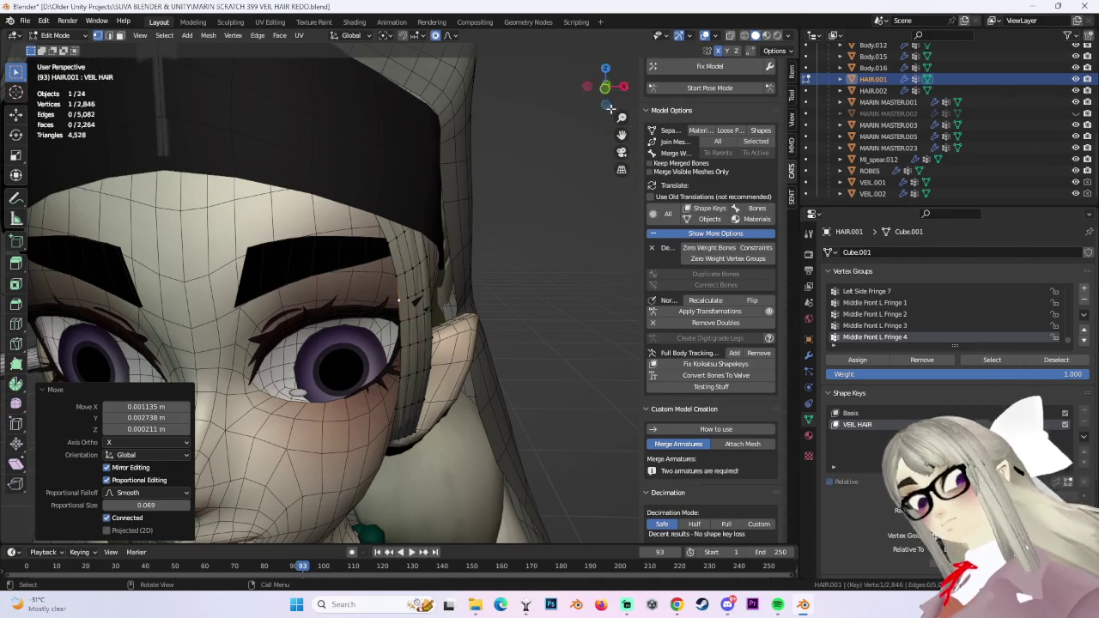
left_click(605, 92)
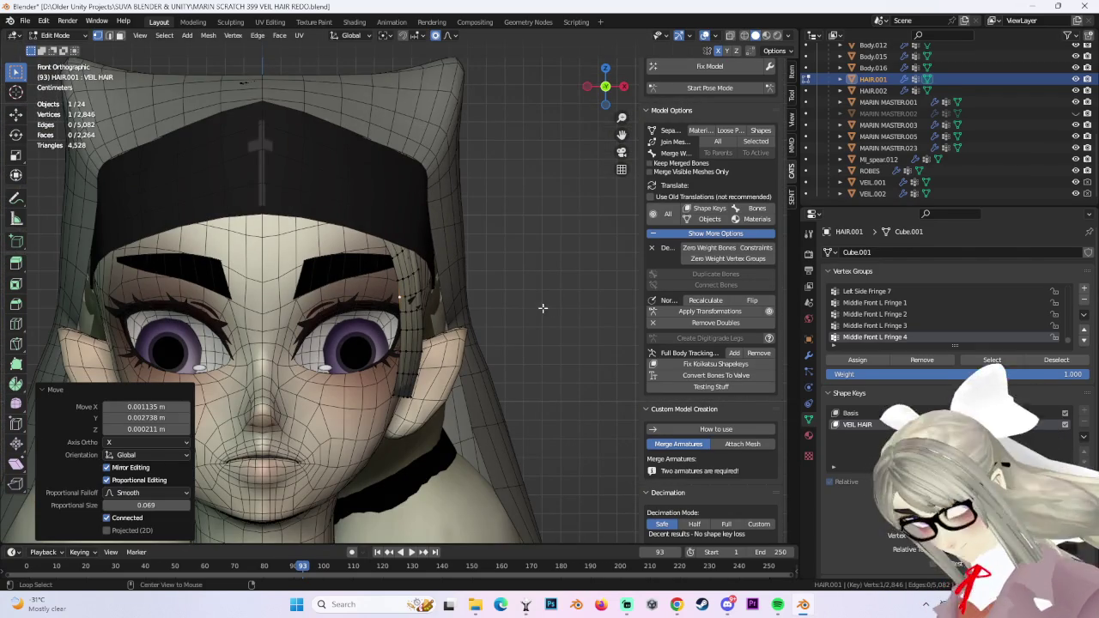
Reveal all hidden hair and reshape a veil vertex with smooth falloff.
key("alt+h")
left_click(406, 334)
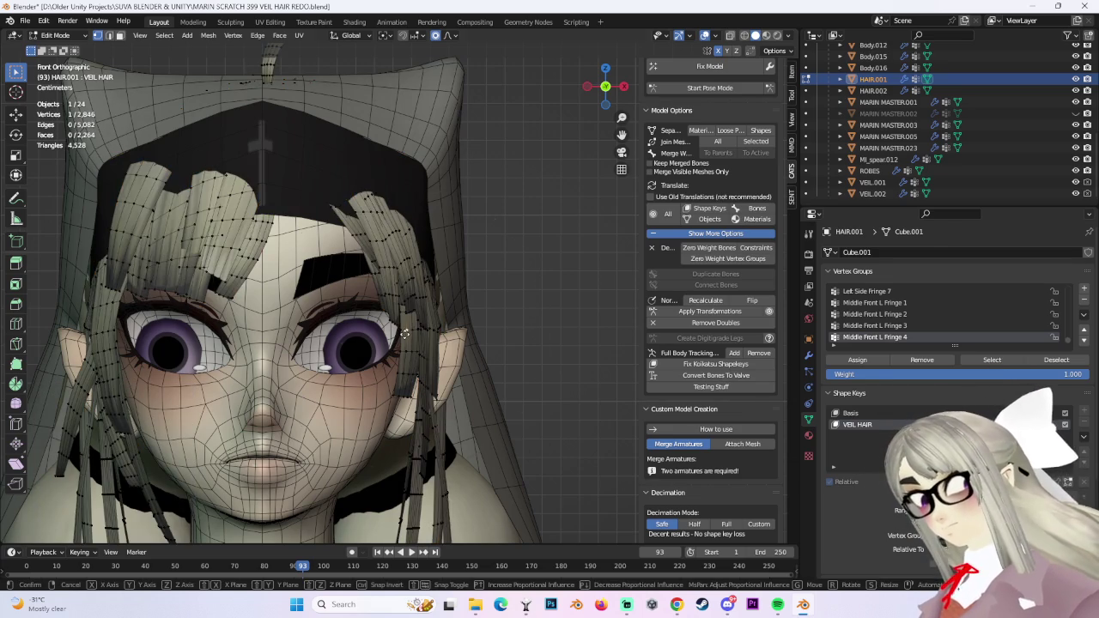
key("g")
left_click(410, 333)
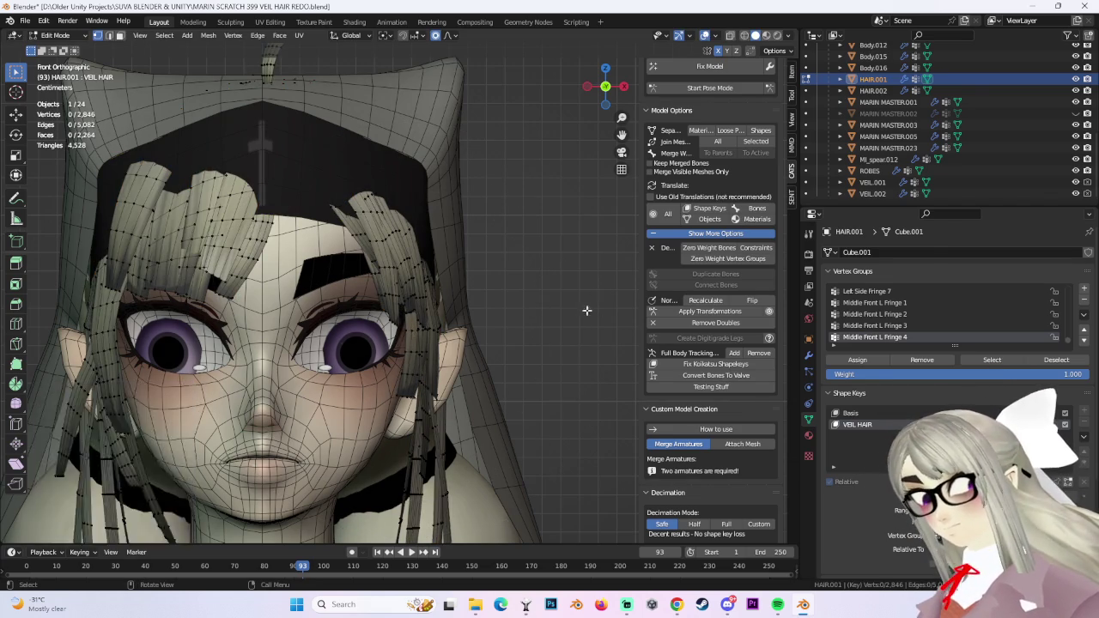
Move two vertices beside the eye closer to the head with falloff.
middle_click_drag(596, 295, 444, 374)
left_click(445, 374)
key("g")
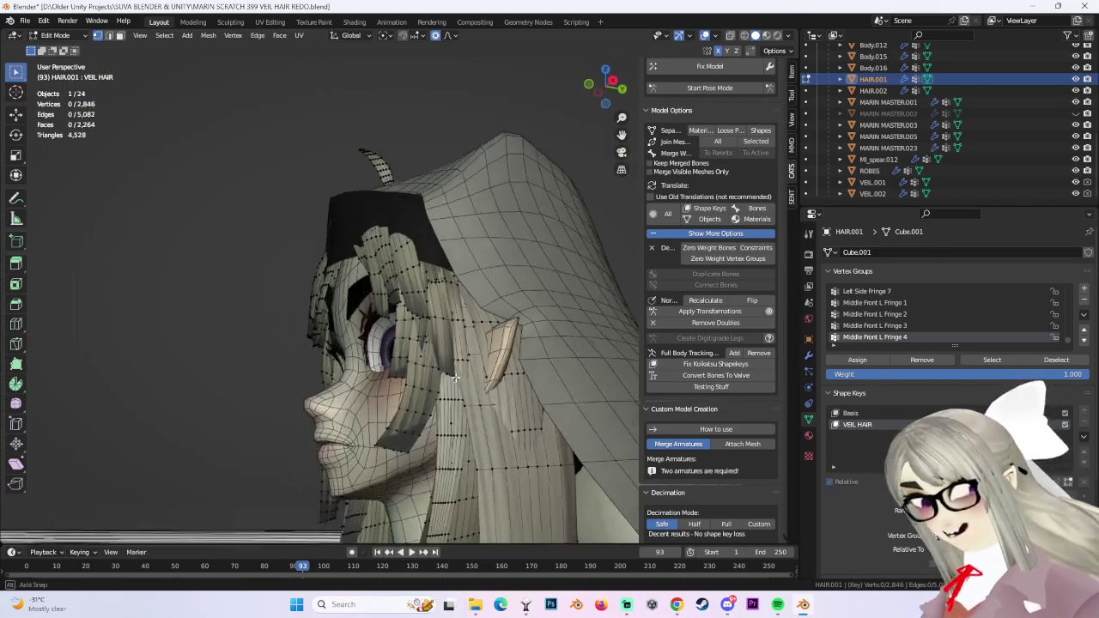
scroll(415, 365, "up", 6)
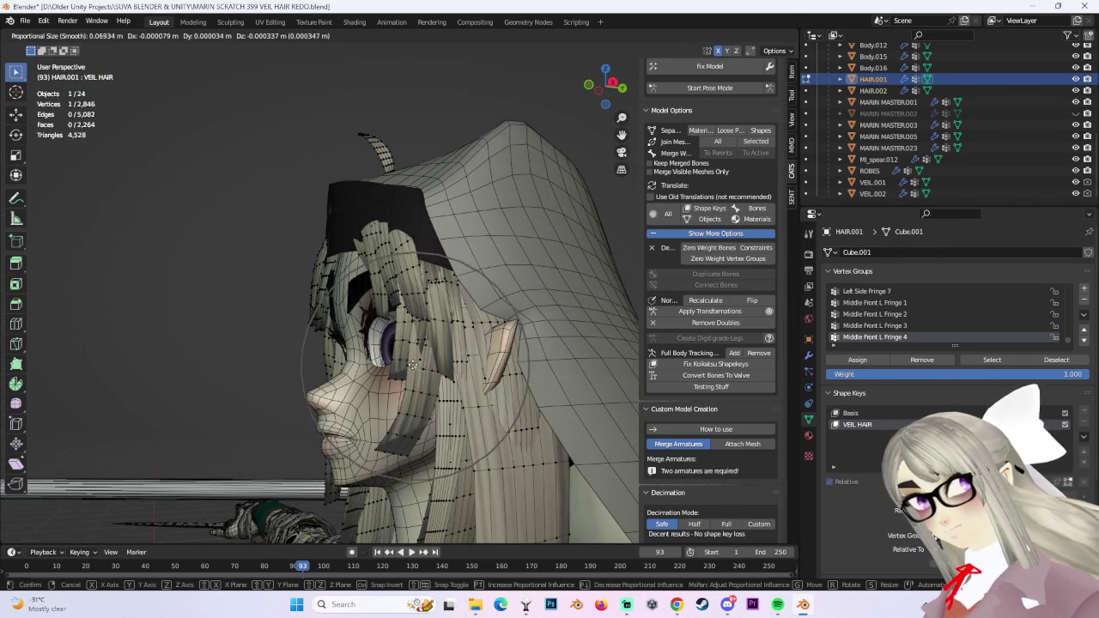
left_click(413, 361)
left_click(413, 347)
key("g")
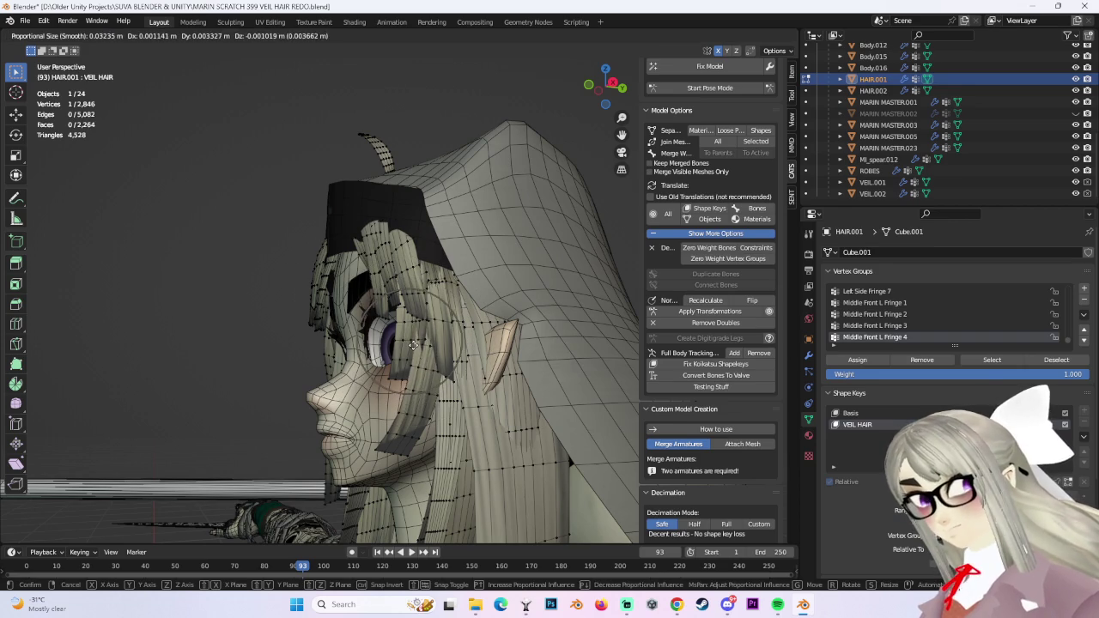
left_click(413, 344)
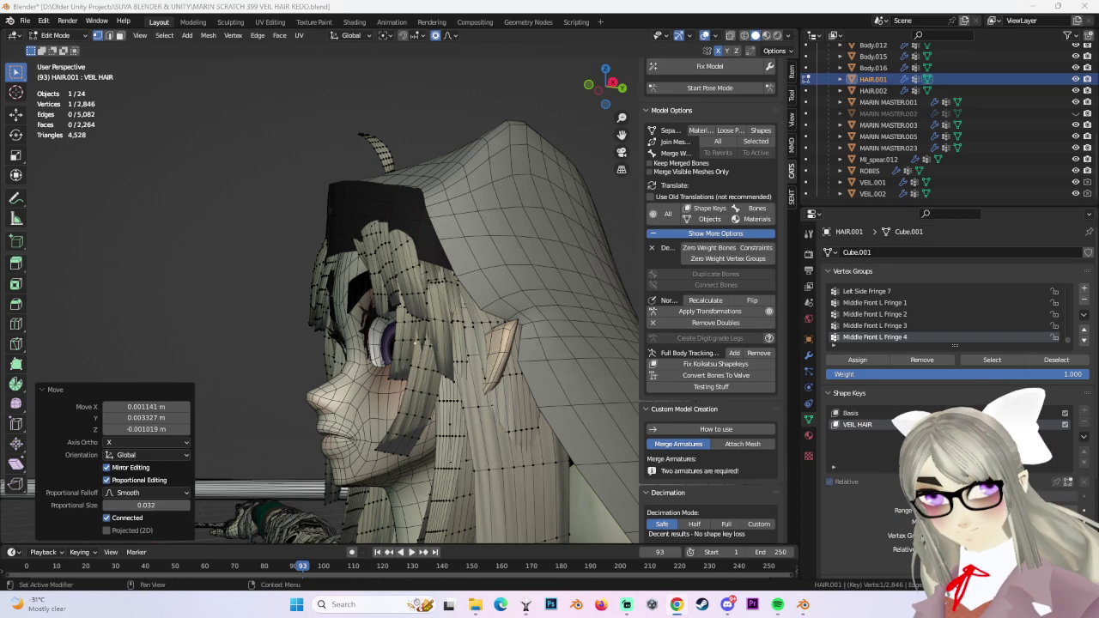
Slightly rotate and nudge the selected hair vertices against the head.
mouse_move(515, 292)
middle_mouse_down()
mouse_move(505, 284)
mouse_move(553, 258)
middle_mouse_up()
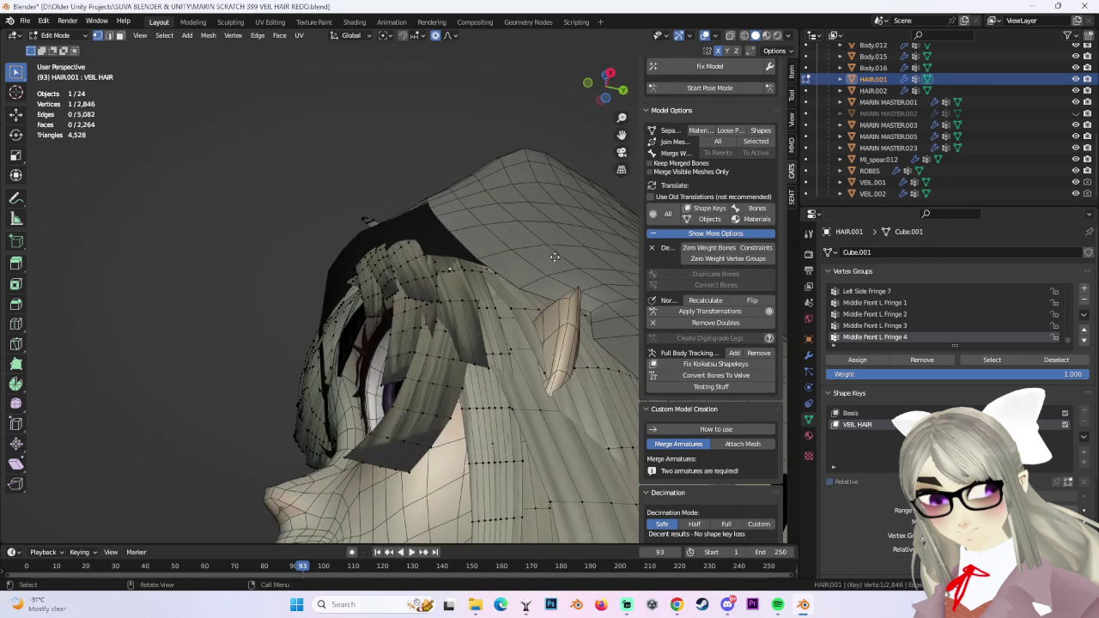
key("g")
key("r")
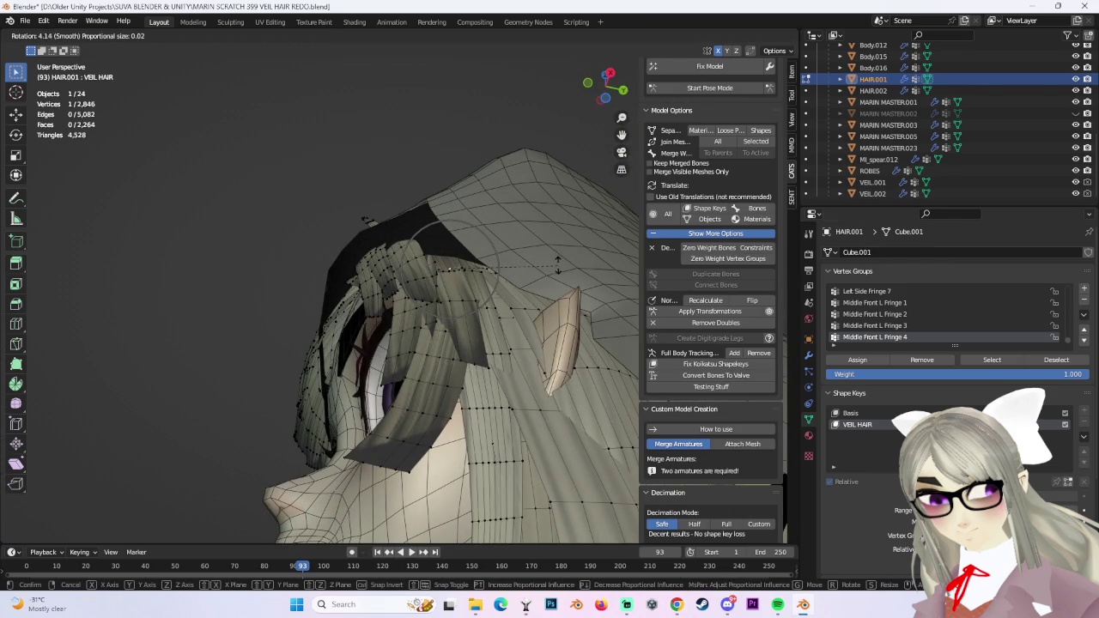
left_click(558, 276)
key("g")
left_click(558, 275)
Make two more small falloff moves, then select the whole forehead fringe strand.
mouse_move(558, 275)
middle_mouse_down()
mouse_move(498, 249)
mouse_move(522, 271)
middle_mouse_up()
key("g")
left_click(521, 264)
key("g")
left_click(495, 244)
middle_click_drag(420, 204, 400, 214)
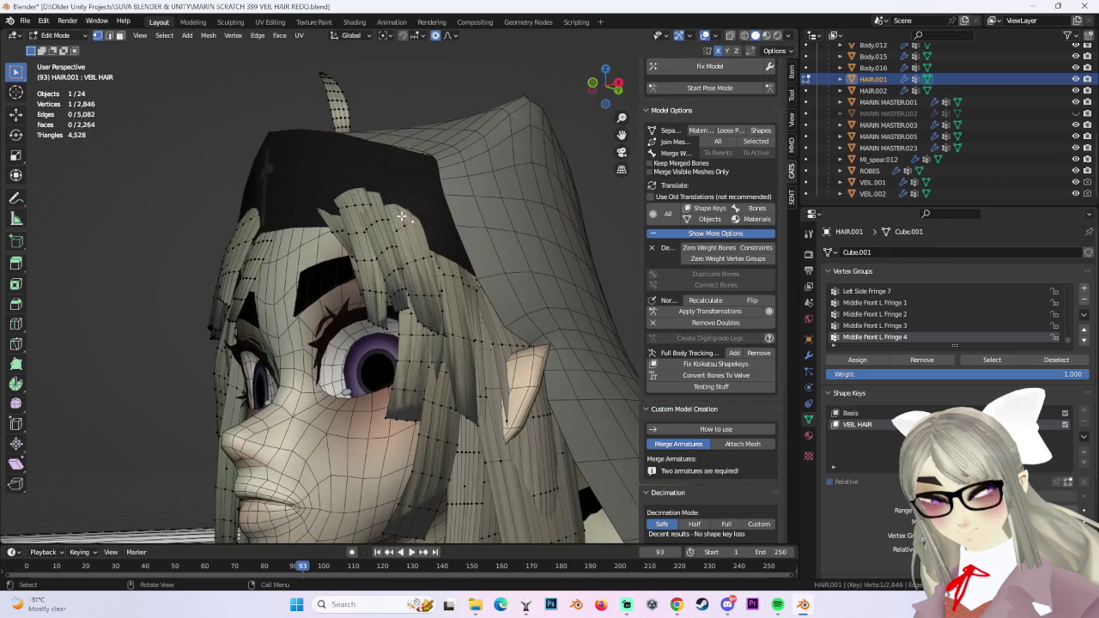
key("ctrl+l")
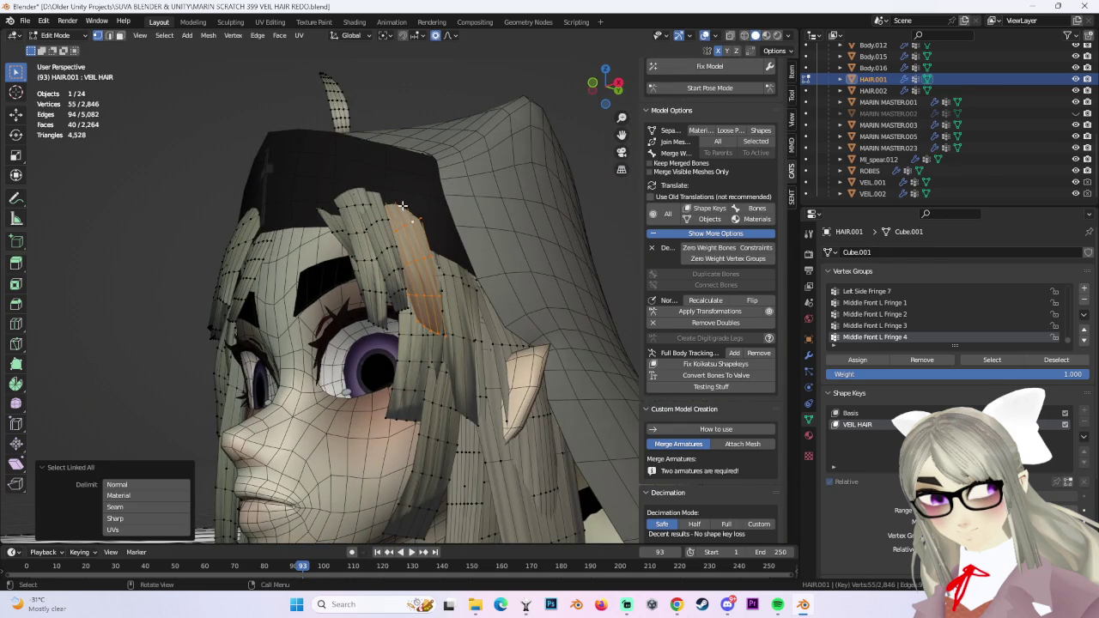
Hide every strand except the fringe strand and move one of its vertices with falloff.
key("ctrl+i")
key("h")
left_click(414, 234)
middle_click_drag(414, 233, 393, 239)
mouse_move(437, 285)
middle_mouse_down()
mouse_move(370, 232)
mouse_move(510, 350)
mouse_move(487, 328)
mouse_move(545, 304)
mouse_move(440, 260)
mouse_move(418, 272)
mouse_move(459, 337)
mouse_move(614, 88)
middle_mouse_up()
key("g")
left_click(406, 247)
Tuck the strand's vertices near the eyebrow against the veil.
left_click(486, 328)
key("g")
left_click(487, 328)
key("g")
left_click(427, 295)
key("g")
left_click(476, 338)
In front view, refine the strand vertices beside the right brow with smooth falloff.
left_click(614, 89)
scroll(415, 282, "up", 2)
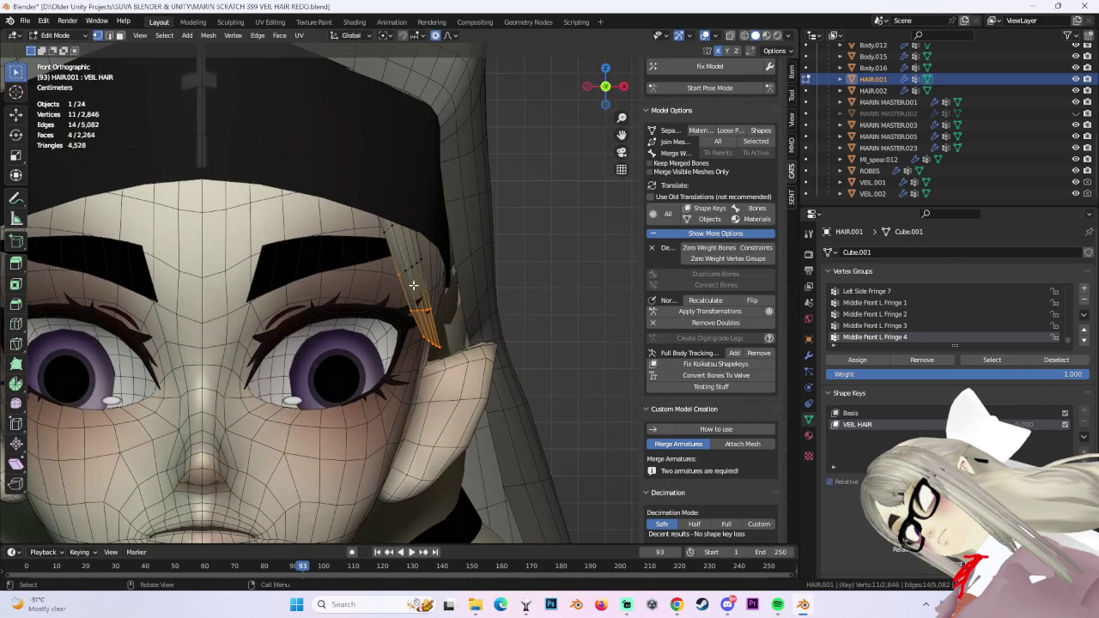
key("g")
left_click(437, 295)
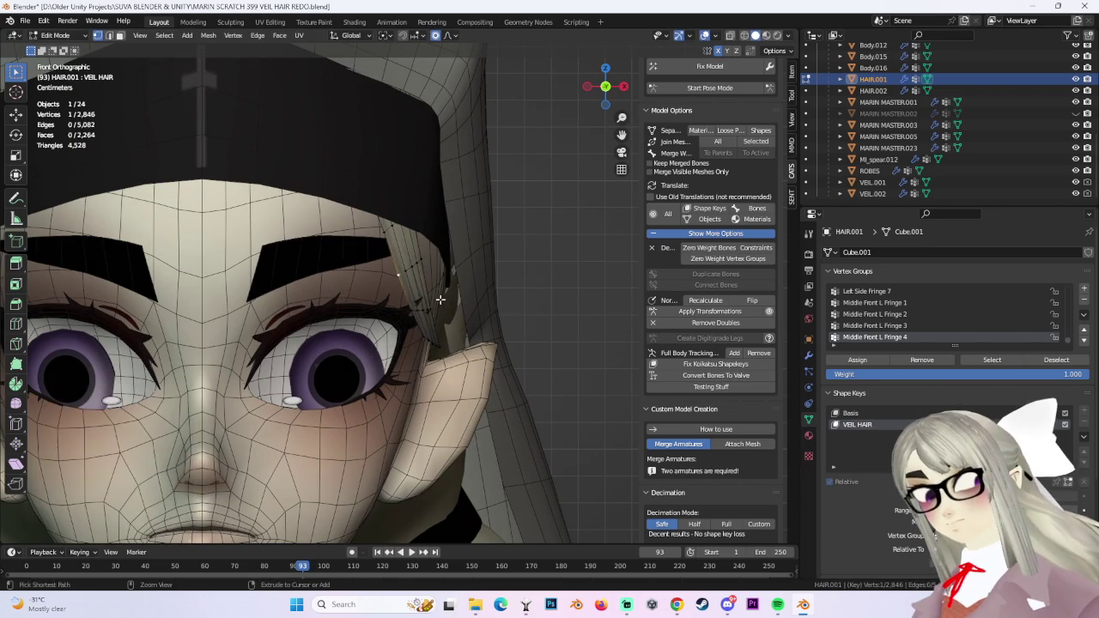
key("g")
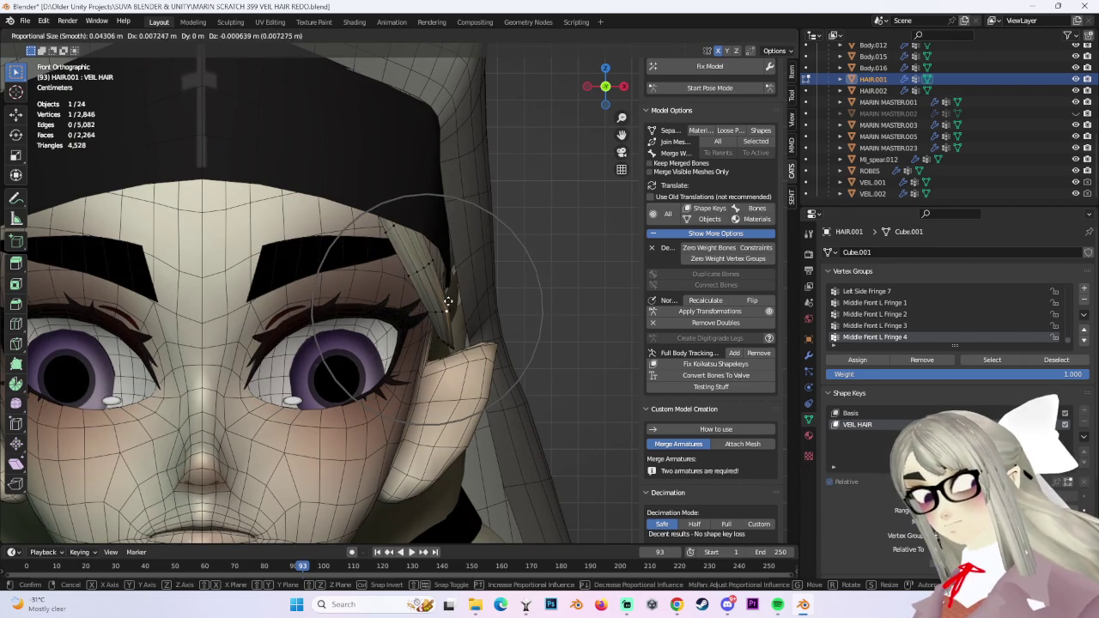
left_click(449, 301)
scroll(505, 313, "down", 3)
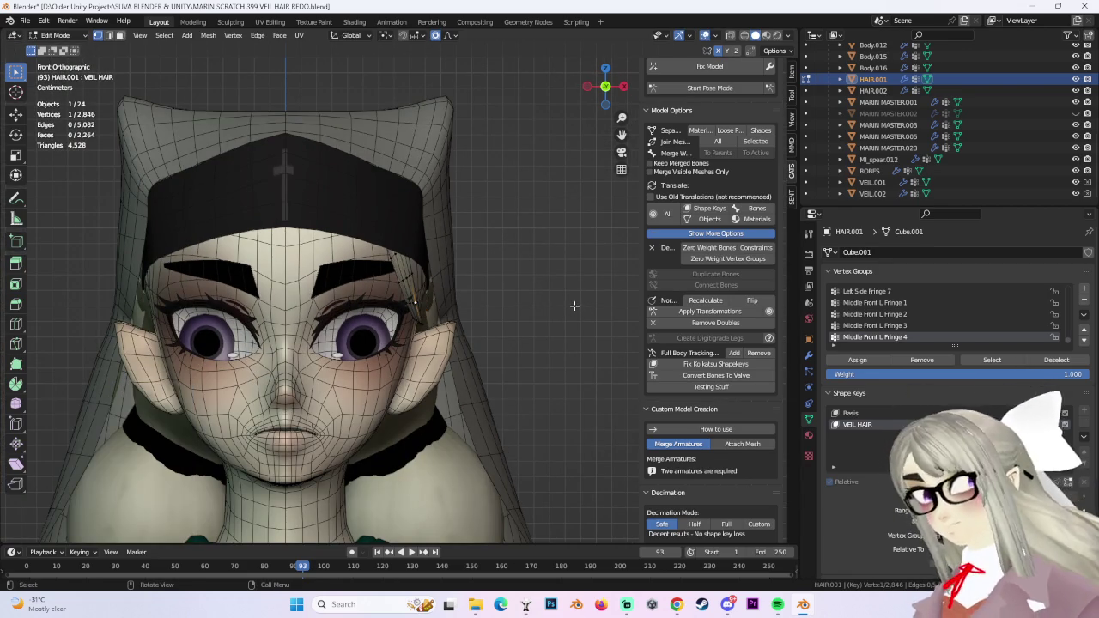
Reveal all hair, then isolate the upper-left strand by hiding all others.
key("alt+h")
key("alt+a")
mouse_move(515, 373)
middle_mouse_down()
mouse_move(365, 299)
mouse_move(308, 176)
middle_mouse_up()
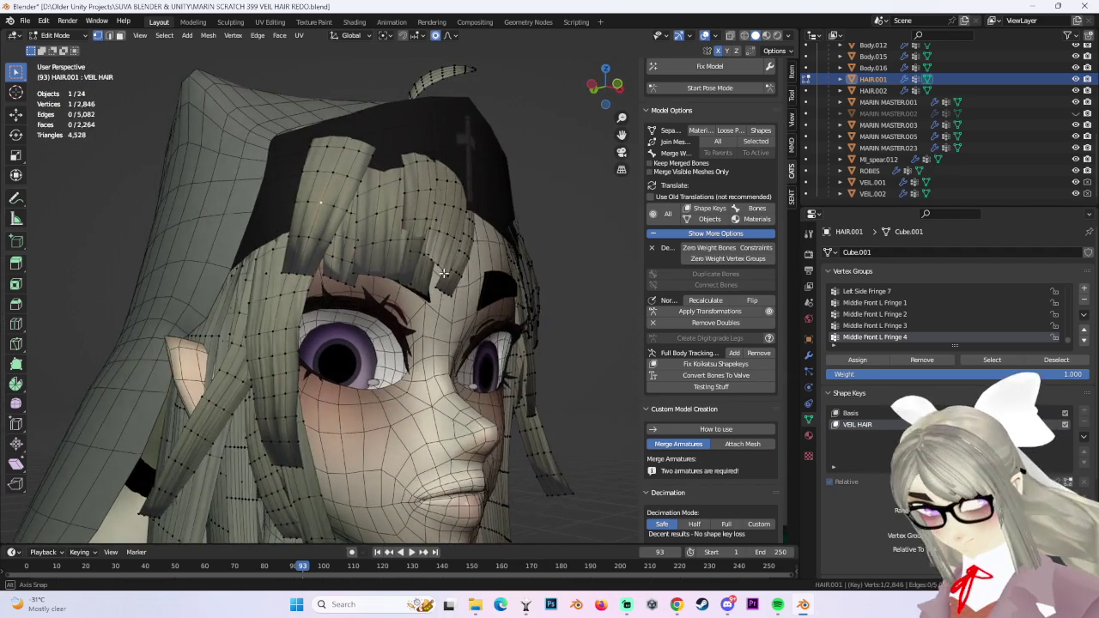
middle_click_drag(471, 257, 388, 279)
key("ctrl+l")
key("ctrl+i")
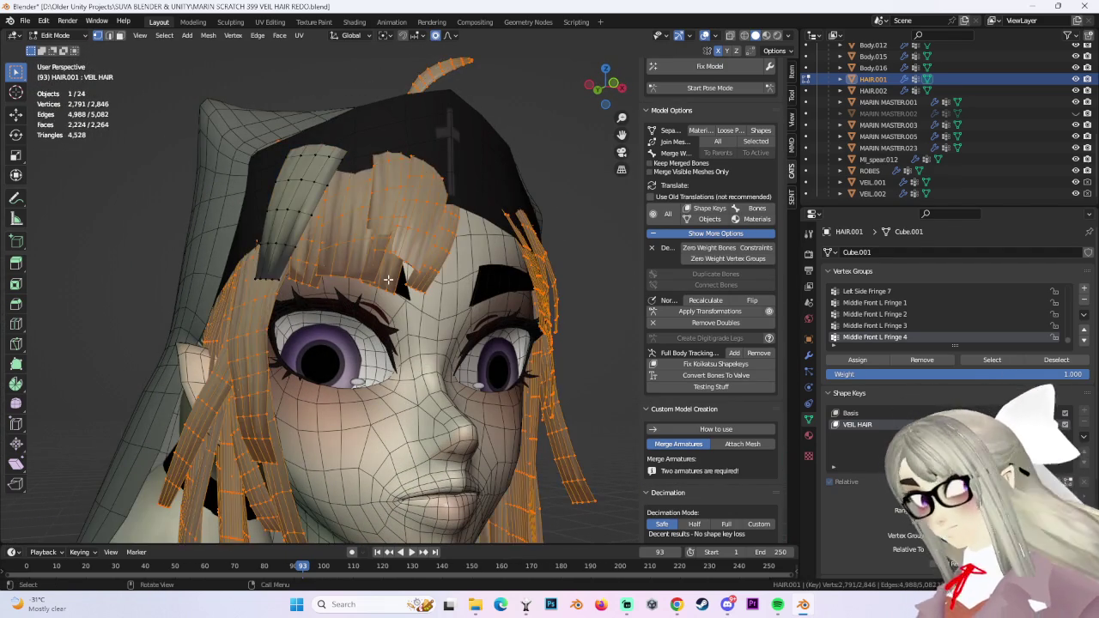
key("h")
mouse_move(388, 279)
middle_mouse_down()
mouse_move(363, 221)
mouse_move(403, 225)
middle_mouse_up()
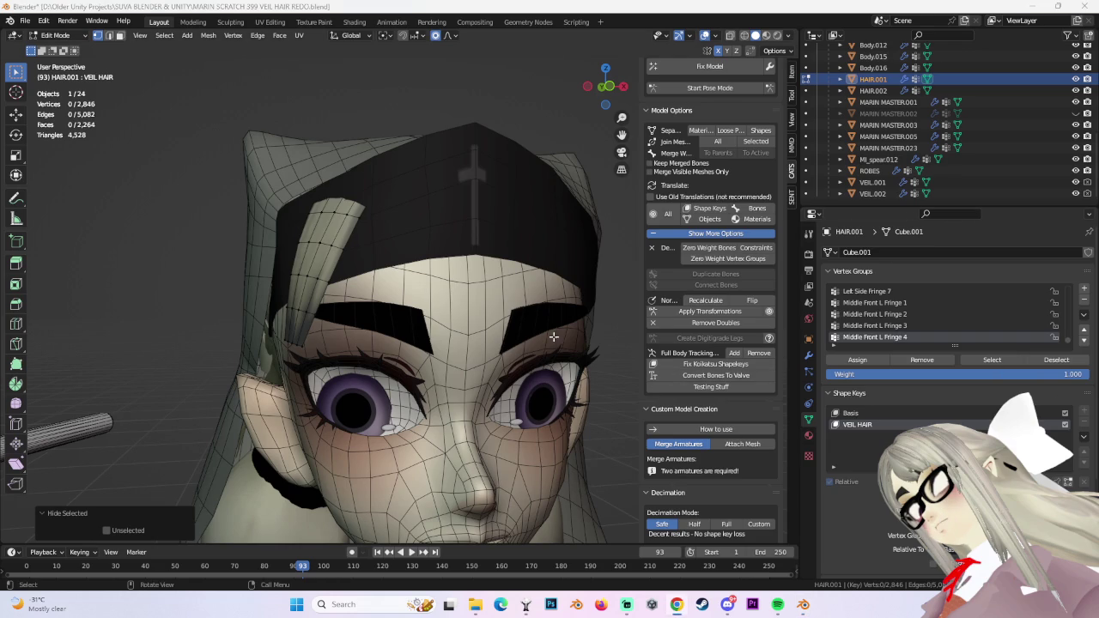
In front view, box-select the upper end of the left forehead strand and move it closer.
middle_click_drag(557, 337, 618, 147)
left_click(605, 84)
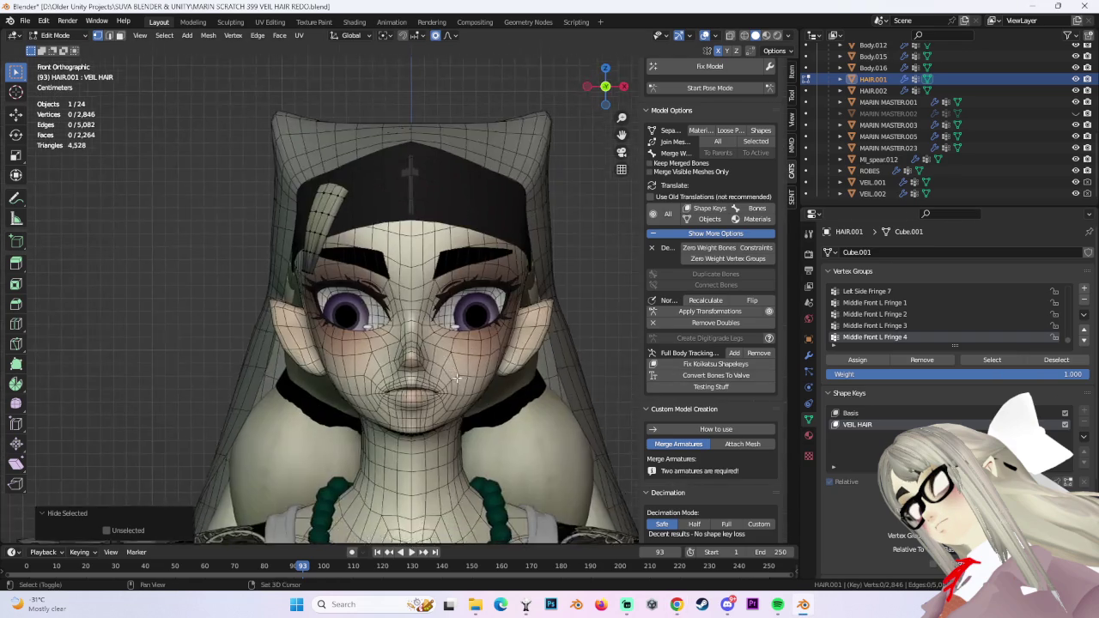
scroll(503, 404, "up", 3)
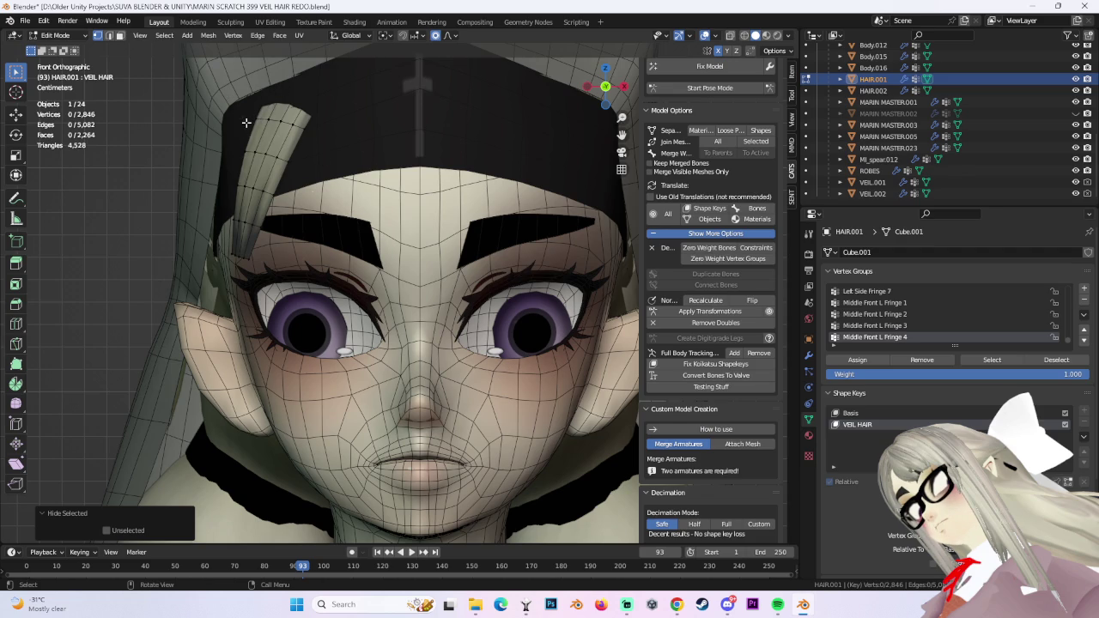
left_click_drag(208, 109, 353, 181)
middle_click_drag(352, 201, 287, 177)
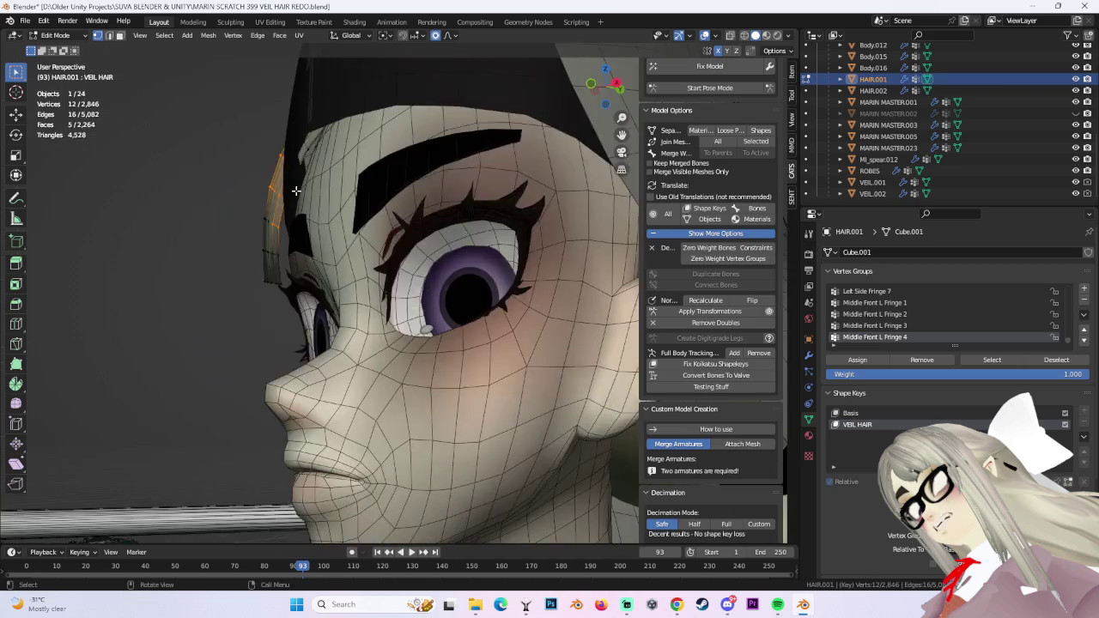
key("g")
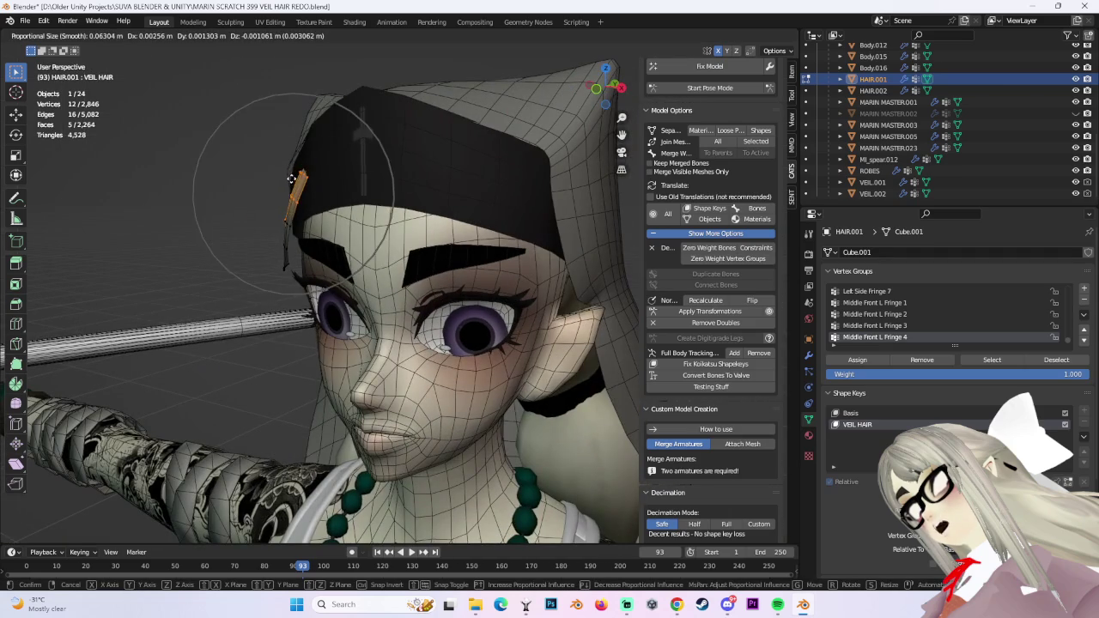
left_click(309, 190)
Nudge the strand and one of its vertices tighter to the head, then reveal all hair.
mouse_move(309, 190)
middle_mouse_down()
mouse_move(430, 192)
mouse_move(406, 139)
mouse_move(356, 164)
mouse_move(363, 136)
mouse_move(447, 292)
middle_mouse_up()
scroll(410, 229, "up", 3)
key("g")
left_click(405, 139)
left_click(359, 163)
key("g")
scroll(365, 135, "up", 2)
scroll(365, 135, "up", 2)
left_click(380, 140)
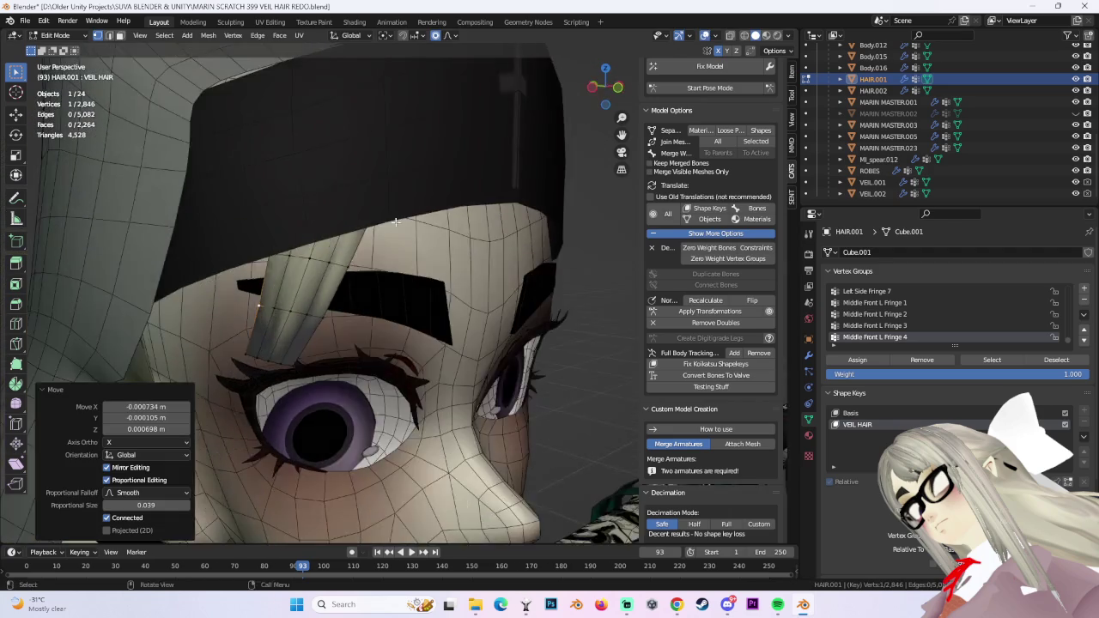
scroll(455, 304, "down", 3)
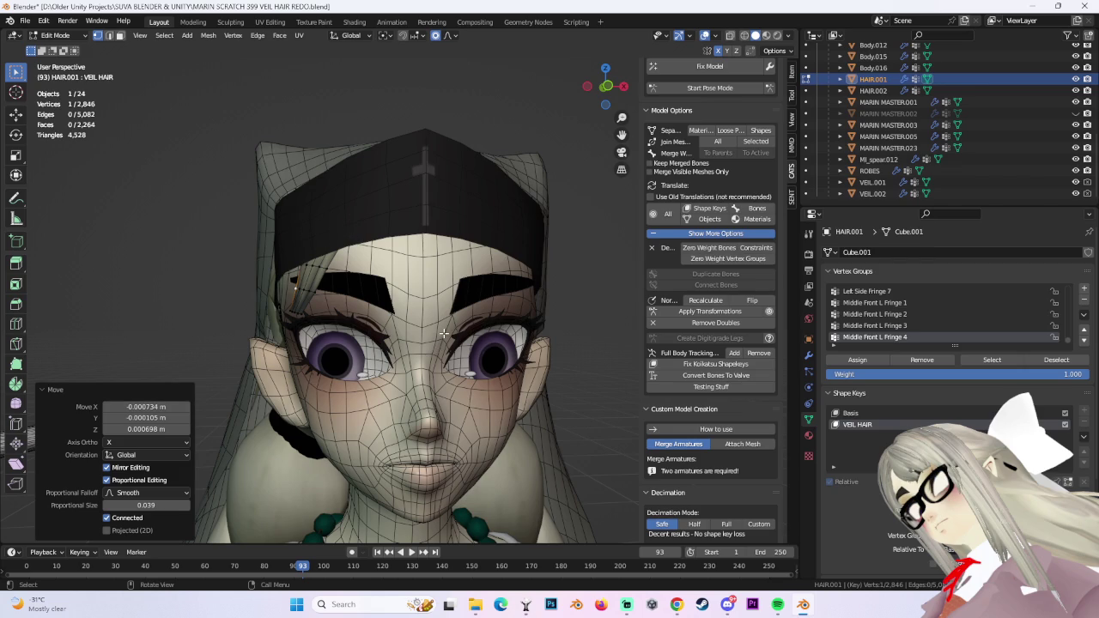
key("alt+h")
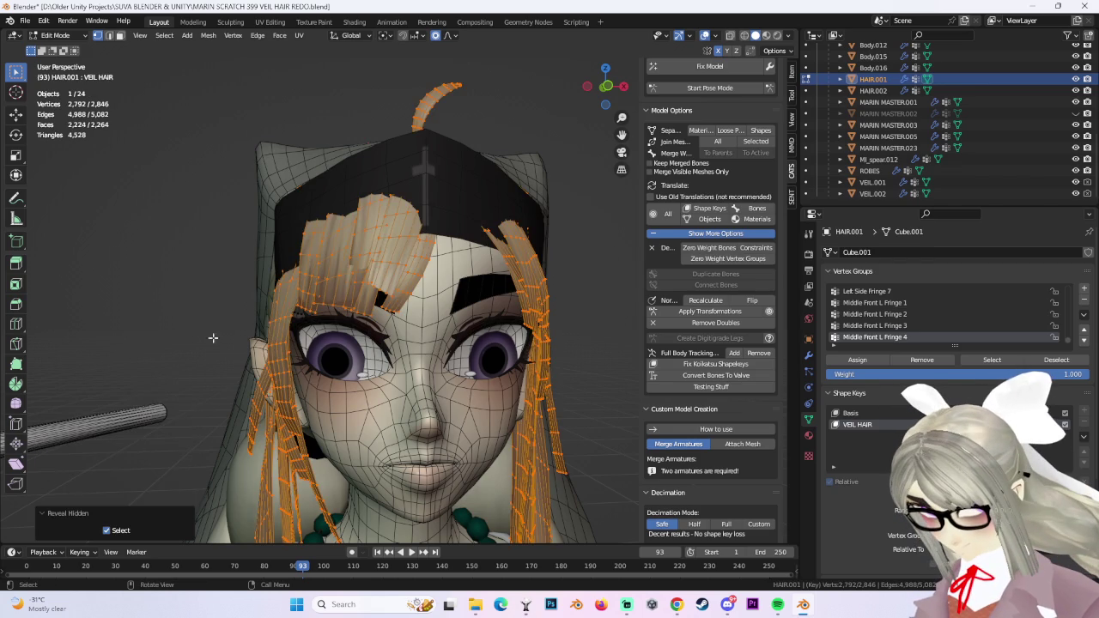
middle_click_drag(216, 328, 382, 242)
left_click(383, 241)
middle_click_drag(427, 271, 481, 271)
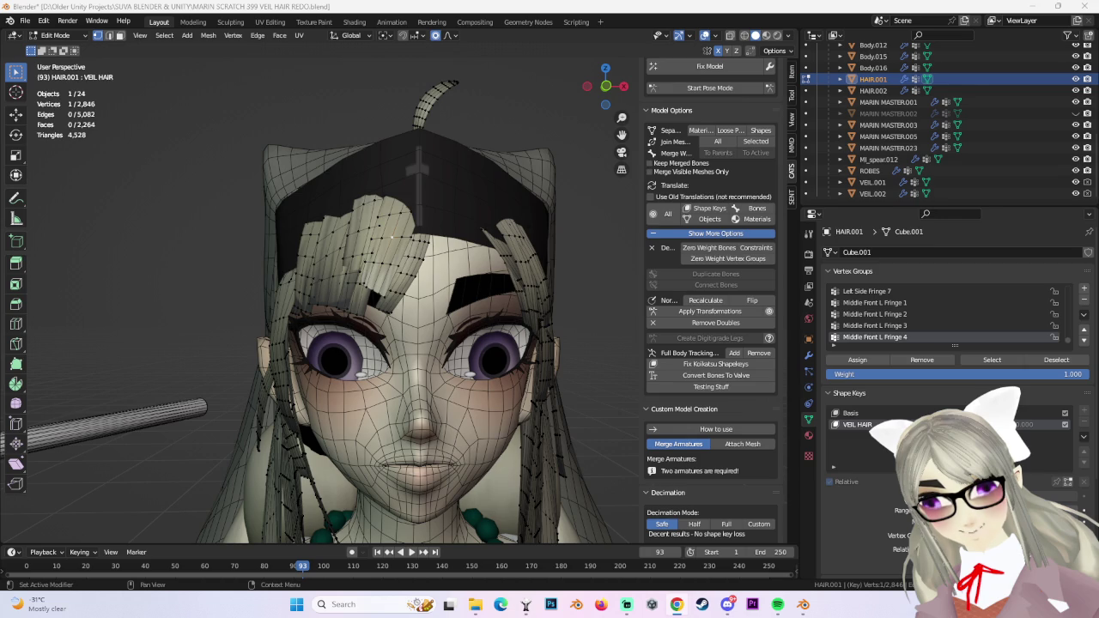
middle_click_drag(558, 386, 447, 310)
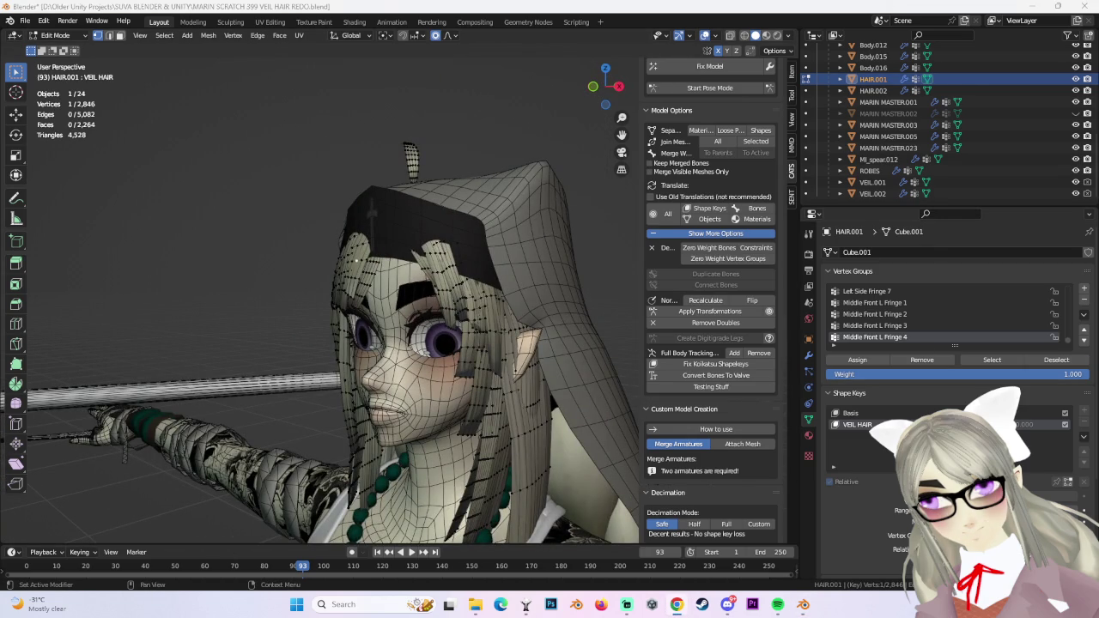
middle_click_drag(324, 277, 438, 258)
middle_click_drag(555, 261, 446, 266)
key("ctrl+l")
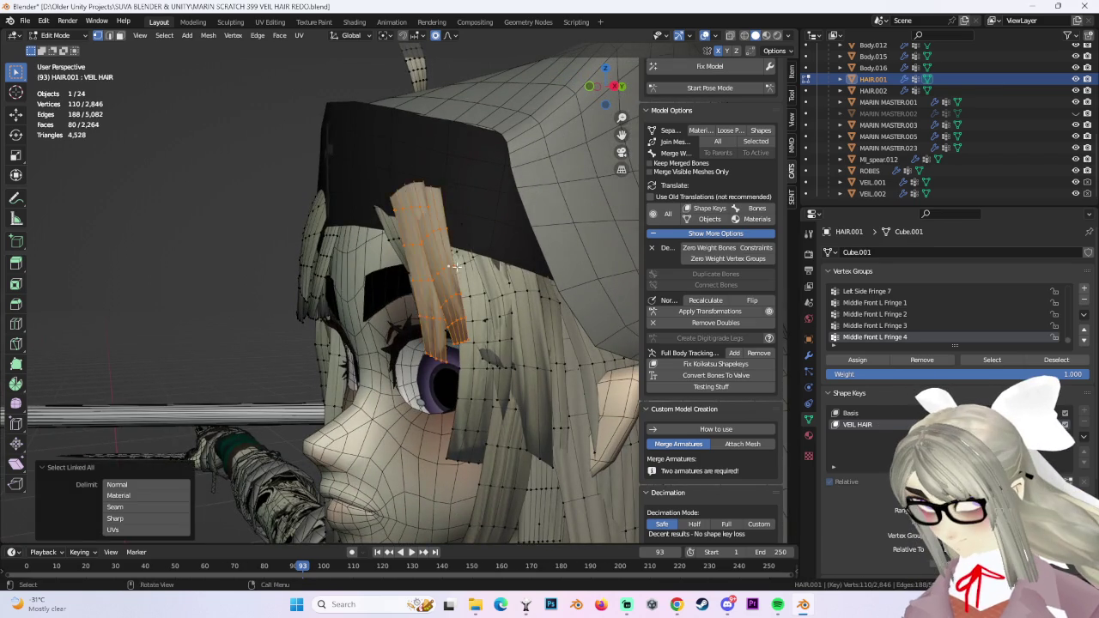
Isolate the strand beside the right brow and move it with smooth falloff.
middle_click_drag(626, 327, 529, 276)
key("ctrl+l")
key("h")
middle_click_drag(535, 241, 566, 249)
left_click(571, 252)
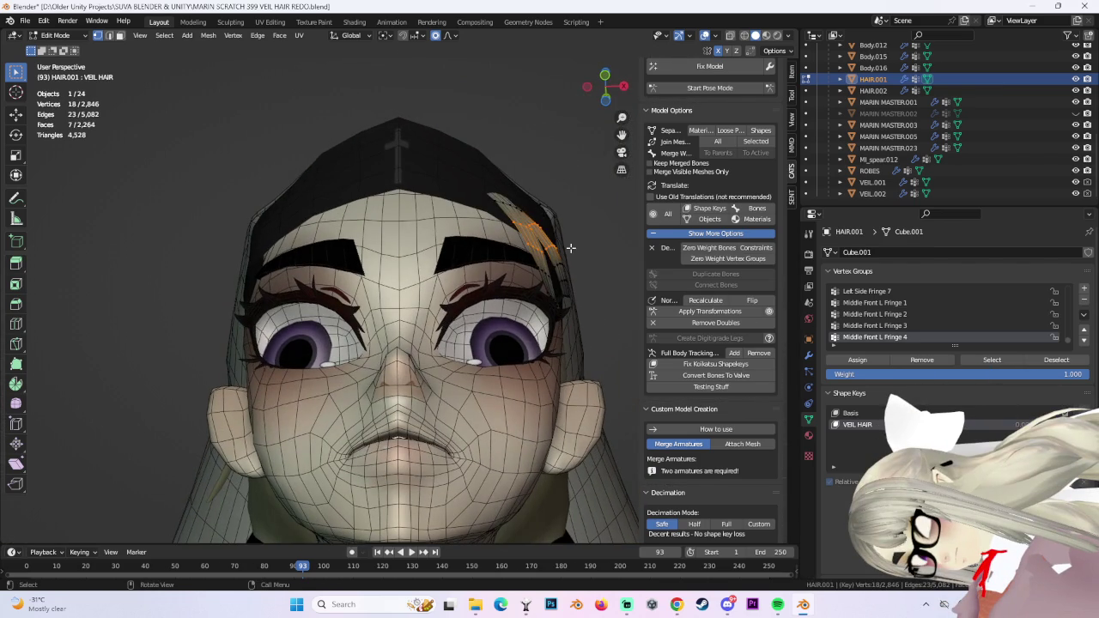
key("g")
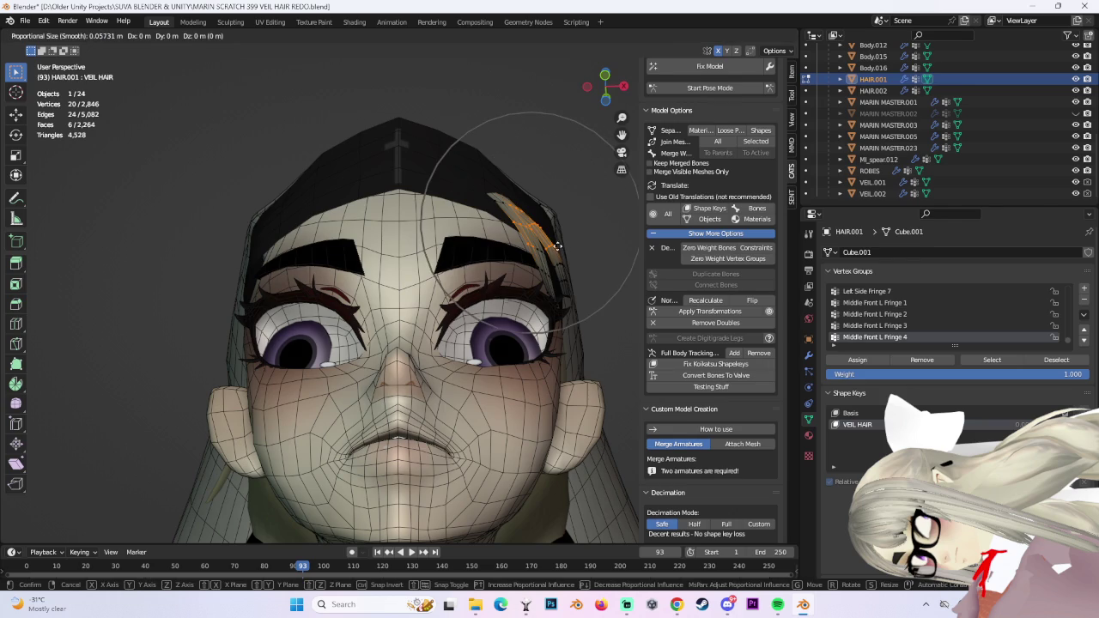
left_click(546, 261)
Move the strand tip flat against the veil, then reveal all hidden hair.
mouse_move(546, 260)
middle_mouse_down()
mouse_move(447, 266)
mouse_move(506, 223)
mouse_move(432, 202)
mouse_move(573, 274)
mouse_move(566, 298)
mouse_move(471, 268)
mouse_move(496, 233)
mouse_move(531, 226)
mouse_move(464, 258)
middle_mouse_up()
left_click(515, 215)
key("g")
scroll(432, 201, "up", 5)
left_click(432, 202)
left_click(574, 274)
key("alt+h")
left_click(508, 283)
Select the neighbouring fringe strand and nudge it toward the headband with smooth falloff.
key("ctrl+l")
scroll(497, 233, "up", 2)
scroll(496, 233, "up", 2)
key("g")
left_click(511, 237)
left_click(455, 248)
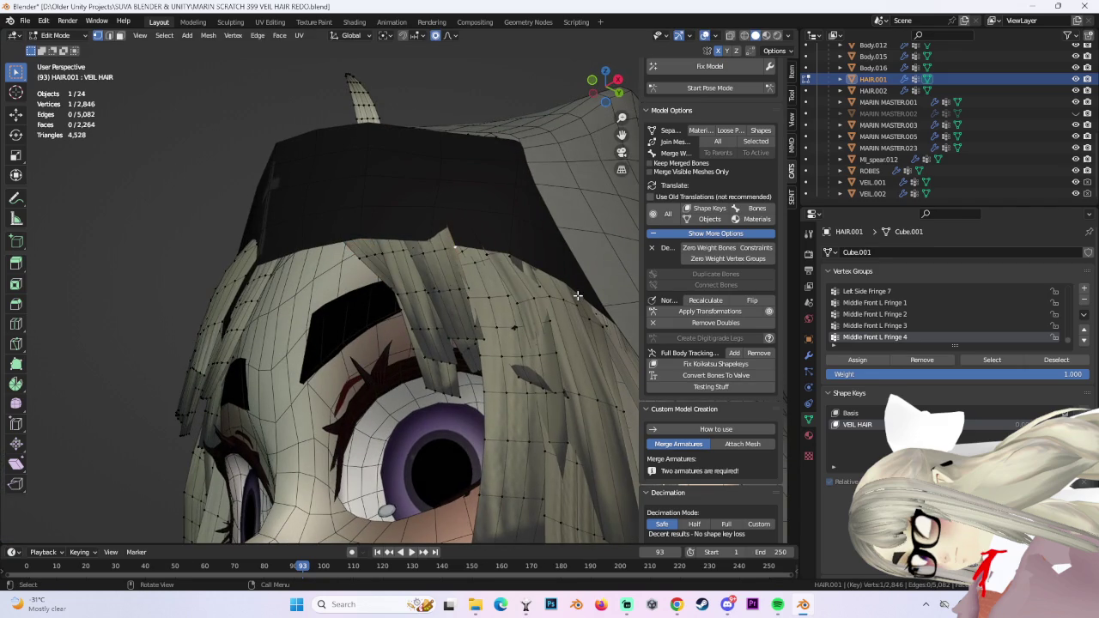
Select the whole forehead fringe strand and move it with smooth proportional falloff.
key("ctrl+l")
key("g")
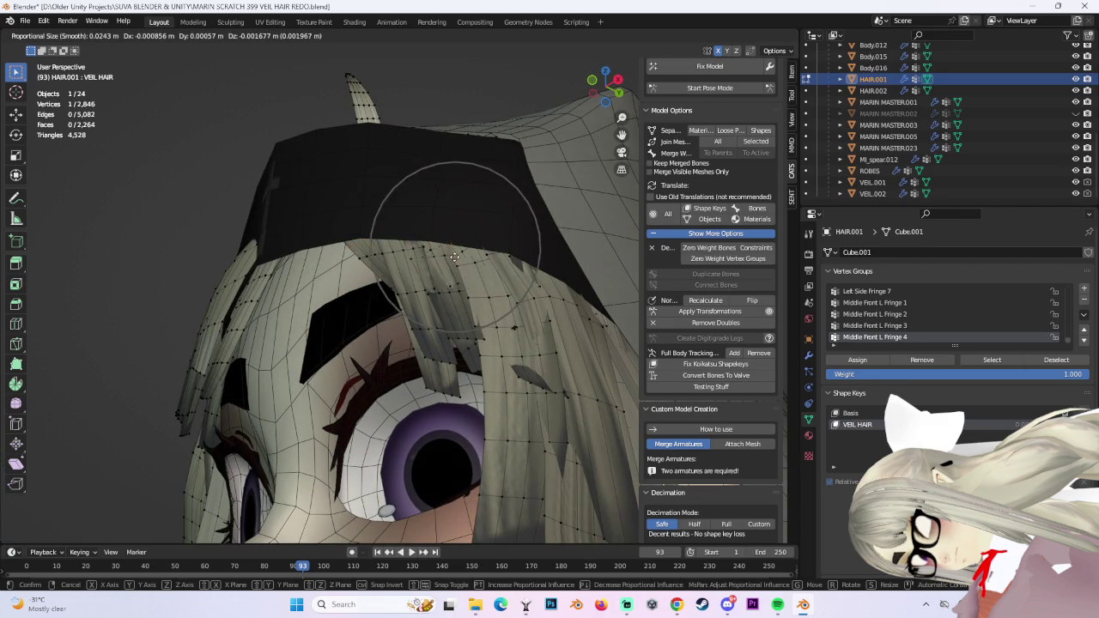
left_click(456, 255)
middle_click_drag(456, 255, 550, 331)
left_click(255, 176)
mouse_move(256, 176)
middle_mouse_down()
mouse_move(318, 201)
mouse_move(290, 164)
middle_mouse_up()
key("ctrl+KP_Add")
key("g")
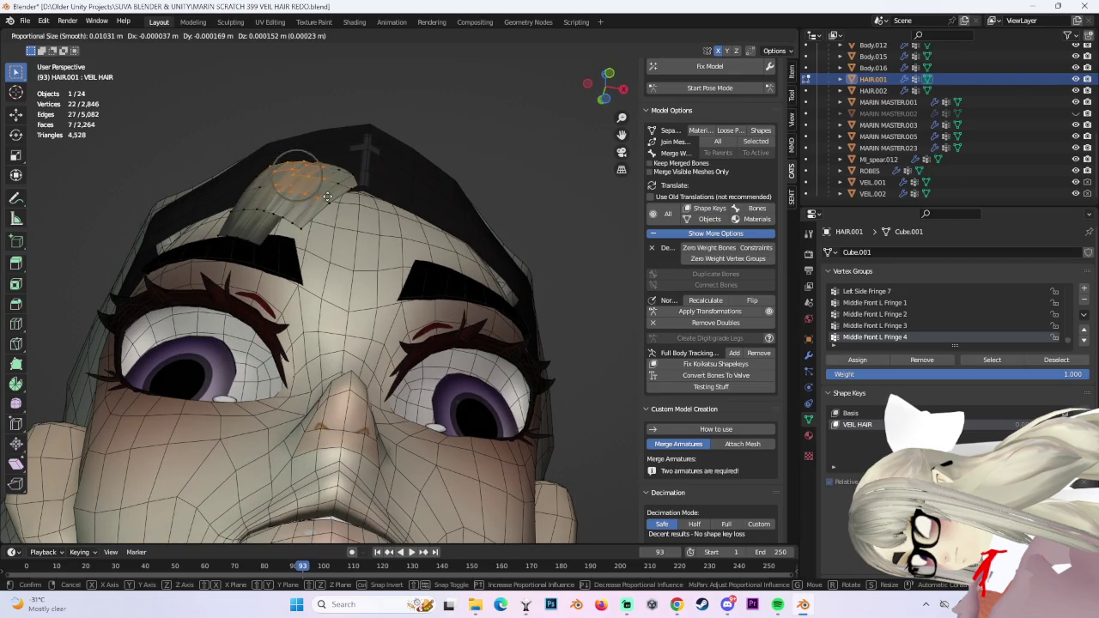
scroll(327, 196, "down", 5)
scroll(328, 197, "down", 5)
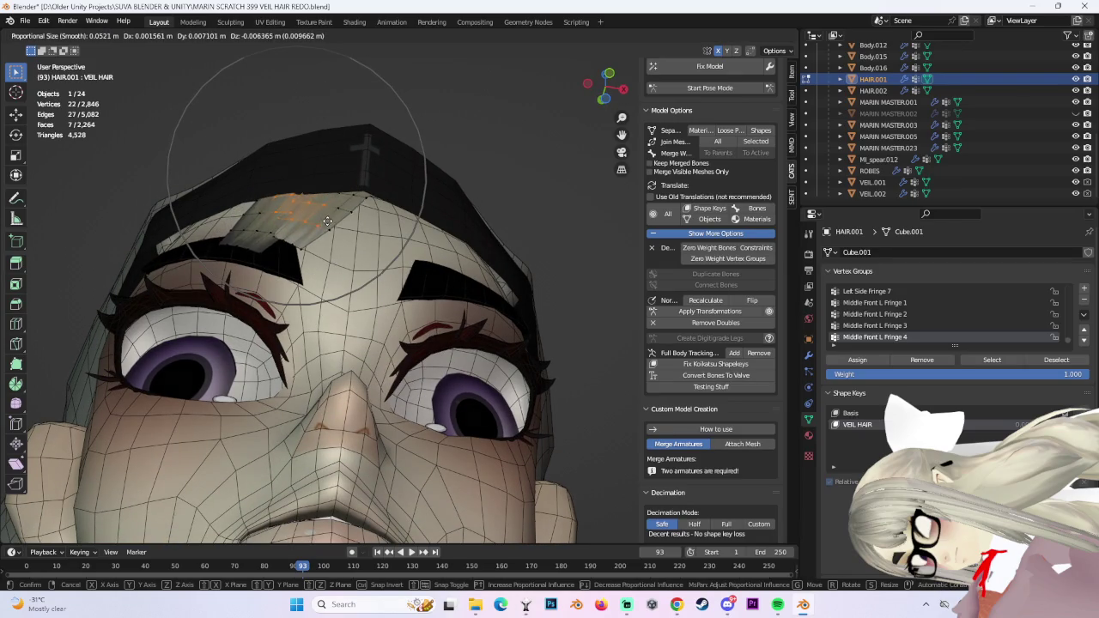
left_click(328, 225)
Nudge the strand's edge vertices and a single vertex closer to the forehead.
scroll(328, 225, "up", 3)
mouse_move(327, 225)
middle_mouse_down()
mouse_move(491, 261)
mouse_move(385, 225)
mouse_move(369, 172)
middle_mouse_up()
key("g")
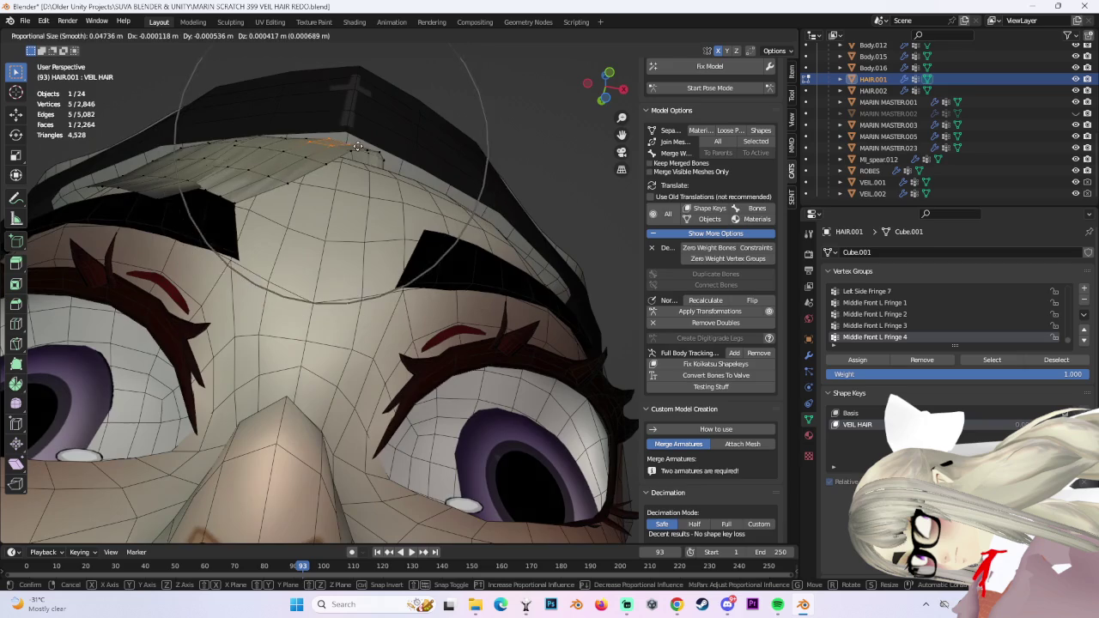
scroll(361, 144, "up", 5)
left_click(361, 144)
left_click(307, 163)
key("g")
left_click(310, 160)
key("g")
scroll(275, 167, "down", 5)
left_click(271, 169)
middle_click_drag(272, 170, 172, 206)
key("g")
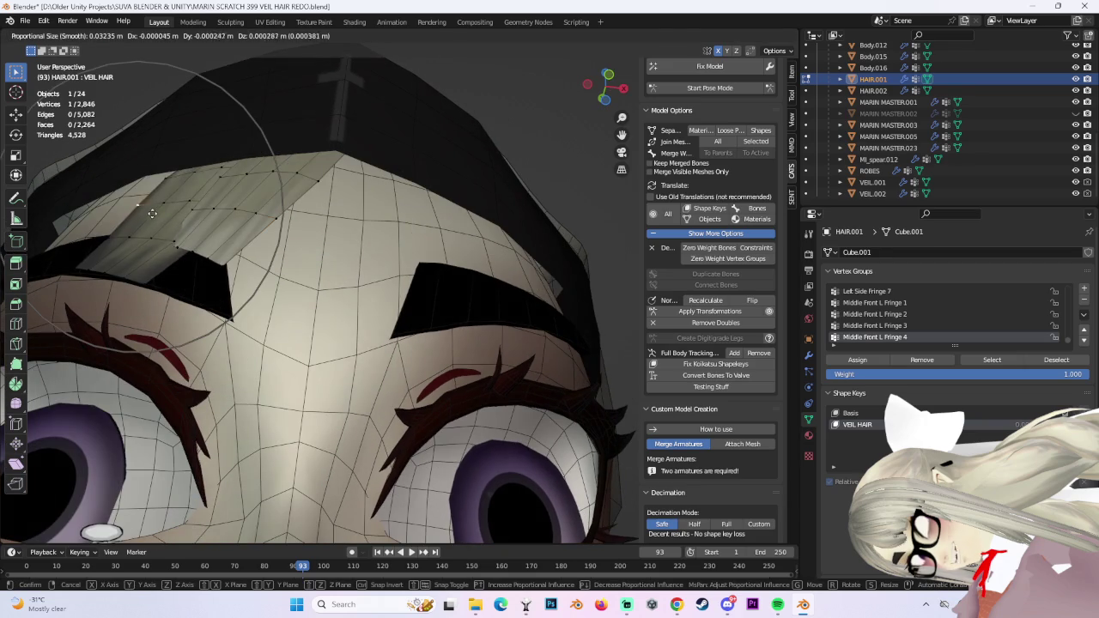
left_click(162, 210)
From below, soft-move the fringe vertex three times against the headband.
mouse_move(254, 276)
middle_mouse_down()
mouse_move(503, 191)
mouse_move(435, 102)
mouse_move(355, 128)
mouse_move(388, 181)
middle_mouse_up()
scroll(206, 192, "up", 4)
key("g")
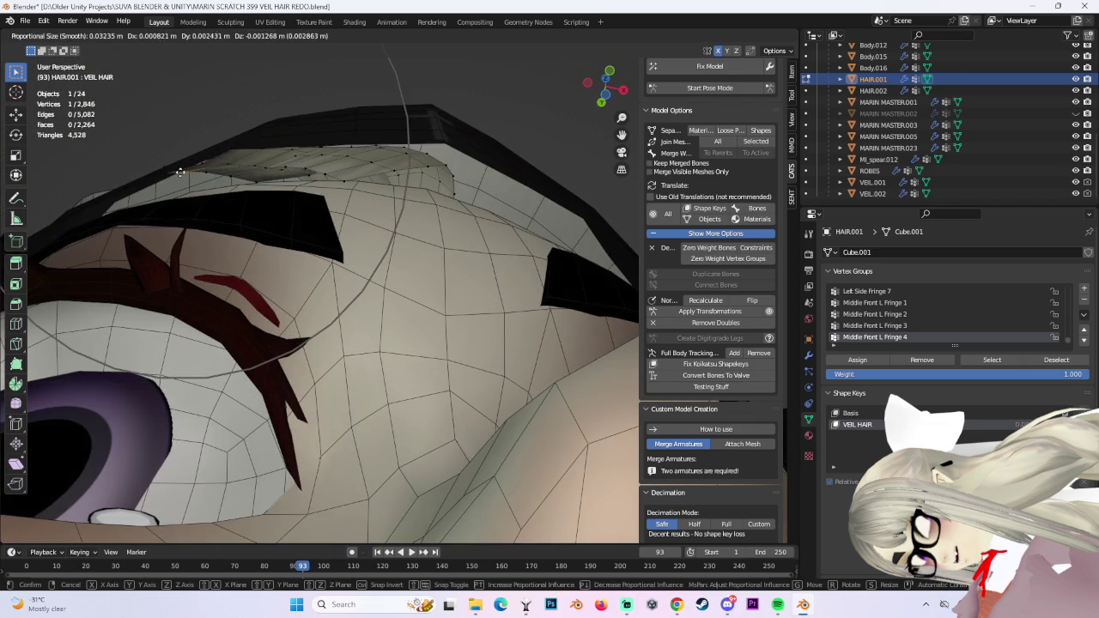
left_click(181, 171)
key("g")
left_click(239, 145)
key("g")
left_click(277, 158)
From another angle, make three more smooth-falloff adjustments to the fringe strand.
mouse_move(422, 158)
middle_mouse_down()
mouse_move(438, 172)
mouse_move(375, 172)
mouse_move(398, 246)
middle_mouse_up()
key("g")
left_click(443, 176)
key("g")
left_click(369, 156)
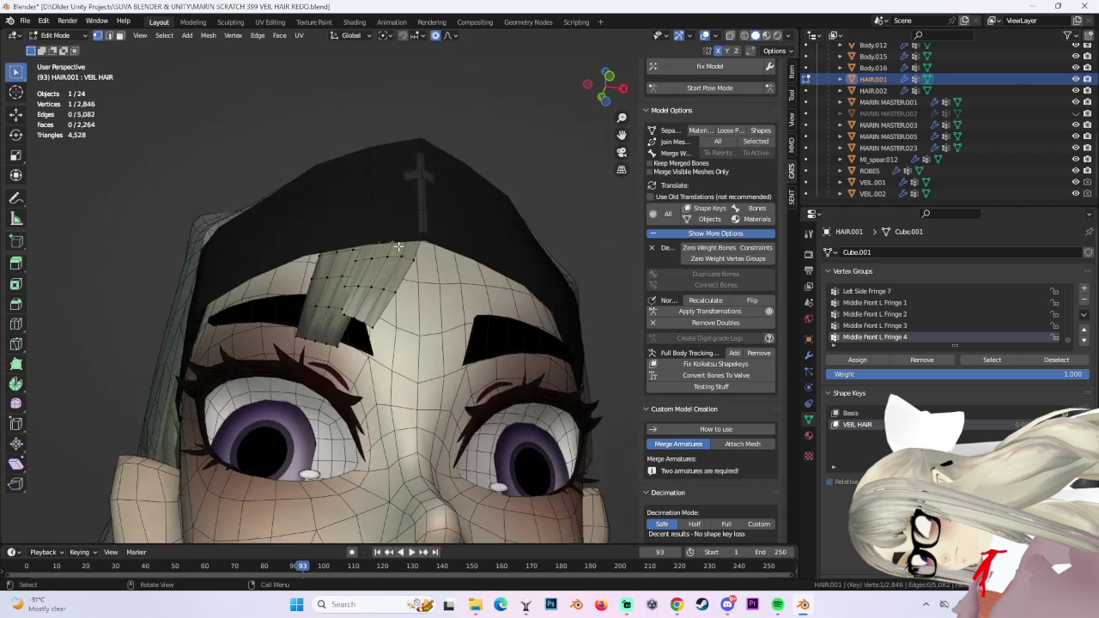
scroll(398, 247, "up", 3)
key("g")
left_click(395, 246)
Reveal all hidden HAIR.001 strands with Alt+H and pick a vertex on the bangs piece.
scroll(392, 246, "down", 4)
mouse_move(391, 245)
middle_mouse_down()
mouse_move(293, 330)
mouse_move(305, 295)
middle_mouse_up()
key("alt+h")
left_click(294, 292, "shift")
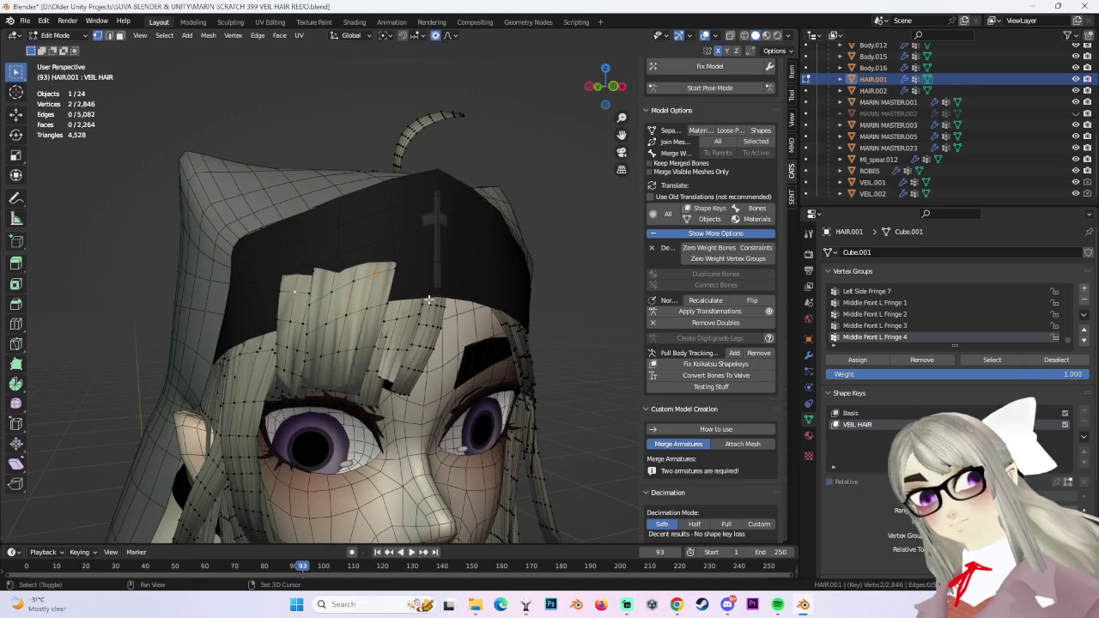
Select the whole connected bangs piece and hide it.
key("ctrl+l")
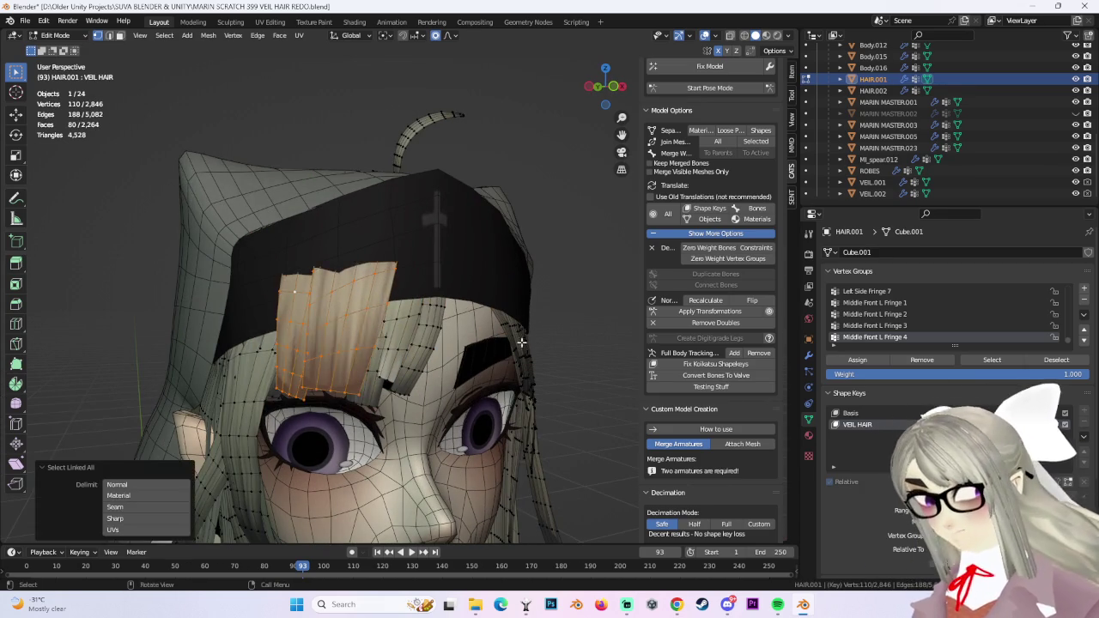
middle_click_drag(525, 322, 424, 296)
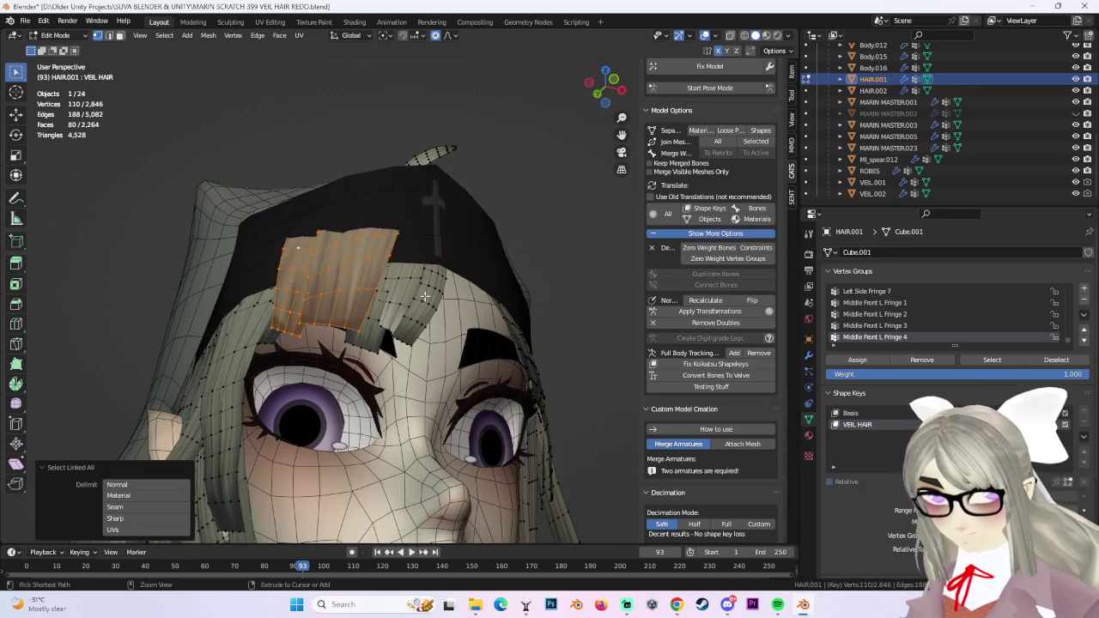
key("l")
key("h")
Pull the fringe strip's vertex row down toward the hood edge, undoing one bad move.
left_click(293, 244, "alt")
middle_click_drag(293, 244, 343, 240)
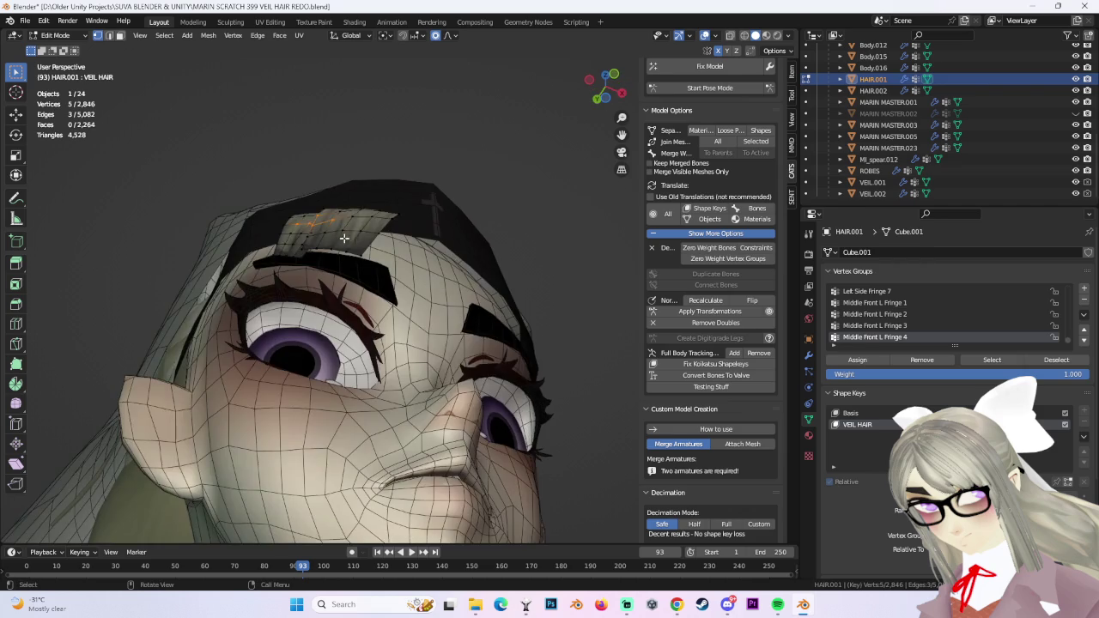
key("g")
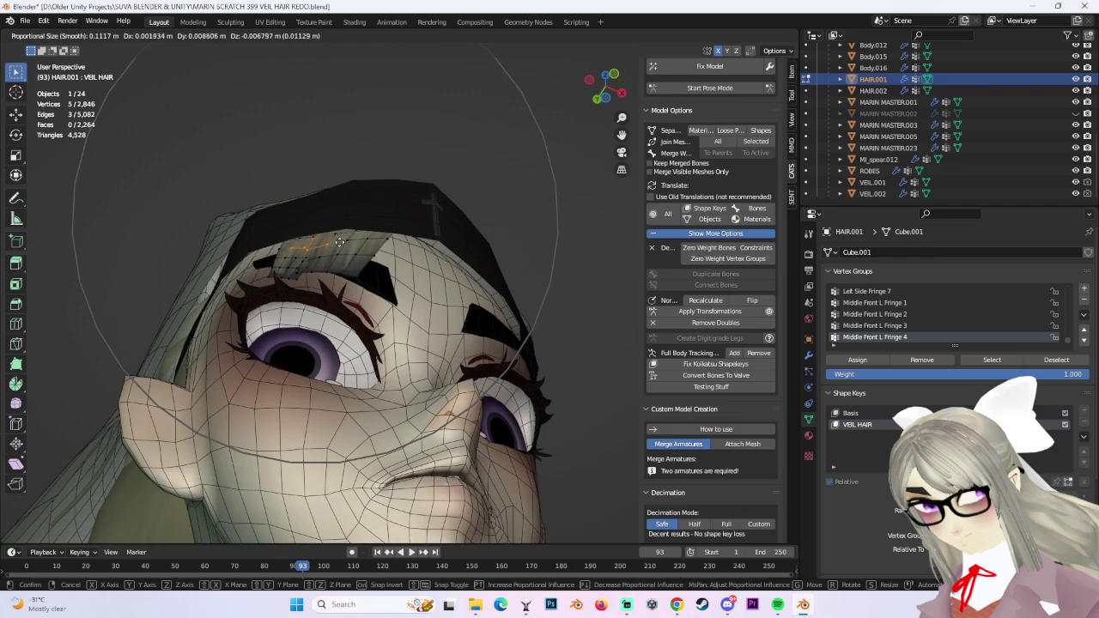
left_click(340, 239)
mouse_move(340, 239)
middle_mouse_down()
mouse_move(375, 184)
mouse_move(372, 221)
mouse_move(334, 231)
middle_mouse_up()
left_click(371, 220)
key("g")
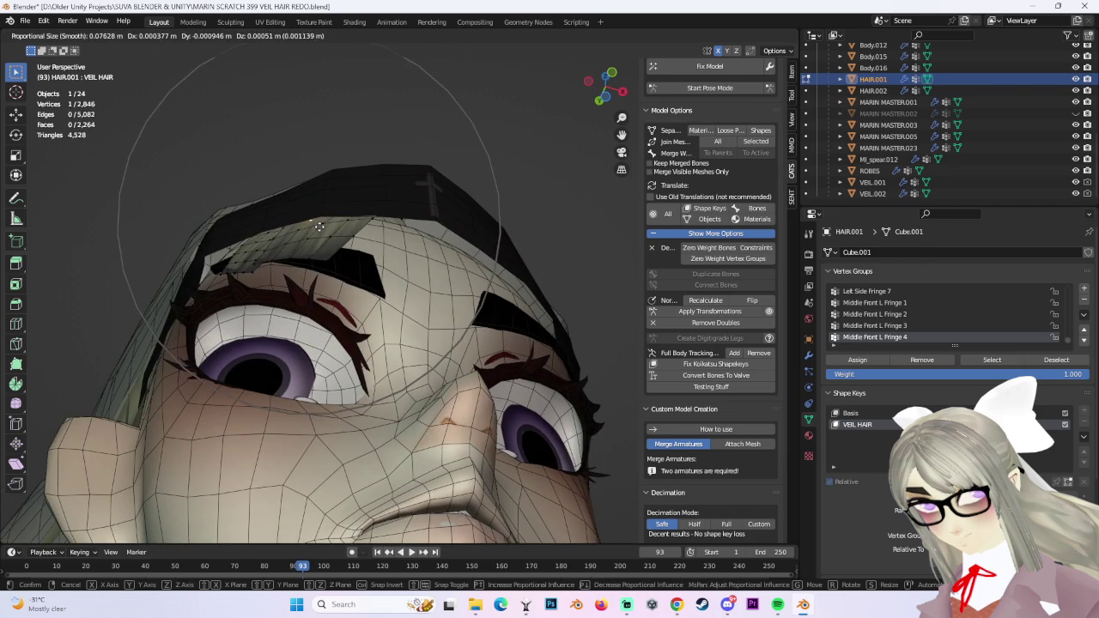
left_click(264, 238)
key("ctrl+z")
key("g")
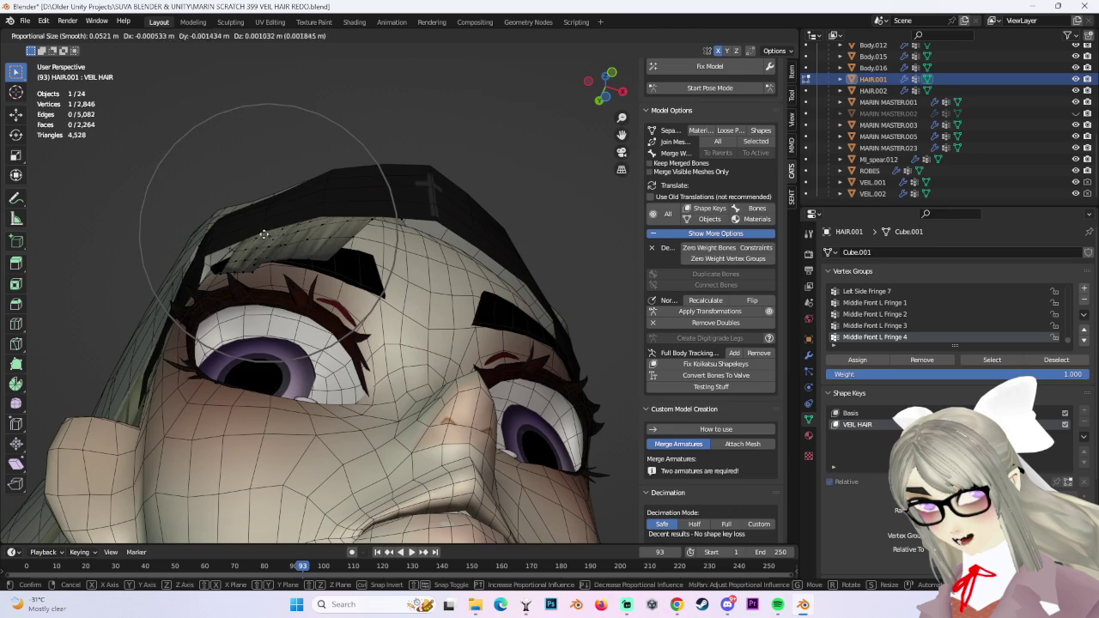
left_click(264, 234)
Make small smooth-falloff nudges to the fringe vertices so they sit along the hood's edge.
middle_click_drag(265, 233, 368, 228)
key("g")
left_click(338, 196)
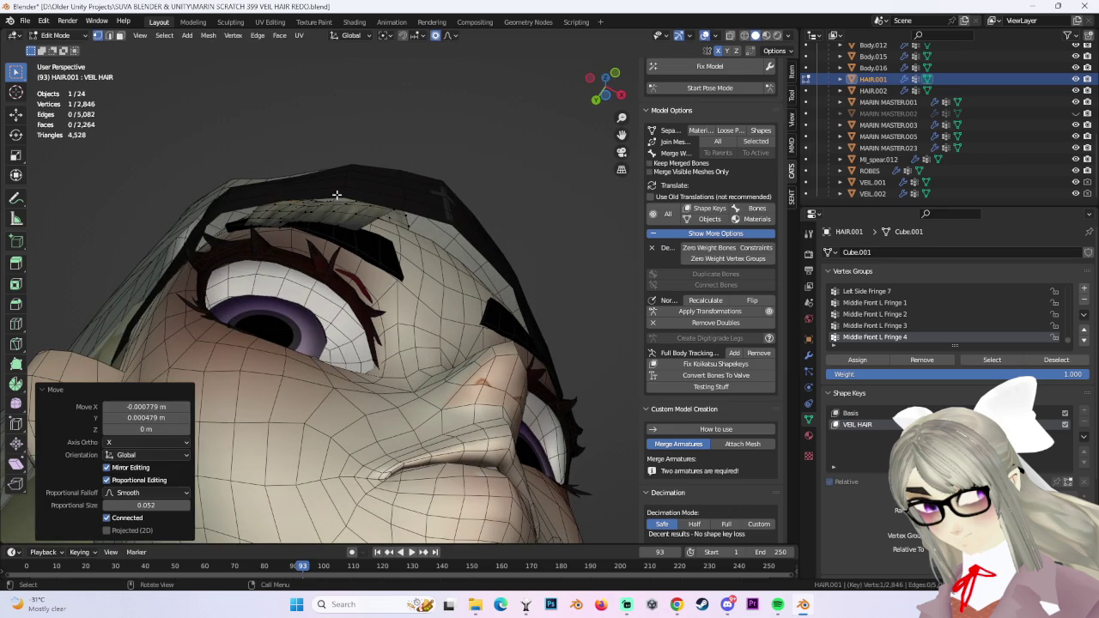
left_click(344, 201)
key("g")
left_click(331, 203)
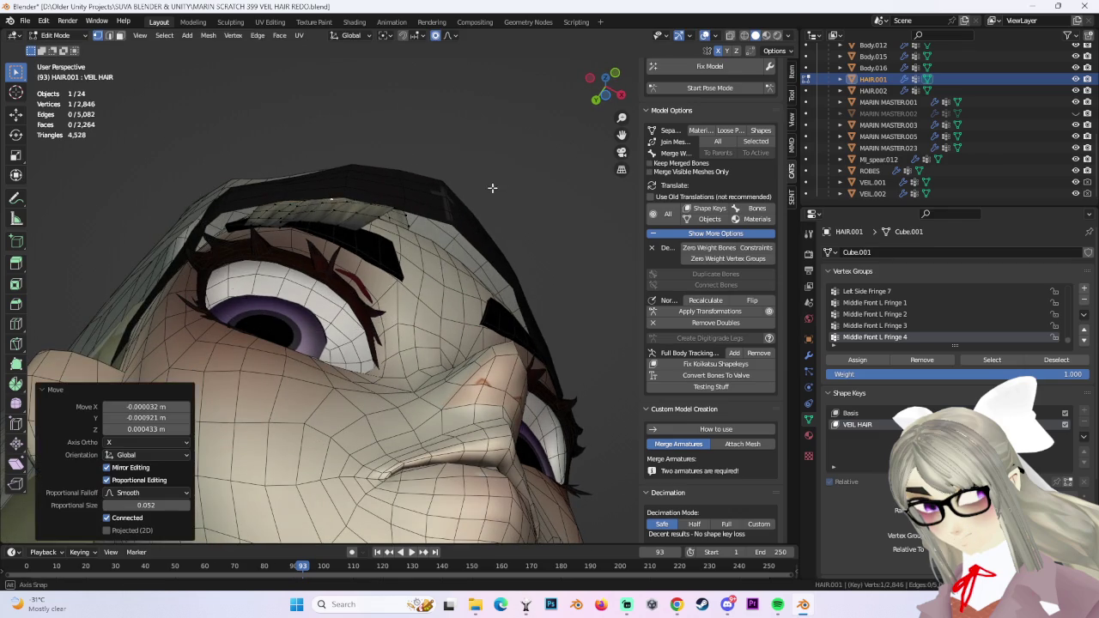
middle_click_drag(493, 184, 467, 262)
key("g")
mouse_move(353, 295)
middle_mouse_down()
mouse_move(446, 240)
mouse_move(550, 240)
mouse_move(502, 247)
middle_mouse_up()
left_click(450, 238)
scroll(589, 241, "down", 3)
scroll(501, 247, "down", 2)
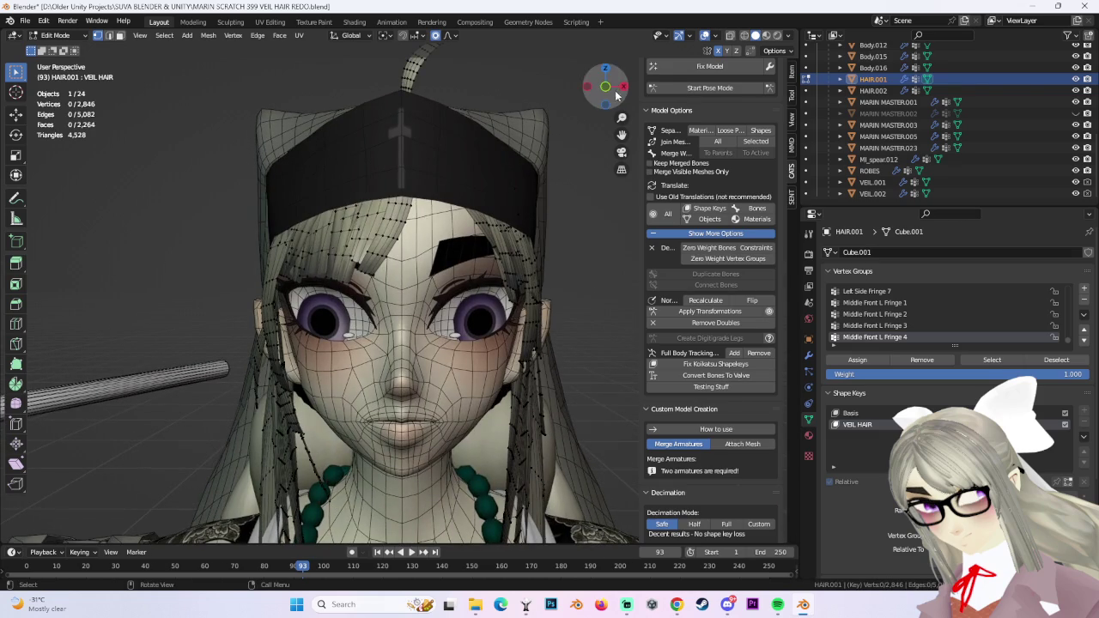
In Front Orthographic view, soft-move side hair vertices down toward the eye.
left_click(605, 85)
key("1")
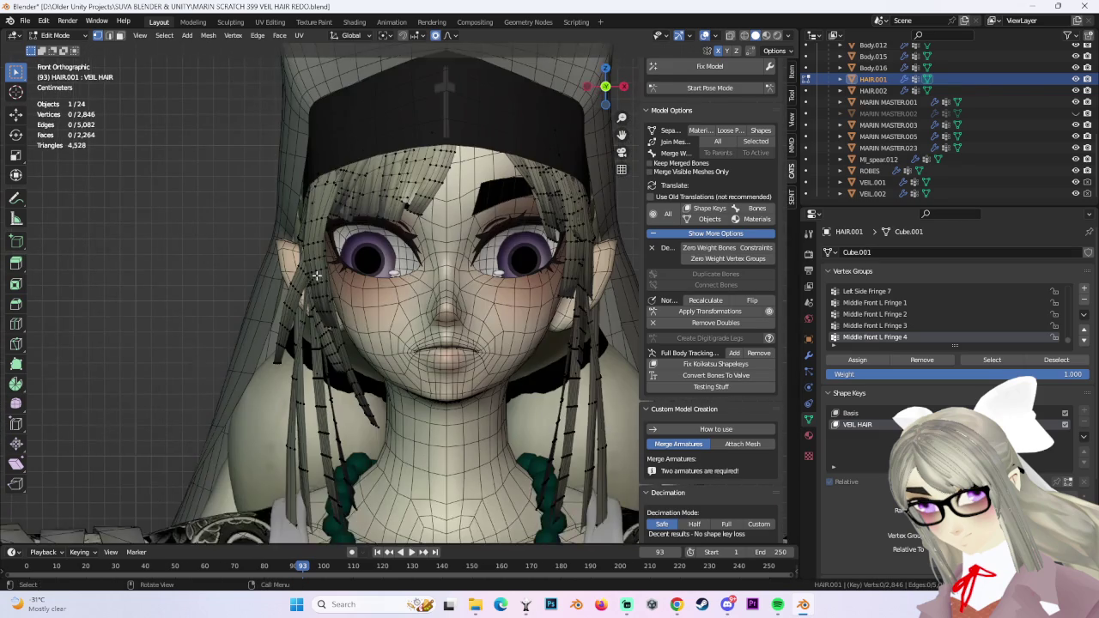
key("g")
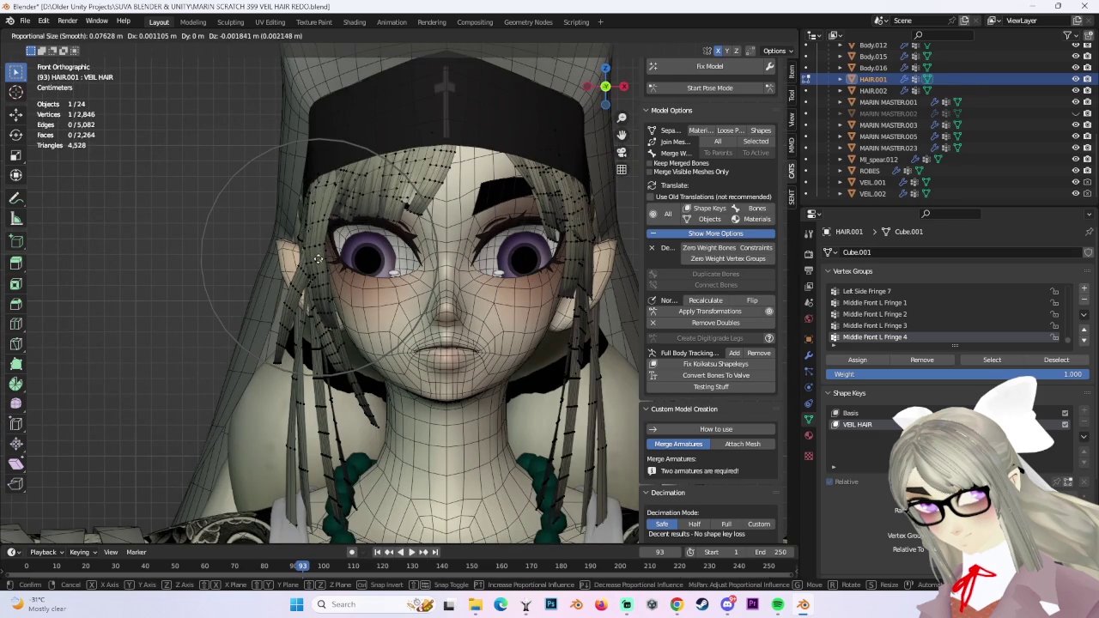
left_click(330, 193)
left_click(332, 187)
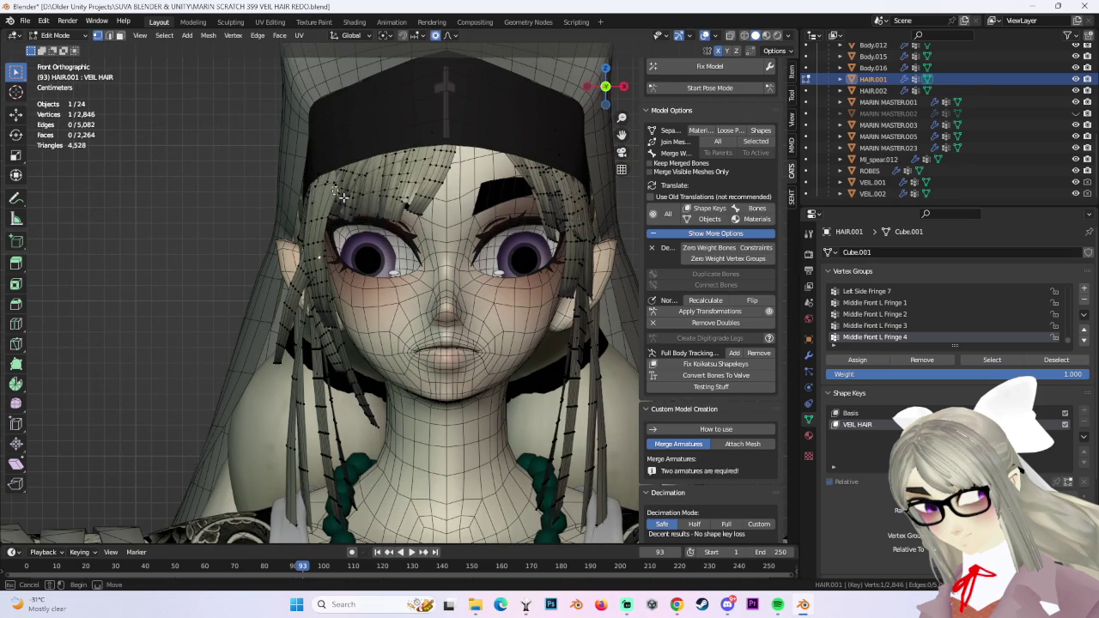
key("g")
left_click(402, 219)
Adjust a side hair vertex, then undo the moves that covered the eye.
mouse_move(402, 219)
middle_mouse_down()
mouse_move(367, 232)
mouse_move(463, 266)
middle_mouse_up()
left_click(366, 232)
key("g")
left_click(367, 232)
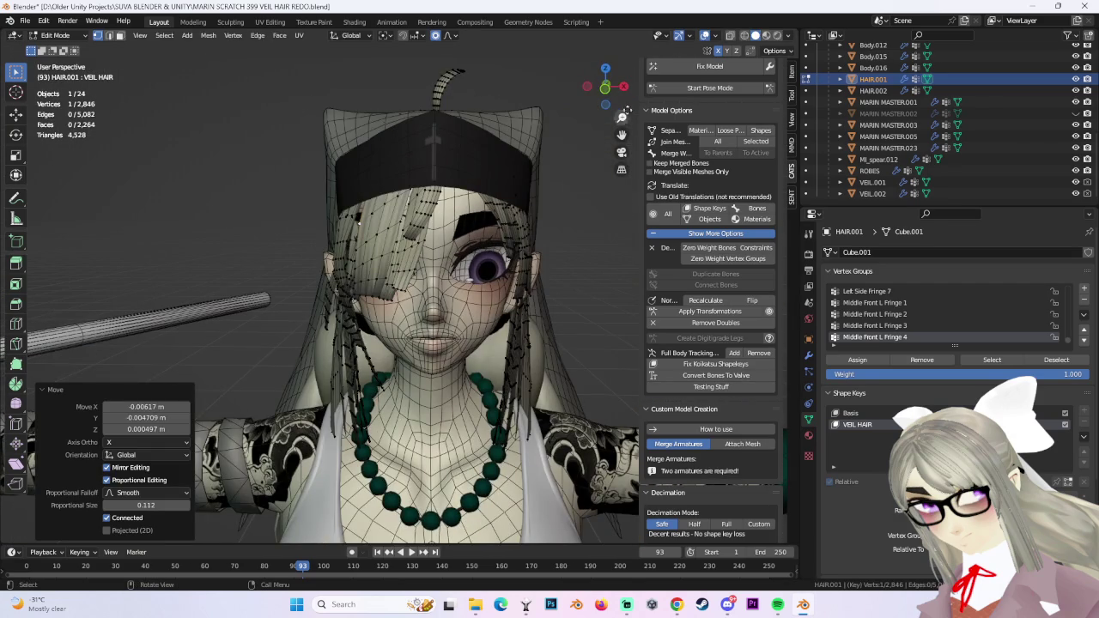
left_click(606, 89)
scroll(551, 296, "up", 3)
left_click(490, 206)
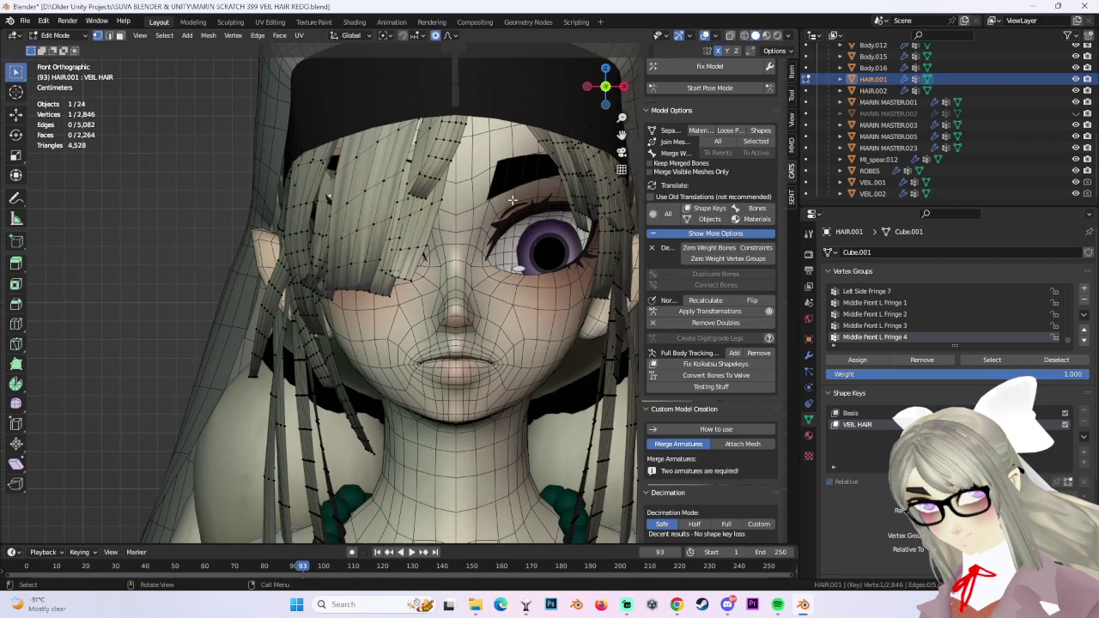
key("ctrl+z")
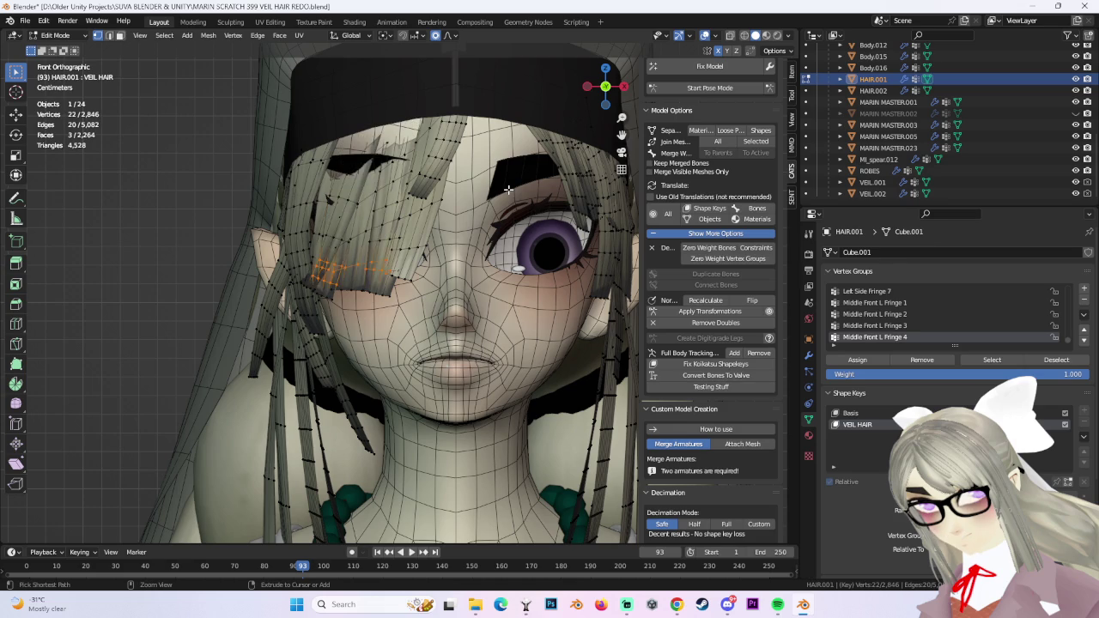
key("ctrl+z")
scroll(461, 235, "down", 2)
scroll(456, 232, "up", 1)
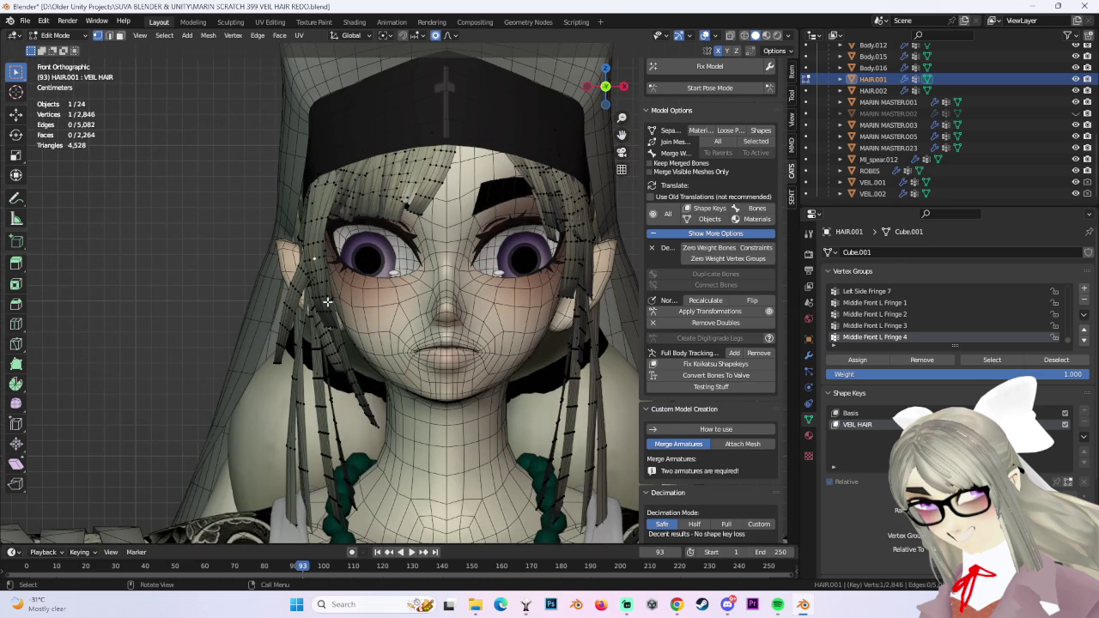
Select the linked side strand and tuck it along the brow with soft-falloff moves.
key("l")
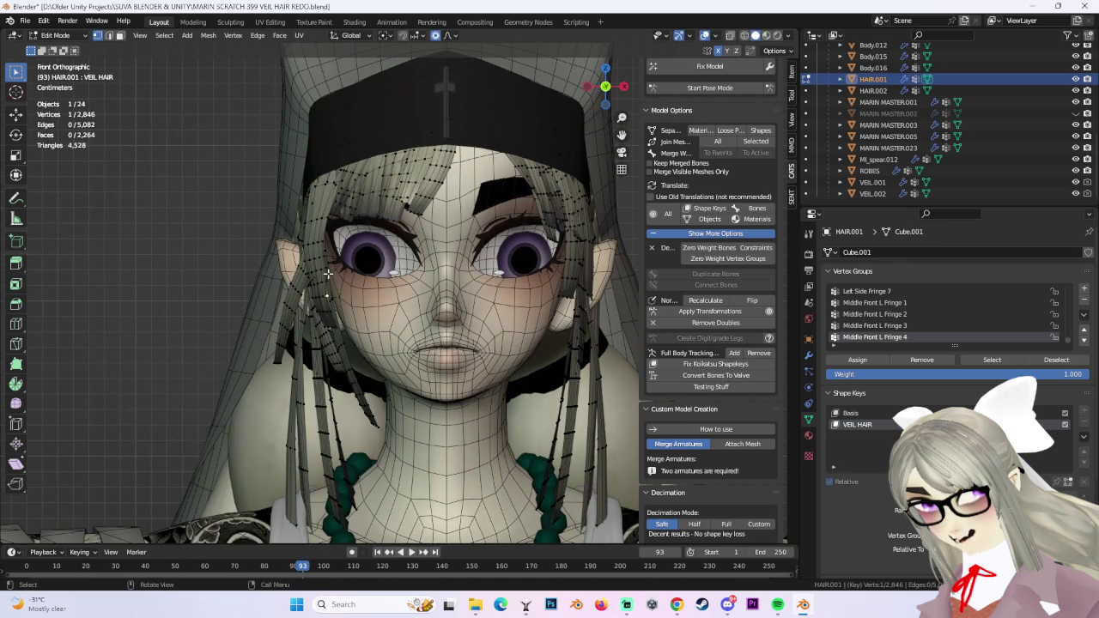
key("g")
scroll(325, 273, "up", 3)
left_click(331, 225)
key("g")
left_click(317, 219)
key("ctrl+z")
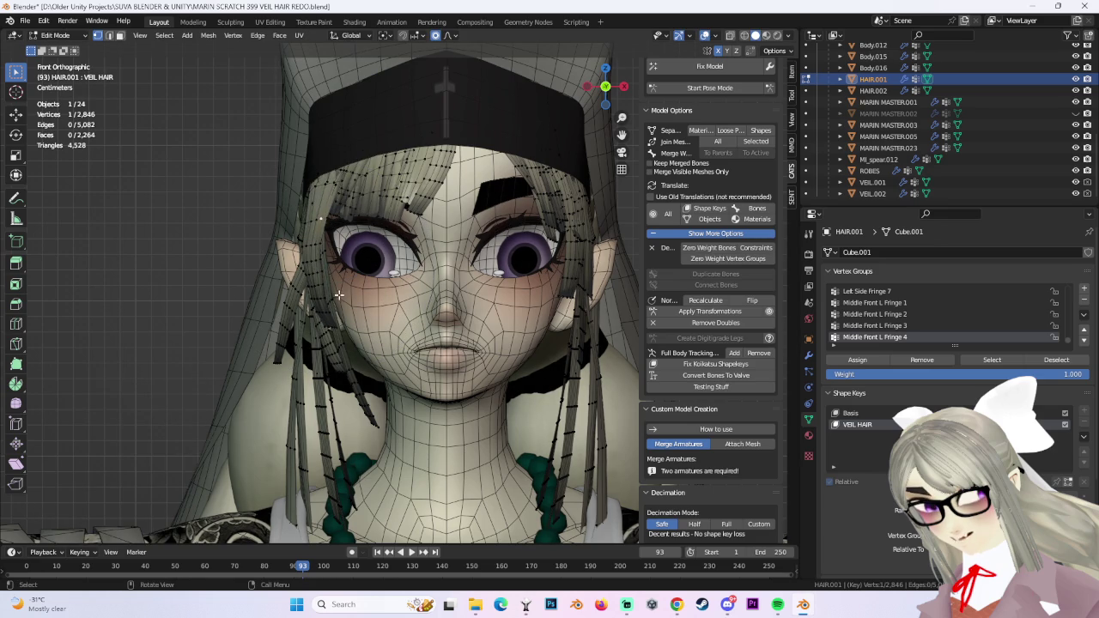
key("g")
left_click(314, 233)
key("g")
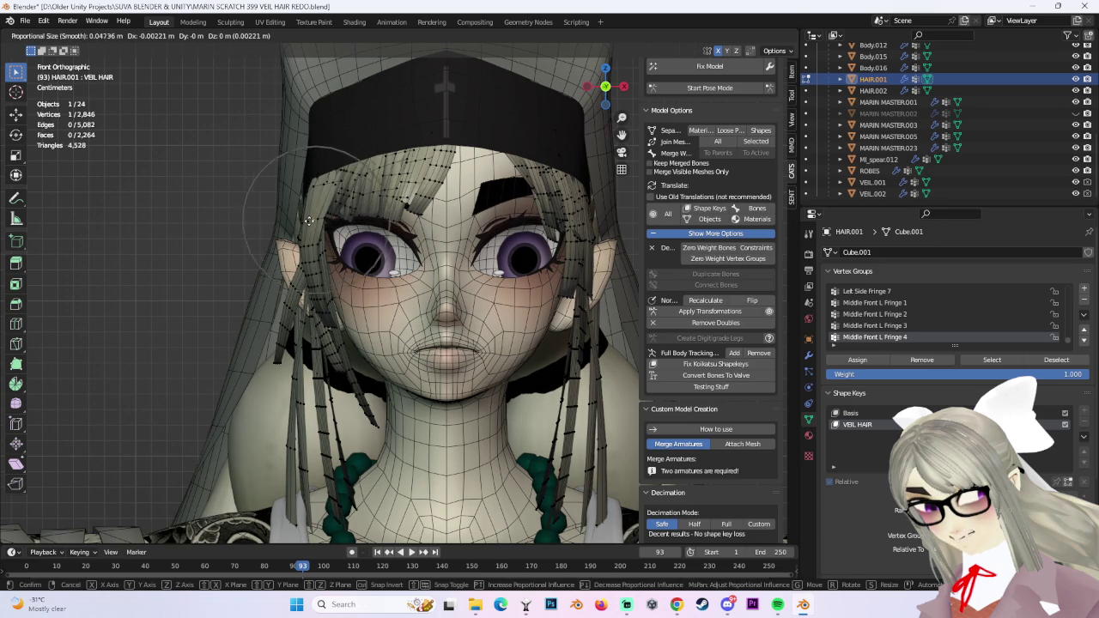
left_click(307, 222)
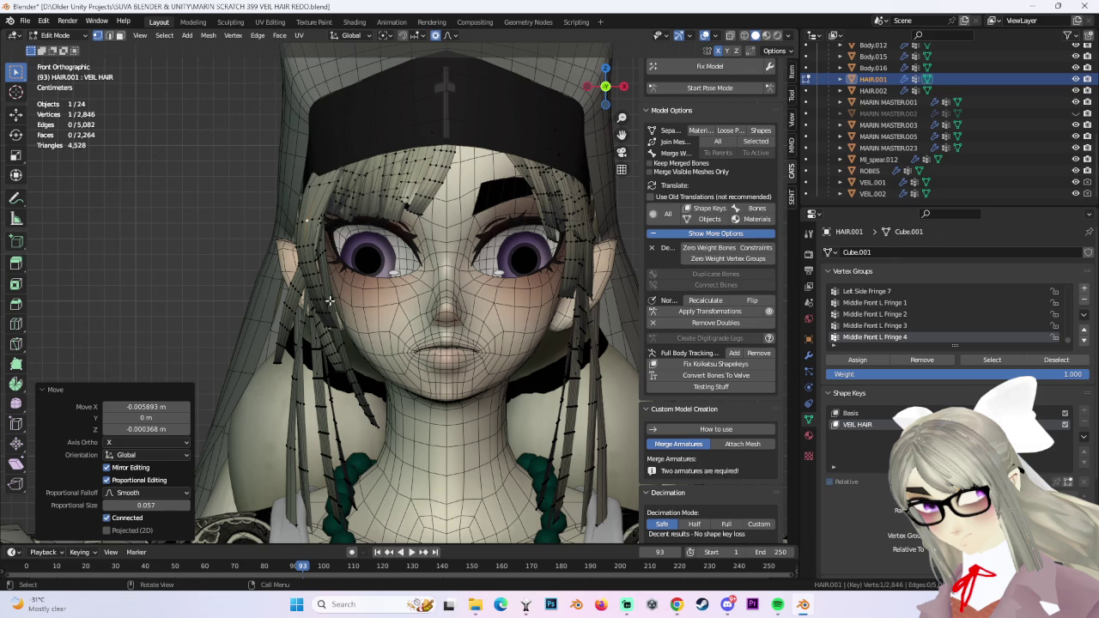
Undo an overshooting move and place the strand closer against the temple and cheek.
key("g")
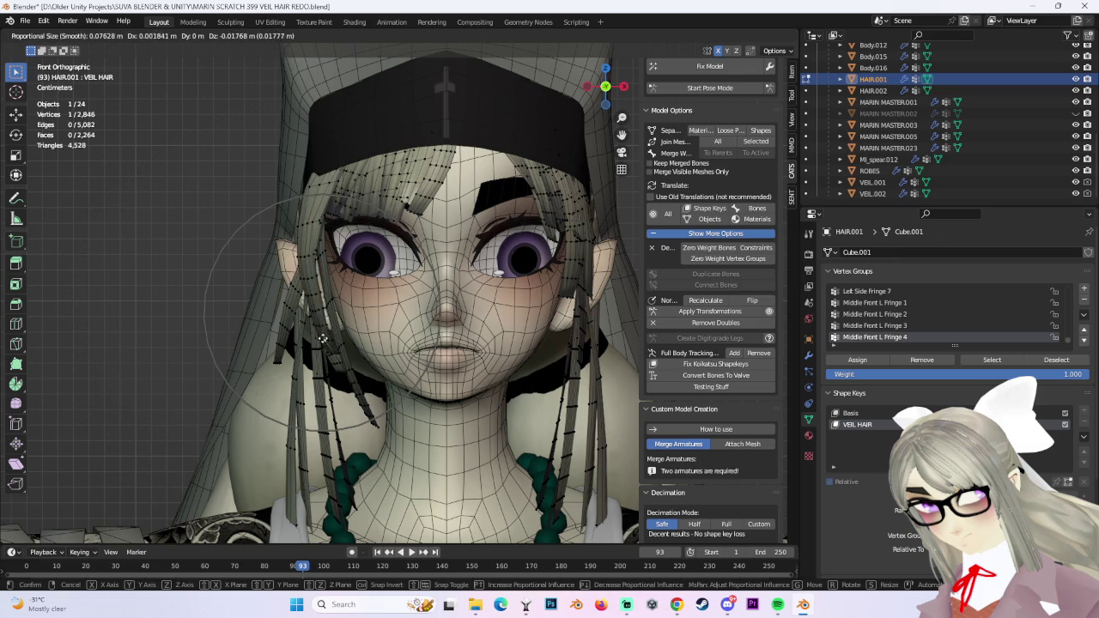
left_click(331, 346)
key("ctrl+z")
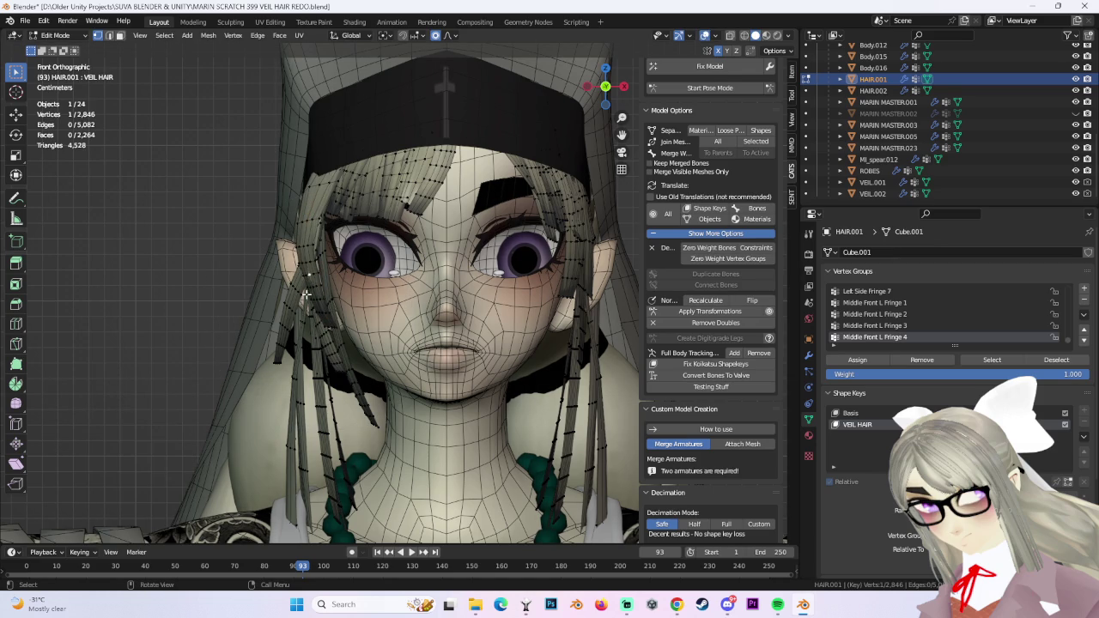
key("g")
left_click(302, 249)
key("g")
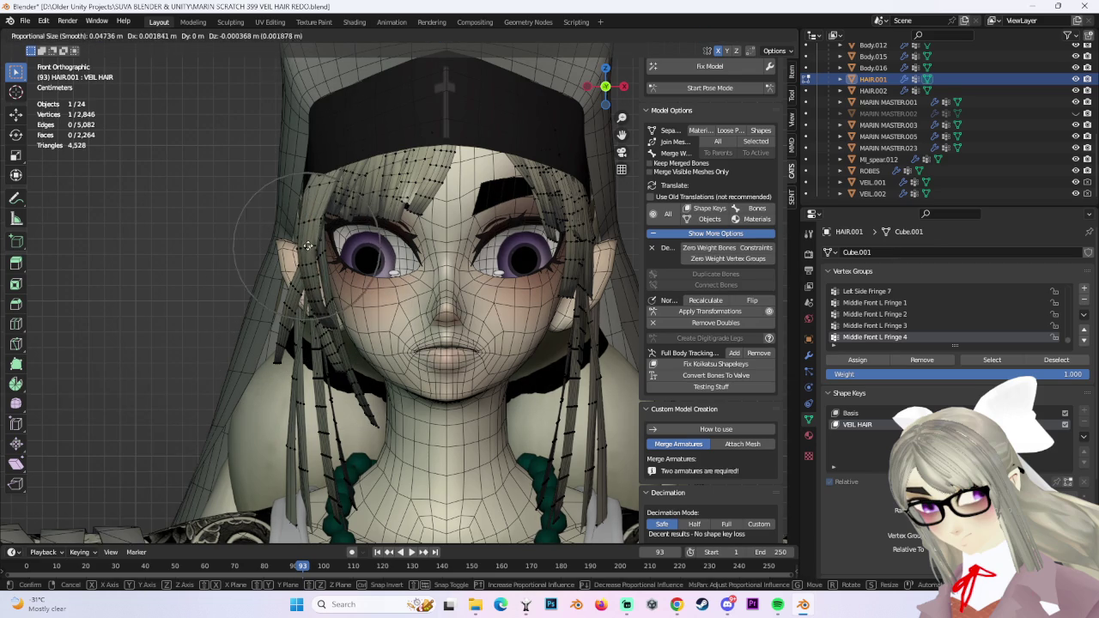
left_click(307, 247)
middle_click_drag(307, 246, 368, 162)
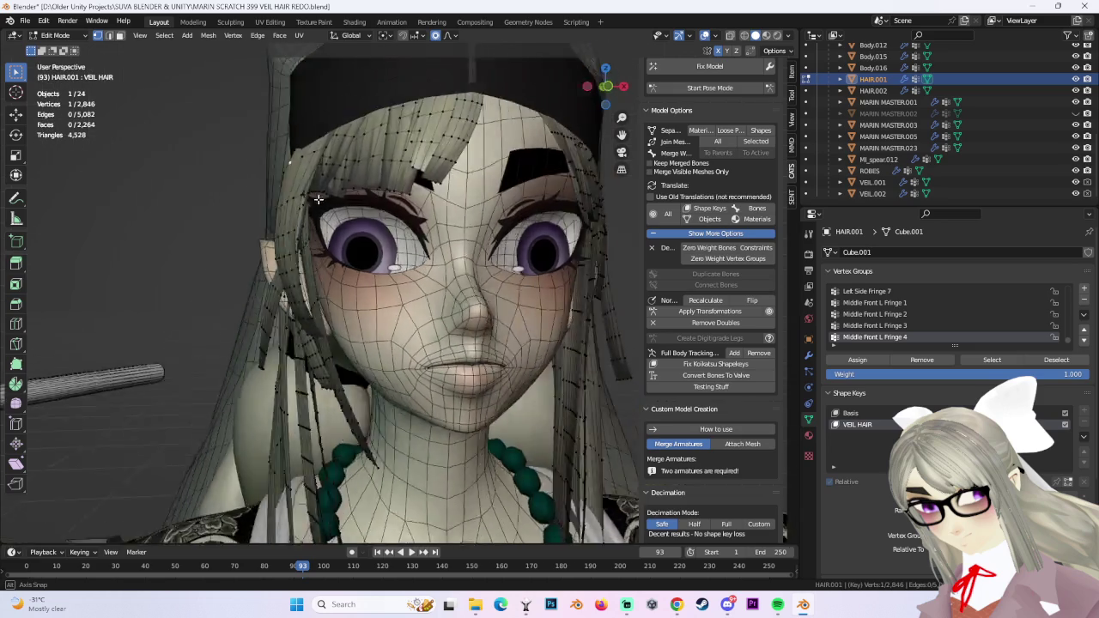
Nudge the side hair vertices upward under the veil band with smooth falloff.
key("g")
left_click(319, 140)
key("g")
left_click(317, 162)
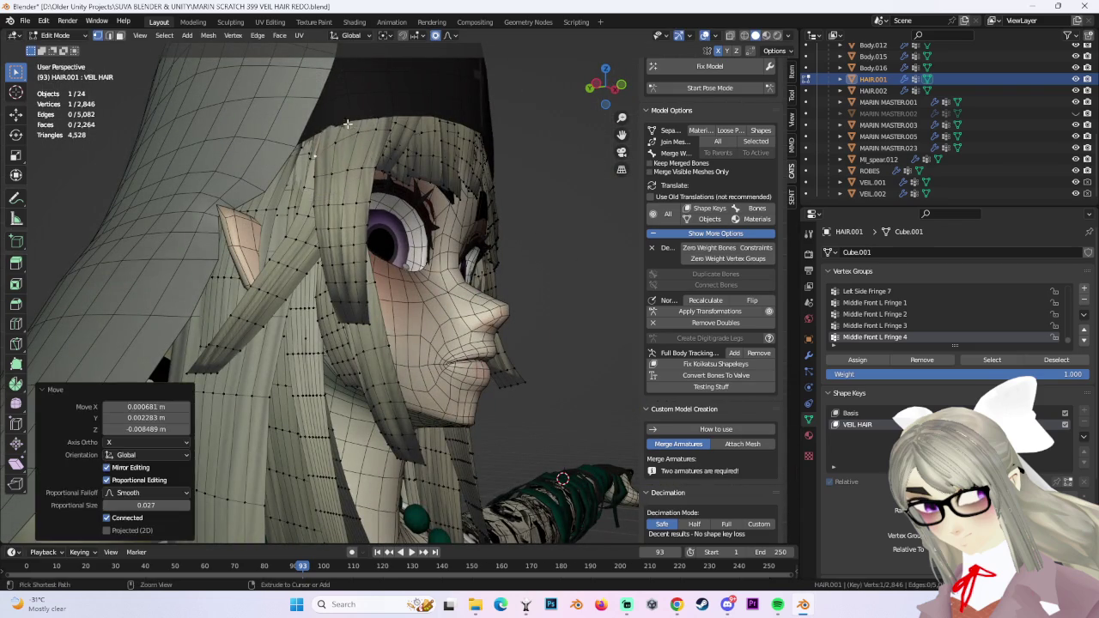
middle_click_drag(317, 161, 353, 163)
key("g")
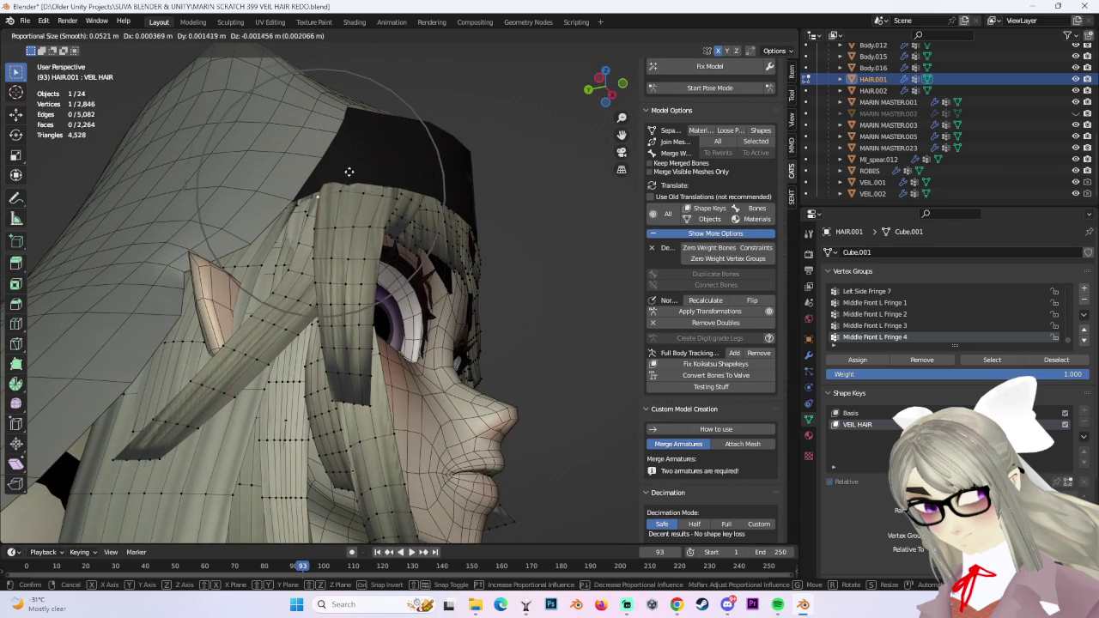
left_click(350, 181)
key("g")
left_click(342, 188)
Move one more vertex along the veil edge from the side, then clear the selection.
scroll(361, 185, "up", 3)
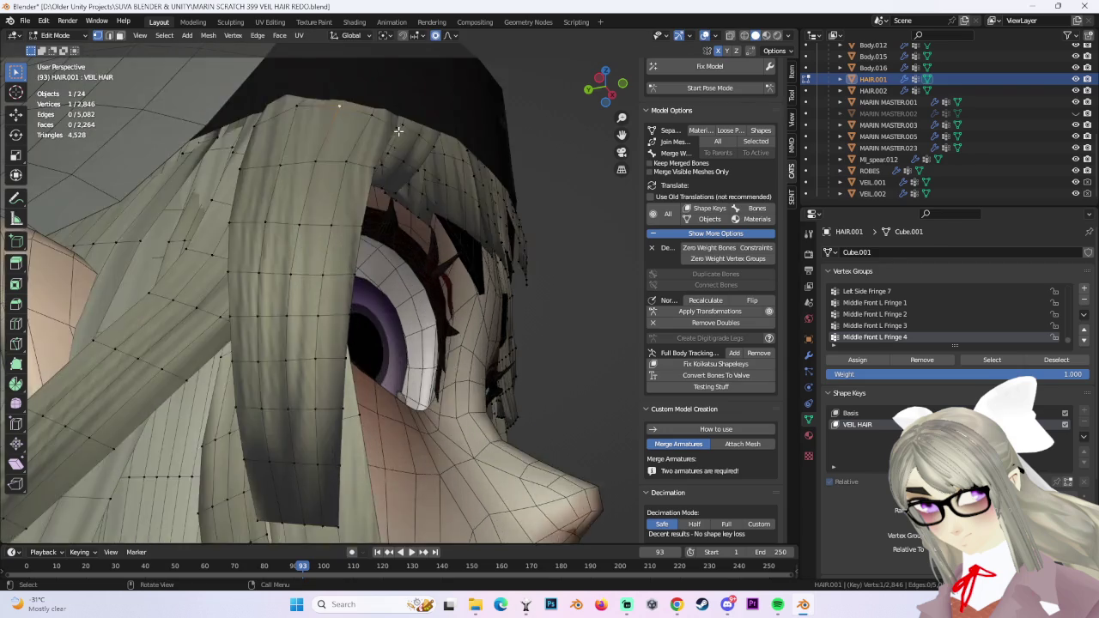
mouse_move(400, 179)
middle_mouse_down()
mouse_move(294, 171)
mouse_move(324, 189)
middle_mouse_up()
scroll(295, 171, "up", 3)
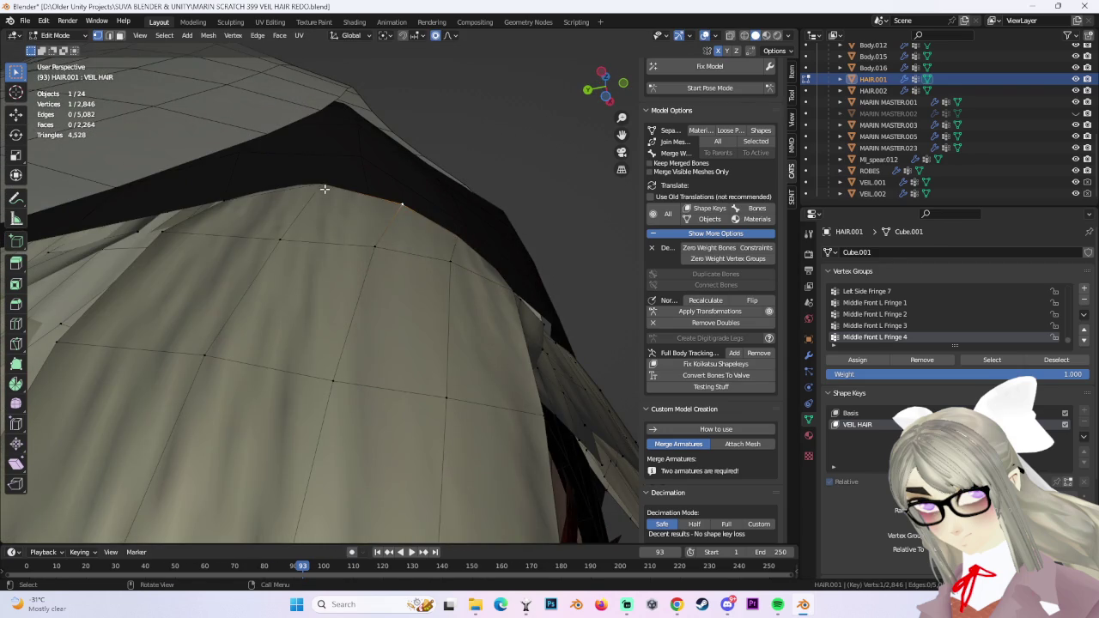
key("g")
left_click(320, 217)
middle_click_drag(389, 221, 382, 213)
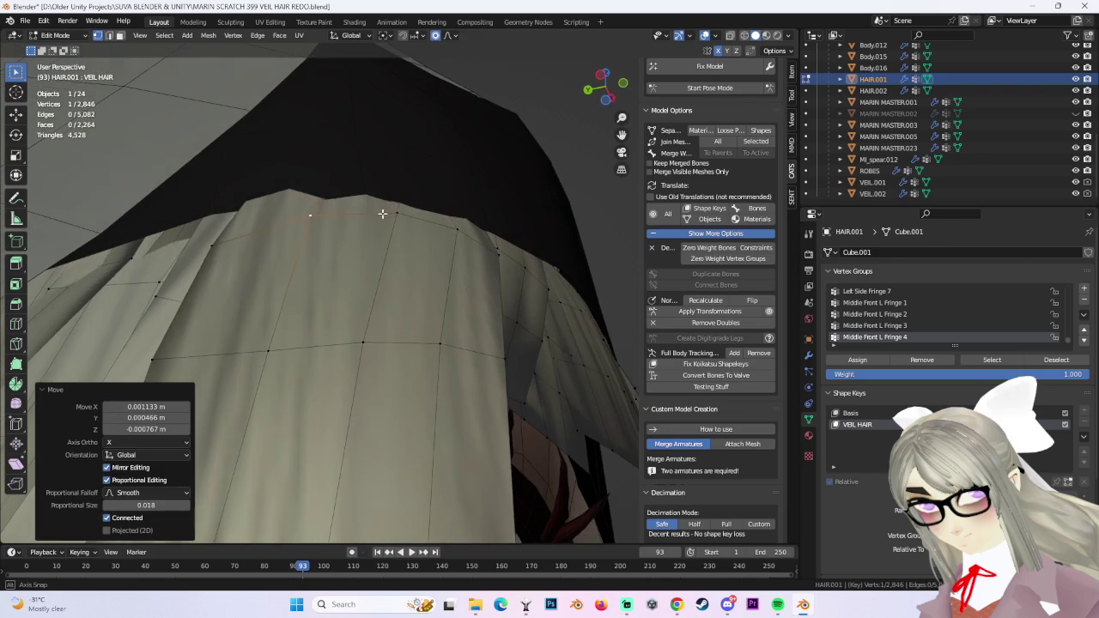
left_click(301, 192)
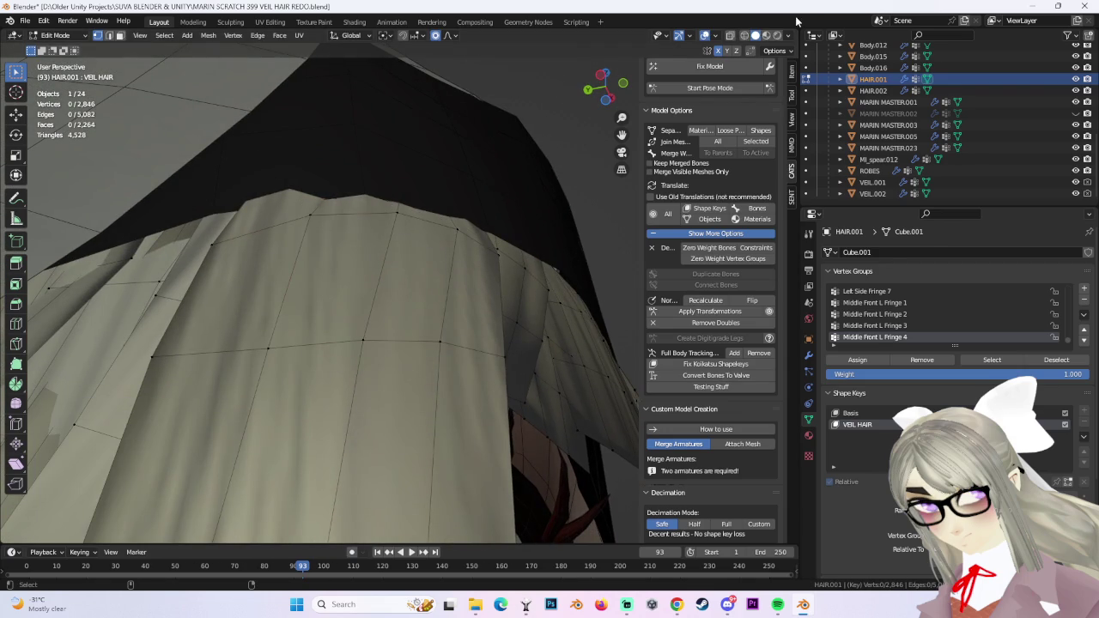
Check the fit in wireframe, then in solid view tighten a fringe edge vertex under the band.
left_click(743, 35)
mouse_move(355, 180)
middle_mouse_down()
mouse_move(331, 155)
mouse_move(318, 211)
mouse_move(318, 192)
middle_mouse_up()
left_click(764, 34)
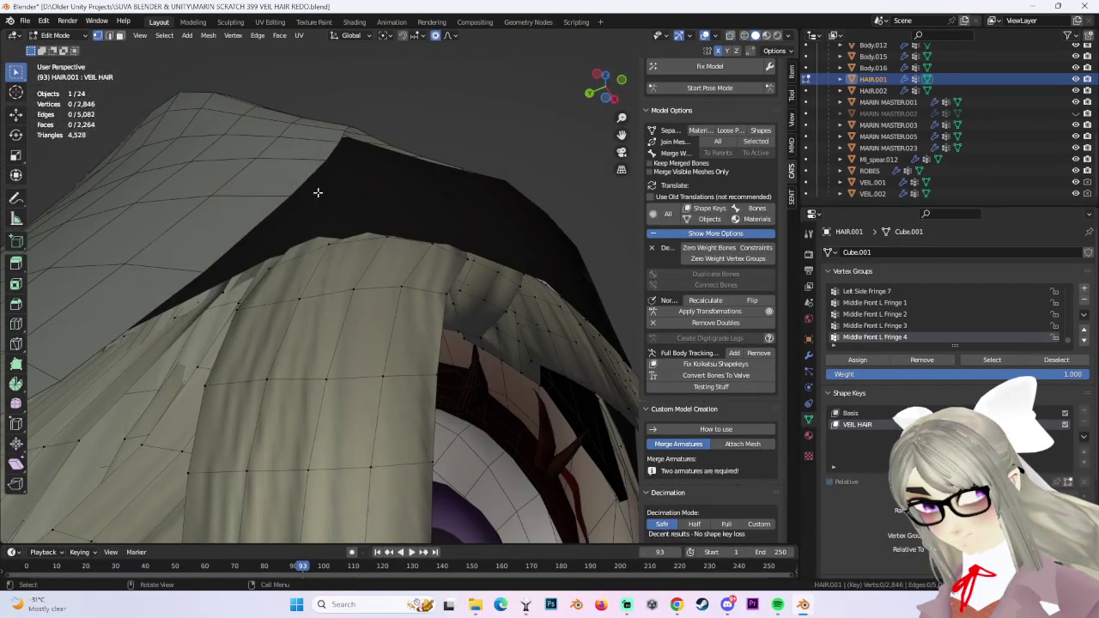
left_click(334, 244)
key("g")
left_click(327, 251)
mouse_move(327, 251)
middle_mouse_down()
mouse_move(418, 272)
mouse_move(437, 287)
mouse_move(441, 220)
mouse_move(405, 211)
mouse_move(339, 226)
mouse_move(354, 285)
mouse_move(346, 290)
mouse_move(458, 350)
mouse_move(429, 326)
mouse_move(443, 308)
mouse_move(381, 269)
mouse_move(480, 279)
mouse_move(485, 290)
middle_mouse_up()
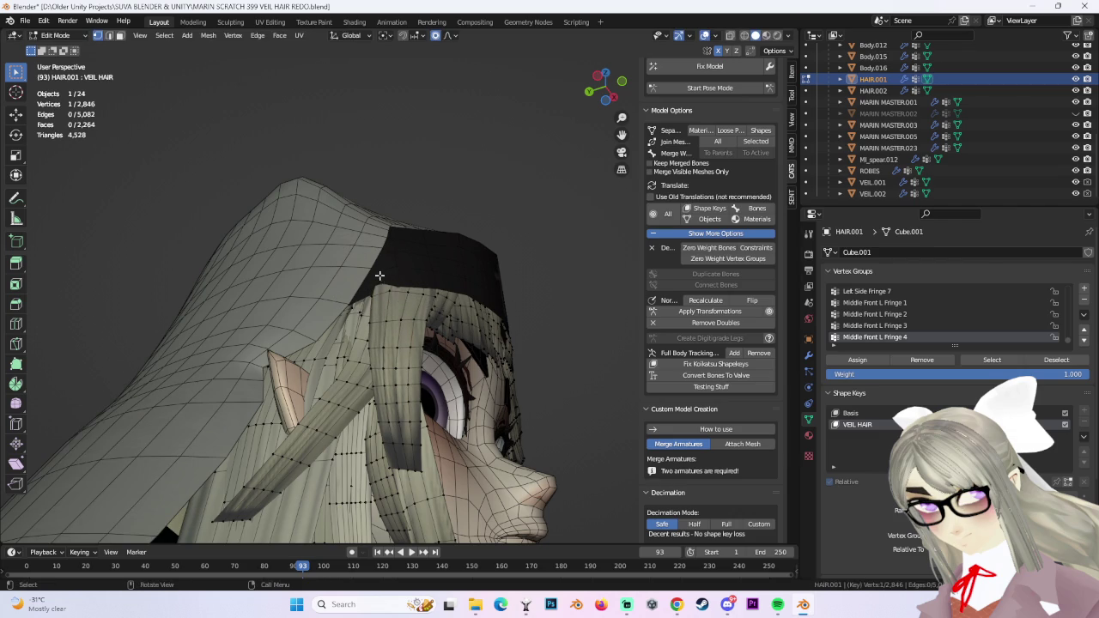
Tuck two fringe vertices near the eye up under the veil band with proportional moves.
key("g")
scroll(389, 313, "down", 4)
left_click(394, 304)
mouse_move(394, 303)
middle_mouse_down()
mouse_move(399, 336)
mouse_move(369, 334)
mouse_move(392, 319)
middle_mouse_up()
scroll(399, 337, "up", 4)
left_click(370, 316)
key("g")
left_click(368, 352)
Try another proportional move of the fringe vertex, then cancel it and view the face.
key("g")
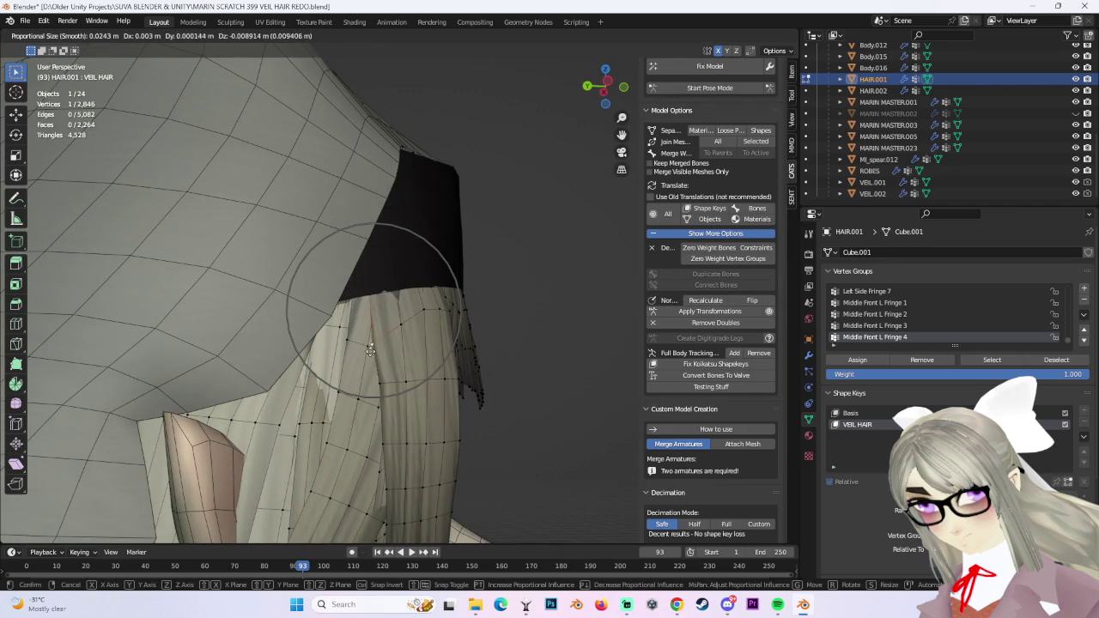
scroll(370, 347, "up", 5)
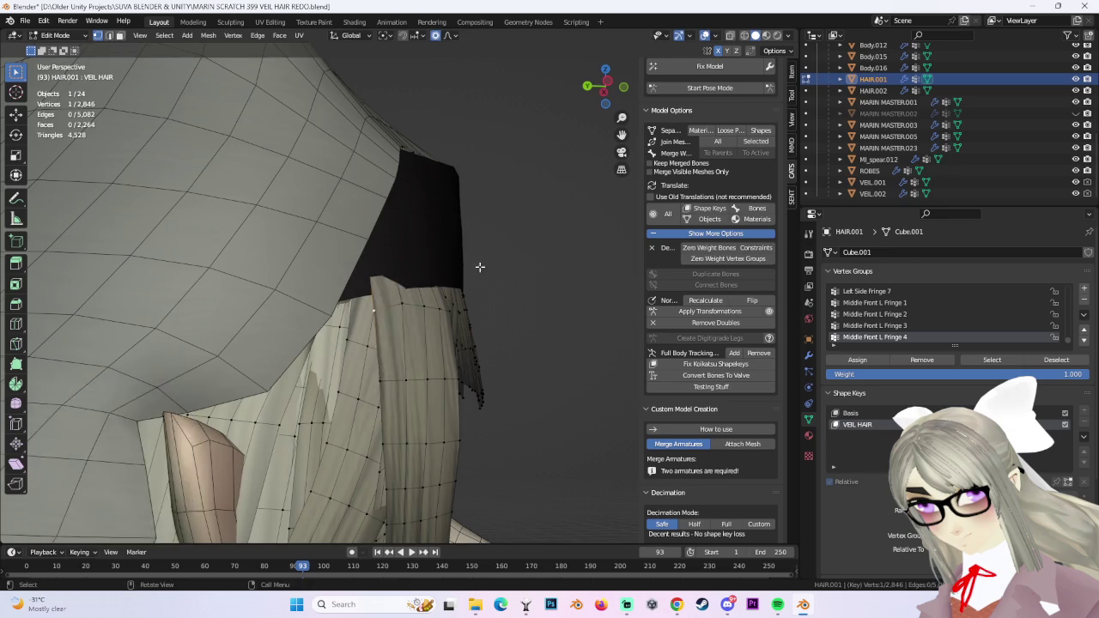
middle_click_drag(478, 263, 392, 265)
scroll(389, 315, "down", 5)
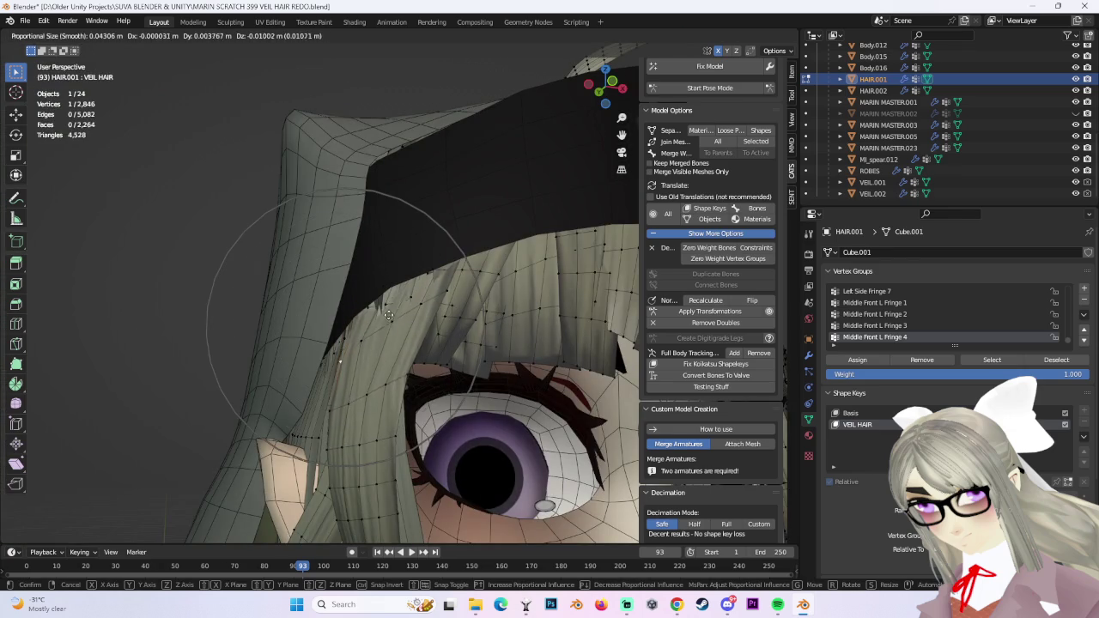
right_click(389, 293)
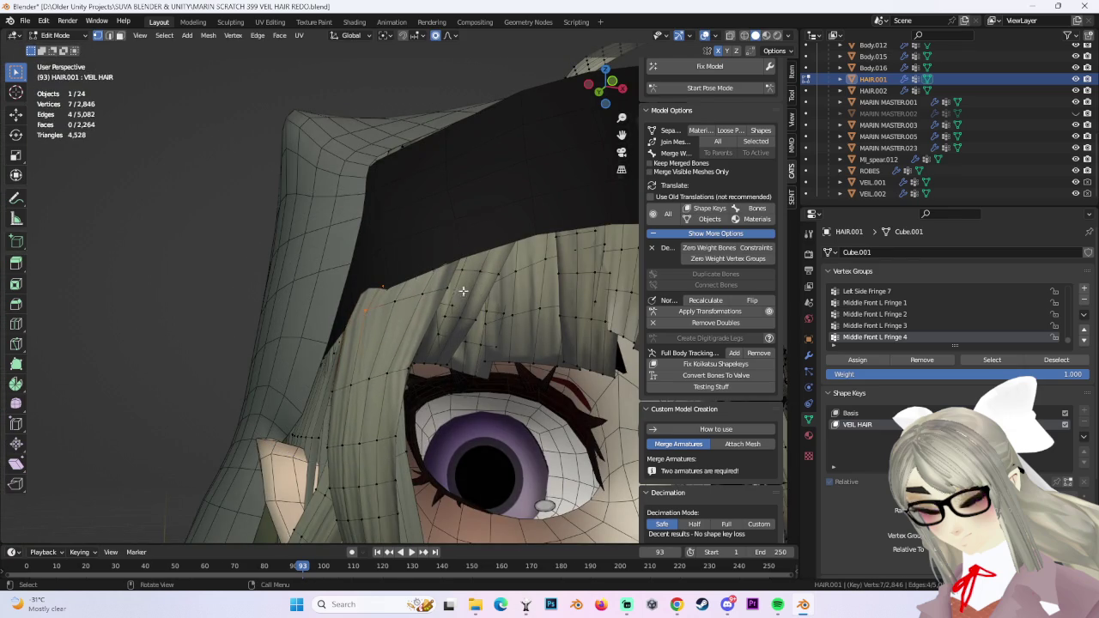
scroll(476, 282, "down", 4)
middle_click_drag(476, 282, 428, 331)
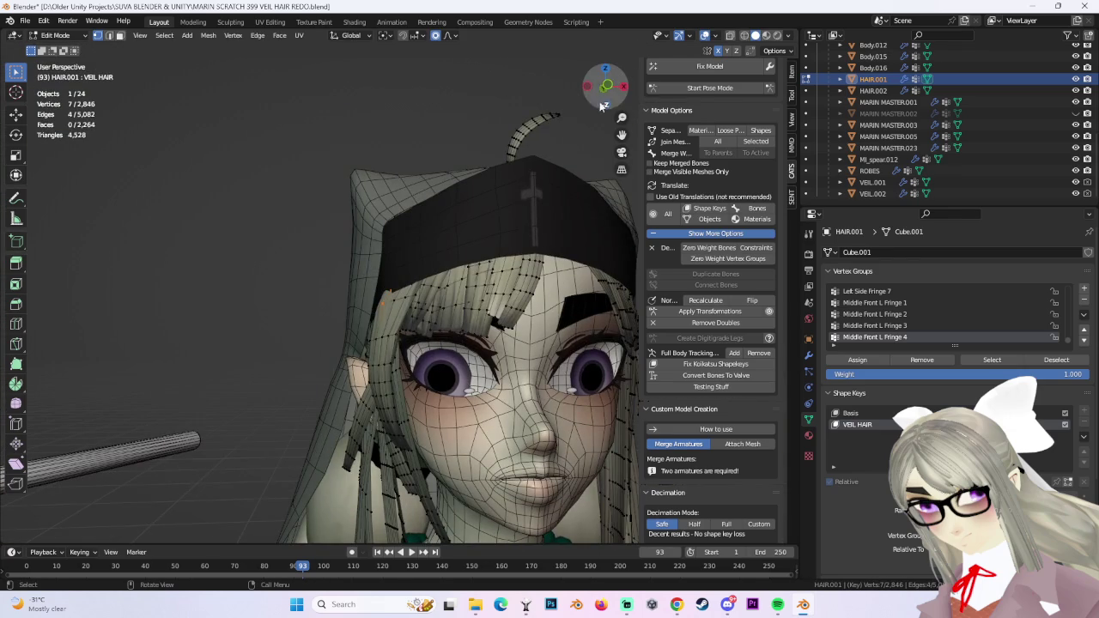
Snap to front orthographic view and briefly hide overlays to preview the hair.
left_click(606, 86)
scroll(461, 226, "down", 2)
scroll(536, 204, "down", 2)
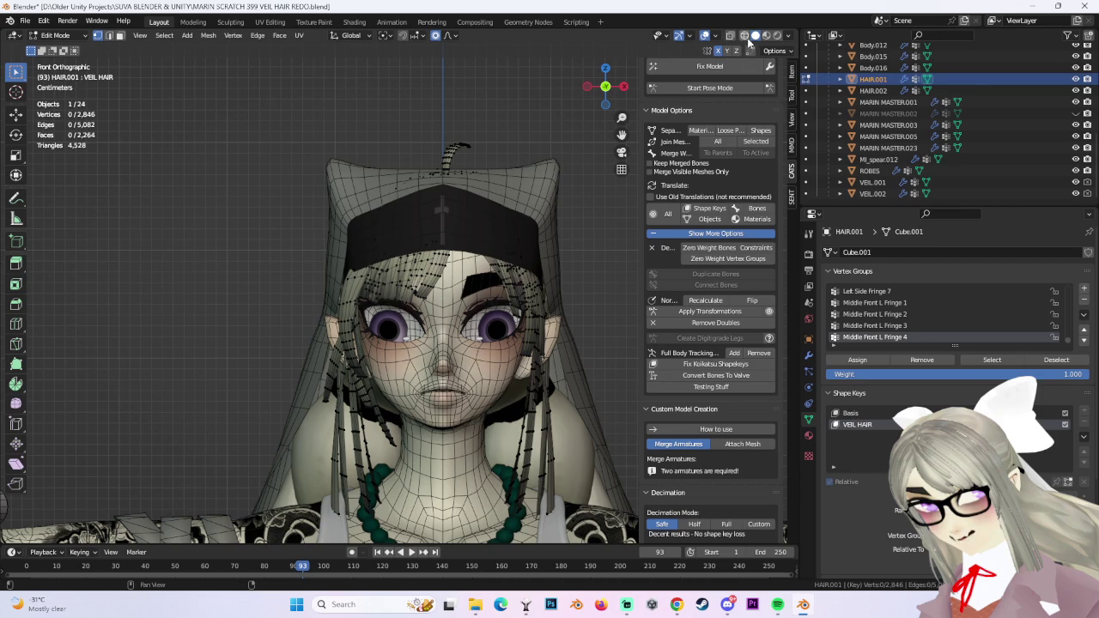
left_click(709, 37)
mouse_move(485, 214)
middle_mouse_down()
mouse_move(498, 190)
mouse_move(395, 219)
middle_mouse_up()
scroll(388, 221, "up", 3)
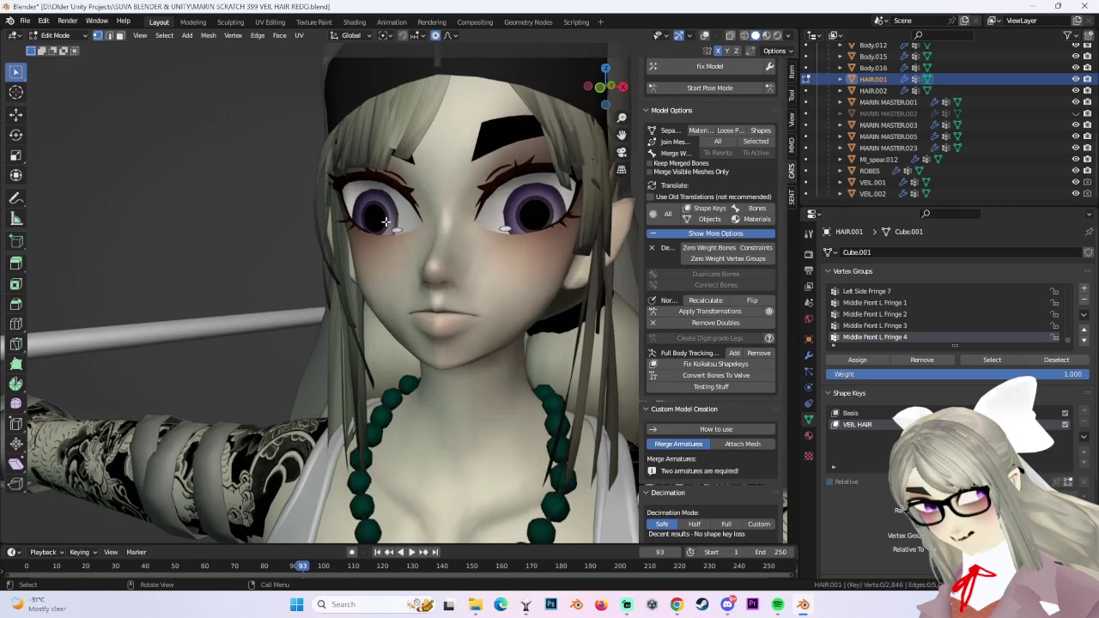
left_click(706, 37)
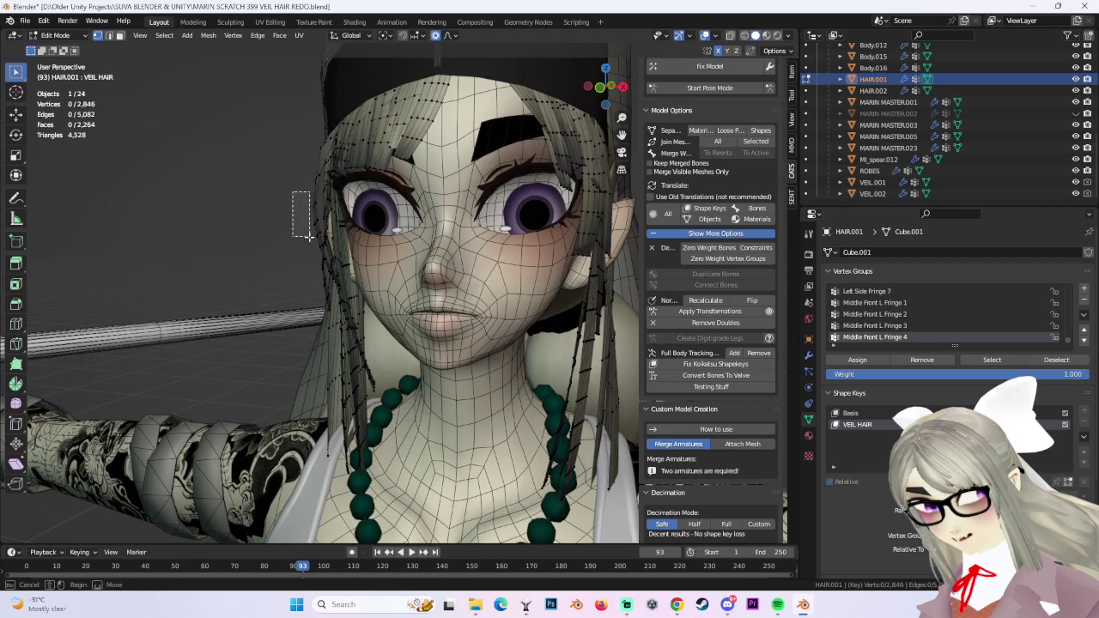
Nudge the six side-strand vertices closer to the face, then start moving a fringe vertex.
key("g")
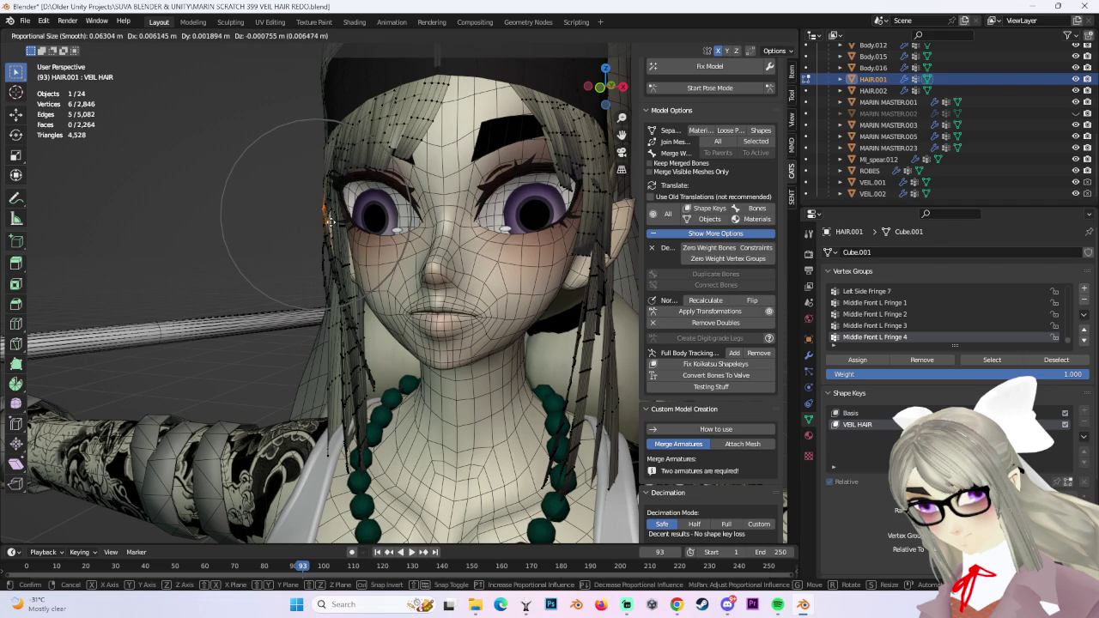
left_click(330, 221)
mouse_move(330, 222)
middle_mouse_down()
mouse_move(391, 283)
mouse_move(351, 220)
middle_mouse_up()
left_click(380, 275)
key("g")
scroll(351, 224, "up", 3)
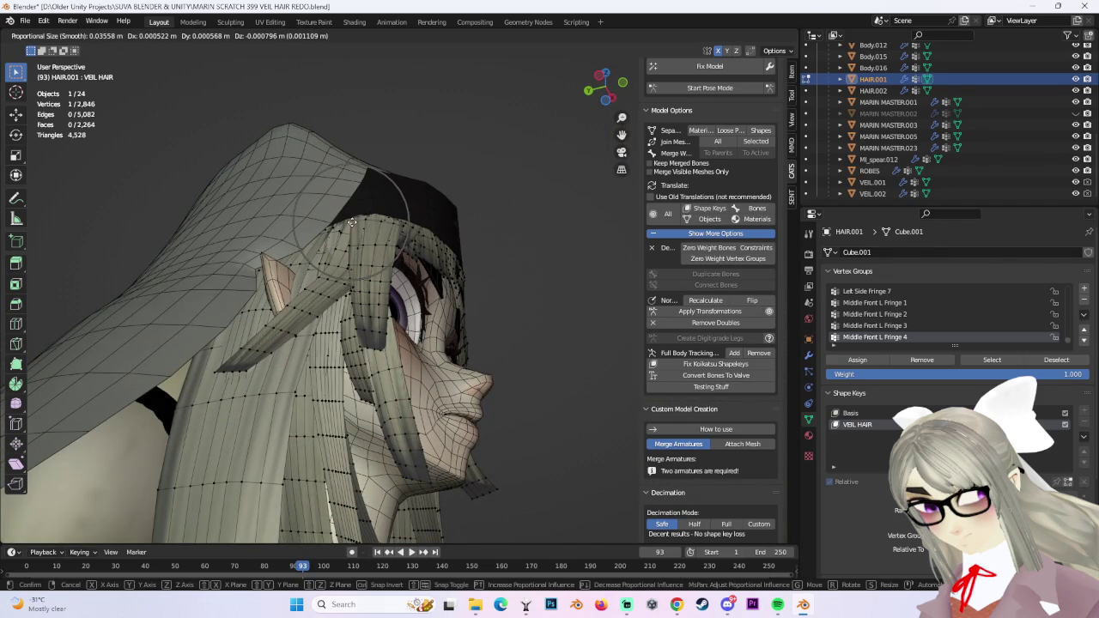
Nudge the fringe vertex near the temple in several small proportional moves.
left_click(352, 222)
key("g")
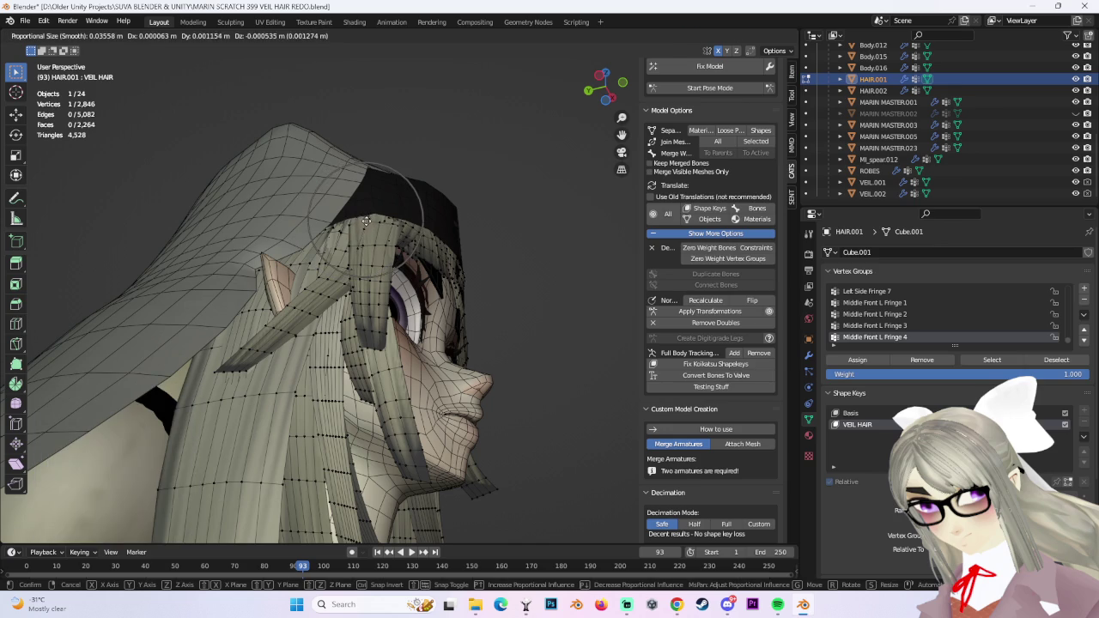
left_click(367, 215)
key("g")
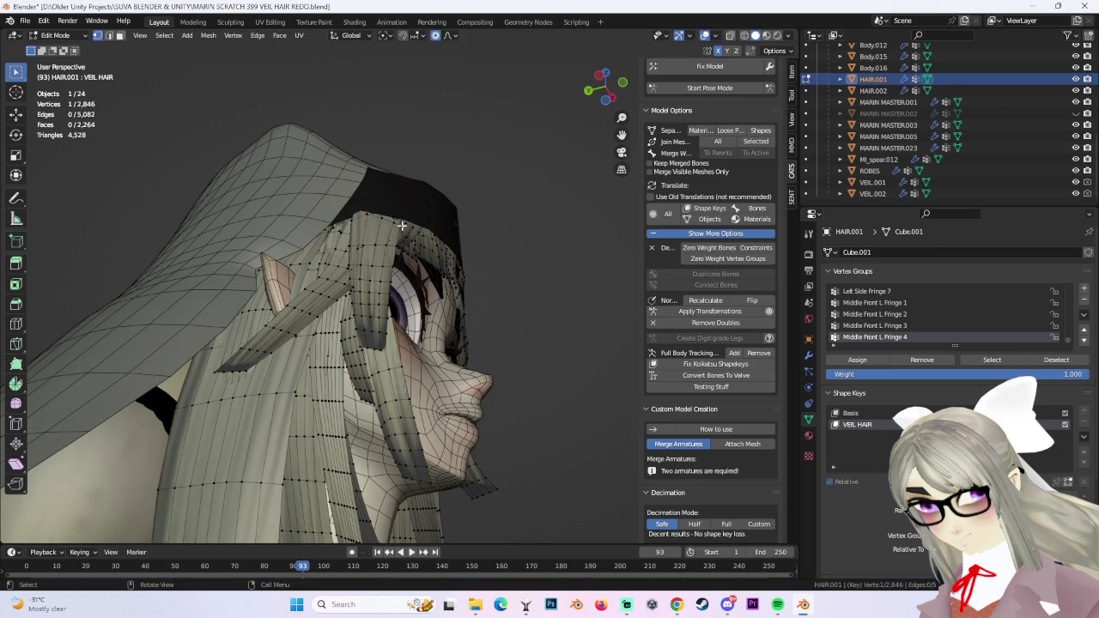
scroll(400, 219, "down", 3)
left_click(400, 219)
key("g")
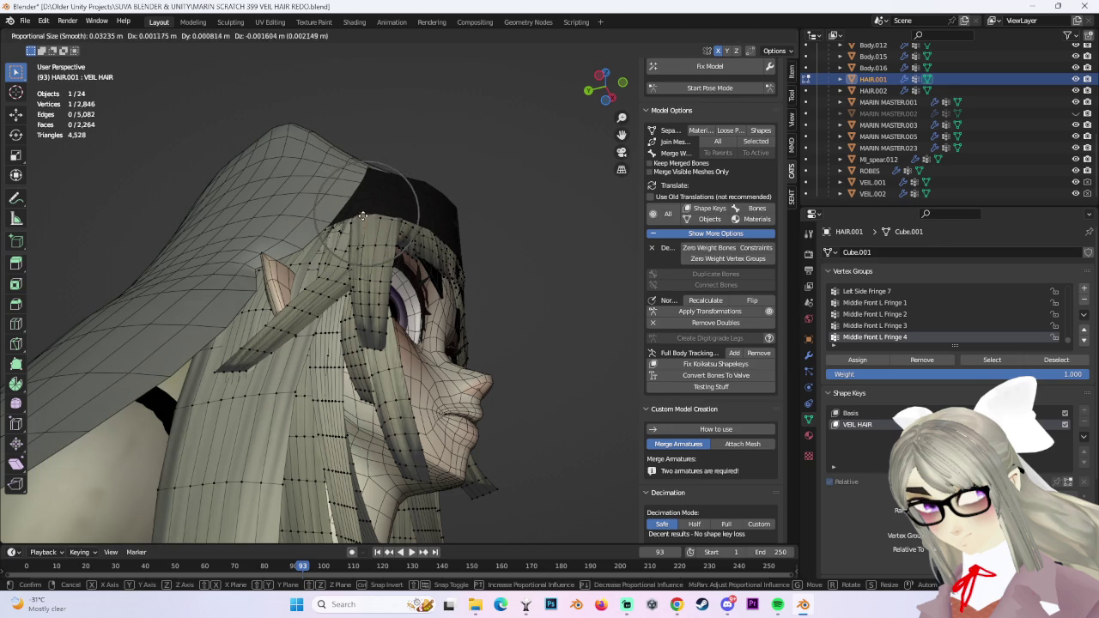
left_click(362, 217)
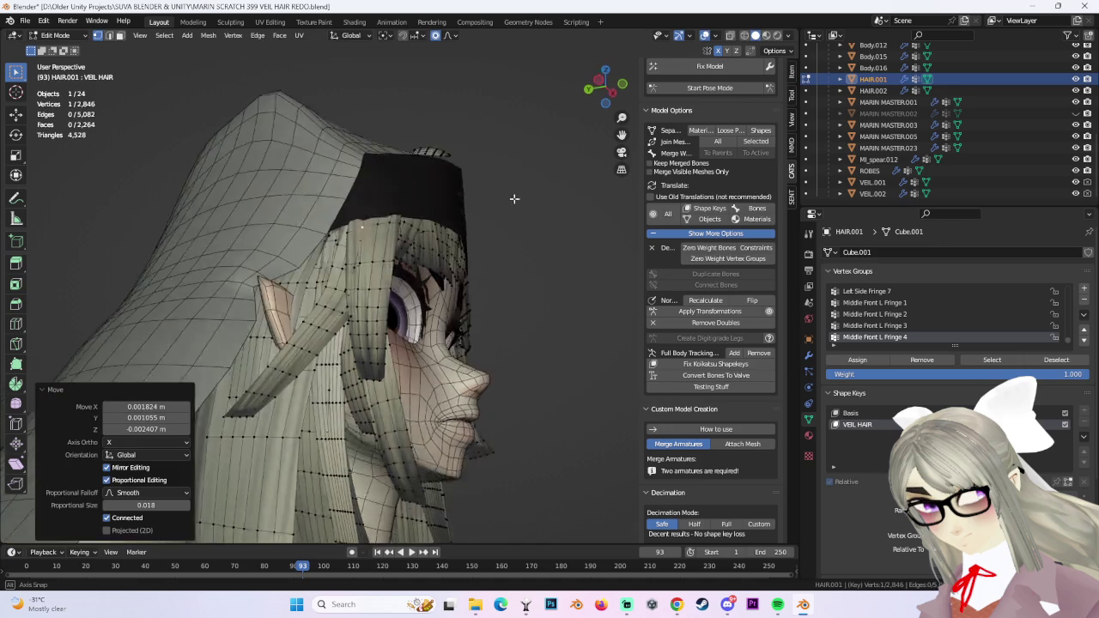
scroll(412, 214, "up", 4)
From side and front views, keep tucking the fringe vertex closer against the head.
middle_click_drag(321, 227, 330, 189)
key("g")
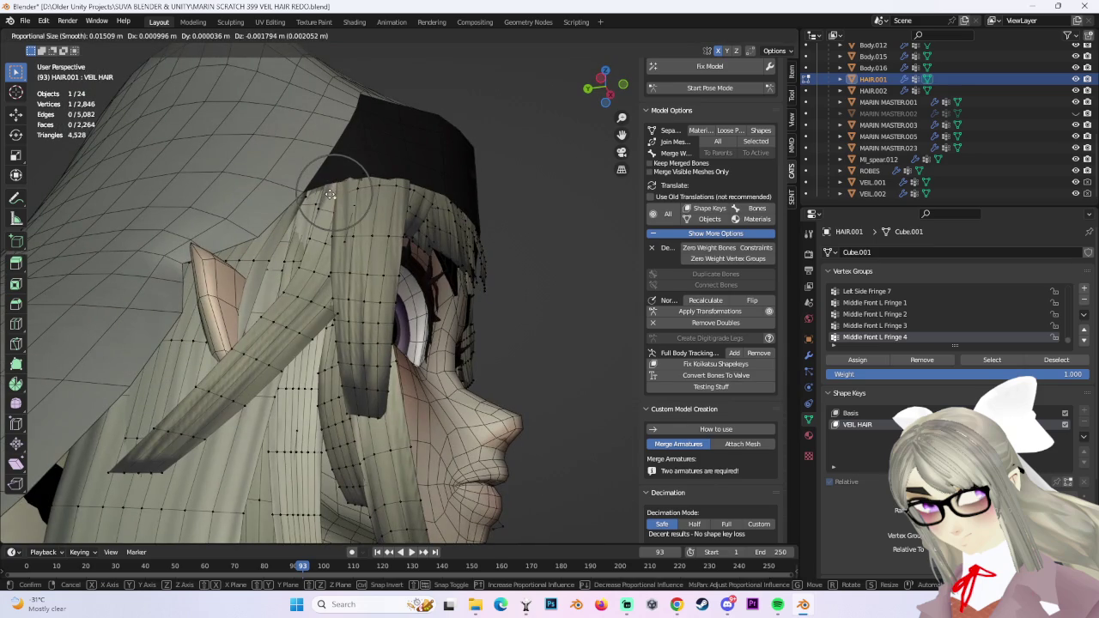
left_click(330, 193)
key("g")
scroll(350, 190, "down", 2)
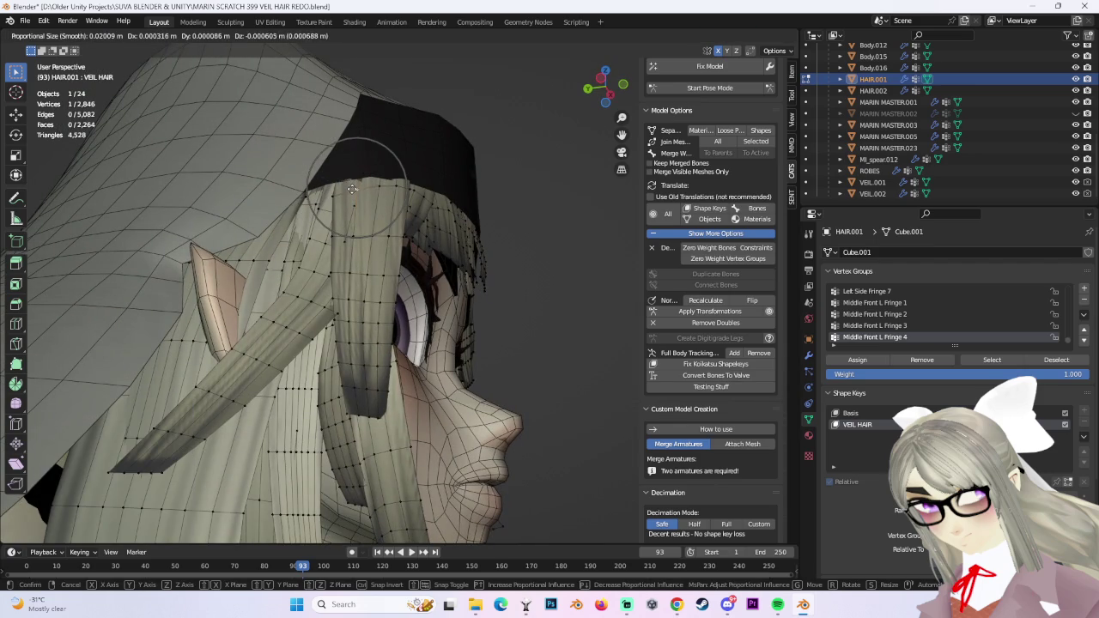
left_click(352, 187)
mouse_move(352, 187)
middle_mouse_down()
mouse_move(530, 171)
mouse_move(461, 223)
mouse_move(346, 232)
mouse_move(381, 184)
mouse_move(362, 212)
mouse_move(576, 207)
mouse_move(543, 233)
mouse_move(563, 257)
middle_mouse_up()
key("g")
left_click(342, 240)
Move two fringe vertices together, then give the fringe one final nudge.
left_click(370, 213, "shift")
key("g")
left_click(370, 216)
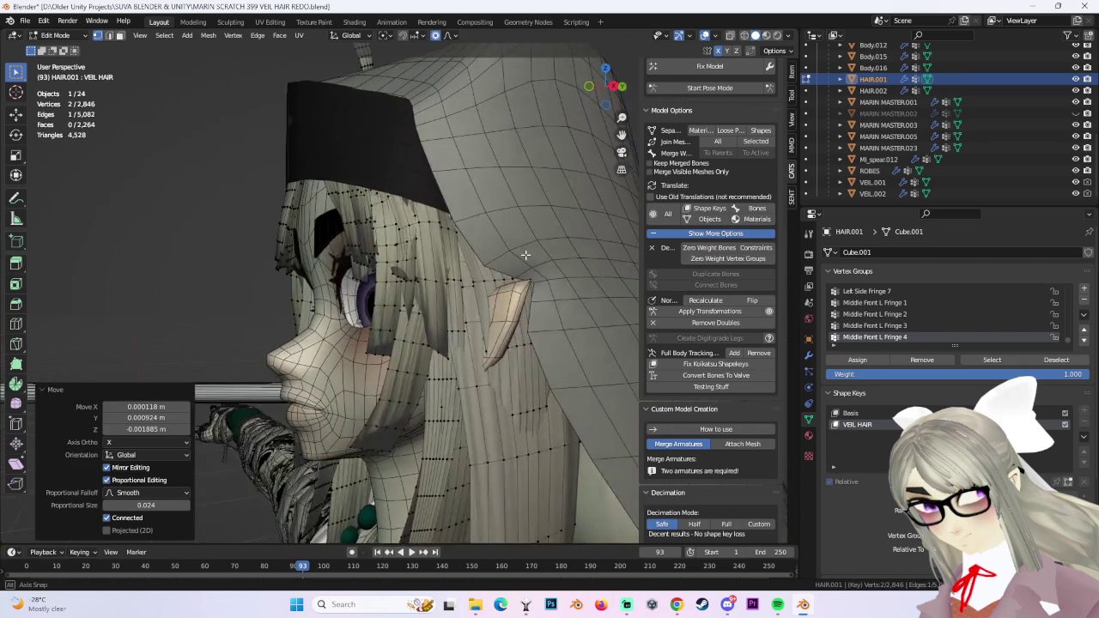
mouse_move(486, 278)
middle_mouse_down()
mouse_move(536, 314)
mouse_move(660, 119)
middle_mouse_up()
key("g")
left_click(535, 315)
Snap to front view, clear the vertex selection, and hide overlays to preview the fringe.
left_click(604, 94)
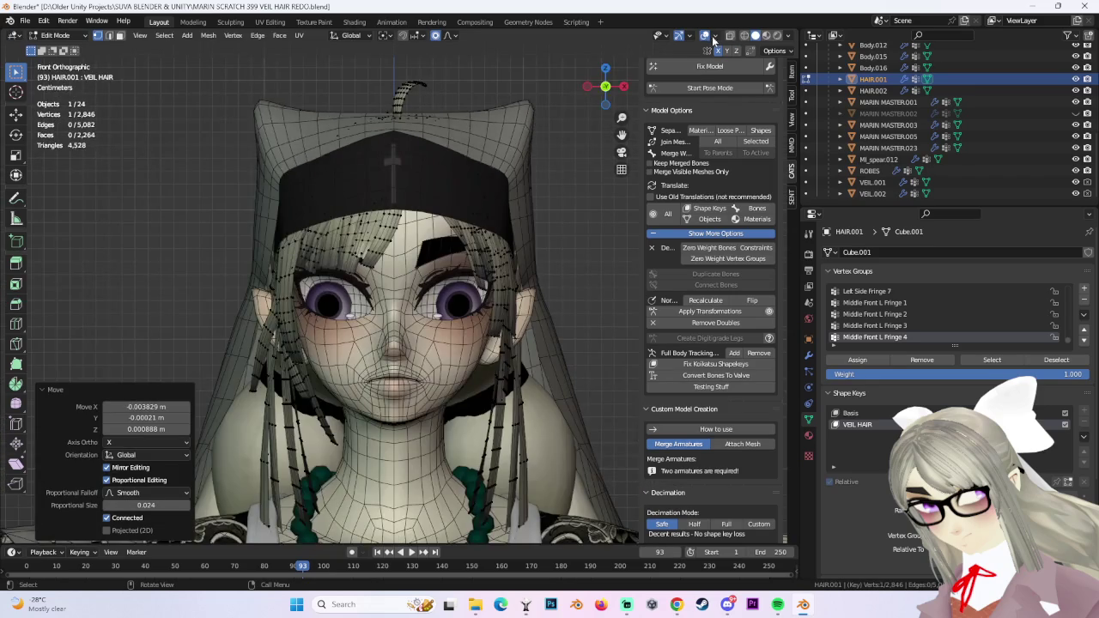
key("shift+alt+z")
left_click(576, 266)
scroll(568, 231, "up", 2)
middle_click_drag(568, 232, 614, 232)
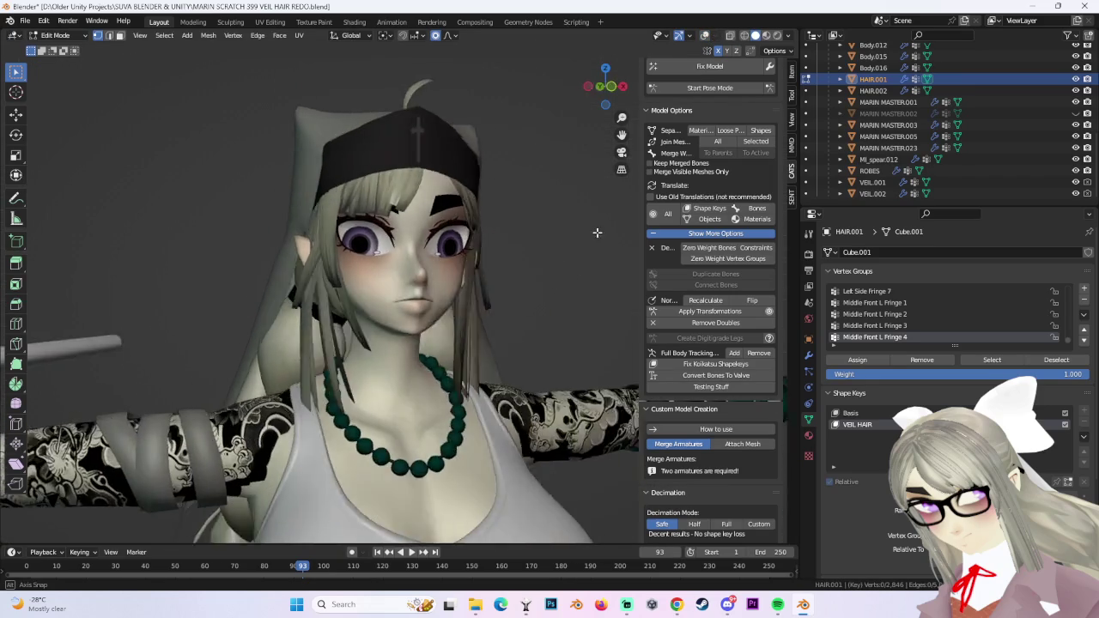
Return to Object Mode, raise the VEIL HAIR shape key influence, and check HAIR.002 and Body.005.
left_click(55, 35)
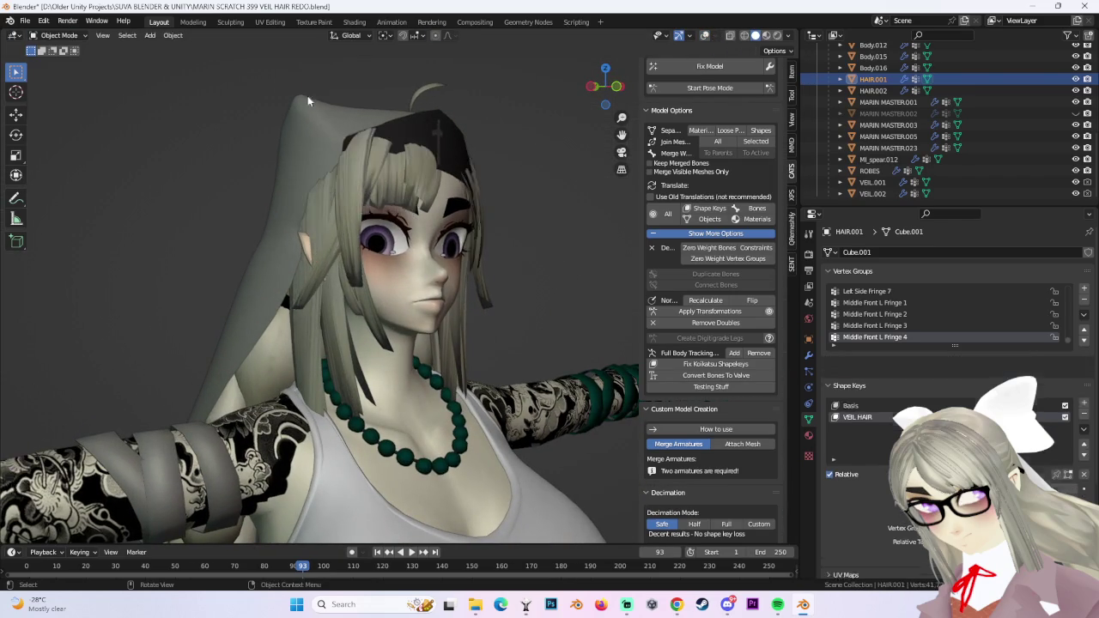
left_click(53, 49)
middle_click_drag(343, 219, 437, 219)
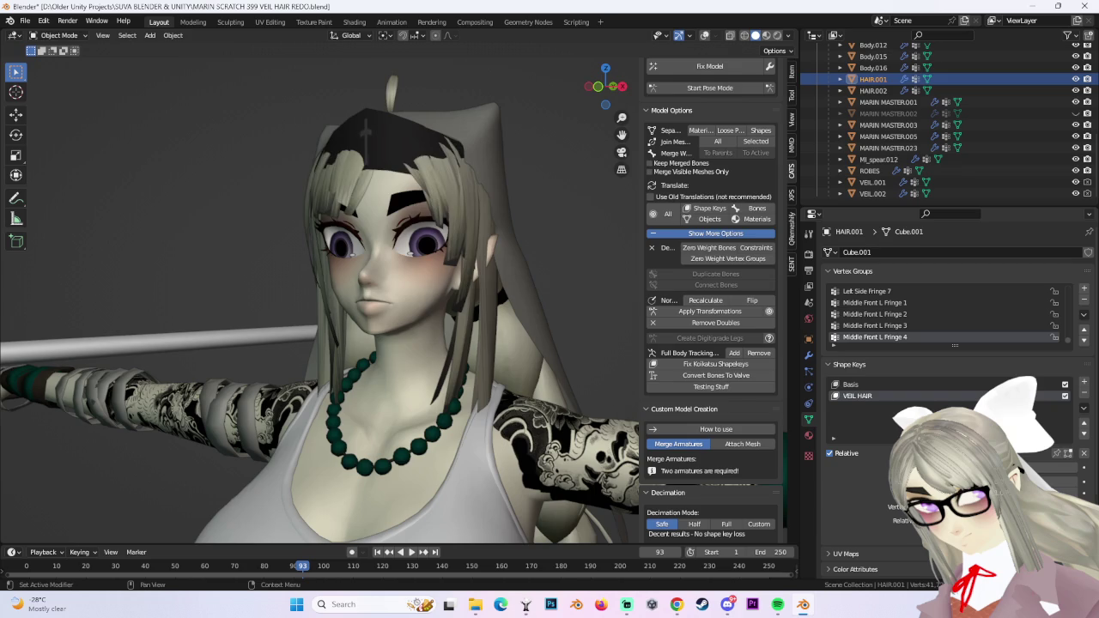
left_click_drag(970, 468, 1073, 468)
mouse_move(559, 230)
middle_mouse_down()
mouse_move(473, 243)
mouse_move(534, 259)
mouse_move(484, 314)
mouse_move(456, 212)
mouse_move(423, 204)
mouse_move(487, 260)
middle_mouse_up()
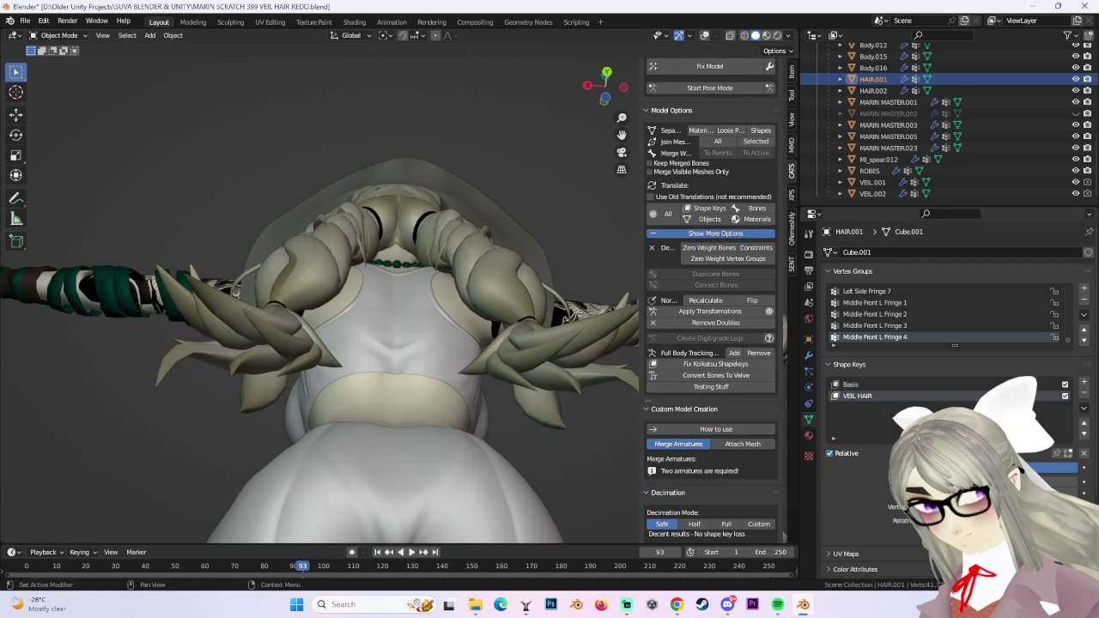
middle_click_drag(519, 255, 540, 291)
left_click(438, 459)
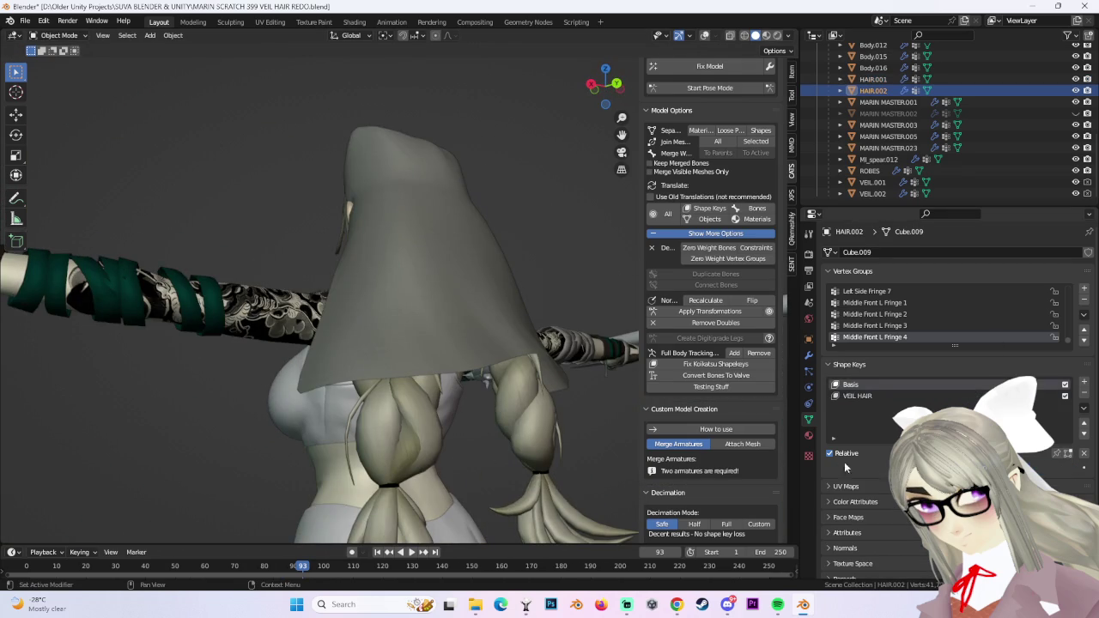
mouse_move(589, 239)
middle_mouse_down()
mouse_move(556, 226)
mouse_move(601, 257)
middle_mouse_up()
left_click(618, 361)
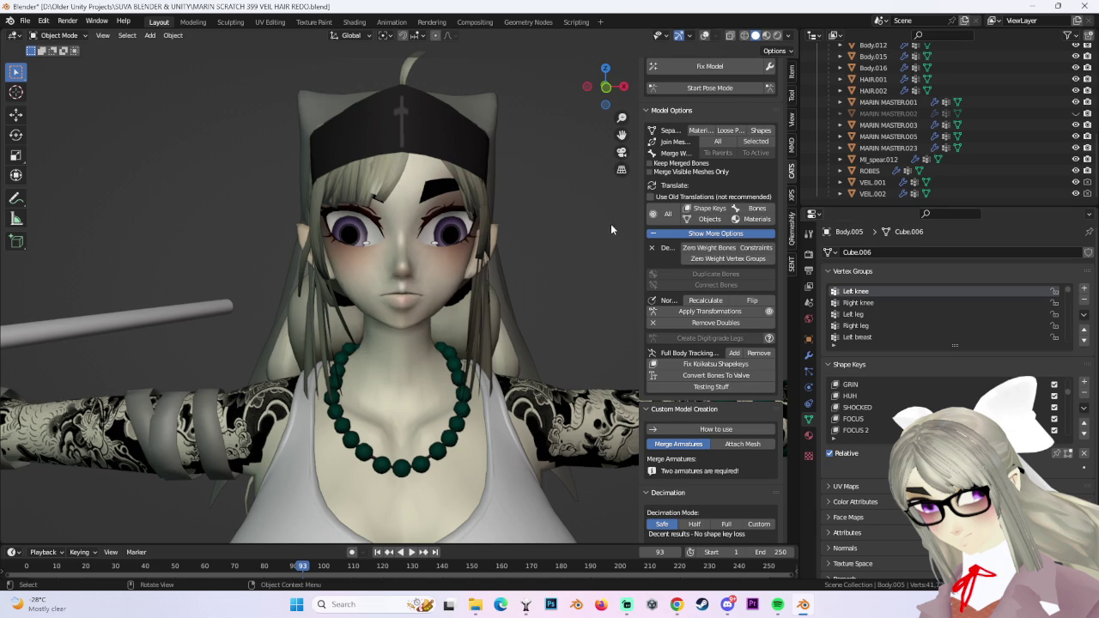
Toggle X-ray off, clear the selection, and save MARIN SCRATCH 399 VEIL HAIR REDO.blend.
left_click(728, 35)
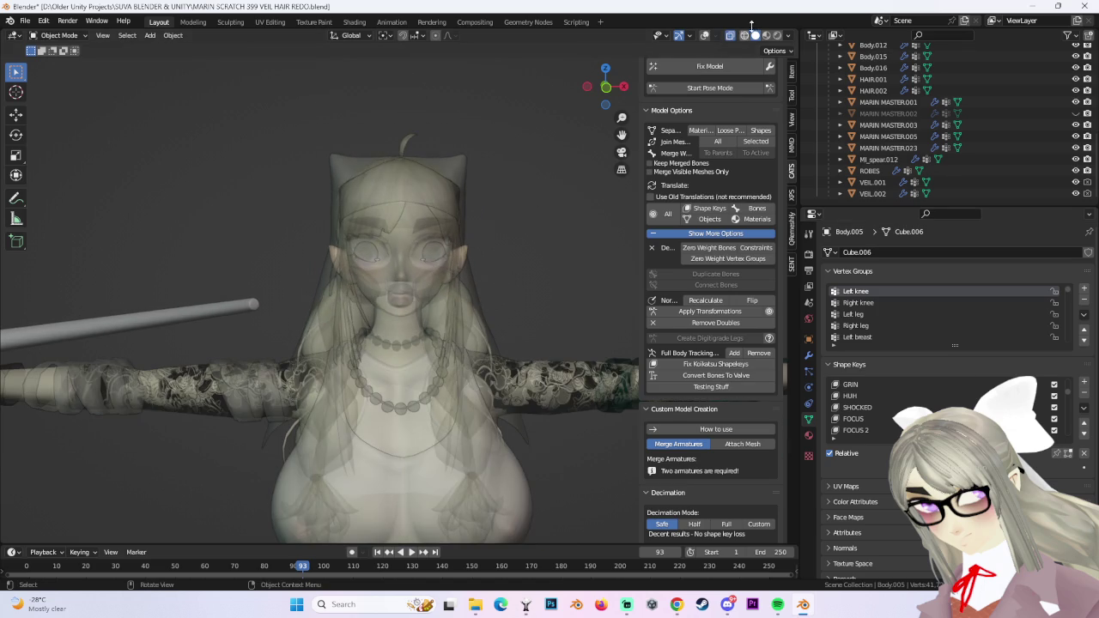
key("alt+z")
mouse_move(503, 225)
middle_mouse_down()
mouse_move(500, 189)
mouse_move(550, 215)
mouse_move(525, 230)
middle_mouse_up()
left_click(500, 189)
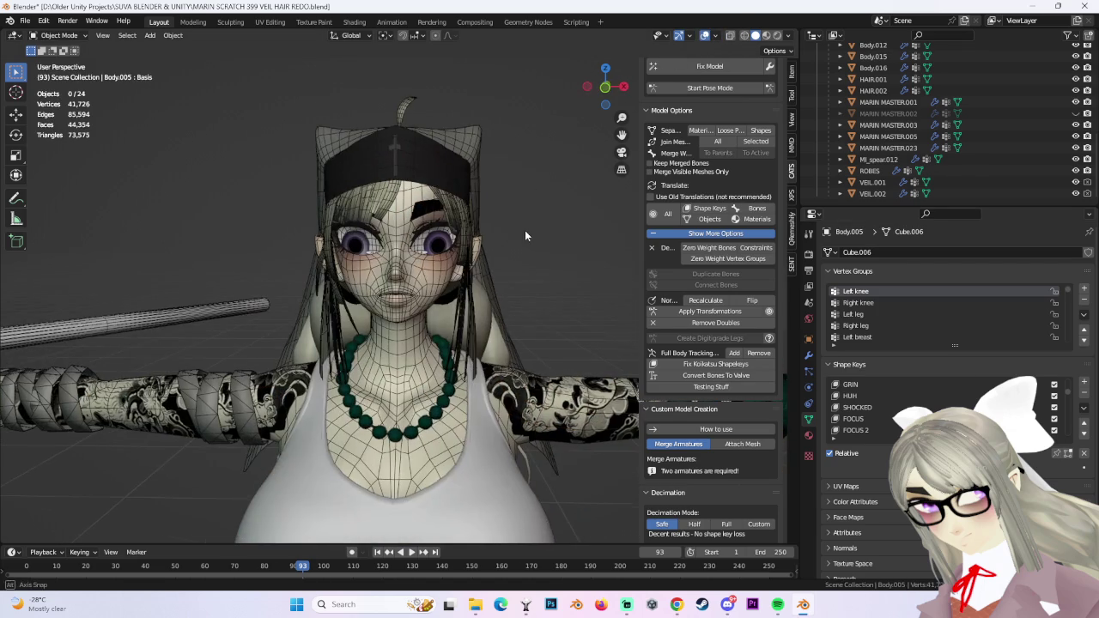
key("ctrl+s")
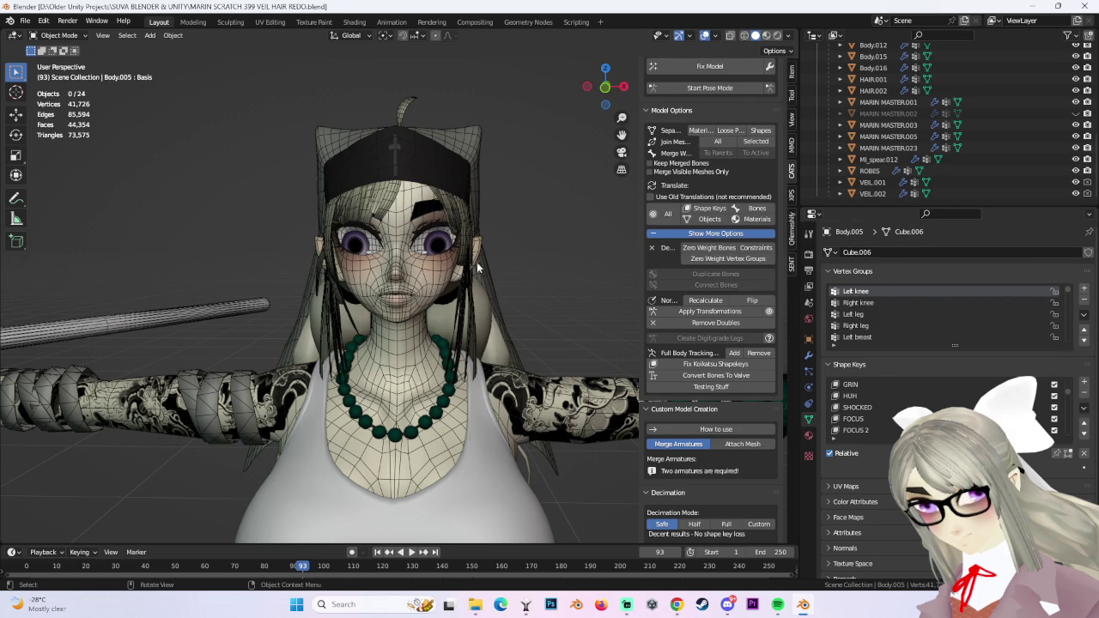
left_click(443, 170)
Join VEIL.002 and VEIL.001 into one mesh and rename it VEIL.
left_click(443, 170)
left_click(444, 169)
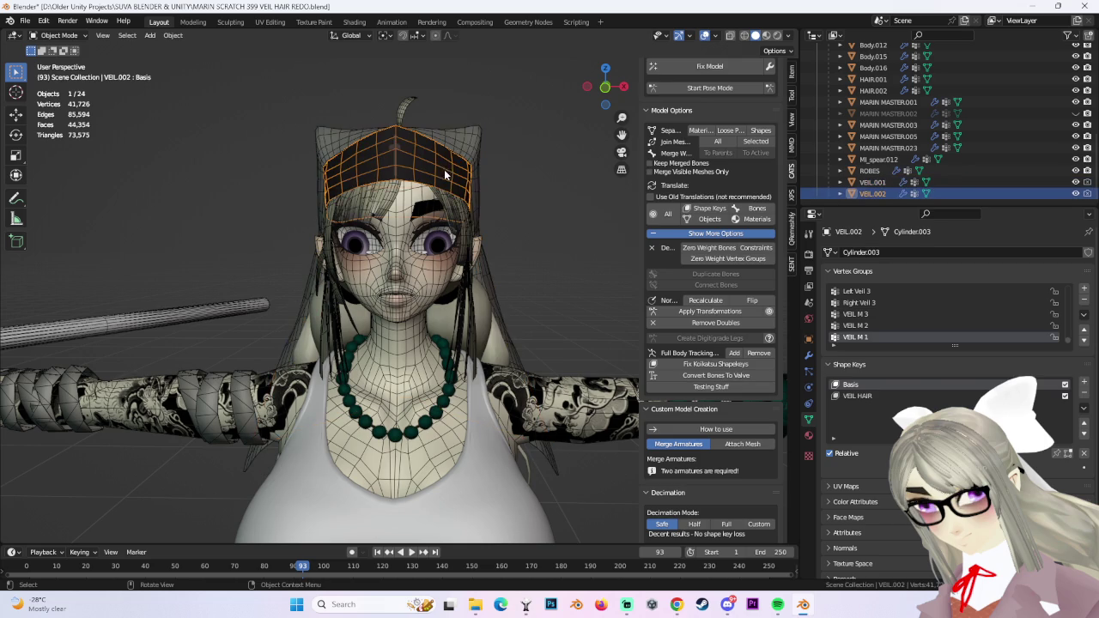
left_click(466, 146, "shift")
left_click(756, 144)
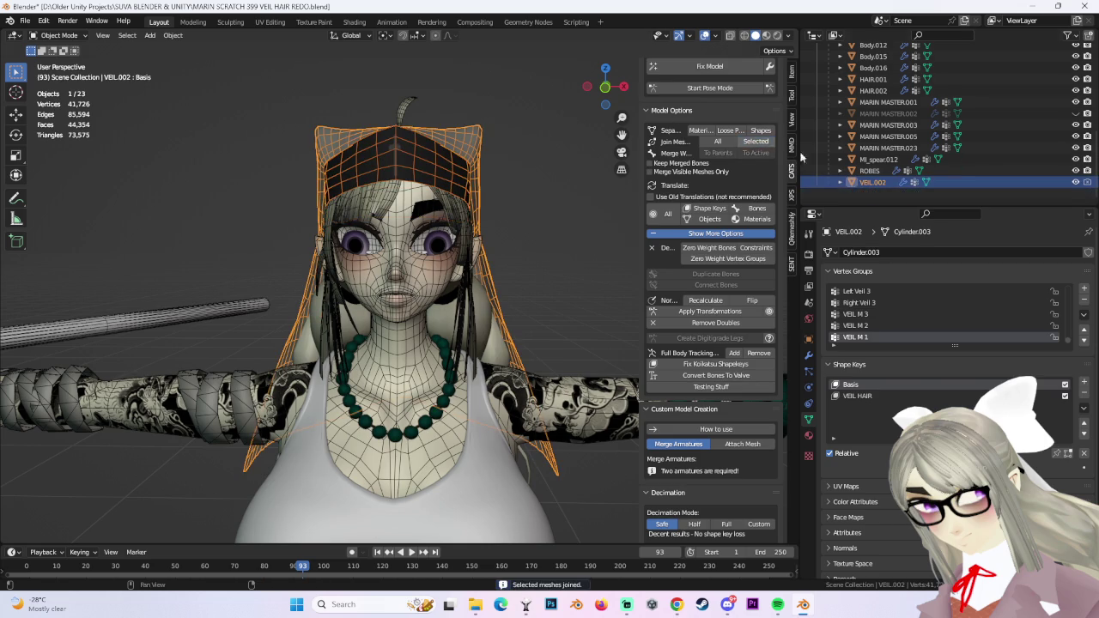
type("V")
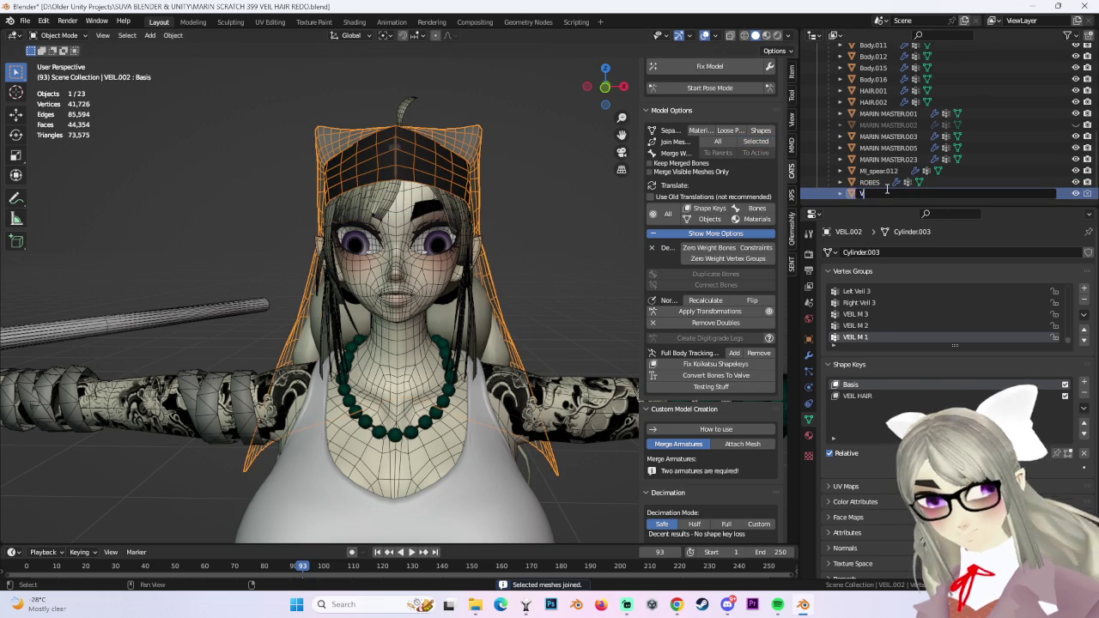
type("E")
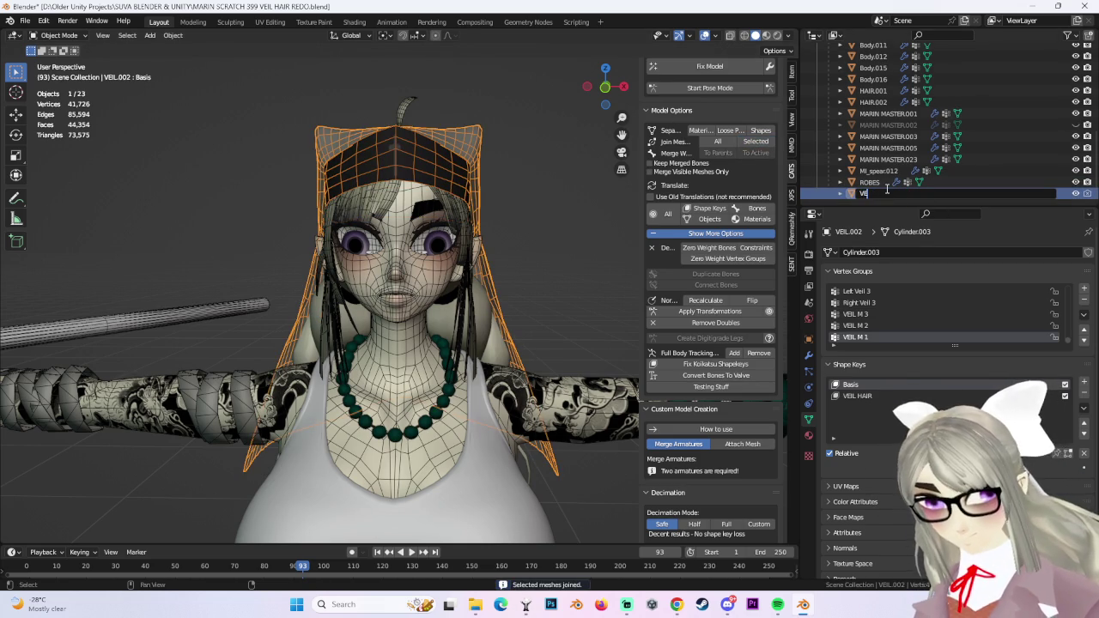
type("IL")
key("Return")
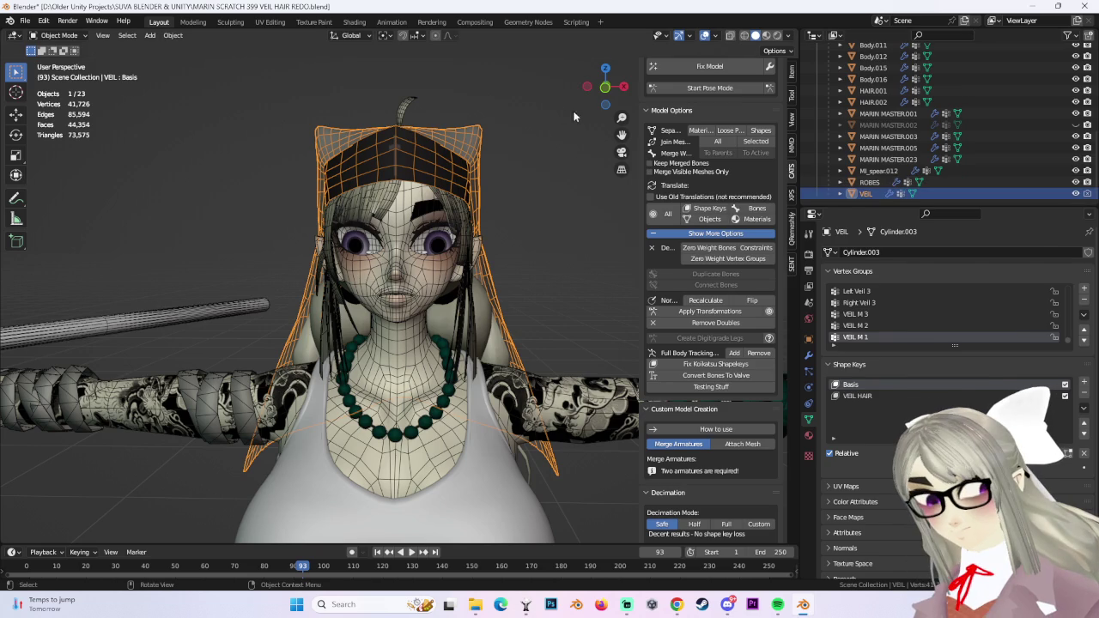
Switch to front view and enter Edit Mode on VEIL.
left_click(607, 95)
left_click(59, 36)
left_click(56, 63)
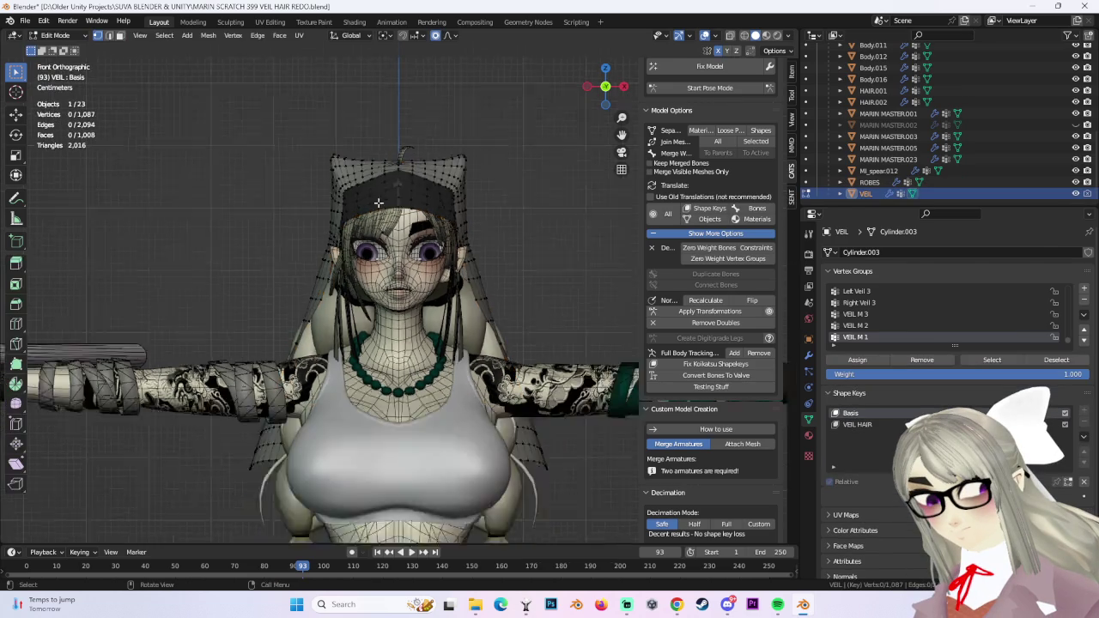
Add a new shape key named VEIL HIDE to the VEIL mesh.
left_click(743, 35)
key("a")
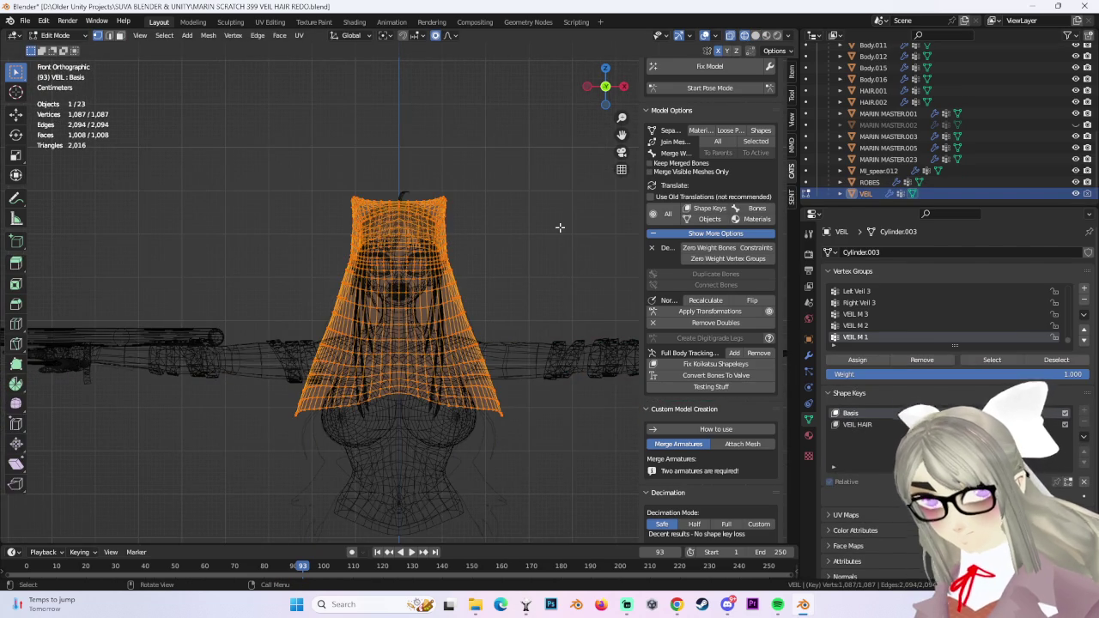
left_click(59, 35)
left_click(56, 49)
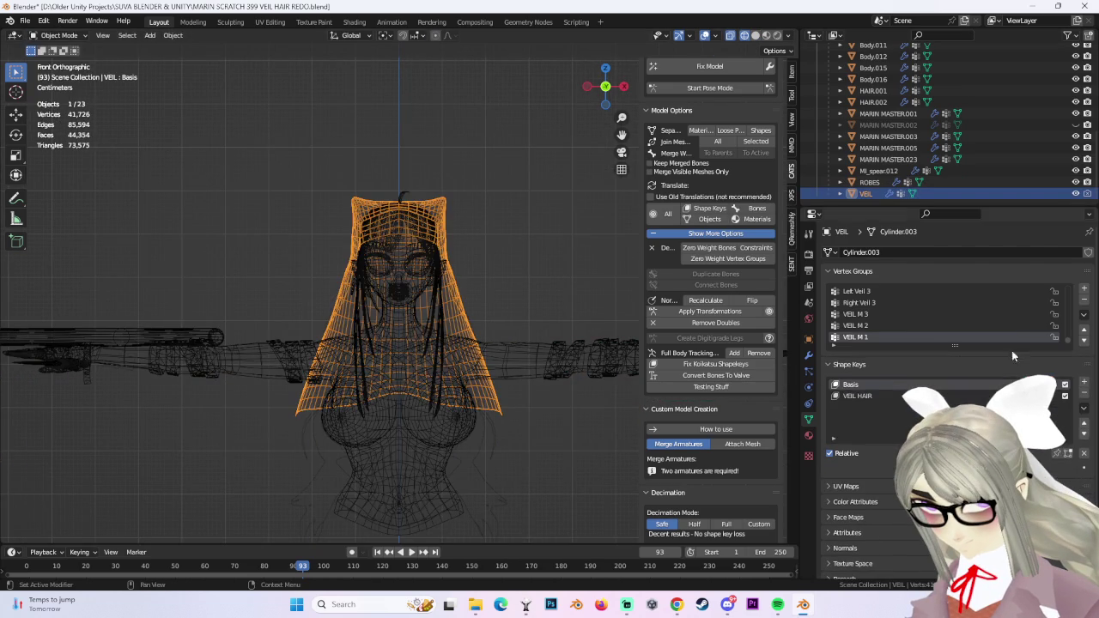
left_click(1085, 383)
type("VEIL HIDE")
key("Return")
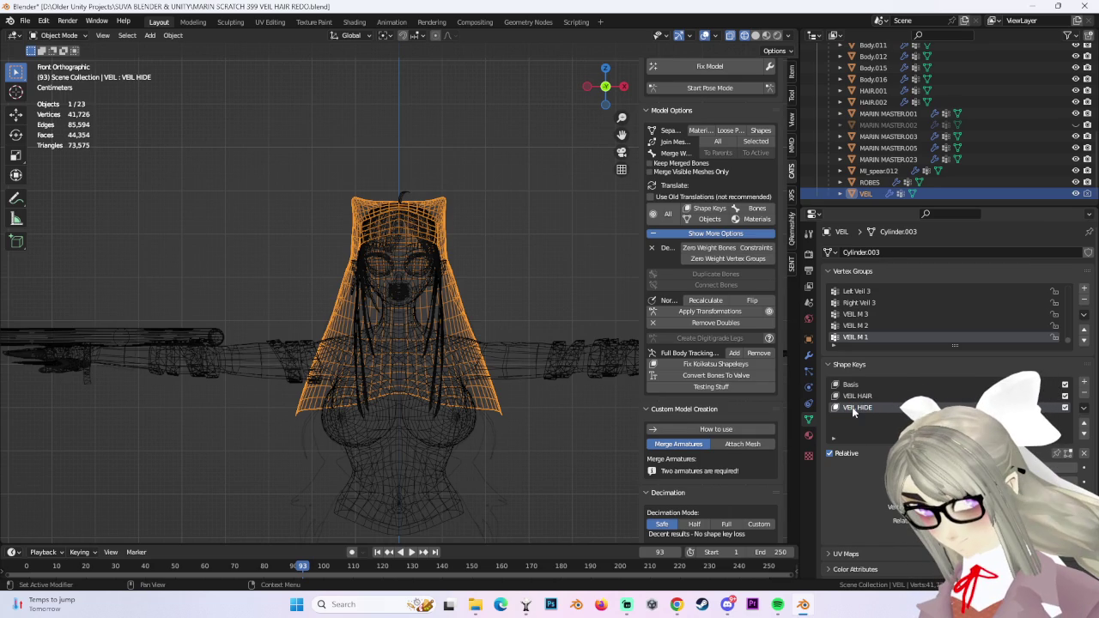
Scale all VEIL vertices to 0 in the VEIL HIDE shape key.
left_click(58, 35)
left_click(55, 62)
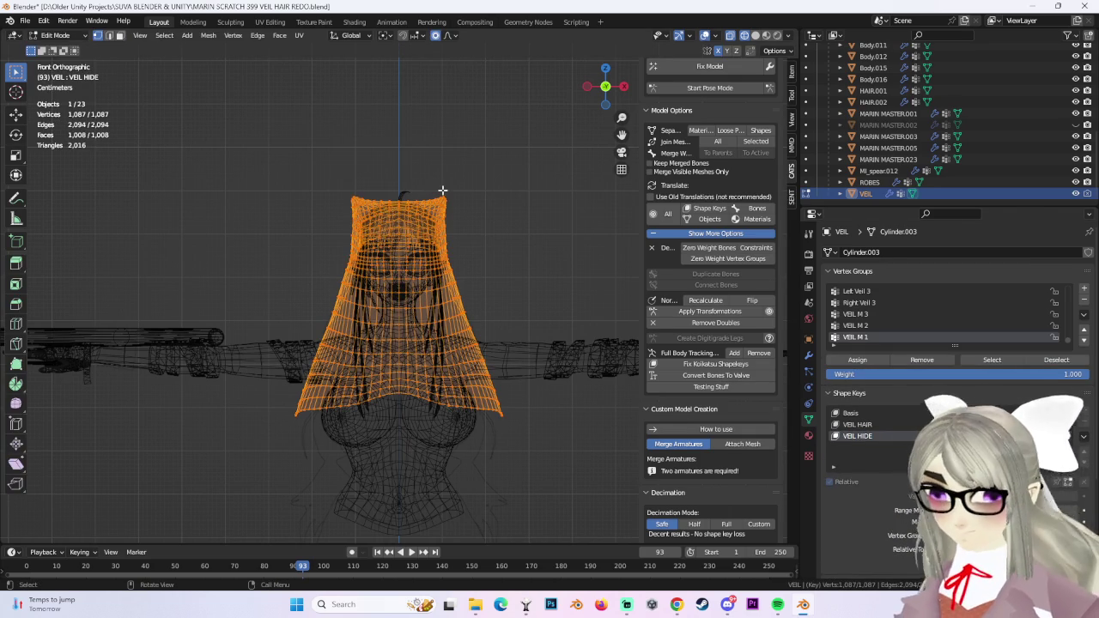
type("s0")
key("Return")
key("alt+a")
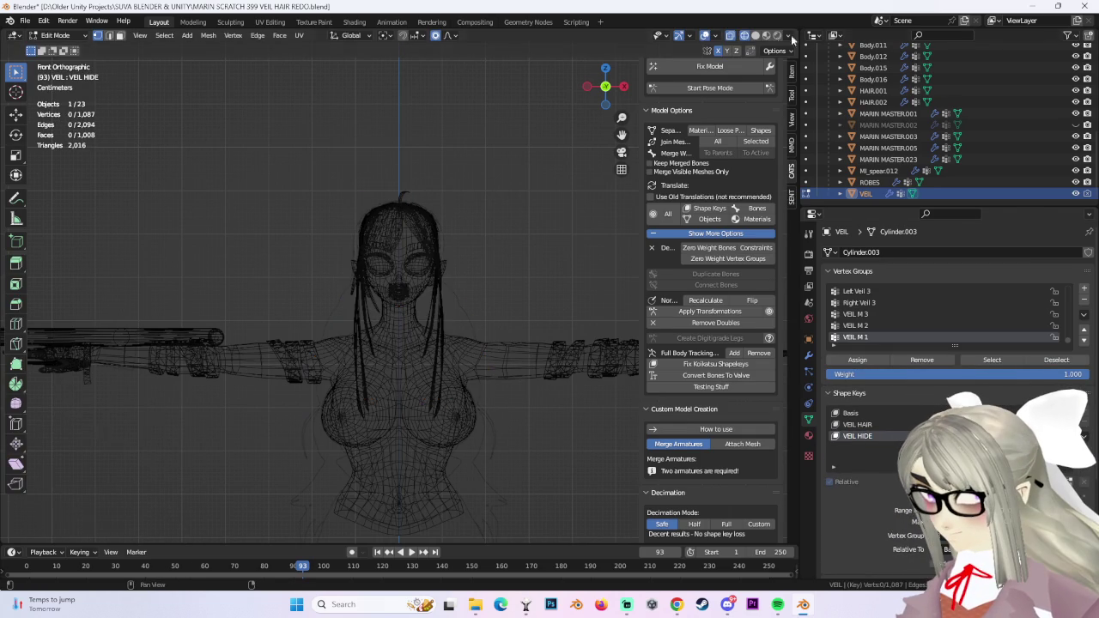
left_click(756, 35)
middle_click_drag(515, 258, 493, 203)
Set HAIR.001's VEIL HAIR shape key to 0 and hide the VEIL object.
left_click(55, 35)
left_click(66, 49)
left_click(435, 239)
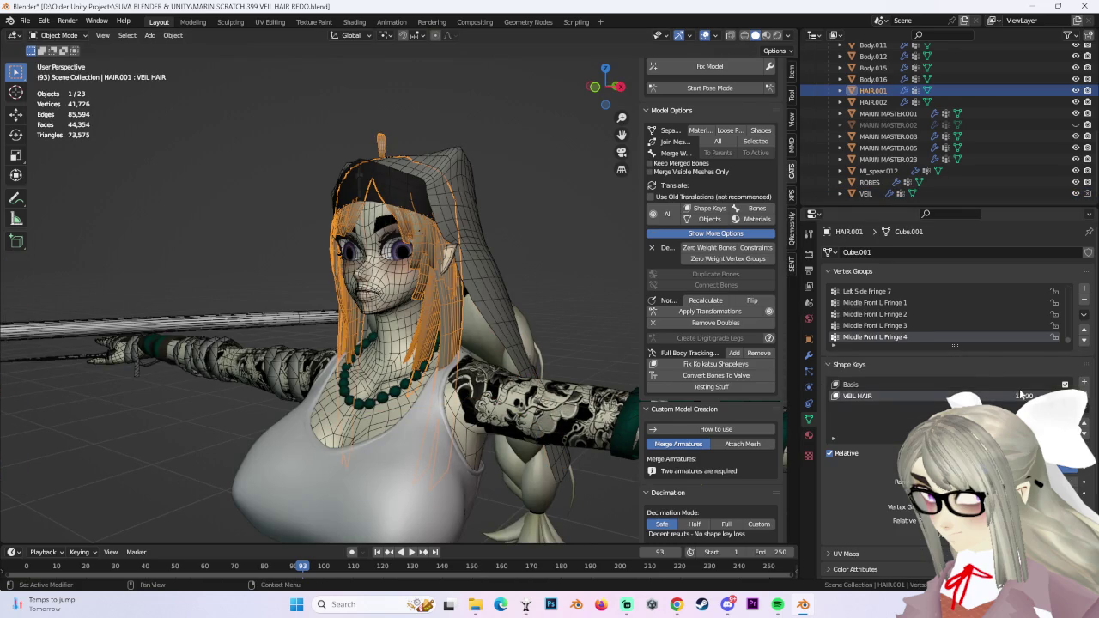
left_click_drag(1022, 395, 953, 395)
left_click(456, 261)
left_click(456, 261)
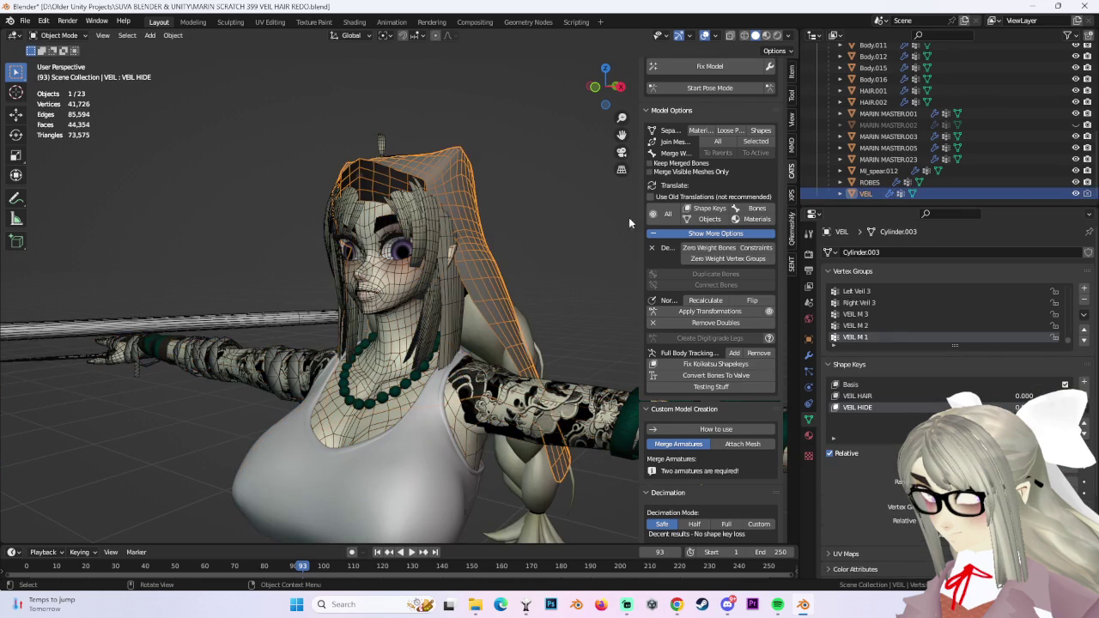
left_click(1075, 194)
middle_click_drag(361, 301, 465, 302)
left_click(465, 301)
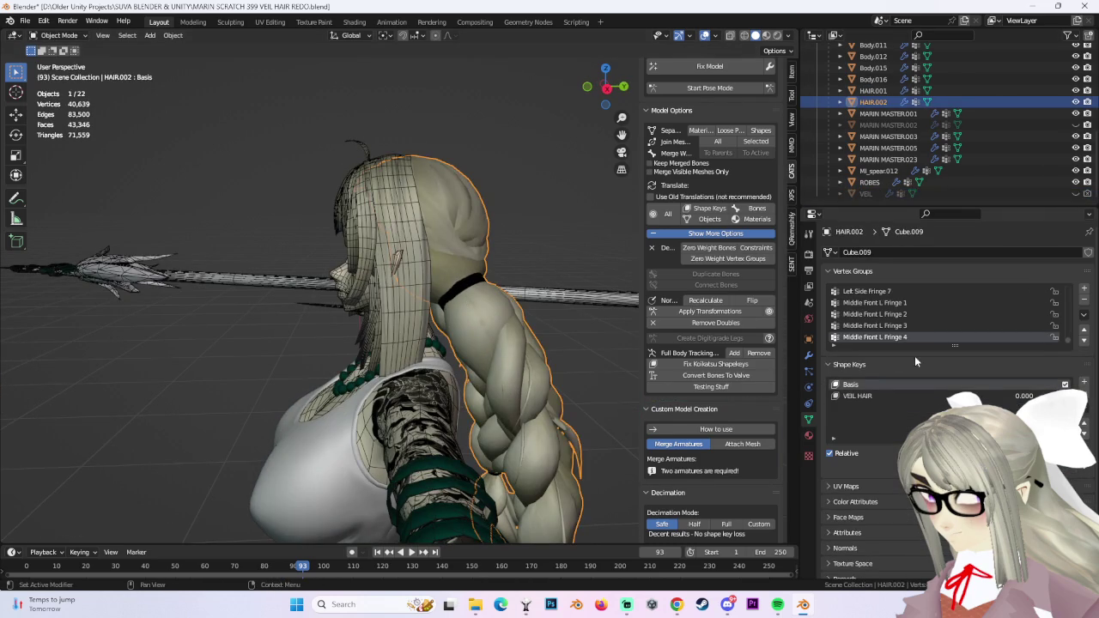
Try joining the braid into HAIR.001, then undo it and toggle HAIR.002's visibility.
left_click(410, 224, "shift")
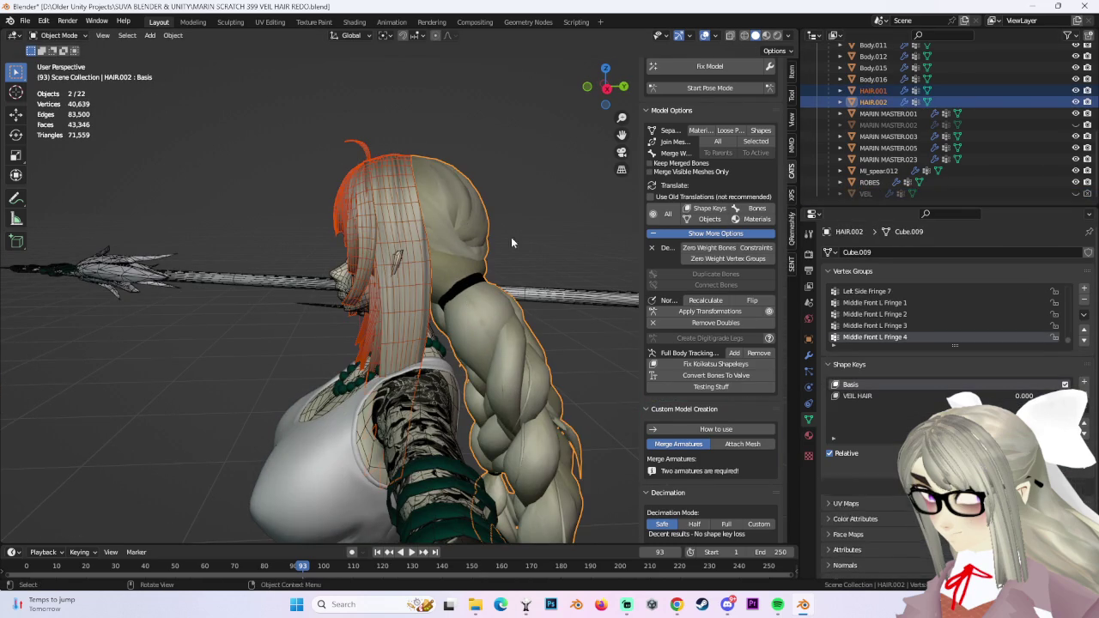
left_click(757, 143)
mouse_move(572, 188)
middle_mouse_down()
mouse_move(429, 213)
mouse_move(593, 193)
middle_mouse_up()
key("ctrl+z")
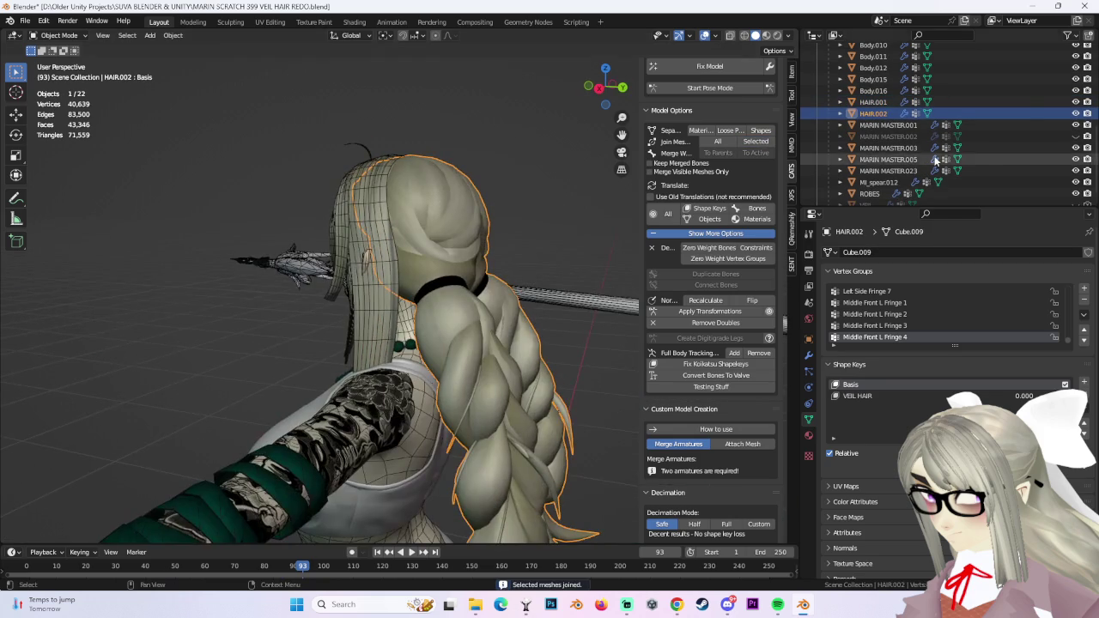
left_click(1075, 113)
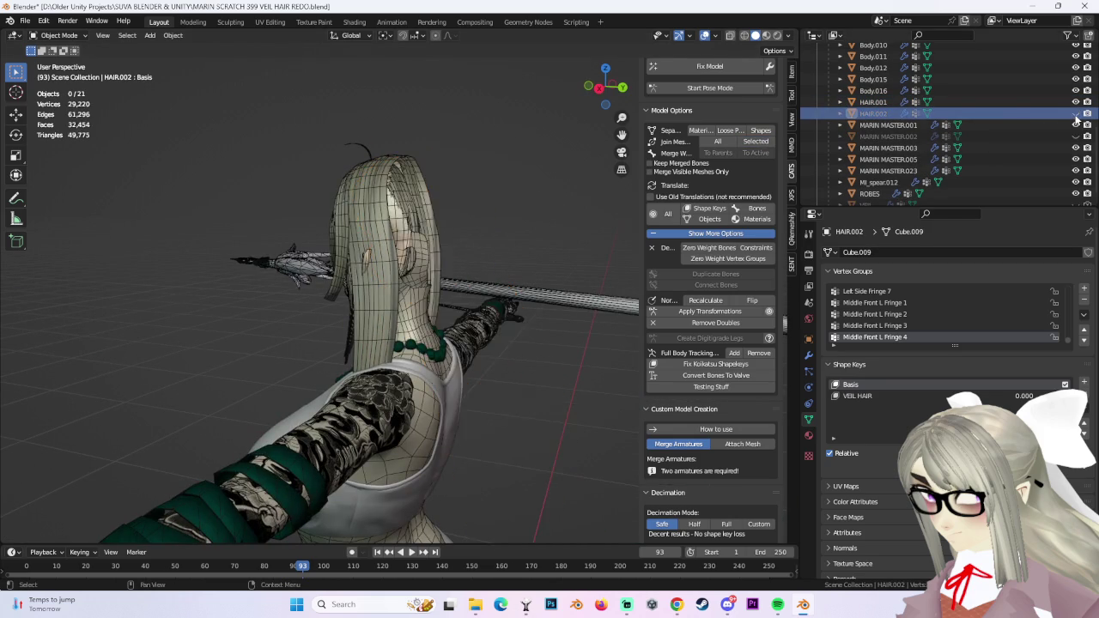
left_click(1075, 113)
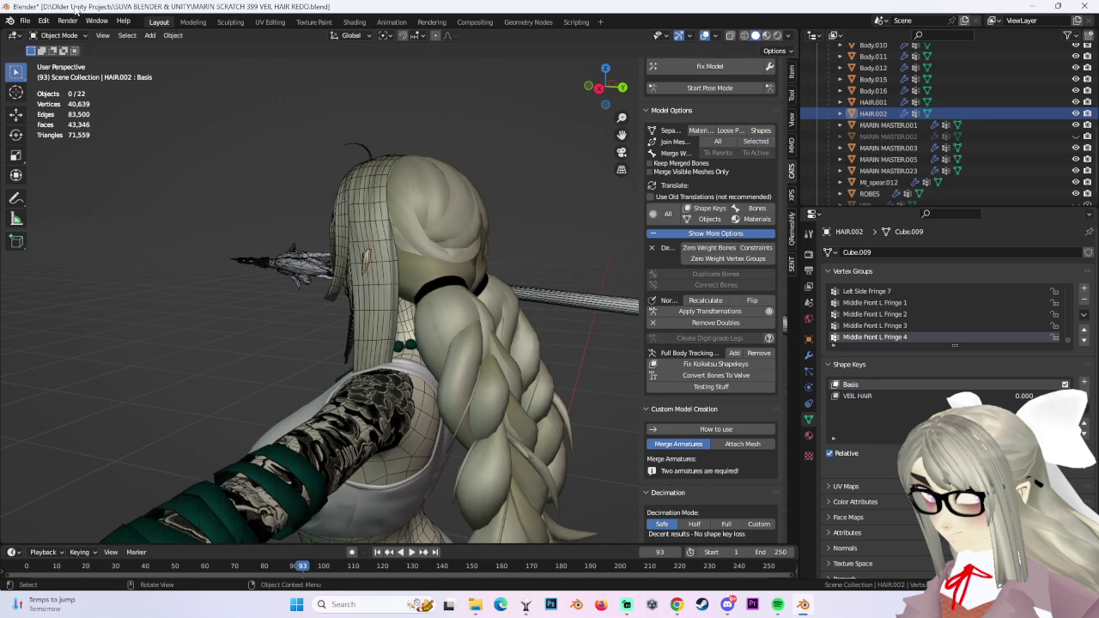
Join the HAIR.002 braid into HAIR.001 with Ctrl+J.
mouse_move(429, 225)
middle_mouse_down()
mouse_move(539, 210)
mouse_move(332, 161)
middle_mouse_up()
left_click(539, 211)
key("Tab")
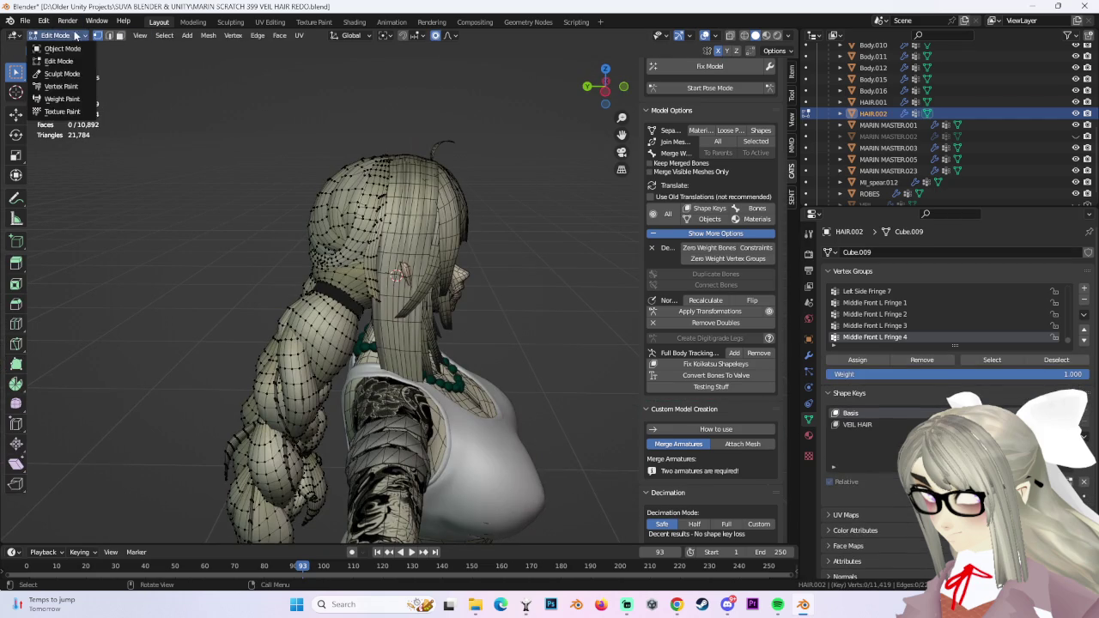
left_click(76, 36)
left_click(60, 50)
middle_click_drag(356, 224, 428, 234)
left_click(428, 210, "shift")
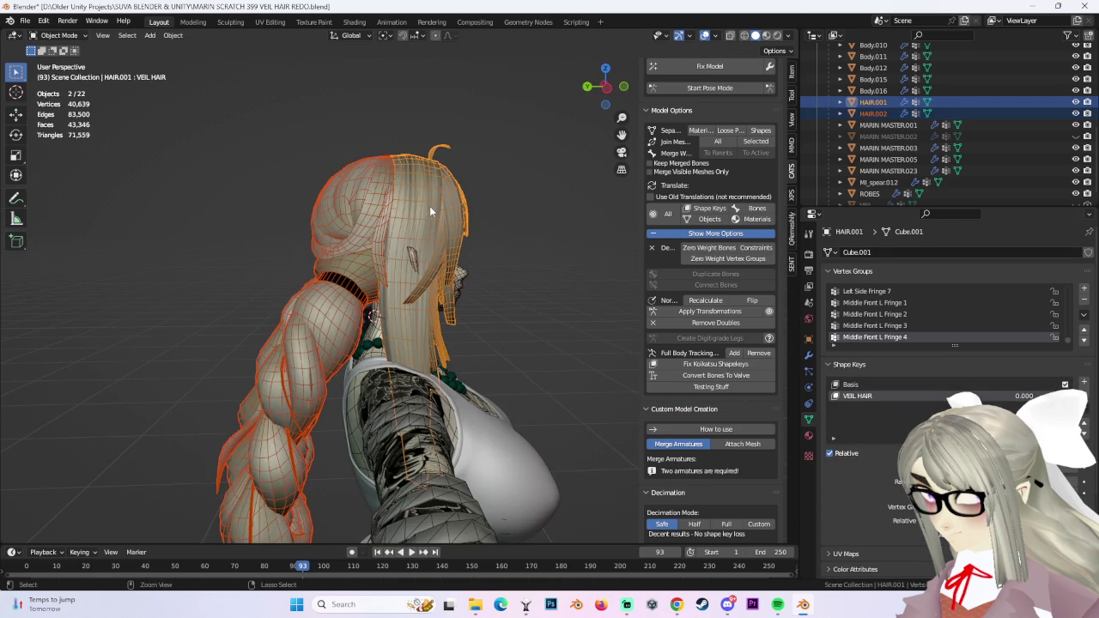
key("ctrl+j")
Select the Body.005 mesh and pick the armature's right arm bone in Pose Mode.
left_click(573, 235)
mouse_move(572, 235)
middle_mouse_down()
mouse_move(477, 250)
mouse_move(446, 276)
mouse_move(498, 275)
mouse_move(450, 235)
middle_mouse_up()
left_click(447, 276)
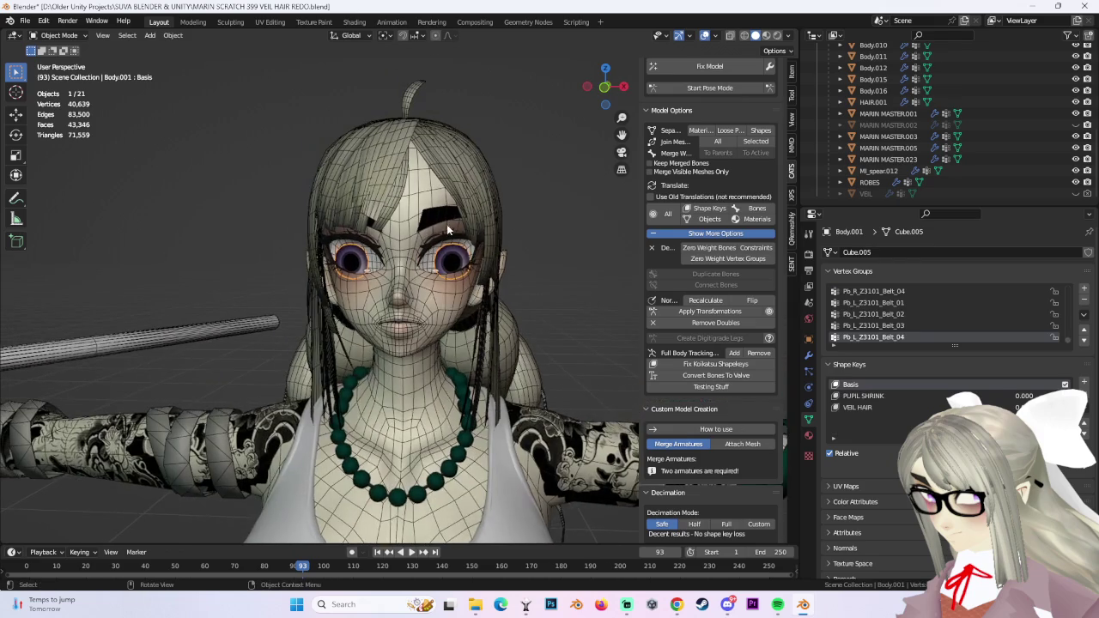
scroll(561, 320, "up", 1)
scroll(551, 301, "up", 1)
scroll(370, 268, "up", 2)
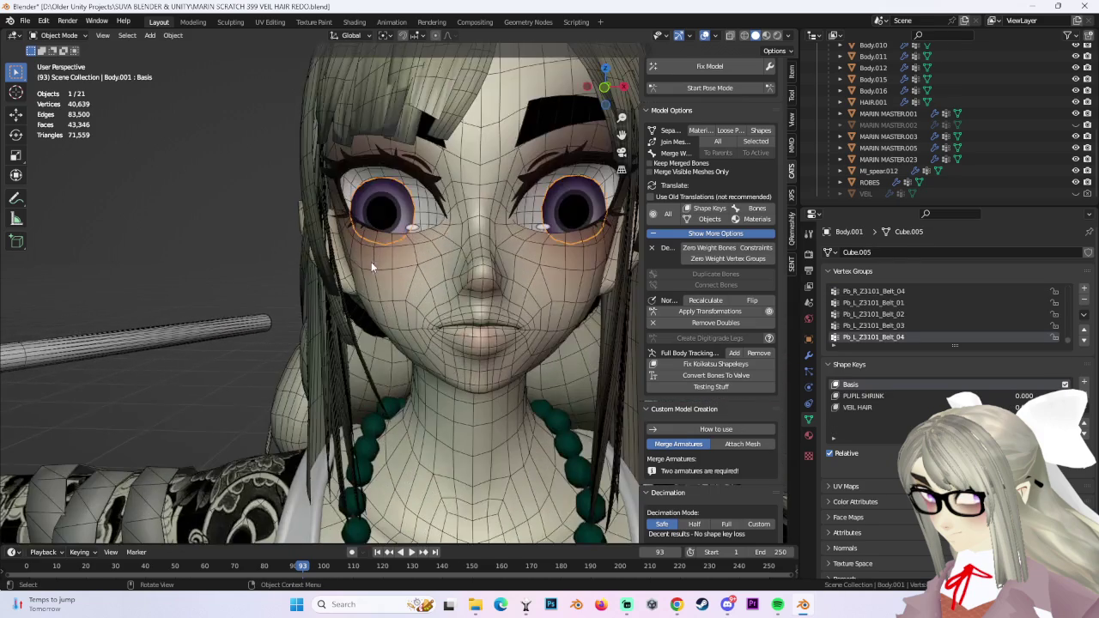
left_click(439, 280)
scroll(439, 279, "down", 5)
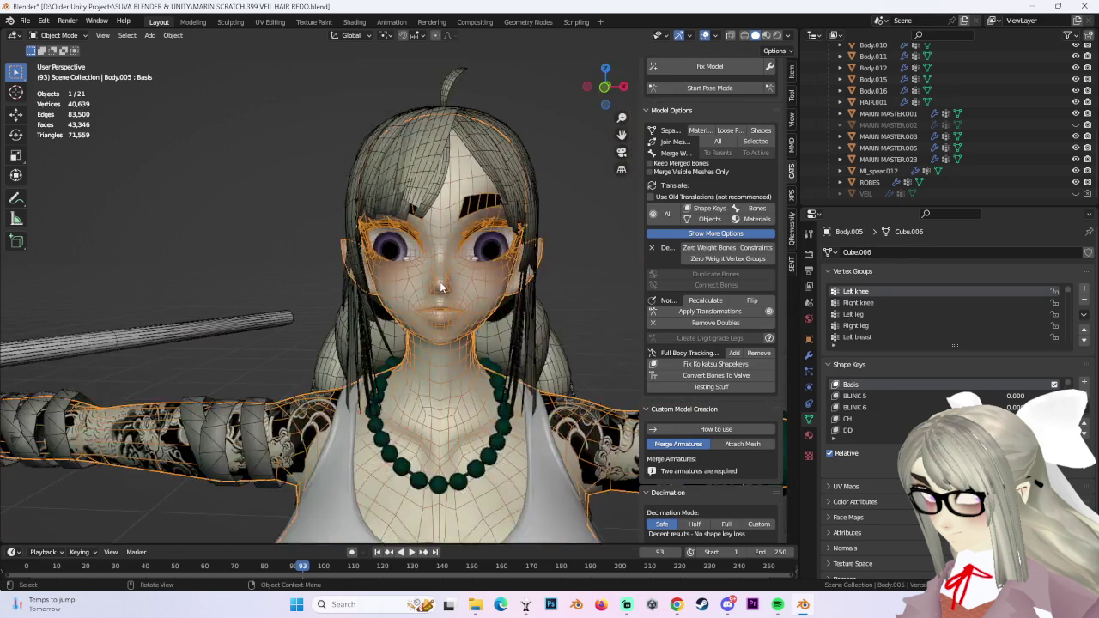
left_click(283, 403)
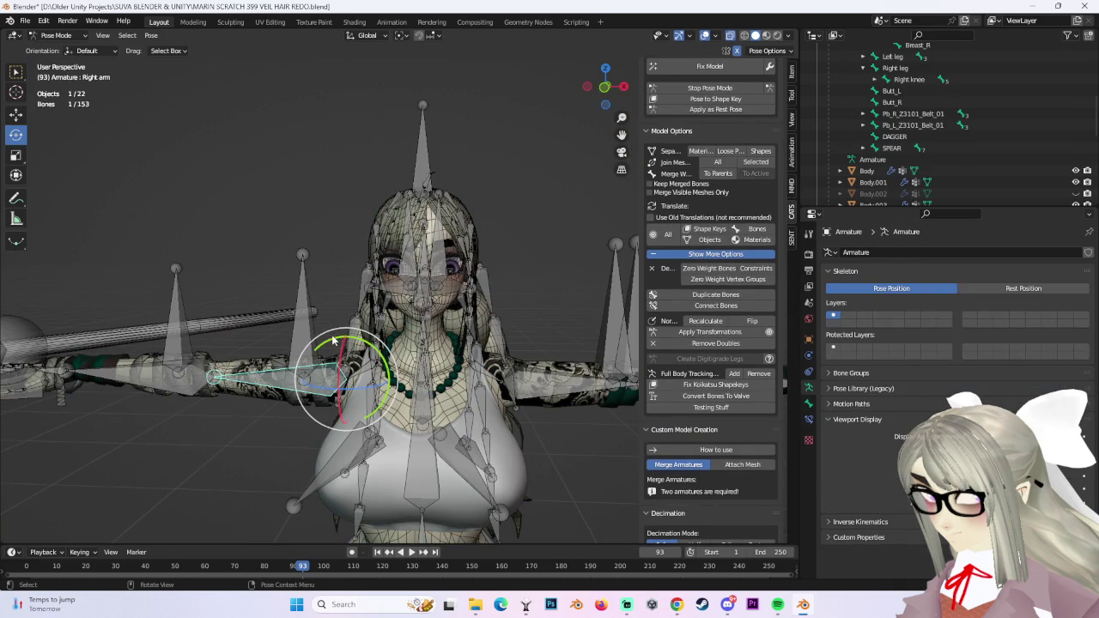
Test-rotate the right arm bone, cancel it, and return to Object Mode.
left_click_drag(382, 360, 331, 403)
key("Escape")
scroll(477, 222, "up", 2)
left_click(56, 36)
left_click(51, 41)
In the armature's Edit Mode, delete the Eye_R and LeftEye bones.
mouse_move(476, 222)
middle_mouse_down()
mouse_move(526, 294)
mouse_move(350, 298)
mouse_move(470, 296)
mouse_move(516, 281)
middle_mouse_up()
left_click(56, 35)
left_click(52, 60)
left_click(381, 280)
left_click(477, 277, "shift")
left_click(406, 235)
left_click(472, 207)
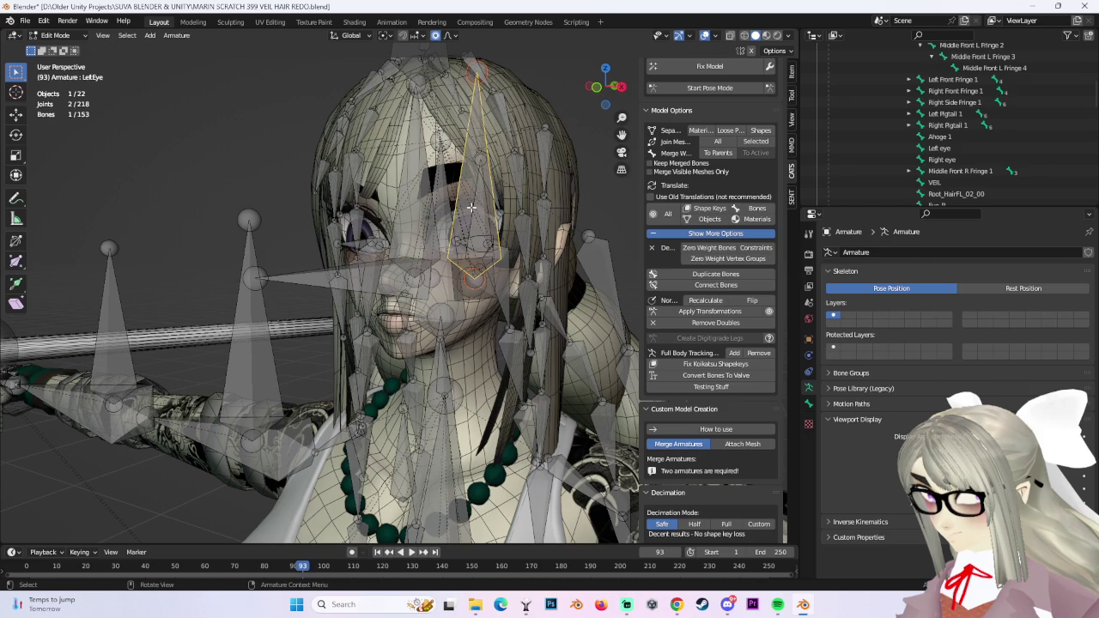
left_click(382, 277, "shift")
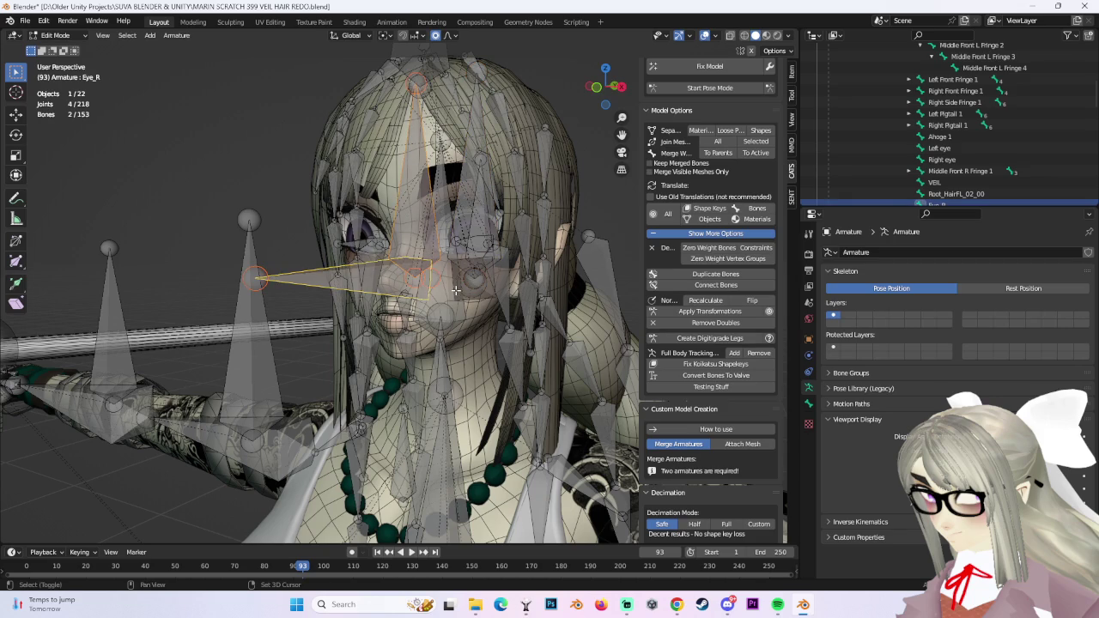
middle_click_drag(457, 283, 435, 245)
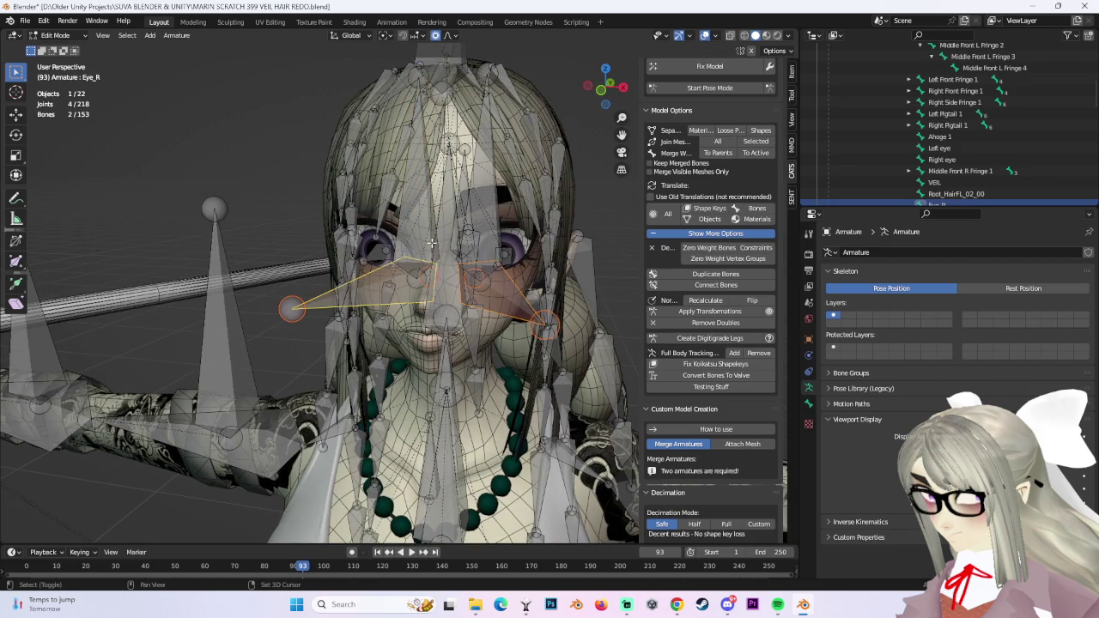
key("x")
left_click(486, 244)
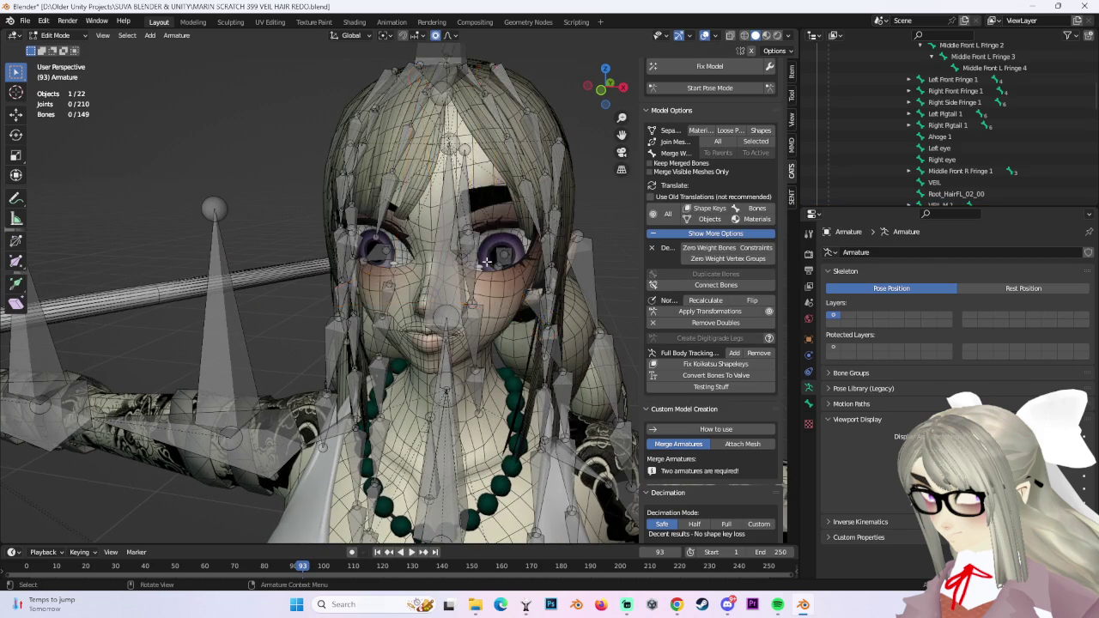
Briefly check Pose Mode, then return to bone editing and select the VEIL bone.
scroll(489, 256, "up", 3)
left_click(711, 89)
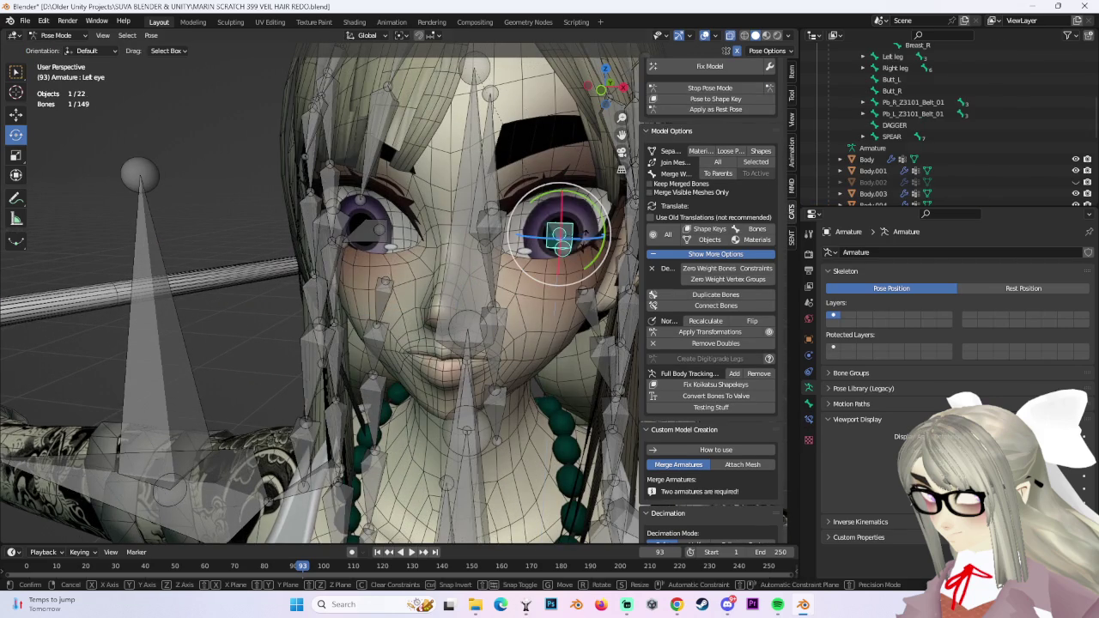
left_click(730, 88)
middle_click_drag(481, 240, 511, 232)
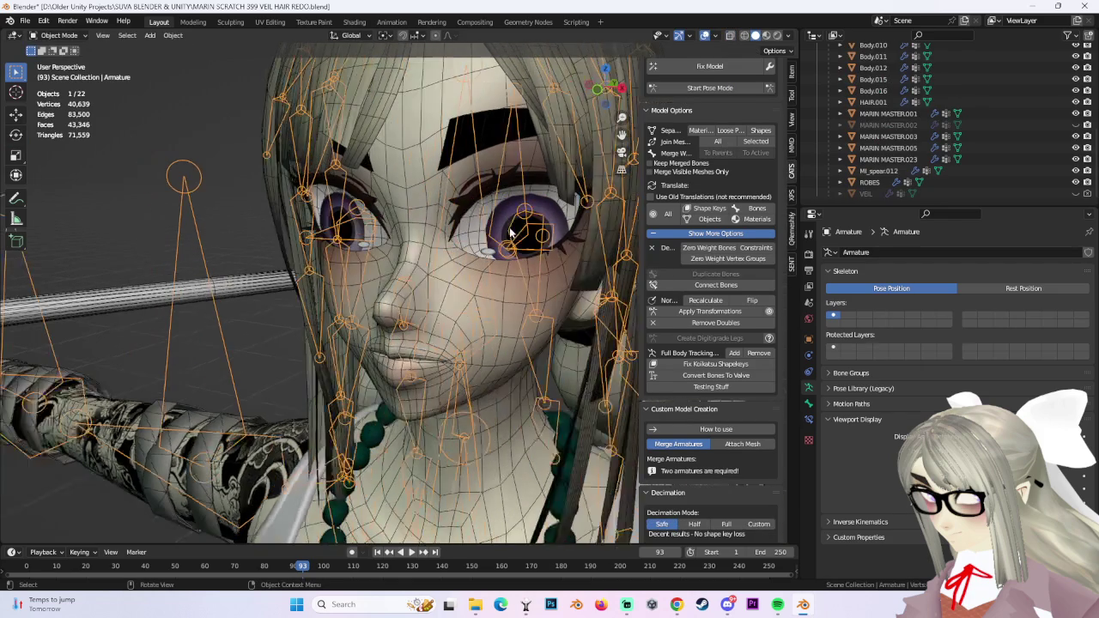
left_click(55, 35)
left_click(51, 62)
left_click(498, 191)
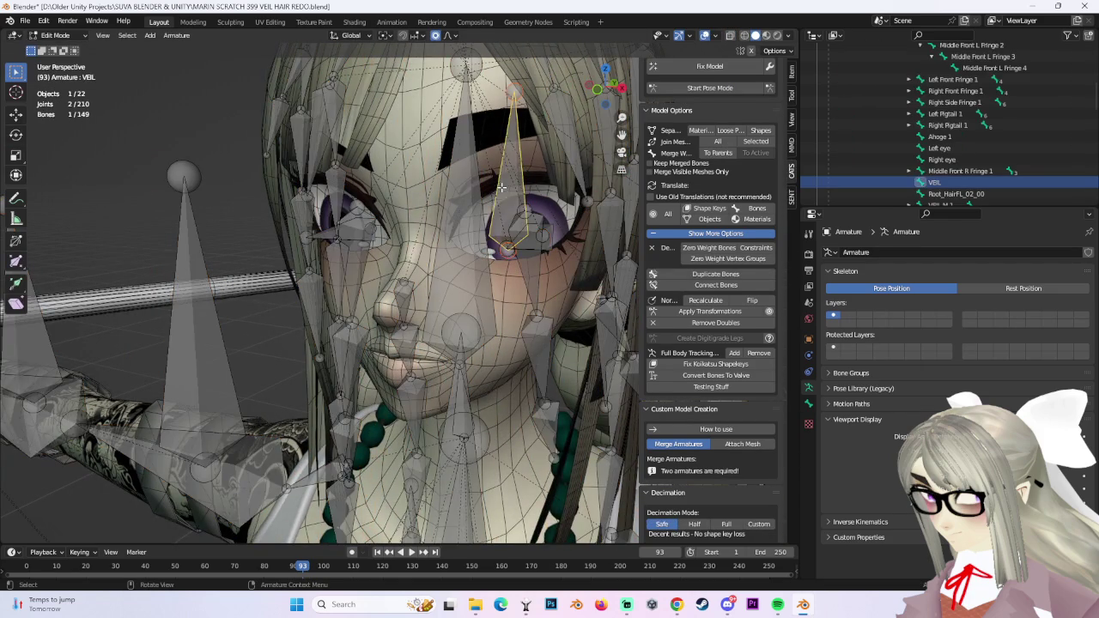
scroll(483, 209, "down", 3)
mouse_move(482, 209)
middle_mouse_down()
mouse_move(423, 152)
mouse_move(515, 154)
middle_mouse_up()
Test-move the Root_HairFL_02_00 head bone in Pose Mode, then undo the move.
left_click(432, 109)
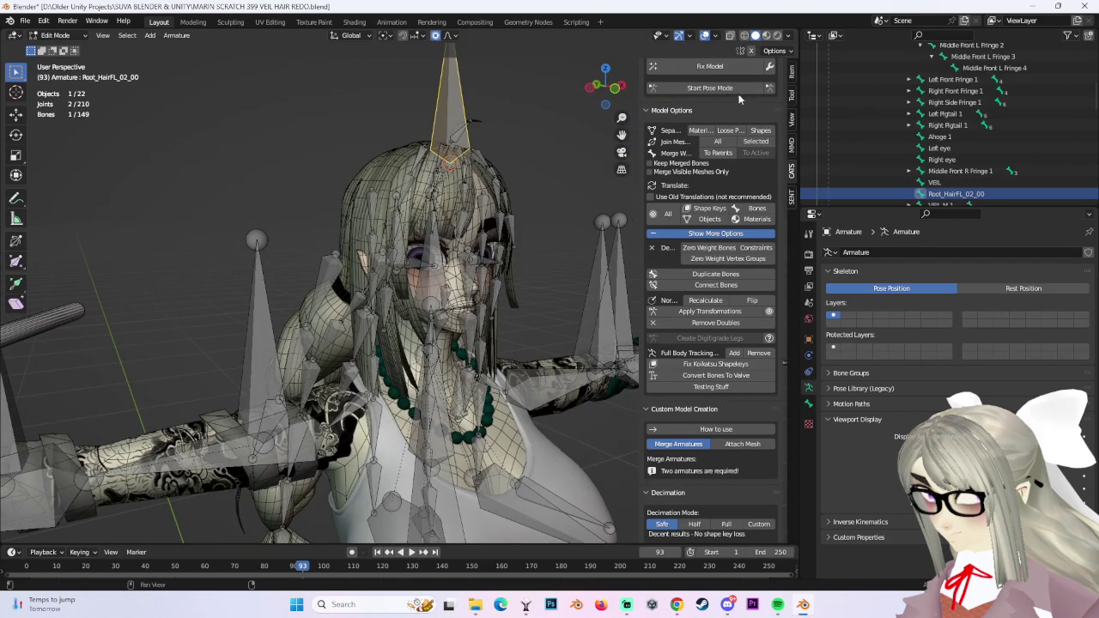
left_click(710, 88)
key("g")
left_click(373, 123)
key("ctrl+z")
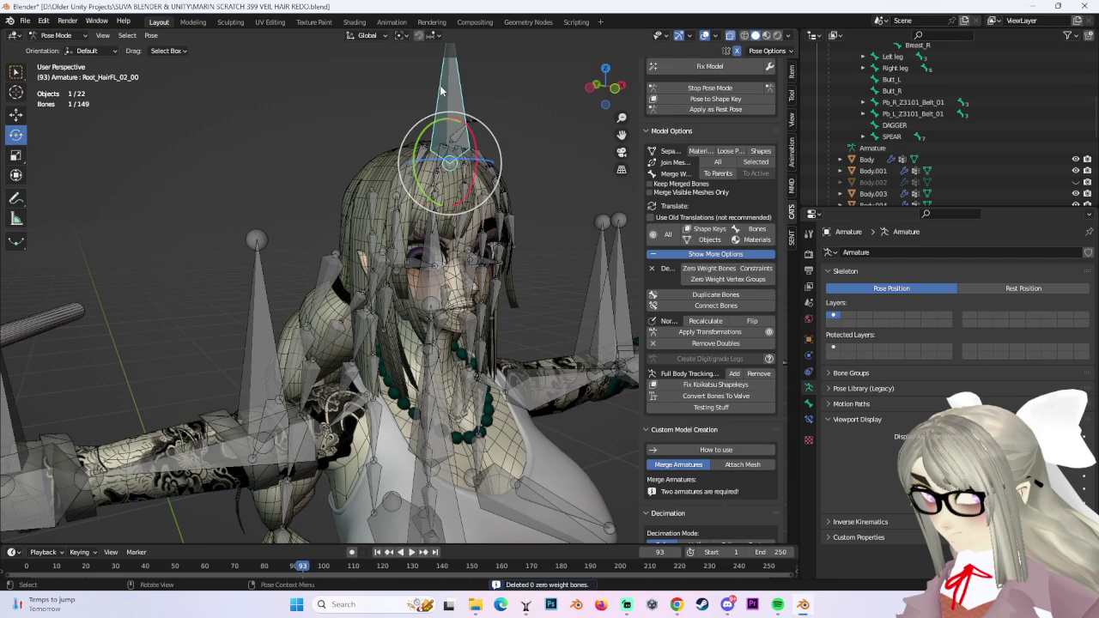
In Edit Mode, delete Root_HairFL_02_00, leaving the armature with 148 bones.
left_click(56, 35)
left_click(59, 48)
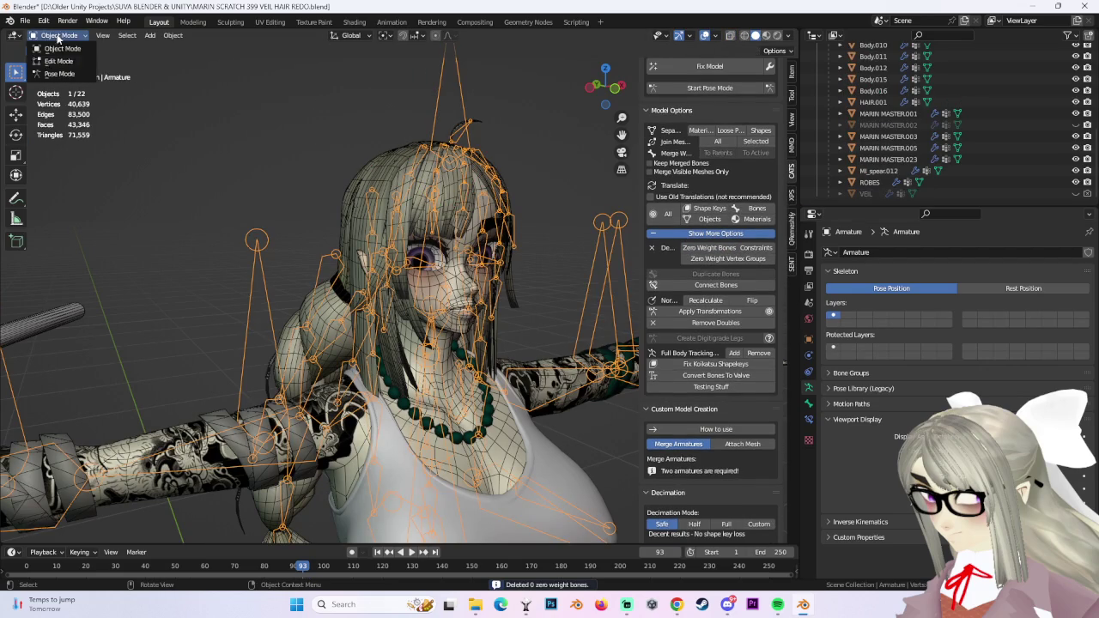
left_click(56, 35)
left_click(59, 63)
key("Delete")
middle_click_drag(449, 99, 481, 112)
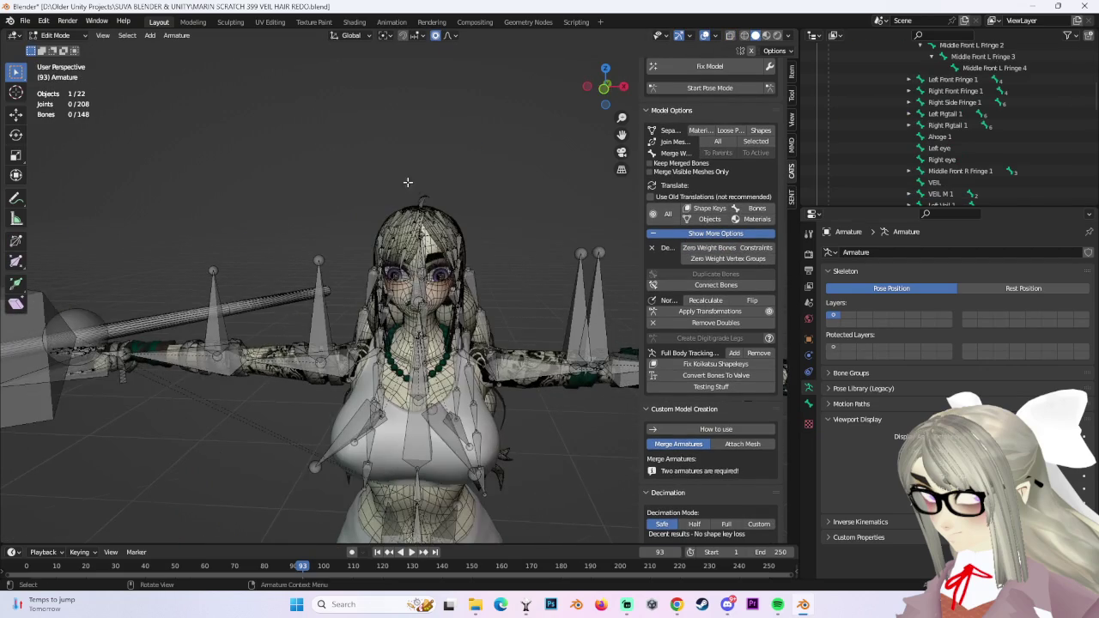
Unhide the Body.001 and MARIN MASTER.002 meshes in the Outliner, back in Object Mode.
scroll(932, 158, "down", 5)
scroll(931, 159, "down", 8)
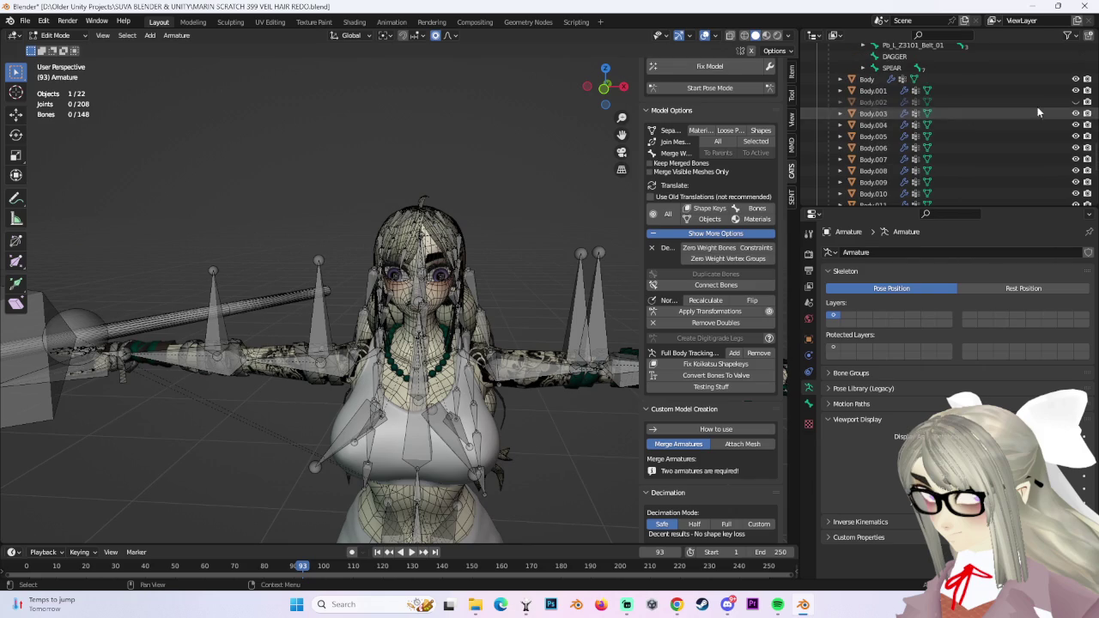
left_click(1076, 101)
left_click(56, 35)
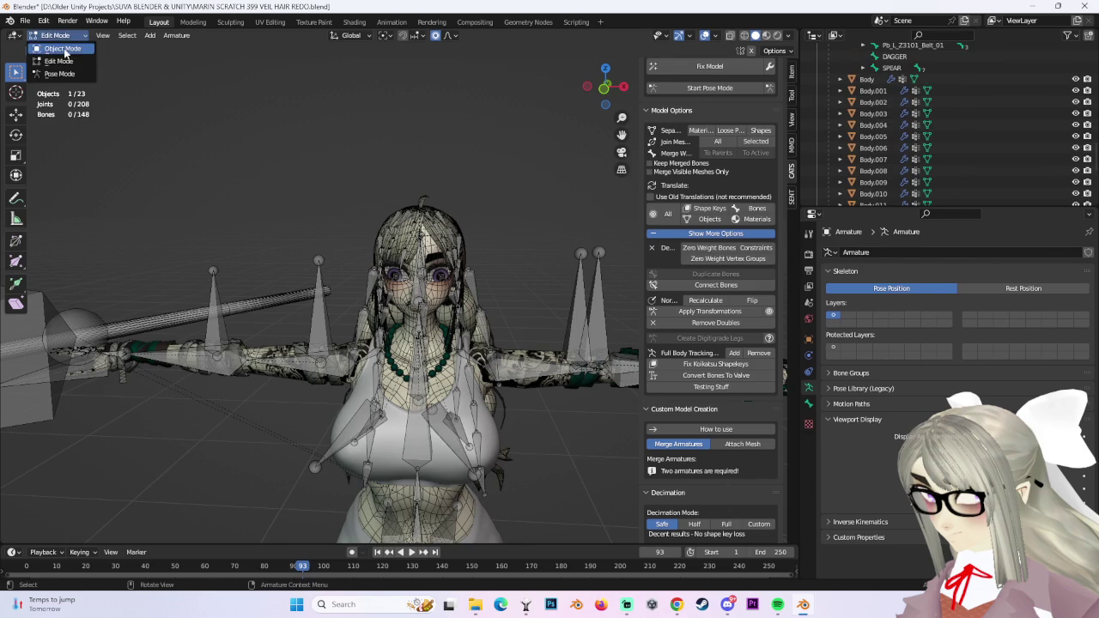
left_click(58, 48)
scroll(988, 129, "down", 8)
left_click(911, 125)
left_click(1076, 124)
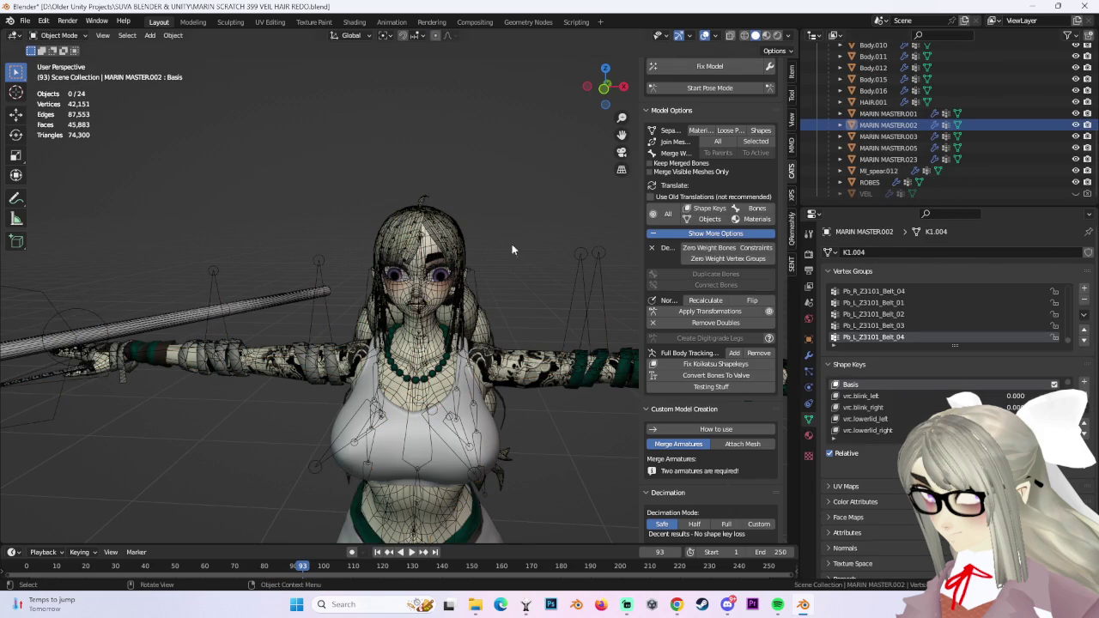
Test-rotate the left leg bone in Pose Mode to check hip deformation, then undo.
middle_click_drag(508, 206, 508, 52, "shift")
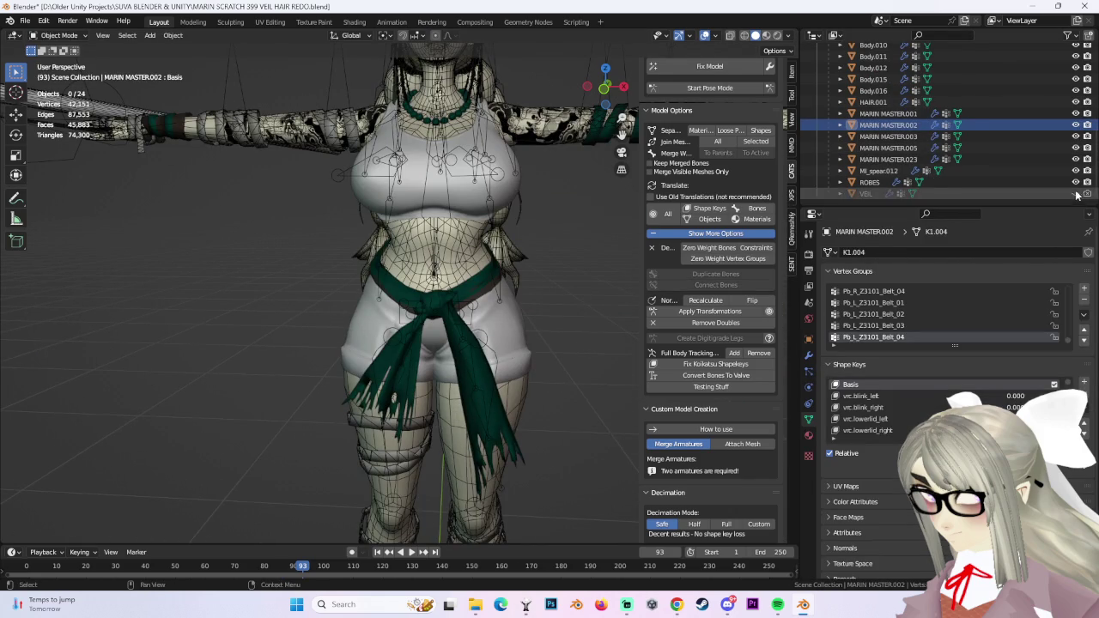
middle_click_drag(361, 292, 447, 297)
left_click(709, 88)
middle_click_drag(544, 297, 481, 344)
left_click(468, 354)
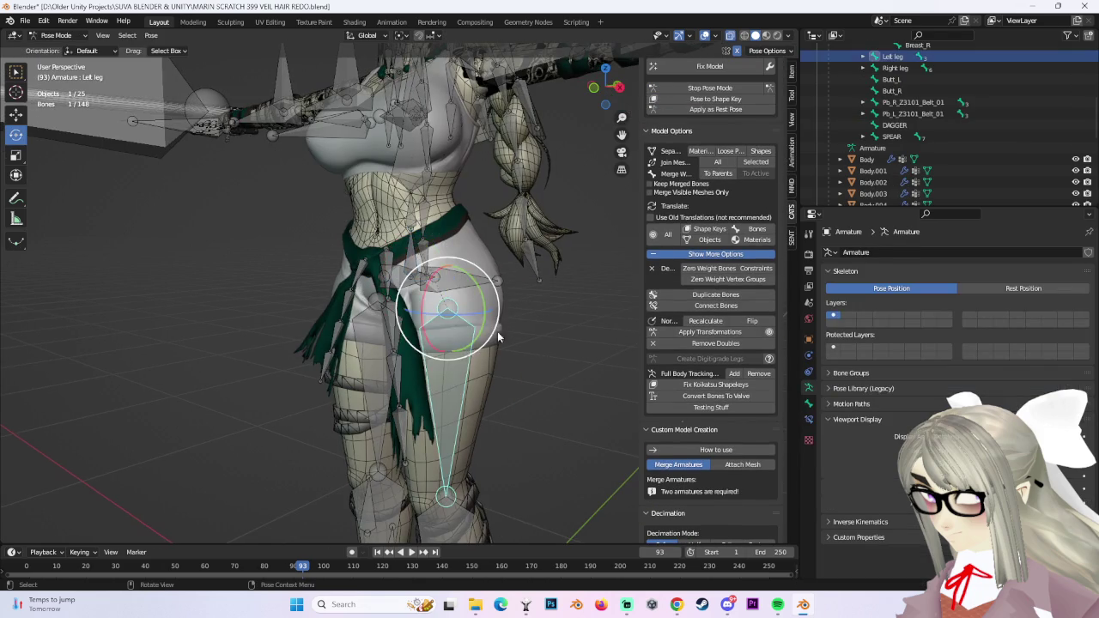
left_click_drag(432, 280, 442, 260)
mouse_move(442, 260)
middle_mouse_down()
mouse_move(405, 233)
mouse_move(511, 292)
mouse_move(573, 302)
mouse_move(478, 292)
middle_mouse_up()
key("ctrl+z")
key("ctrl+z")
key("ctrl+Tab")
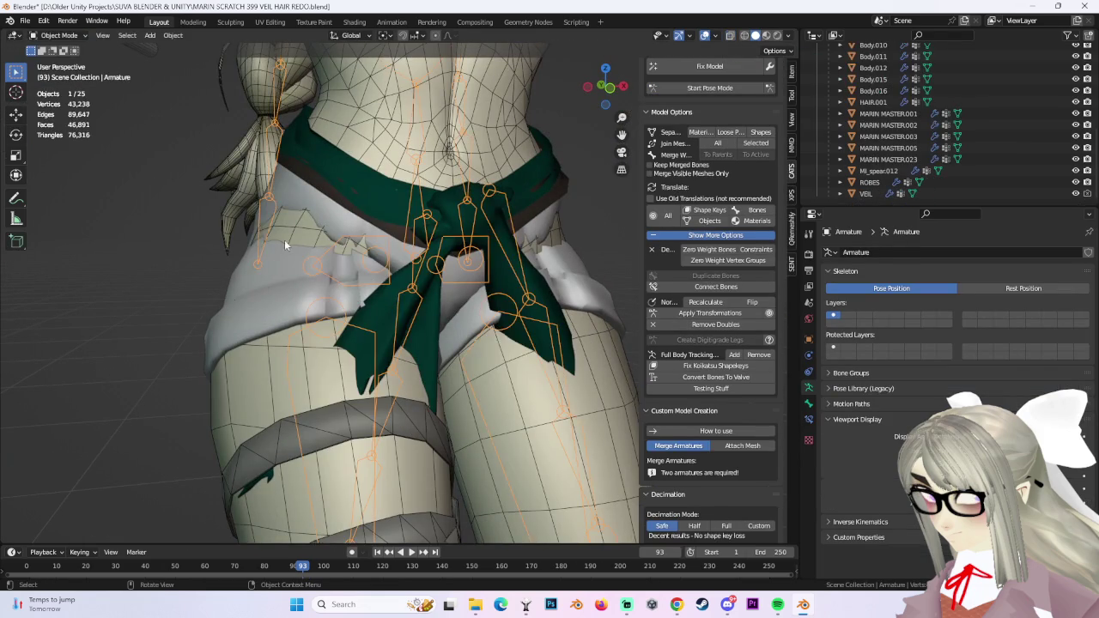
Delete the Body.002 hip mesh, reselect the armature in Pose Mode, and start Save As.
left_click(292, 224)
scroll(945, 120, "up", 5)
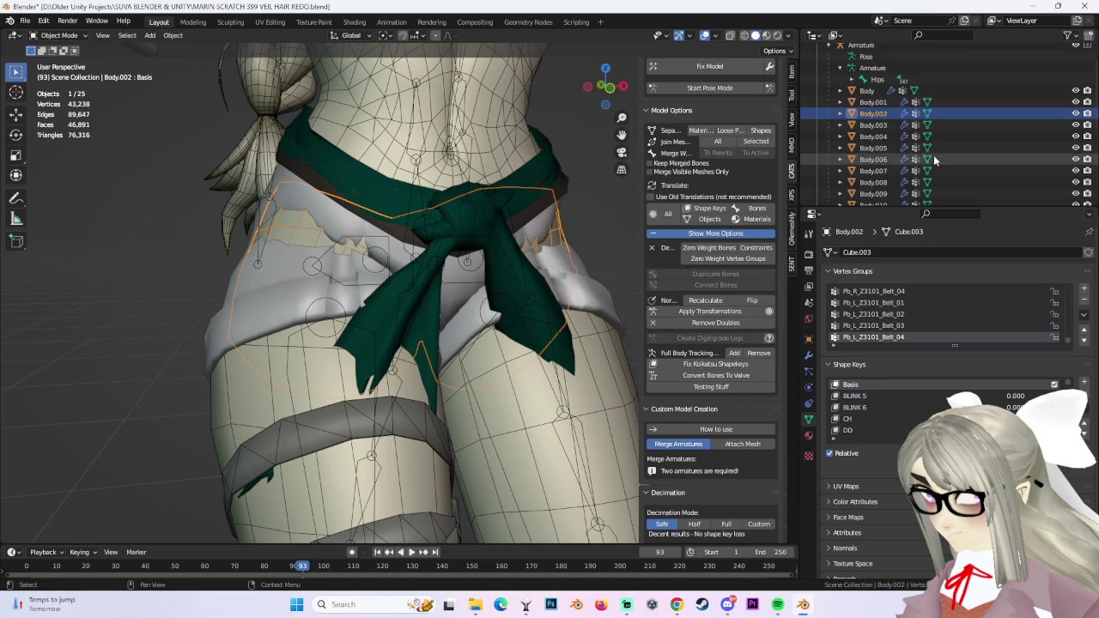
right_click(893, 114)
left_click(893, 115)
mouse_move(551, 285)
middle_mouse_down()
mouse_move(480, 275)
mouse_move(542, 277)
mouse_move(596, 261)
mouse_move(493, 269)
middle_mouse_up()
scroll(493, 272, "down", 3)
left_click(493, 269)
key("ctrl+Tab")
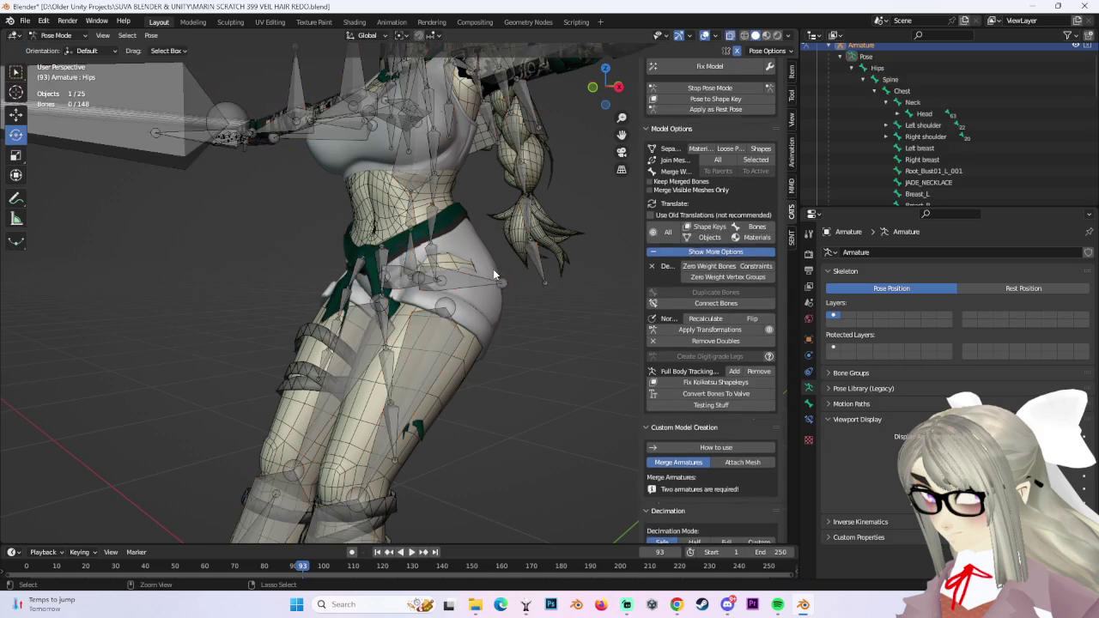
left_click(26, 21)
left_click(51, 150)
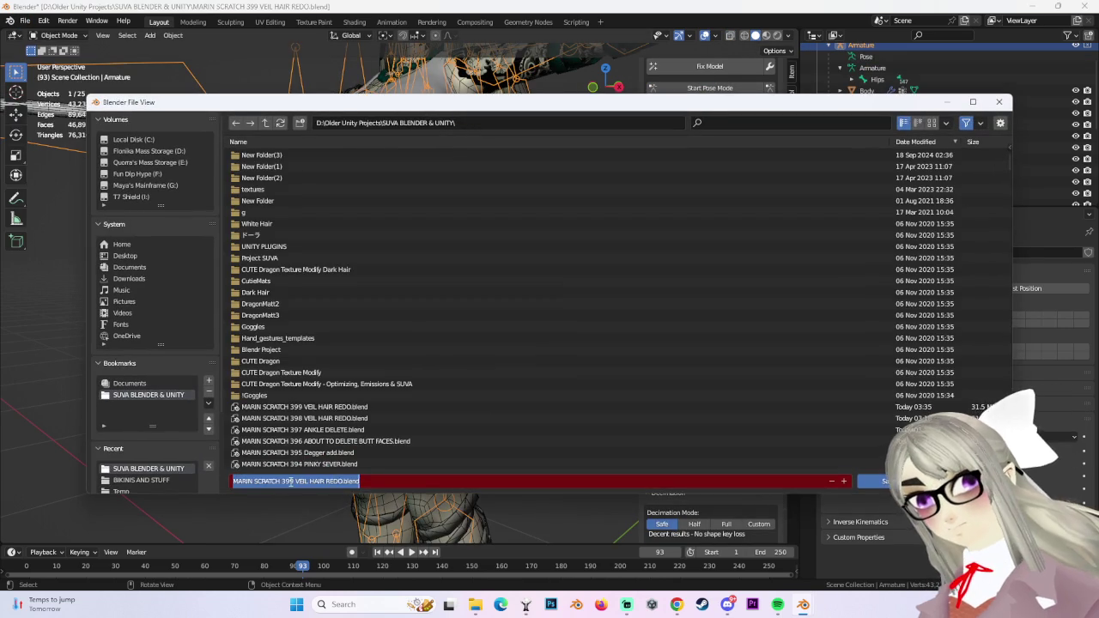
Save the file as MARIN SCRATCH 400 BUTT FACE DELETE.blend.
left_click_drag(283, 482, 769, 490)
type("400 BUTT FACE DELETE")
key("Return")
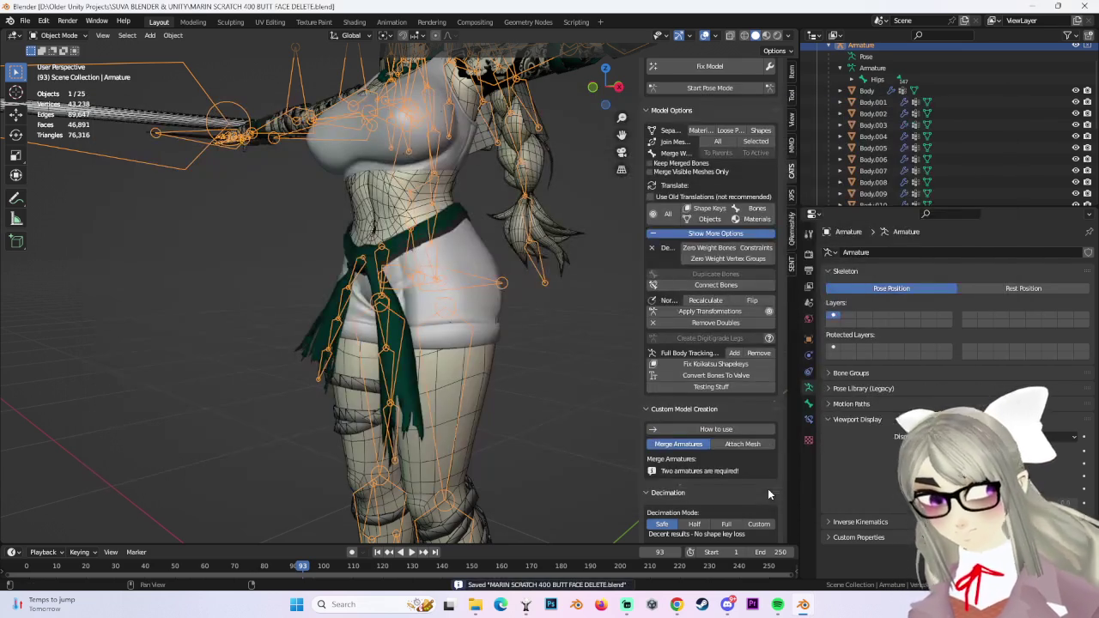
Delete the Body.002 mesh from the Outliner.
left_click(874, 139)
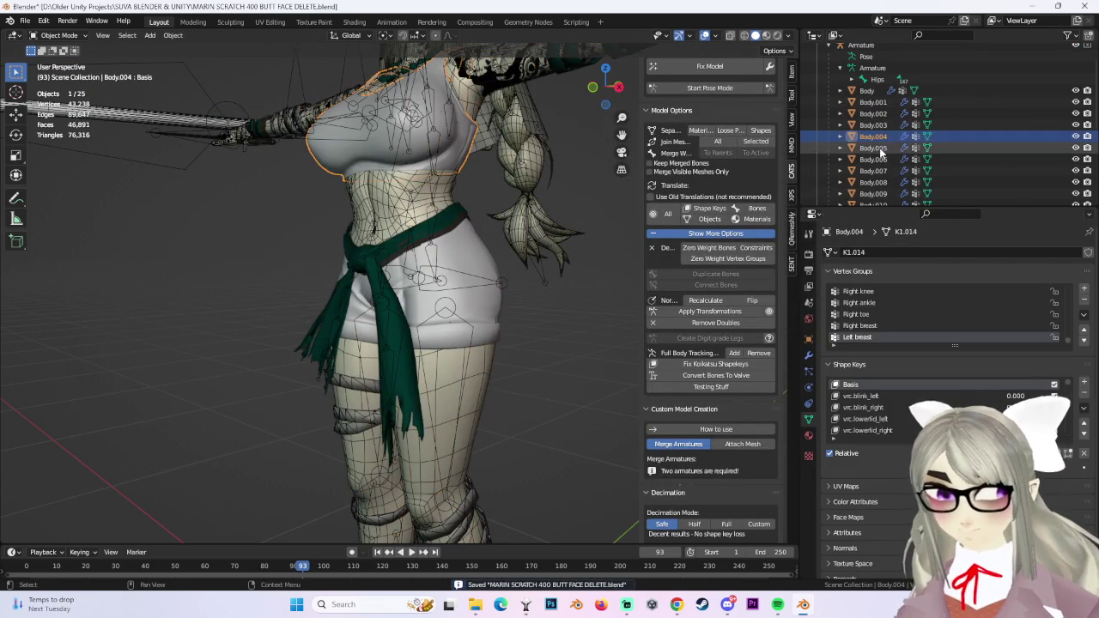
left_click(877, 124)
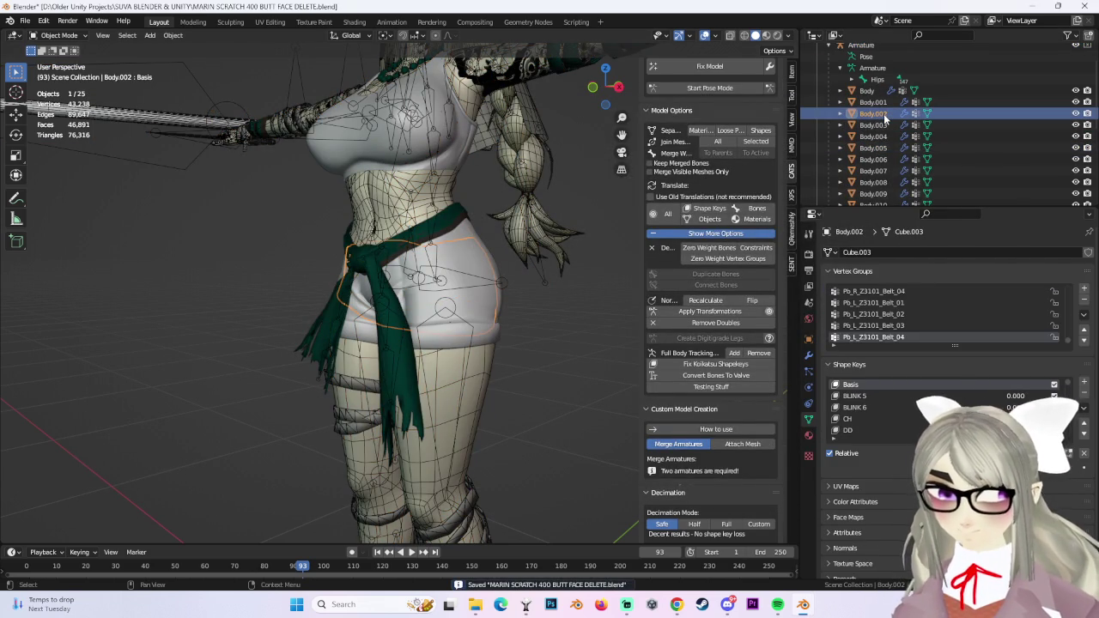
right_click(884, 114)
left_click(884, 113)
Check the MI_spear.012, ROBES and MARIN MASTER meshes in the Outliner.
scroll(893, 154, "down", 4)
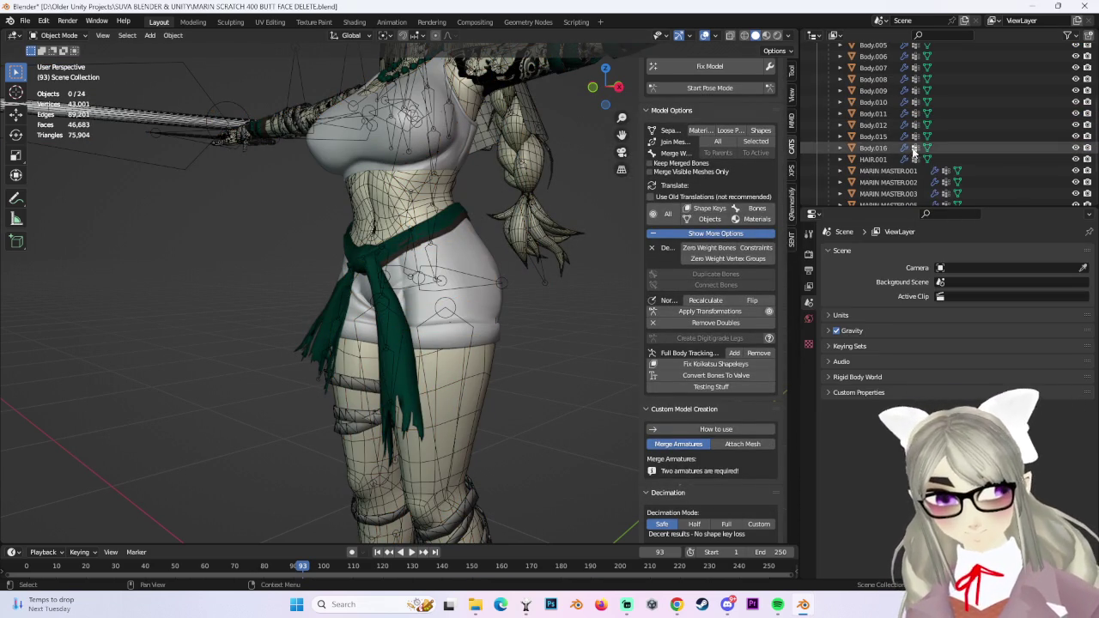
left_click(896, 183)
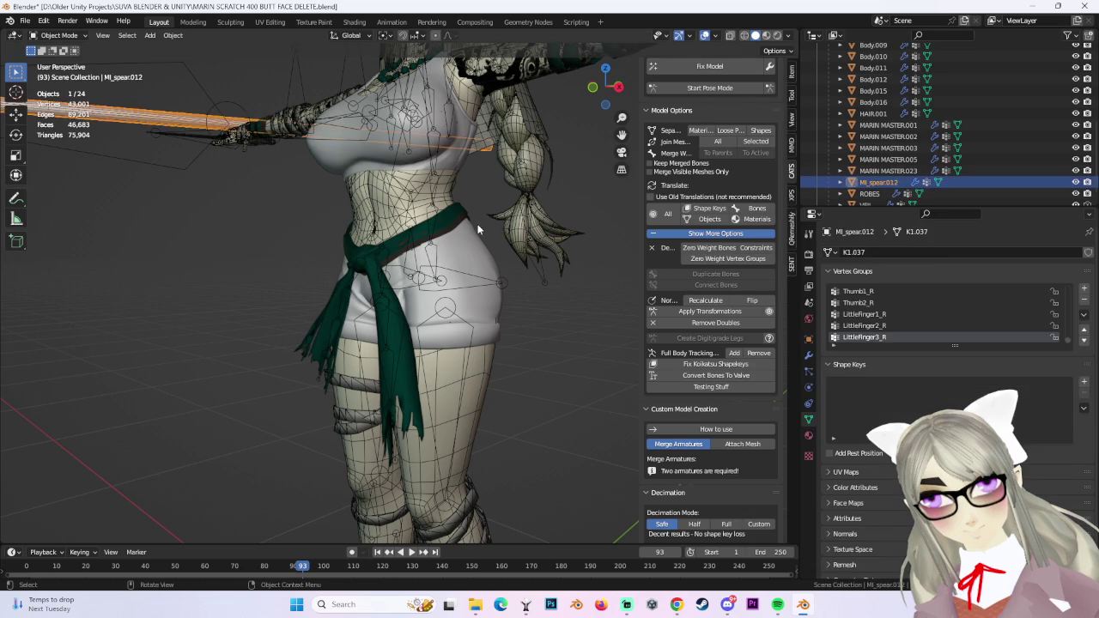
scroll(459, 305, "down", 4)
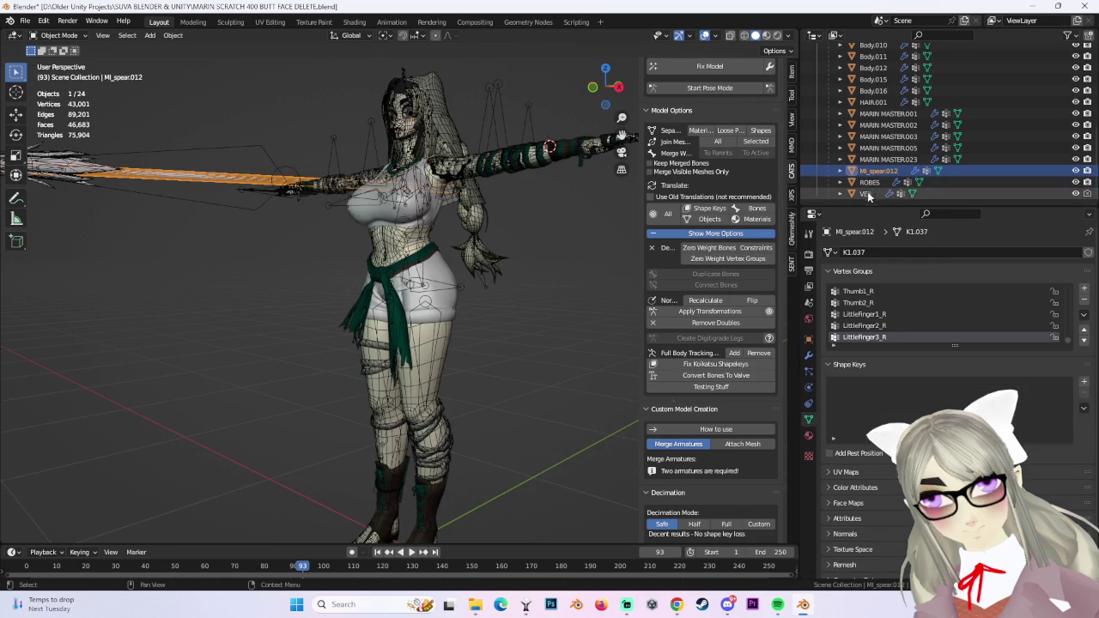
left_click(870, 193)
scroll(878, 176, "down", 1)
left_click(877, 170)
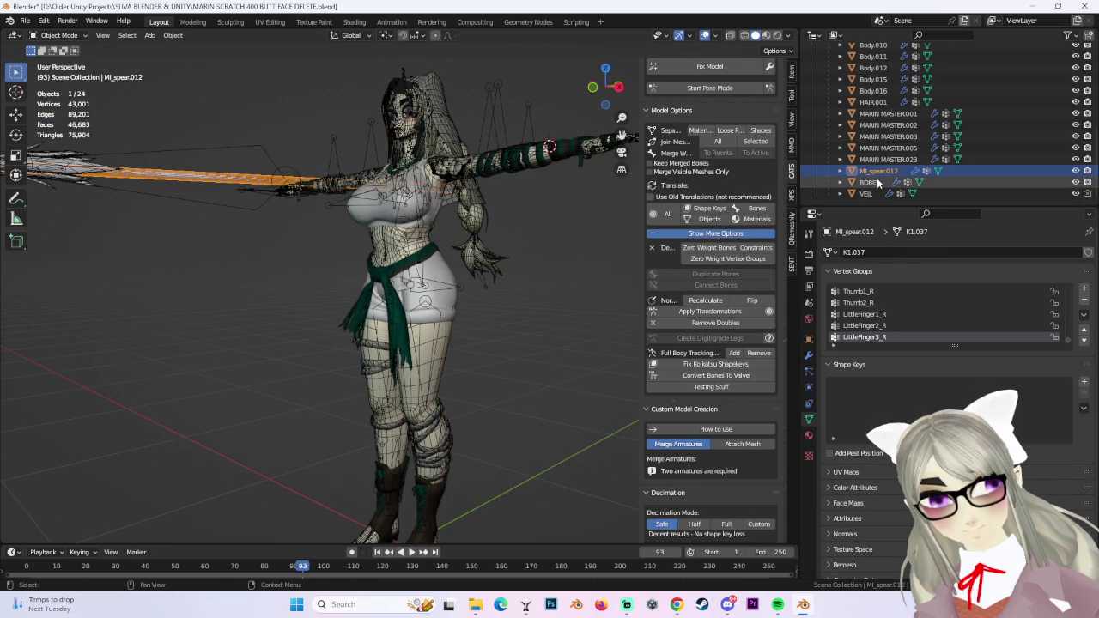
left_click(870, 182)
left_click(882, 159)
left_click(884, 148)
left_click(886, 136)
left_click(889, 114)
left_click(891, 125)
left_click(890, 137)
left_click(887, 102)
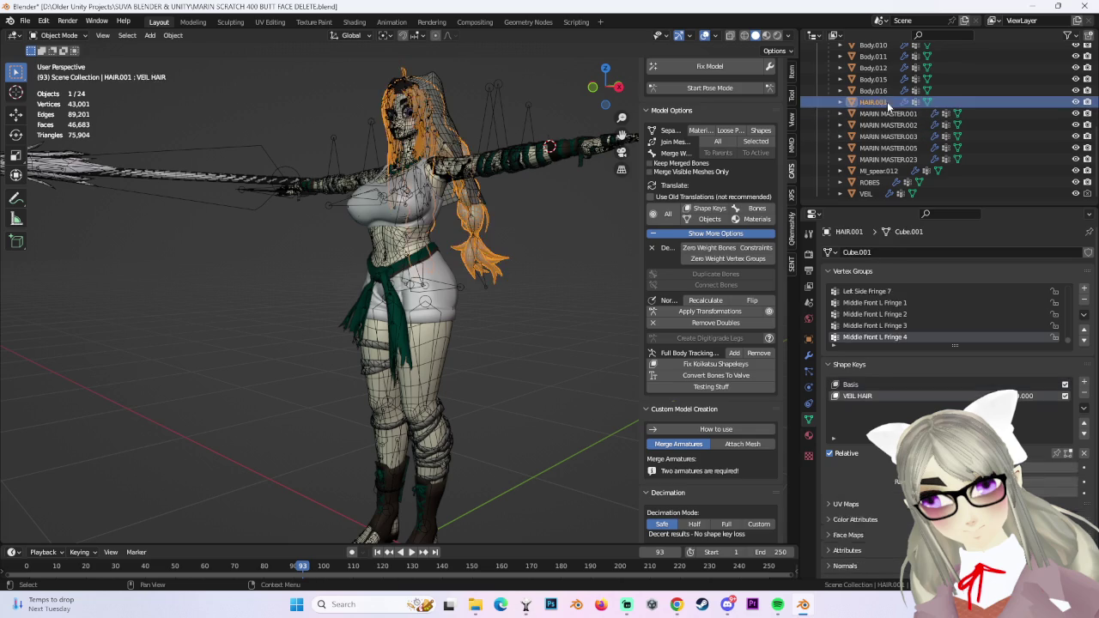
left_click(884, 90)
Step through the Body meshes, checking Body.015, Body.010 and Body.008.
scroll(888, 129, "up", 4)
left_click(889, 126)
left_click(887, 113)
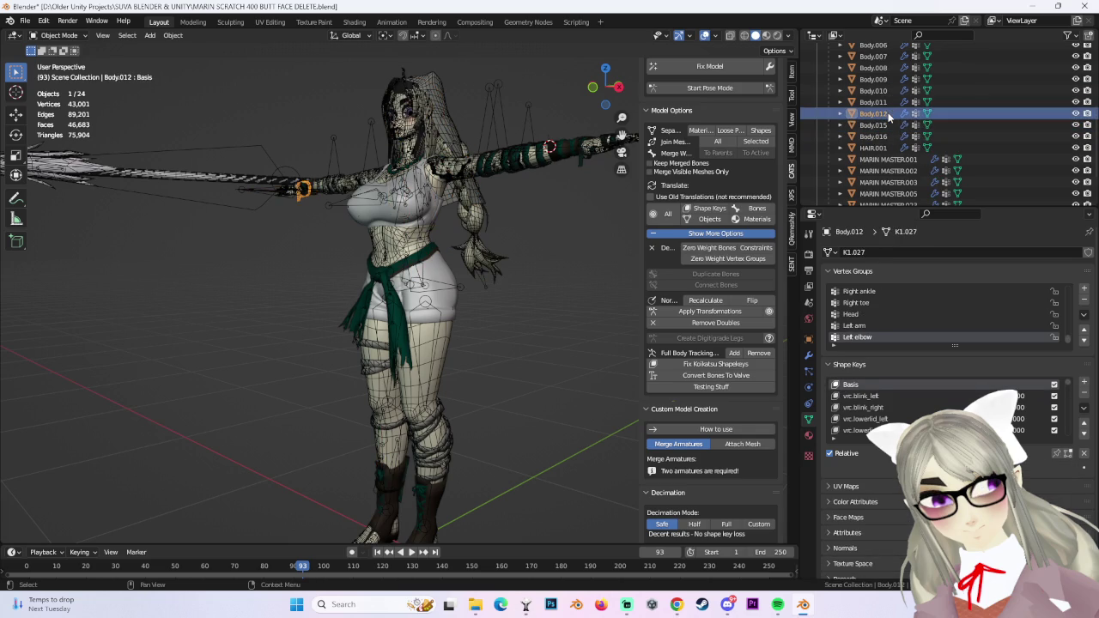
left_click(887, 126)
left_click(887, 113)
left_click(885, 102)
left_click(884, 91)
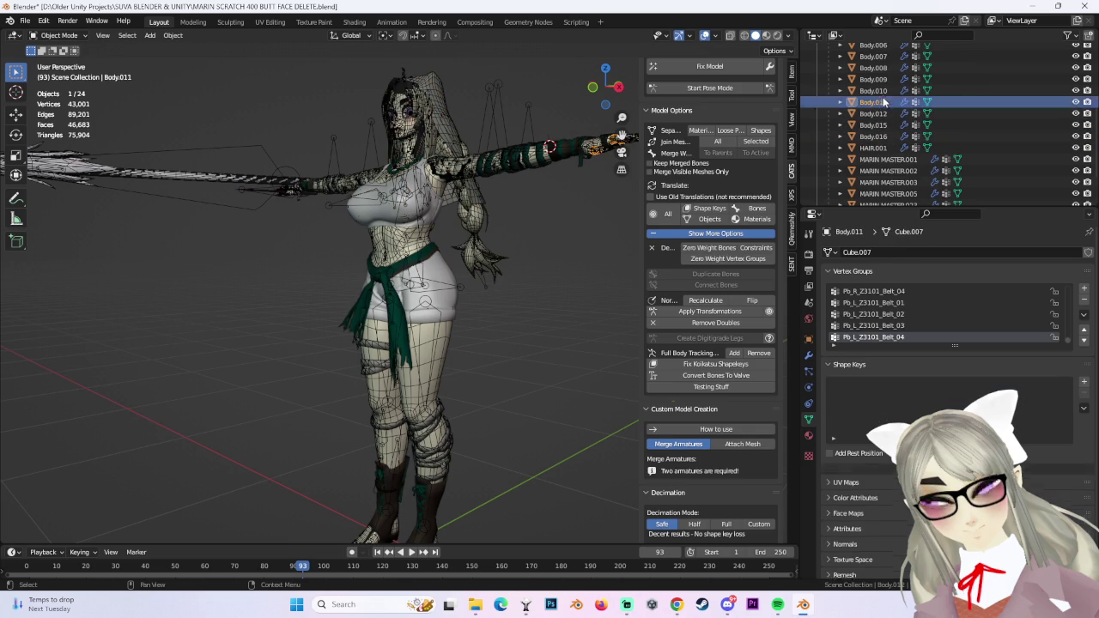
scroll(882, 108, "up", 3)
left_click(885, 148)
left_click(885, 136)
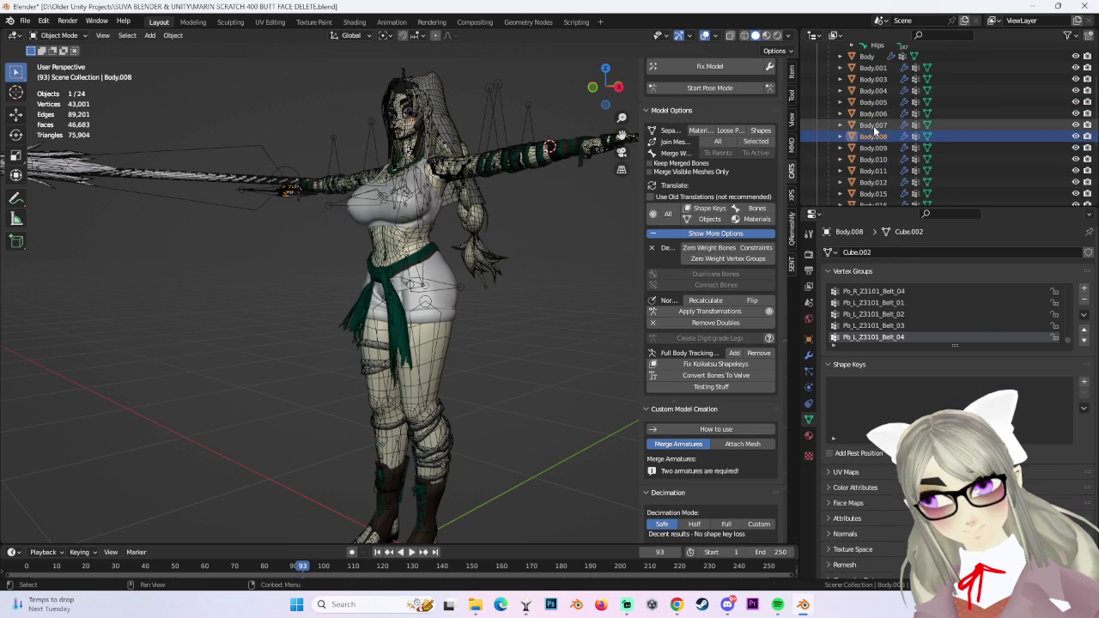
Select every mesh from Body down to VEIL in the Outliner.
middle_click_drag(515, 343, 584, 344)
scroll(910, 155, "down", 3)
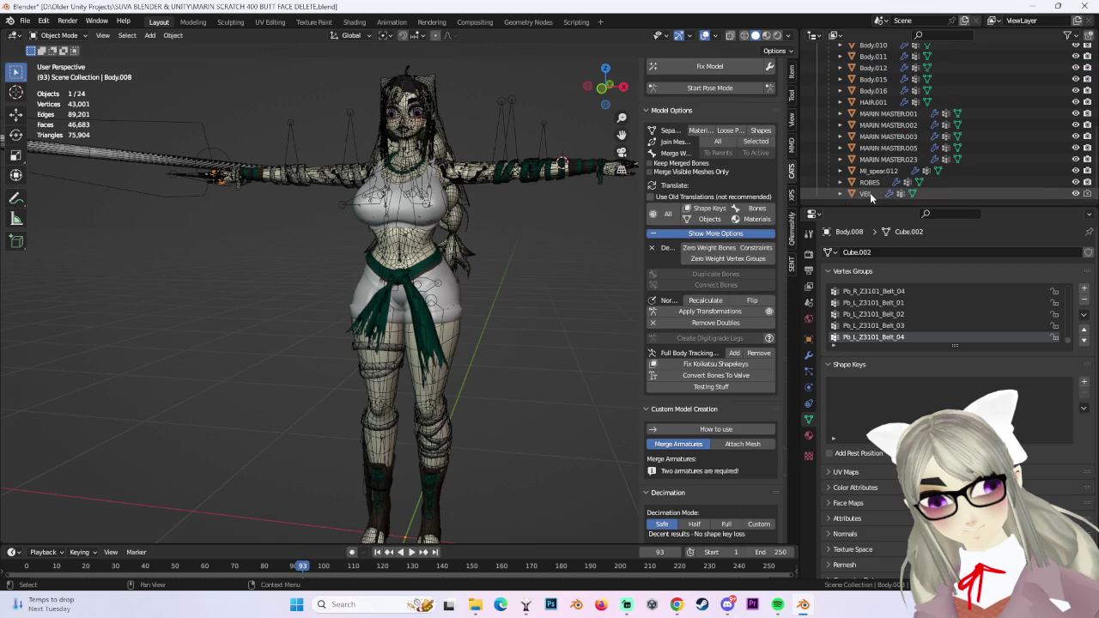
left_click(867, 194)
scroll(885, 129, "up", 5)
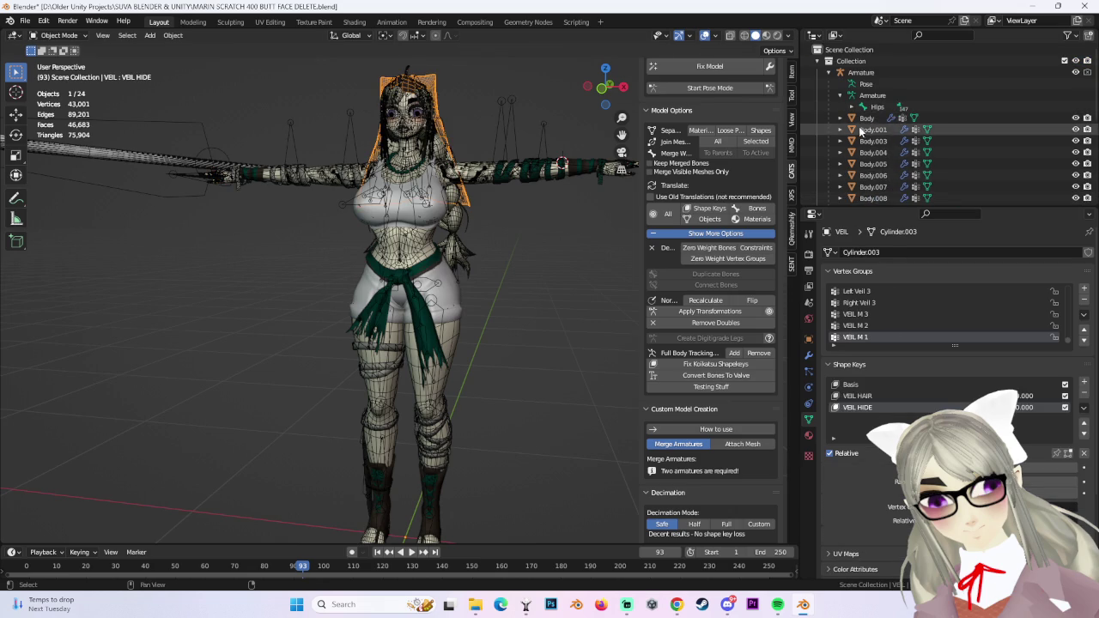
left_click(876, 118, "shift")
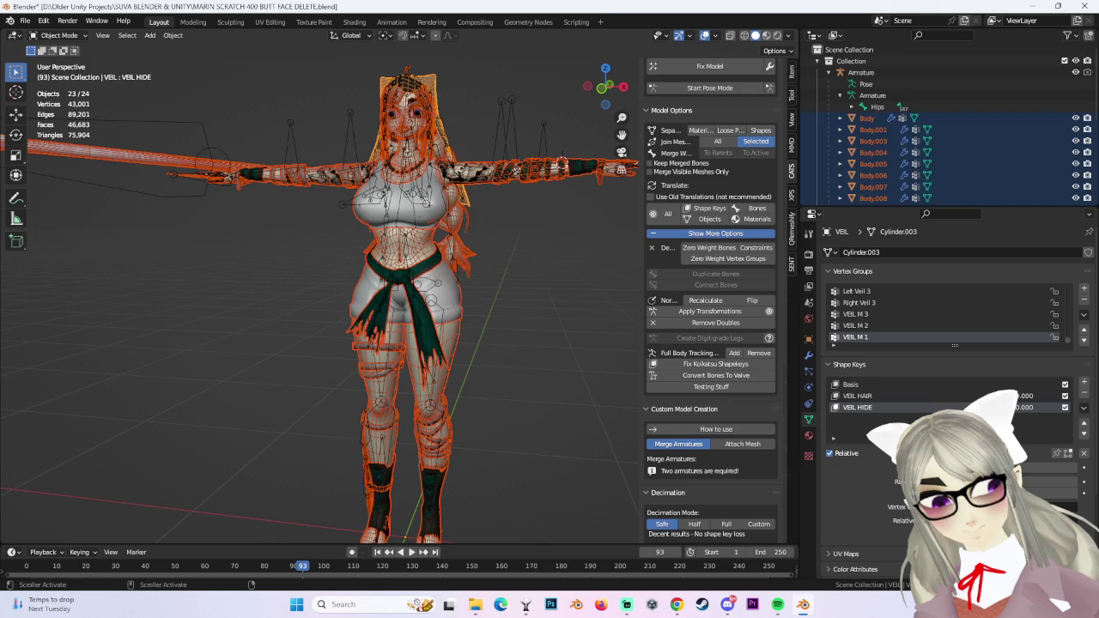
Join the character meshes, then separate them by material into 17 objects like BODY, HAIR and HEAD.
key("ctrl+j")
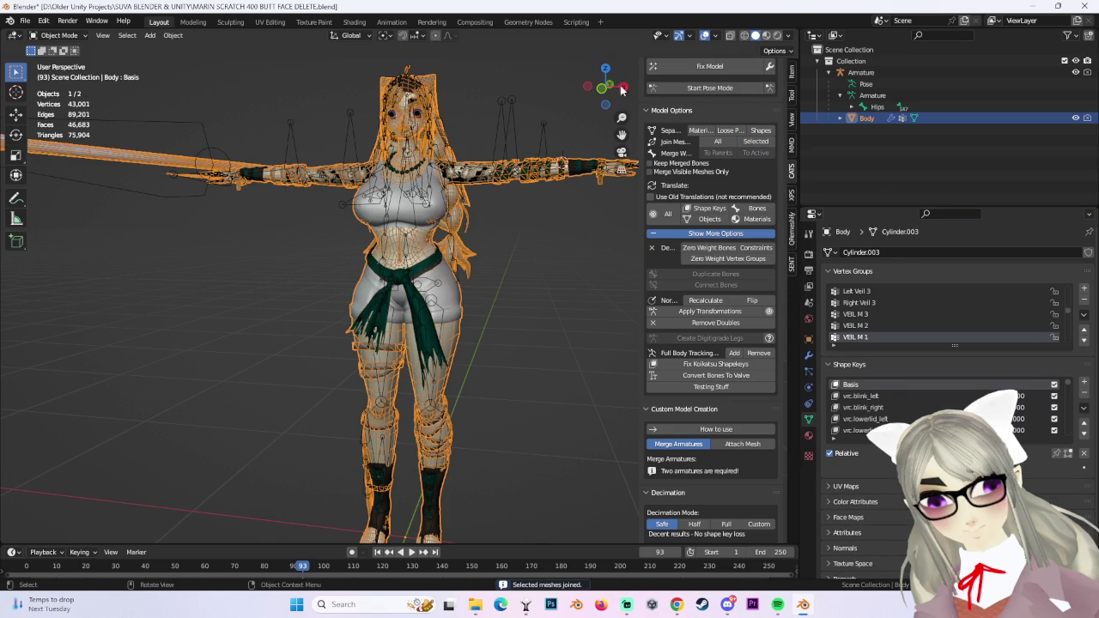
left_click(602, 89)
left_click(808, 436)
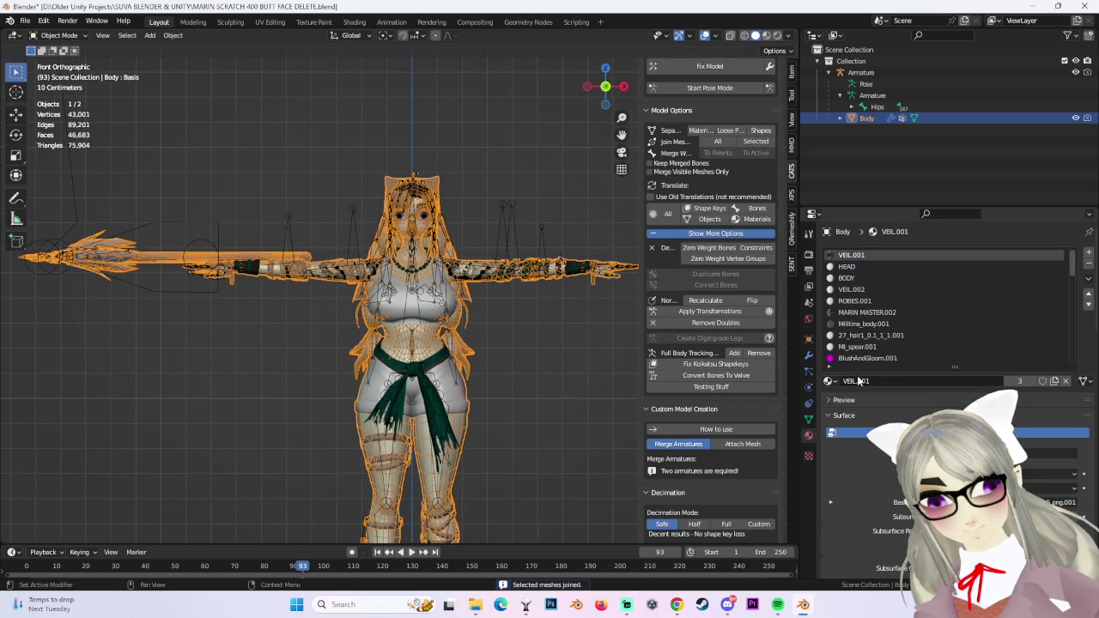
scroll(899, 314, "down", 5)
scroll(898, 311, "down", 5)
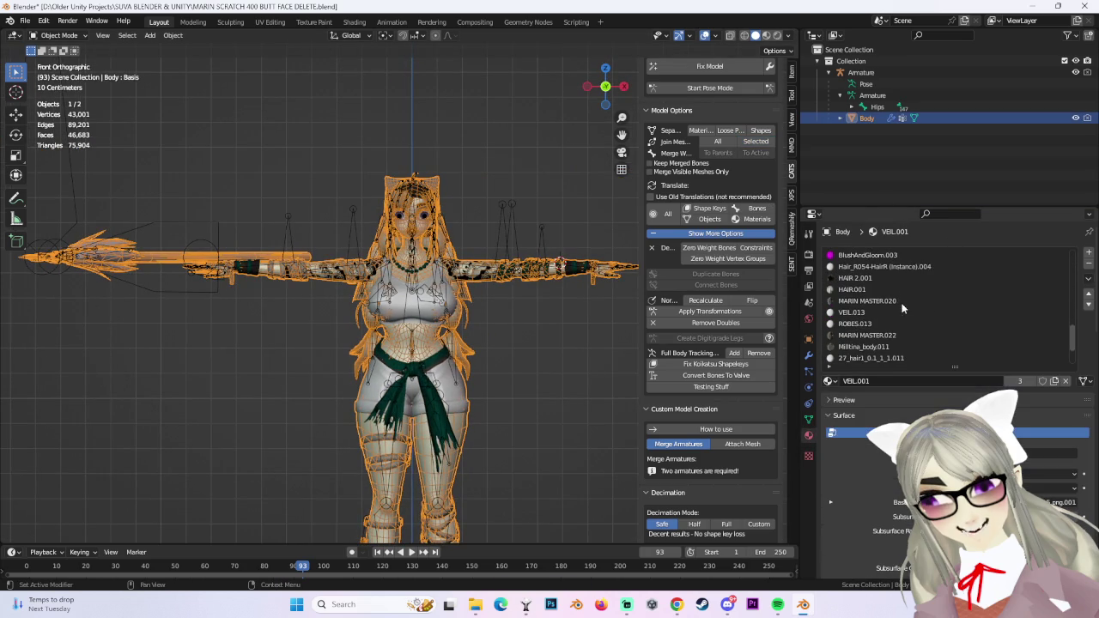
scroll(900, 314, "down", 5)
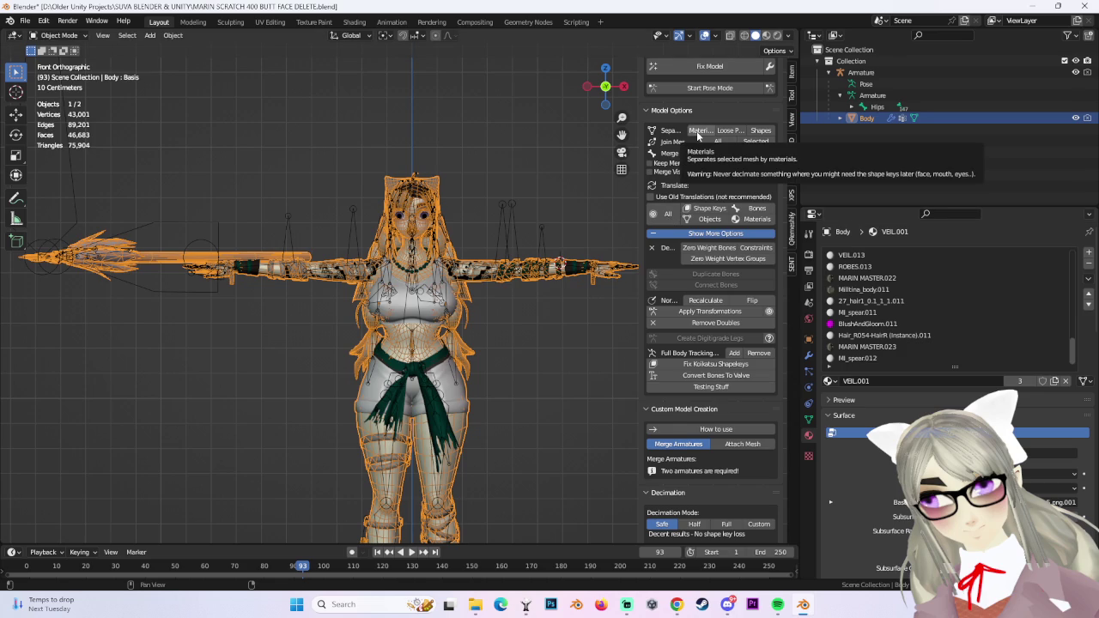
left_click(697, 133)
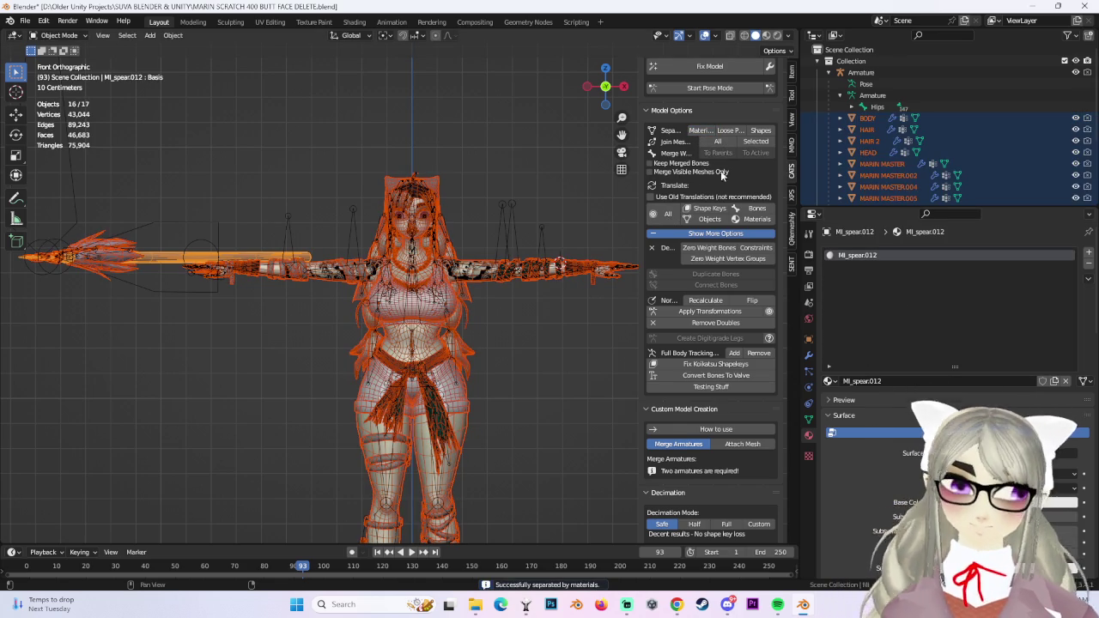
Select and inspect the MARIN MASTER pieces, from the belt to the MARIN MASTER.002 boots.
scroll(865, 132, "down", 3)
left_click(887, 148)
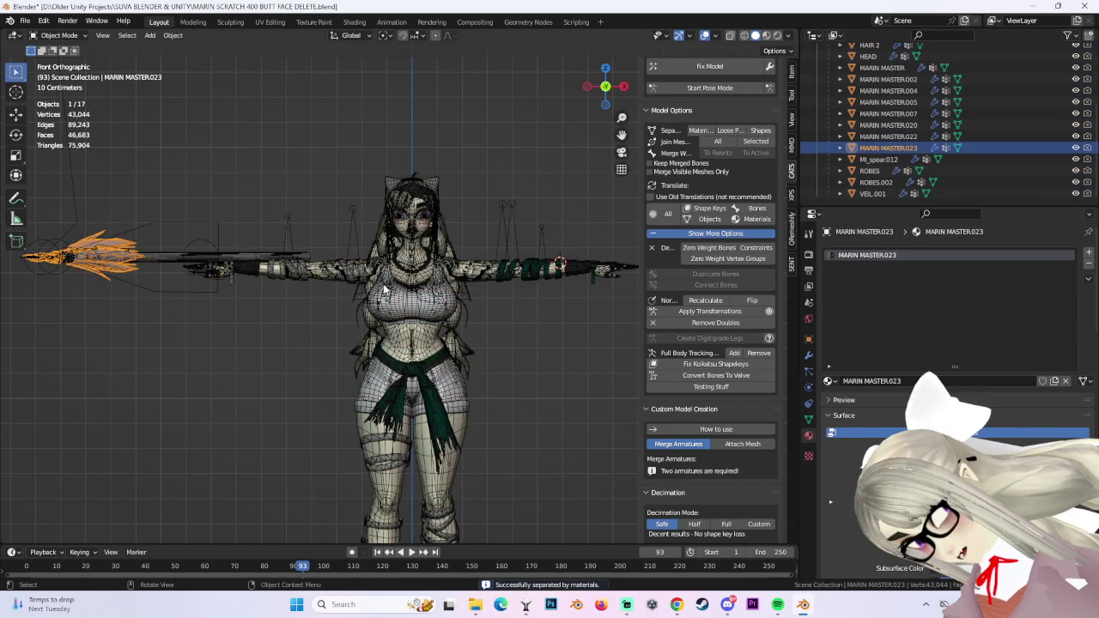
middle_click_drag(302, 262, 444, 246, "shift")
left_click(564, 256)
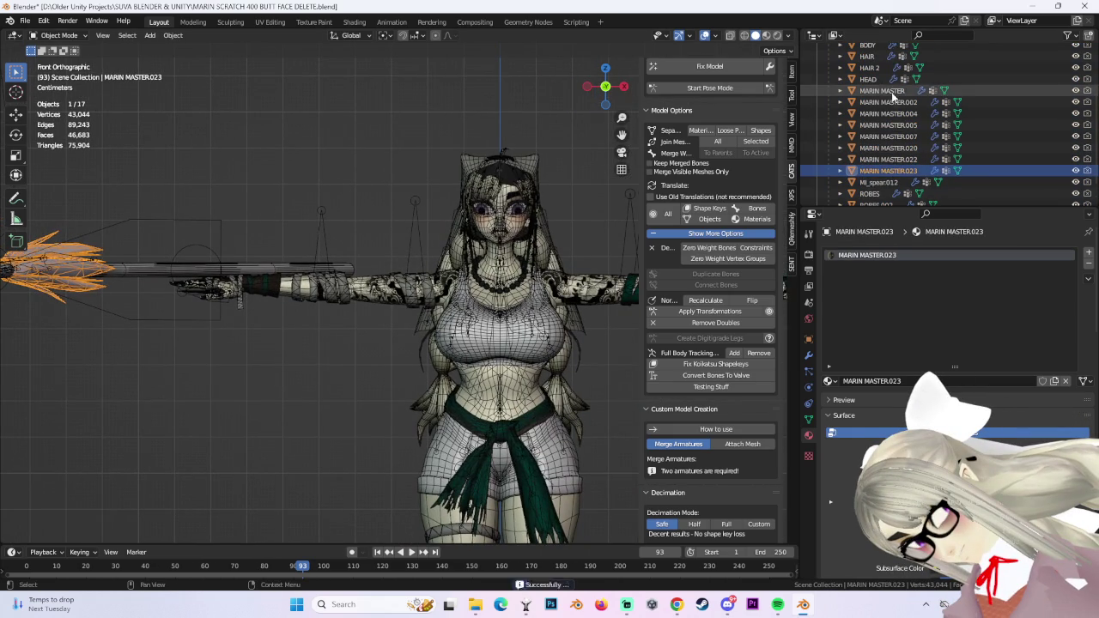
middle_click_drag(564, 255, 482, 114, "shift")
left_click(365, 293)
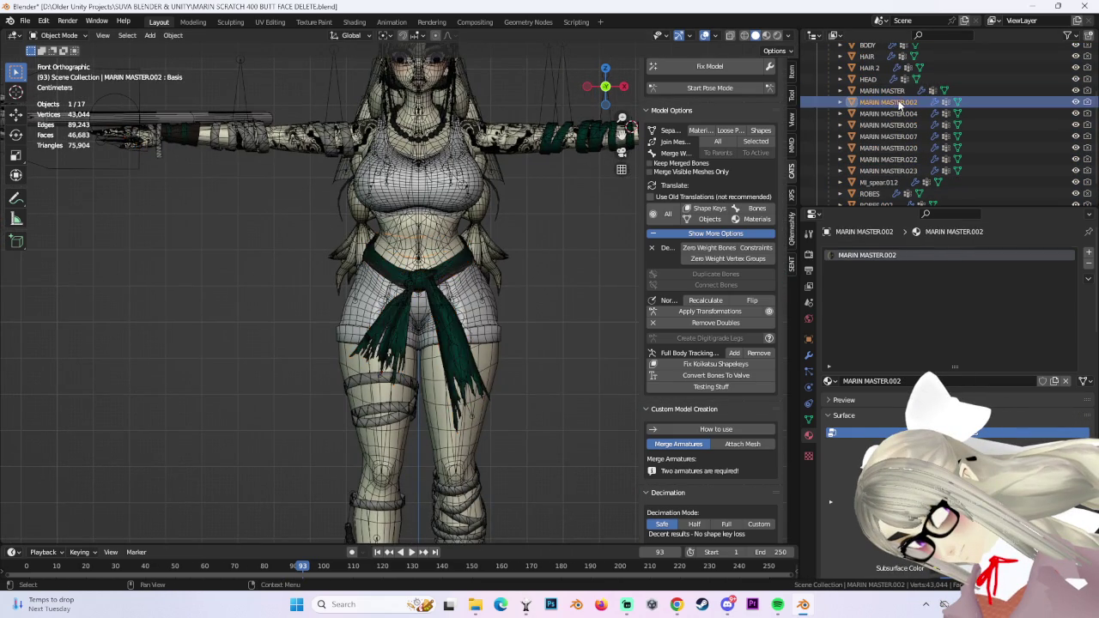
mouse_move(365, 293)
middle_mouse_down()
mouse_move(372, 238)
mouse_move(265, 241)
mouse_move(387, 447)
middle_mouse_up()
left_click(373, 238)
left_click(386, 447)
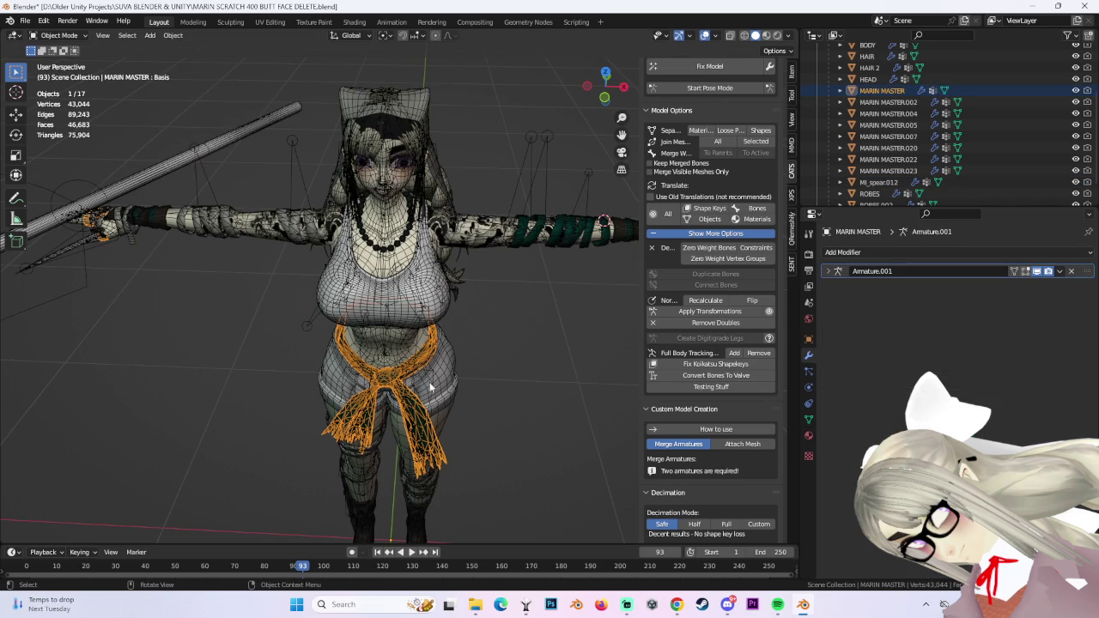
middle_click_drag(481, 450, 469, 394)
left_click(888, 101)
scroll(414, 313, "down", 2)
mouse_move(429, 326)
middle_mouse_down()
mouse_move(414, 313)
mouse_move(515, 324)
middle_mouse_up()
Assign the MARIN MASTER material to the boots, the necklace (.004) and MARIN MASTER.005.
left_click(809, 436)
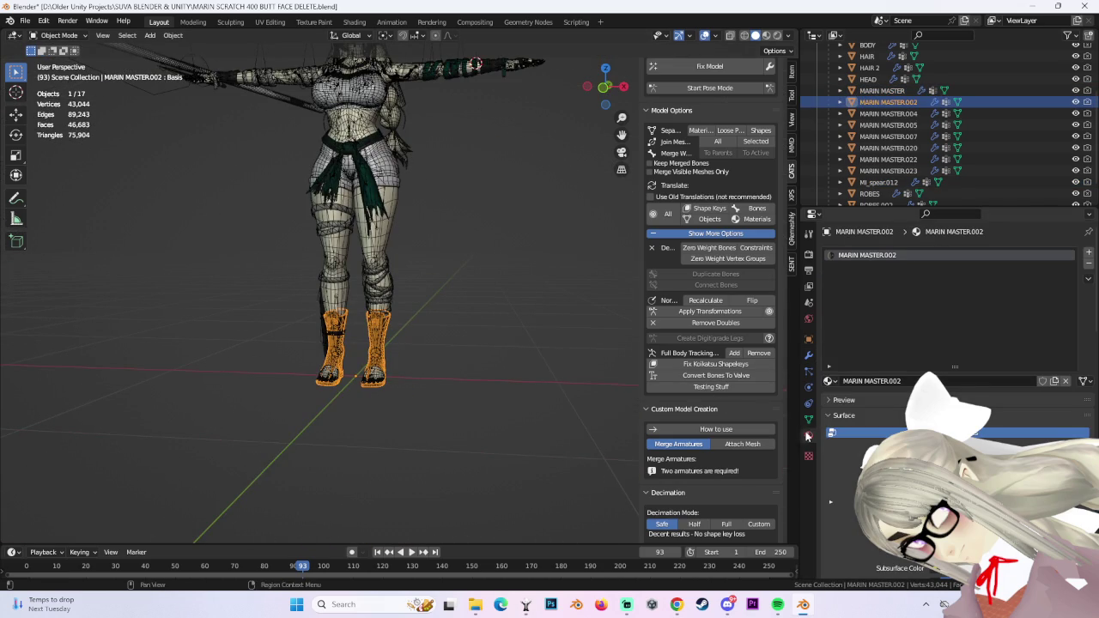
left_click(829, 381)
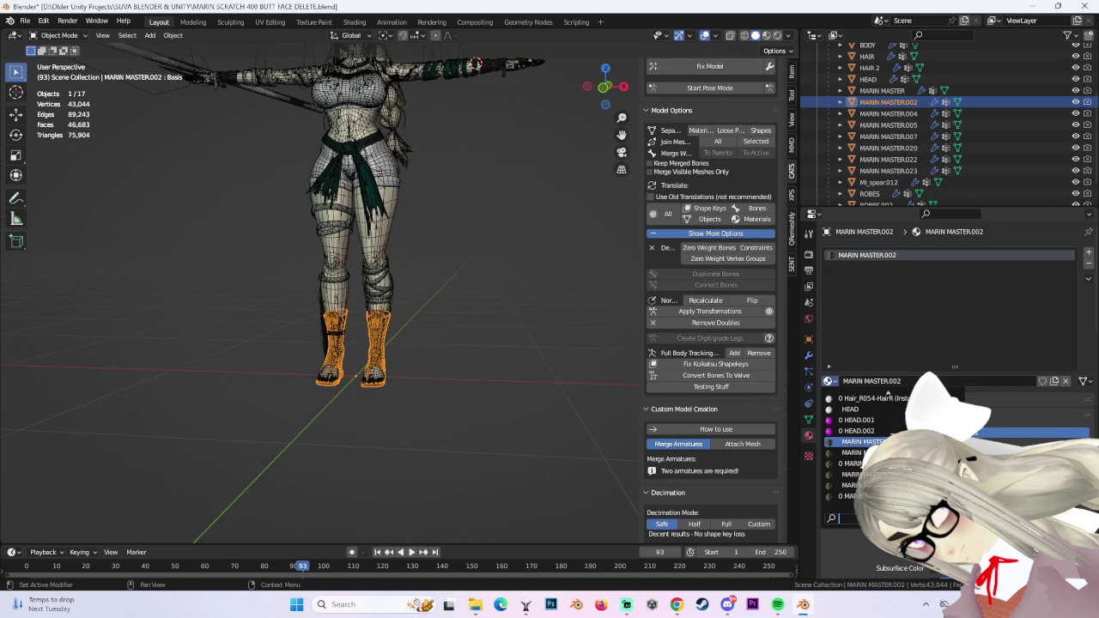
left_click(863, 441)
left_click(922, 91)
left_click(934, 113)
left_click(808, 435)
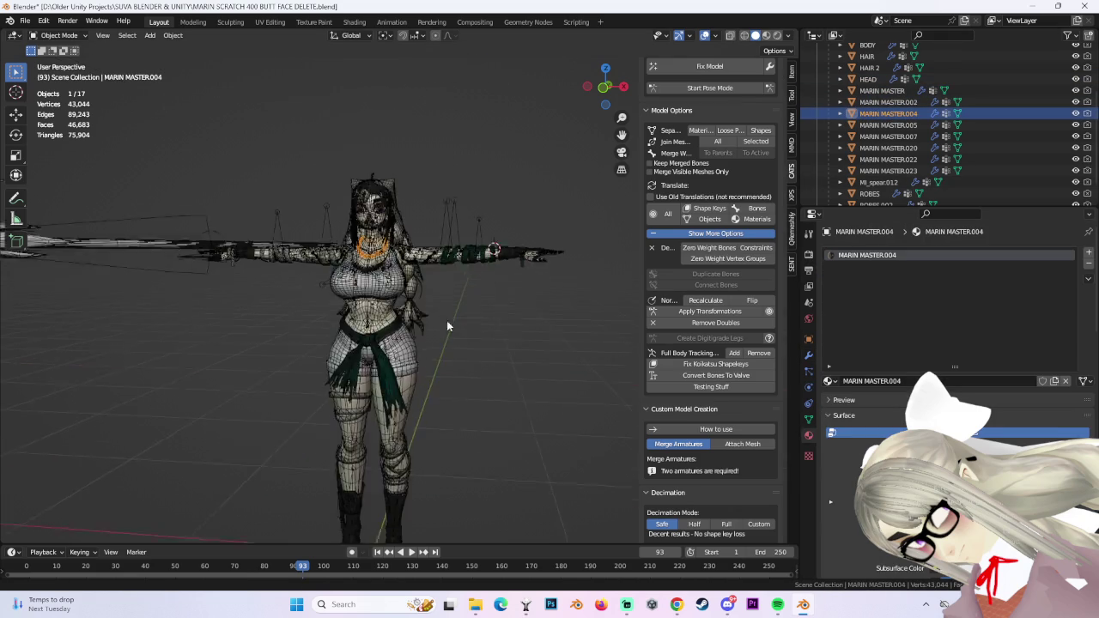
key("KP_Decimal")
left_click(829, 381)
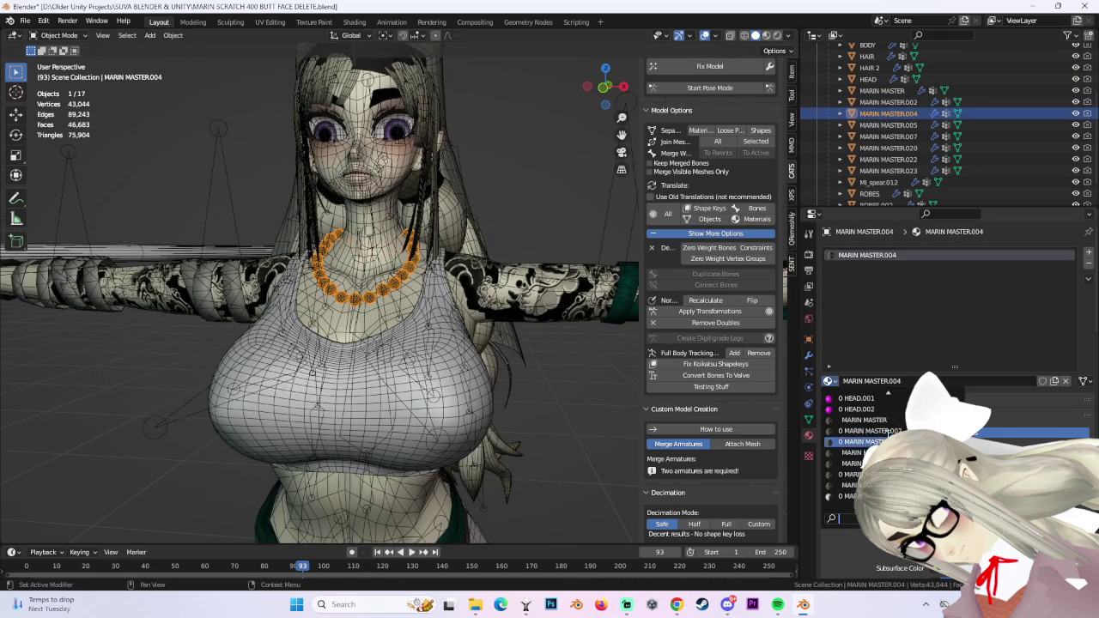
left_click(892, 419)
left_click(906, 126)
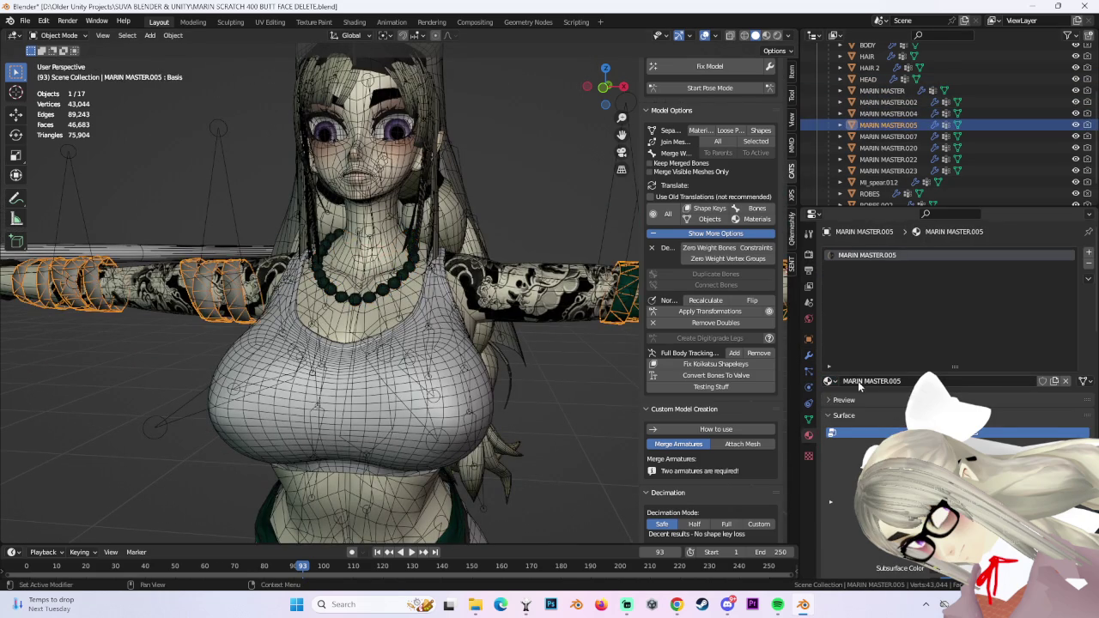
left_click(830, 381)
left_click(893, 415)
Assign the MARIN MASTER material to MARIN MASTER.007, .020, .022 and .023.
left_click(888, 136)
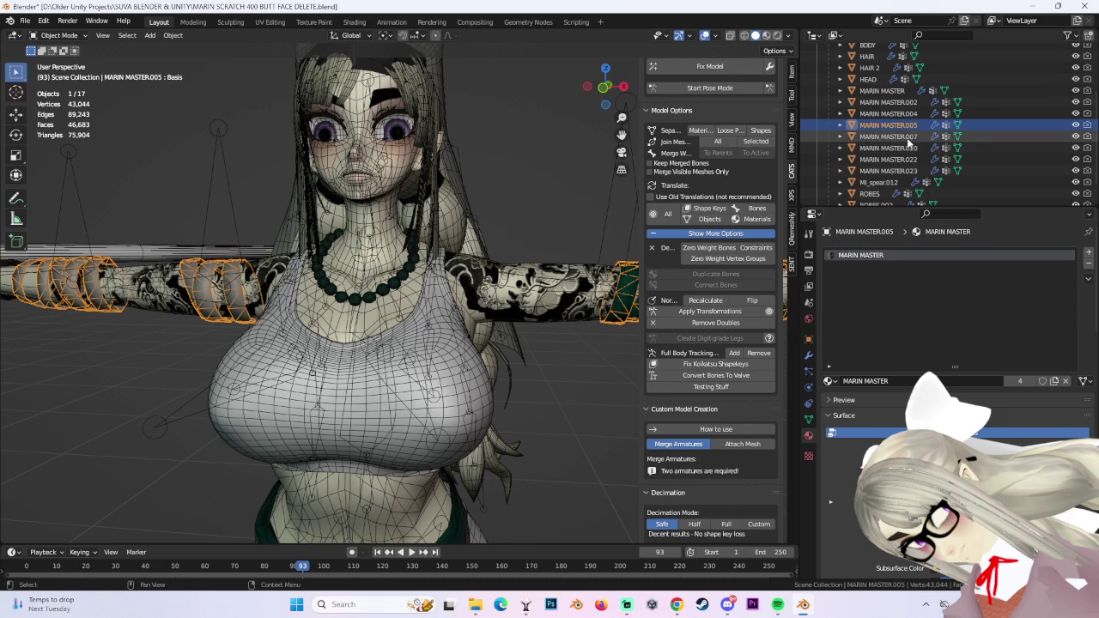
left_click(830, 381)
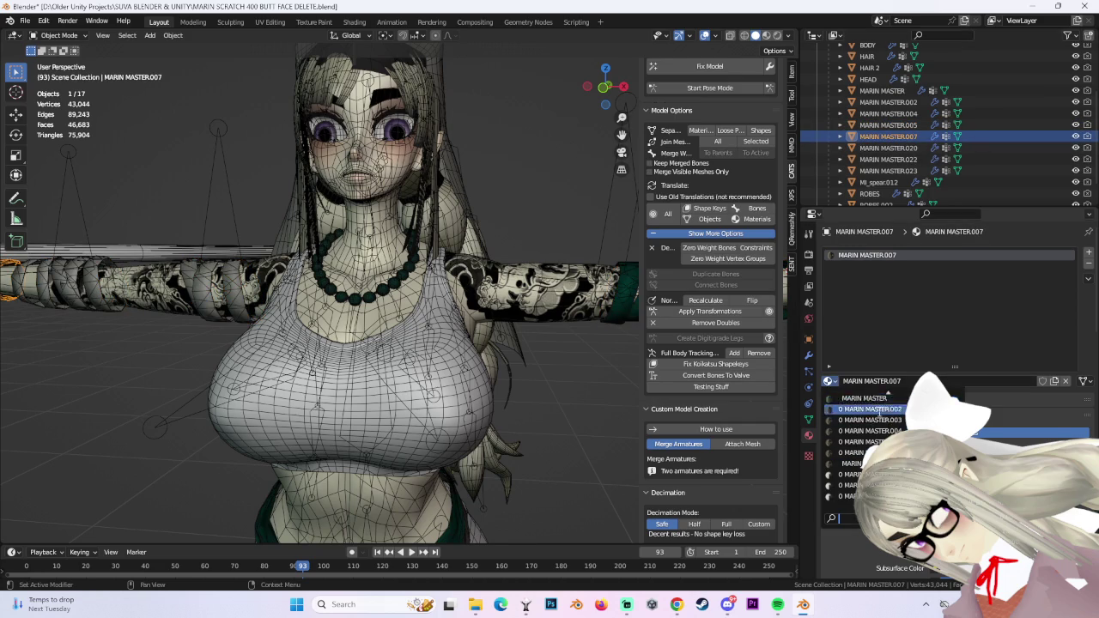
left_click(865, 398)
left_click(889, 148)
left_click(830, 381)
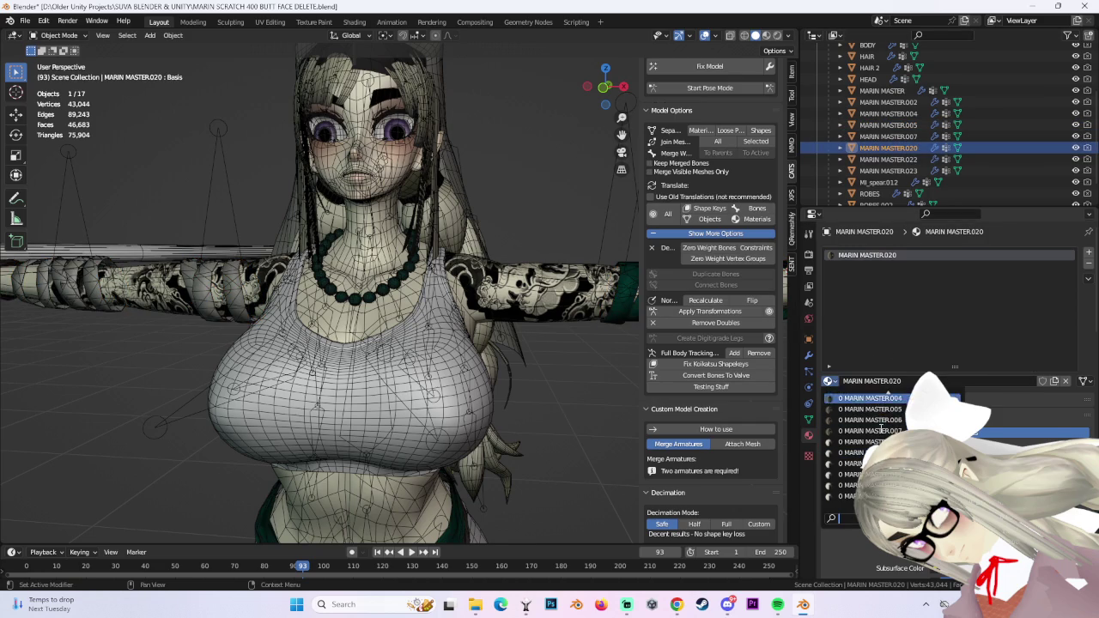
left_click(876, 441)
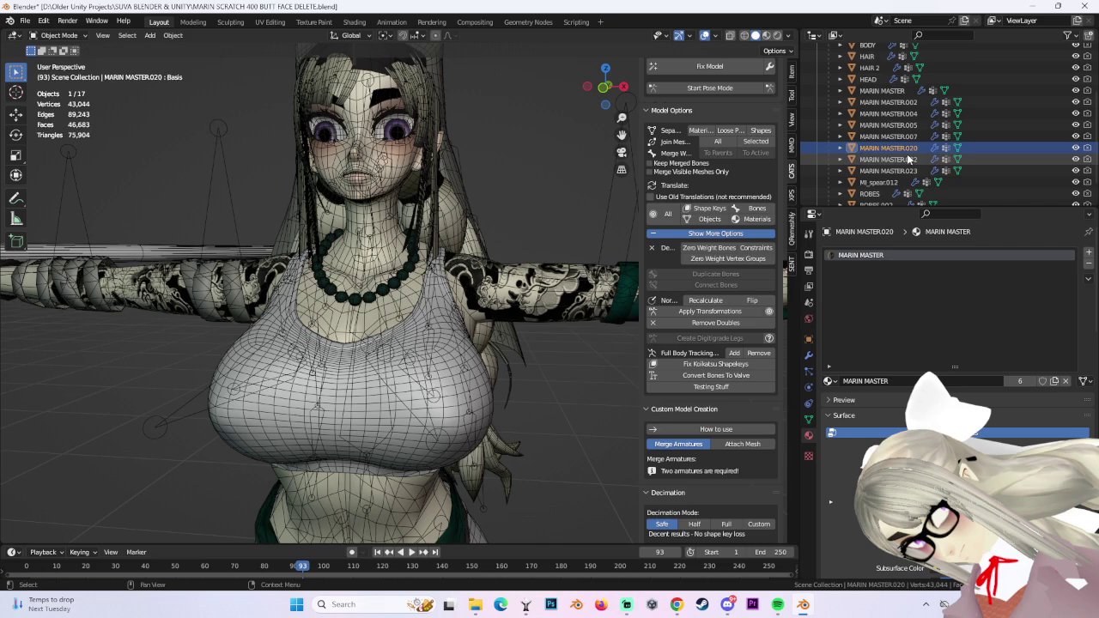
left_click(909, 160)
left_click(829, 381)
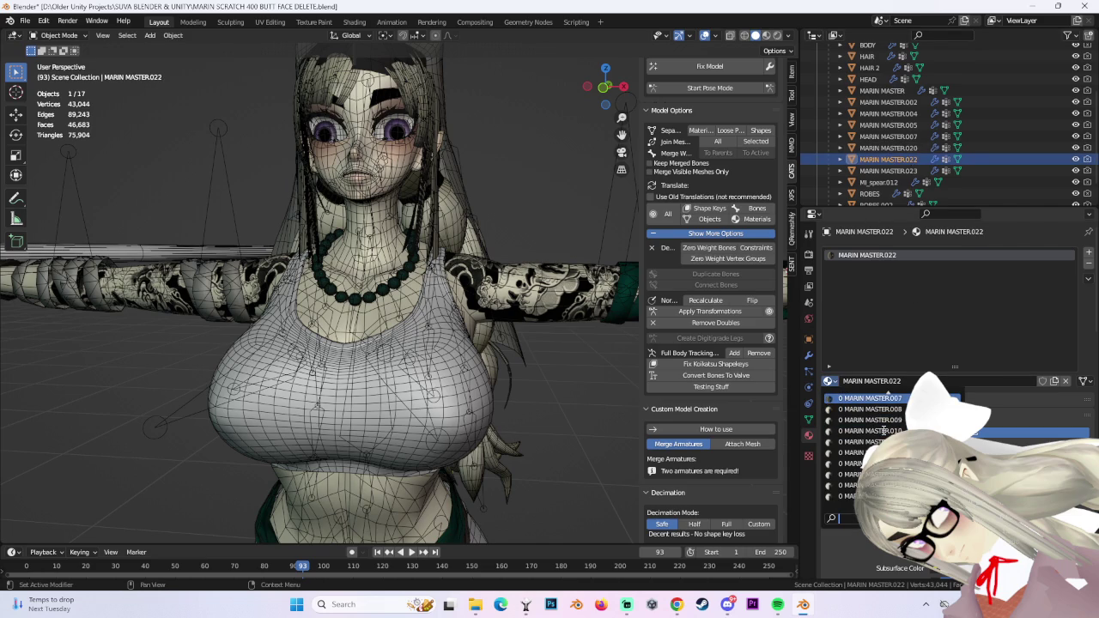
left_click(863, 453)
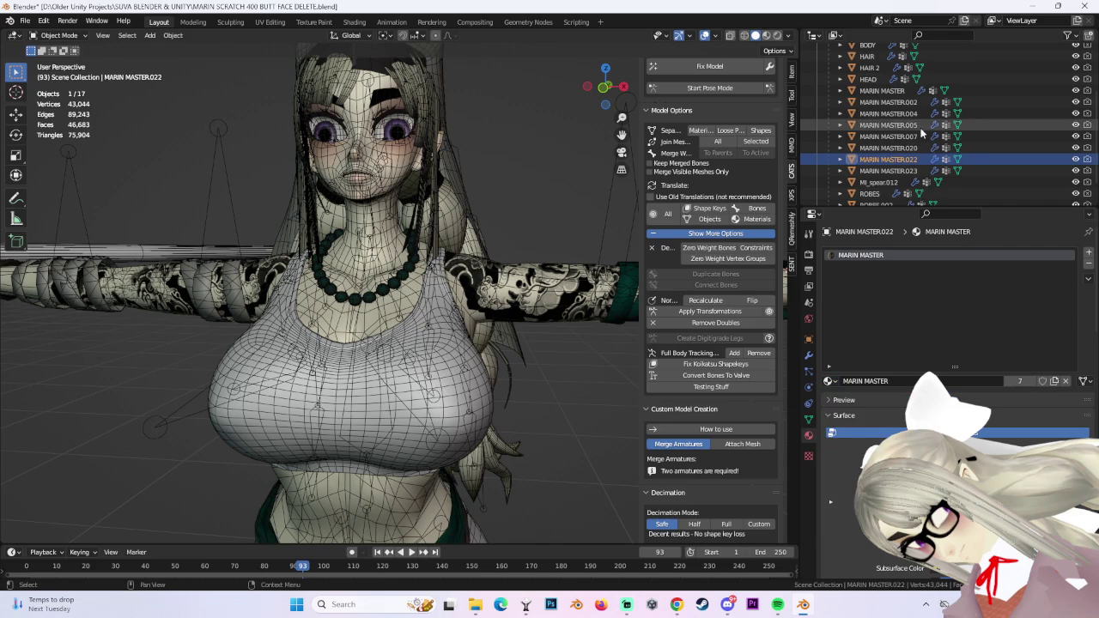
left_click(901, 172)
left_click(830, 381)
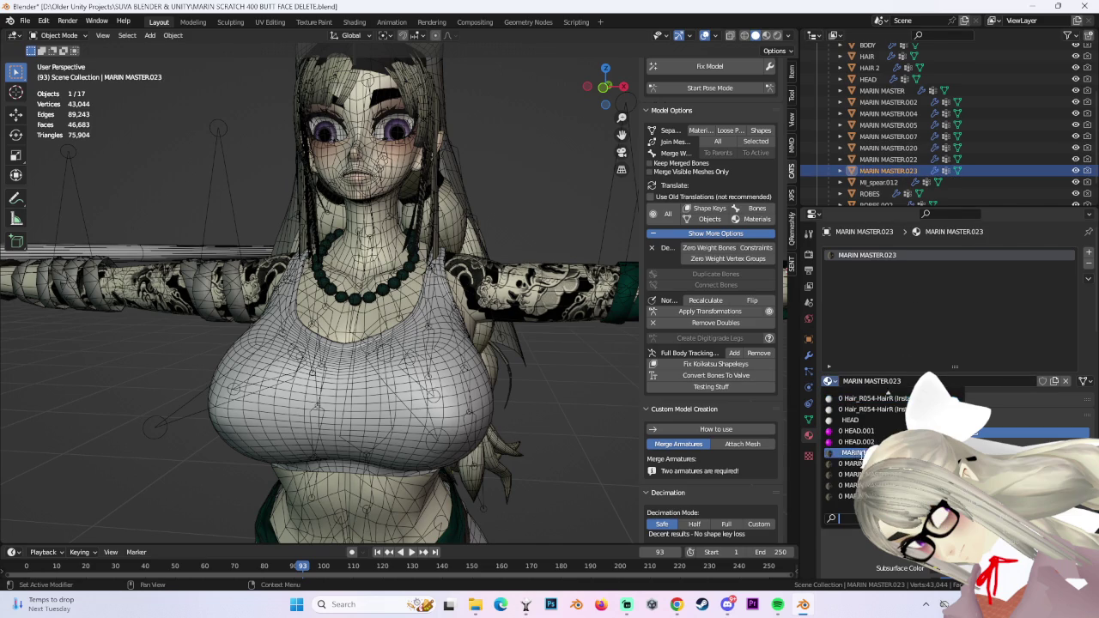
left_click(416, 193)
Select and inspect the BODY, HAIR, HAIR 2 and HEAD objects.
left_click(403, 200)
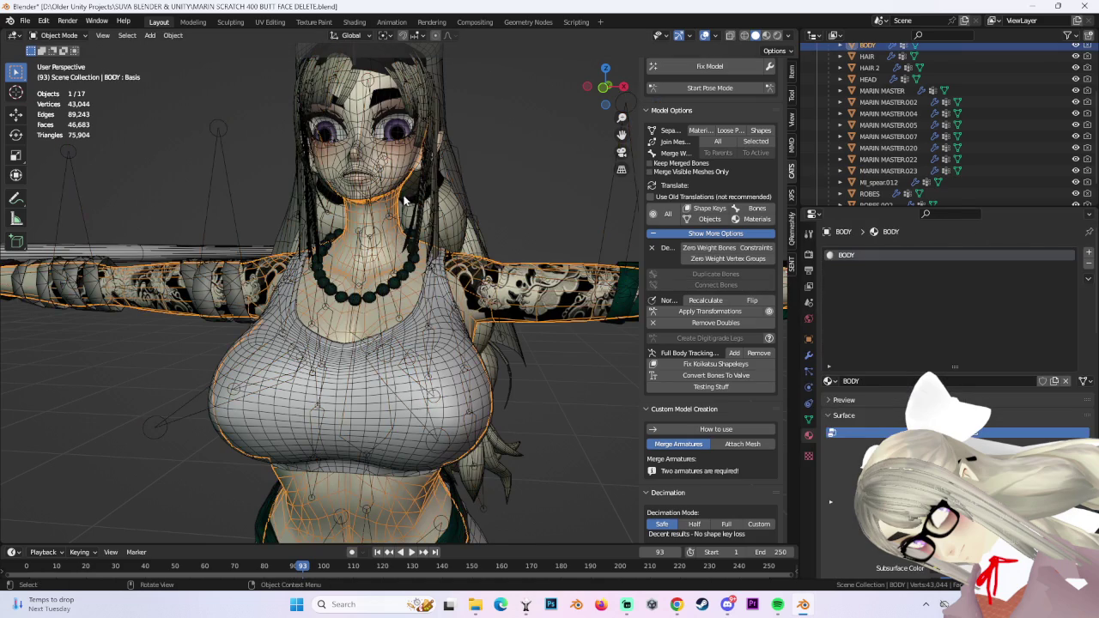
middle_click_drag(444, 202, 598, 317, "shift")
scroll(872, 126, "up", 3)
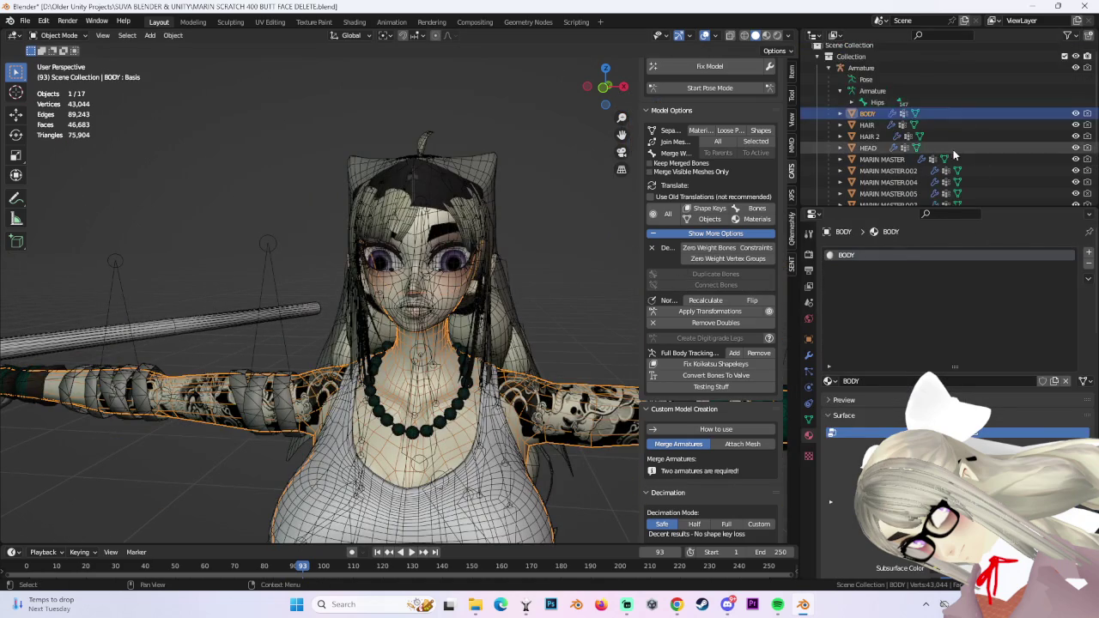
left_click(867, 124)
left_click(869, 135)
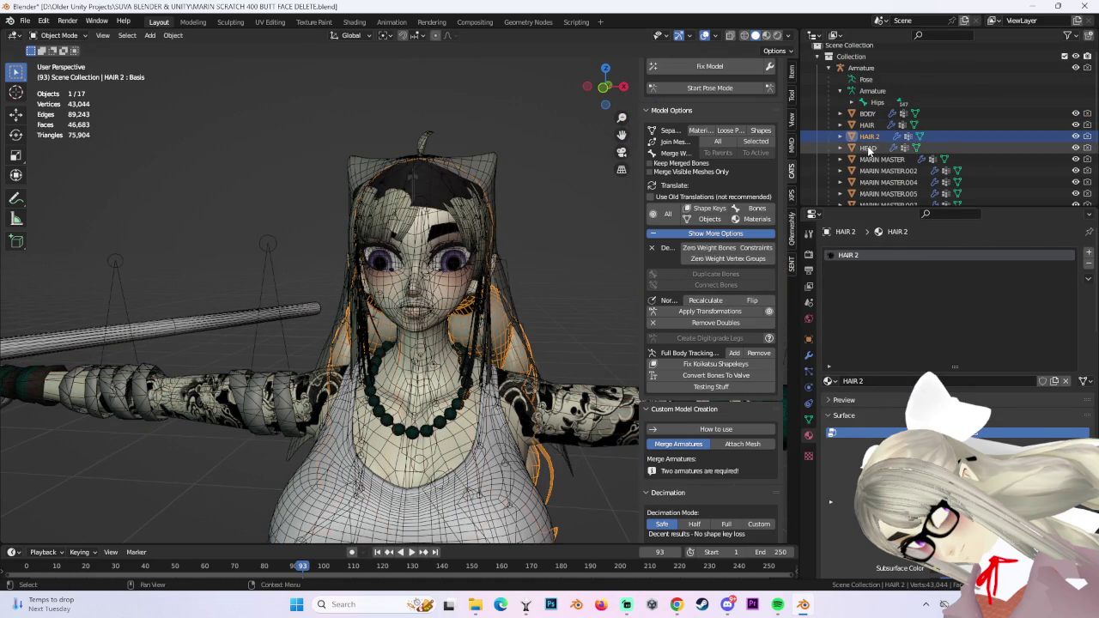
left_click(868, 148)
scroll(513, 280, "down", 2)
scroll(513, 280, "up", 3)
middle_click_drag(514, 280, 522, 260)
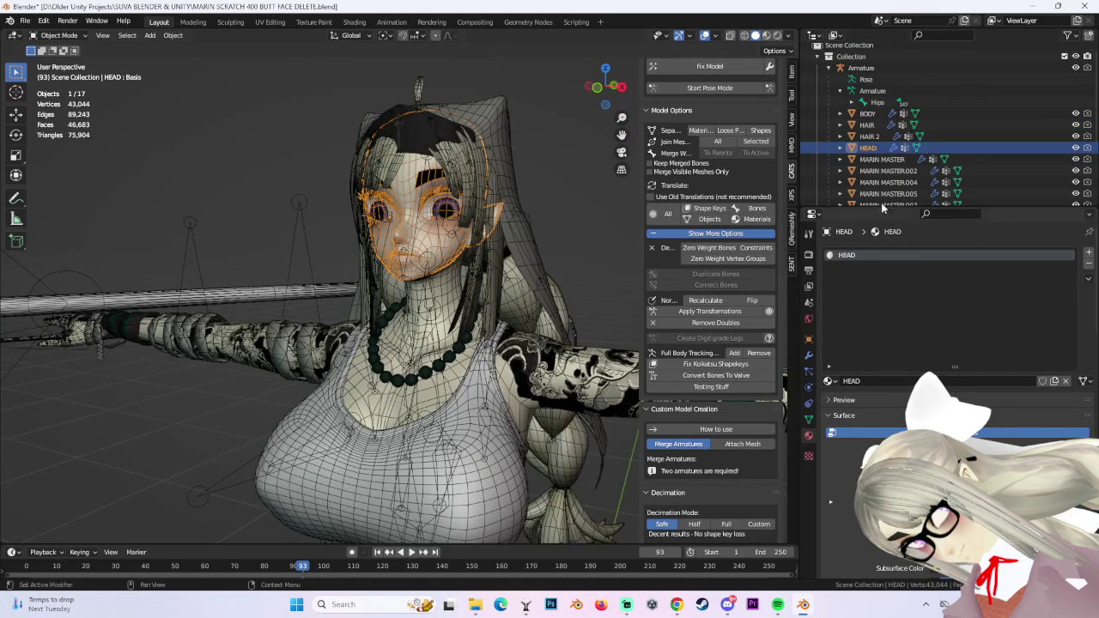
Shift-select all MARIN MASTER pieces and join them into one object.
left_click(886, 160)
left_click(888, 193)
scroll(502, 224, "down", 2)
scroll(502, 224, "down", 2)
scroll(502, 224, "down", 2)
scroll(893, 172, "down", 2)
left_click(888, 171)
left_click(898, 89, "shift")
left_click(756, 142)
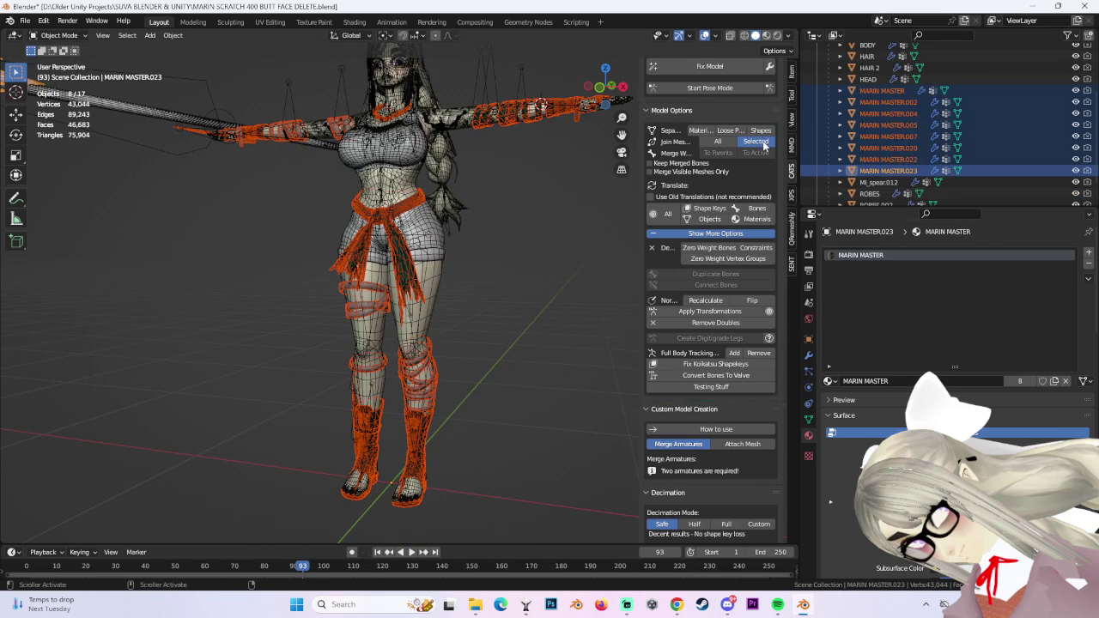
Give ROBES.002 the ROBES material and join it with the ROBES object.
scroll(893, 128, "up", 3)
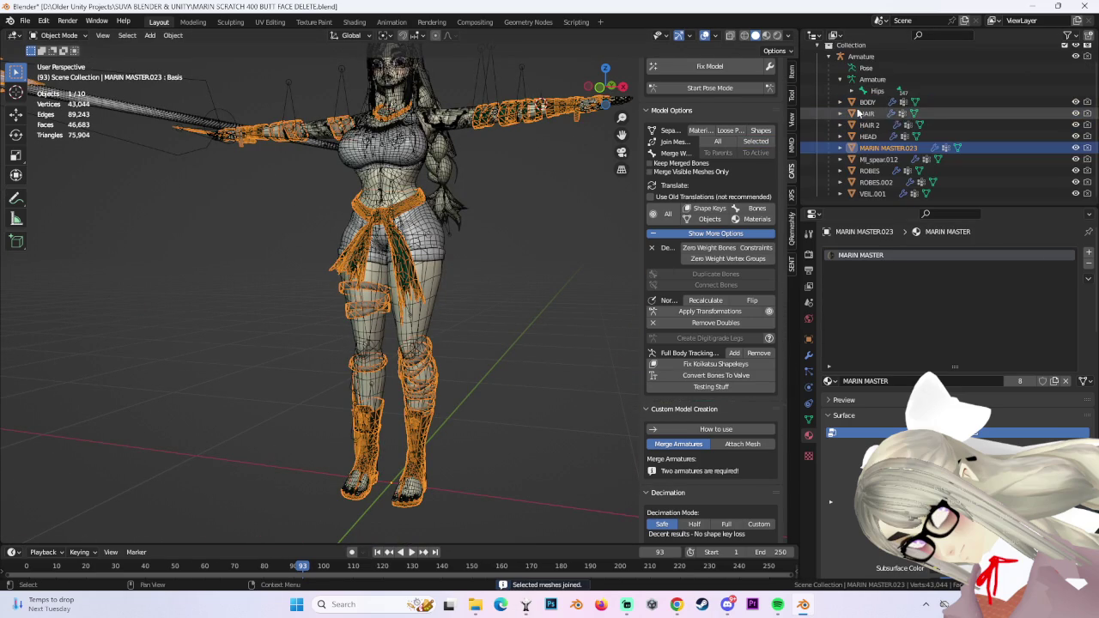
left_click(876, 182)
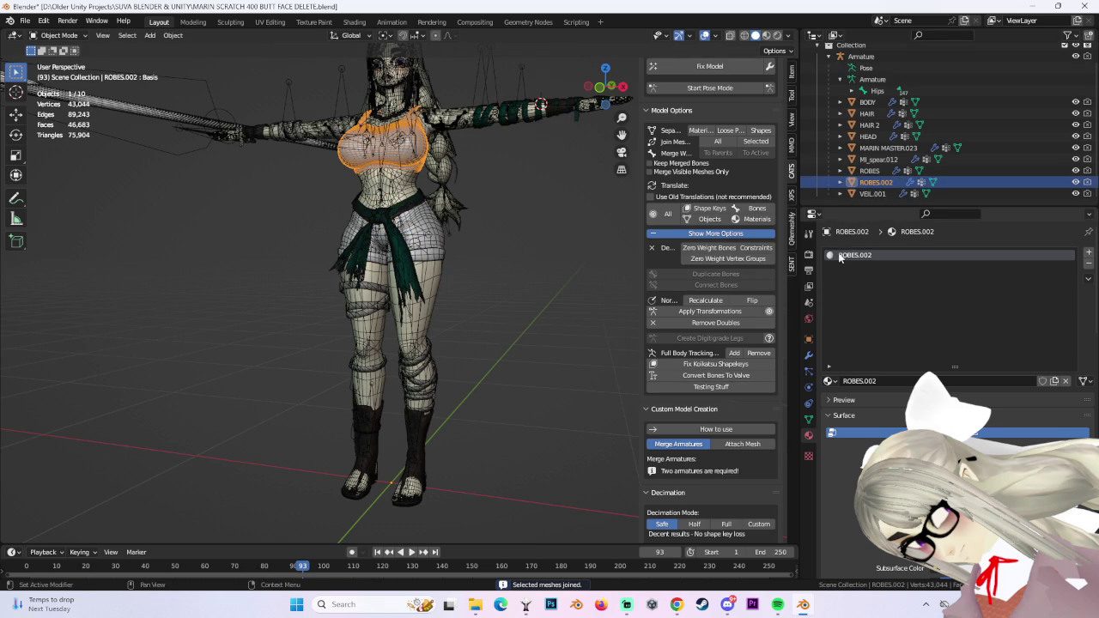
left_click(830, 383)
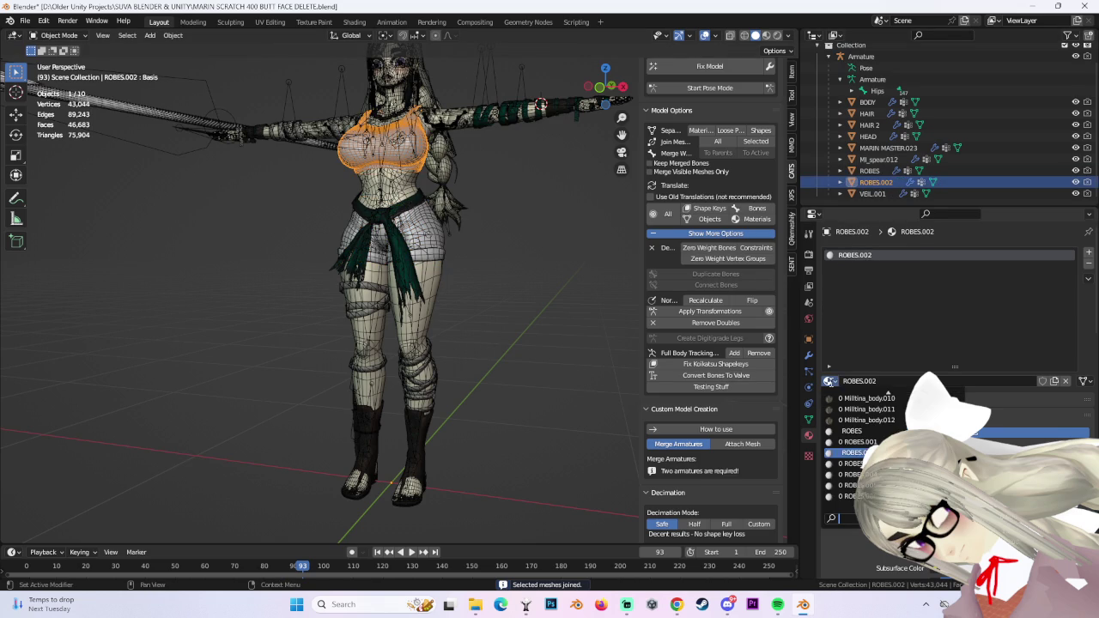
left_click(863, 437)
left_click(870, 170)
left_click(876, 182, "shift")
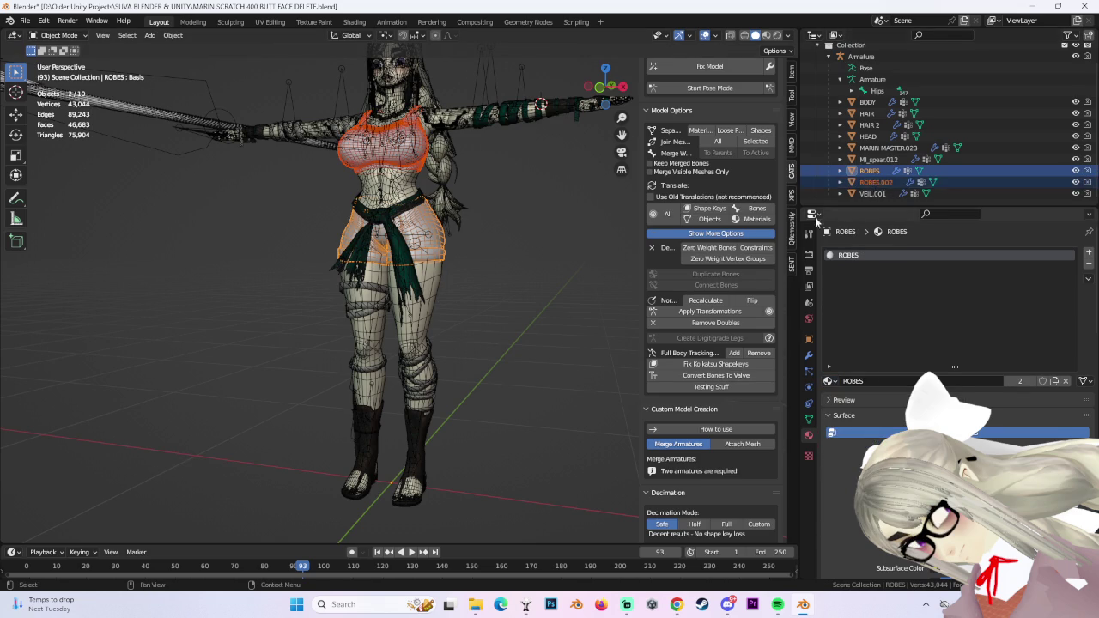
left_click(756, 141)
Select the BODY and HEAD objects together.
left_click(868, 113)
scroll(457, 302, "up", 5)
scroll(458, 303, "up", 4)
left_click(601, 189)
left_click(590, 210, "shift")
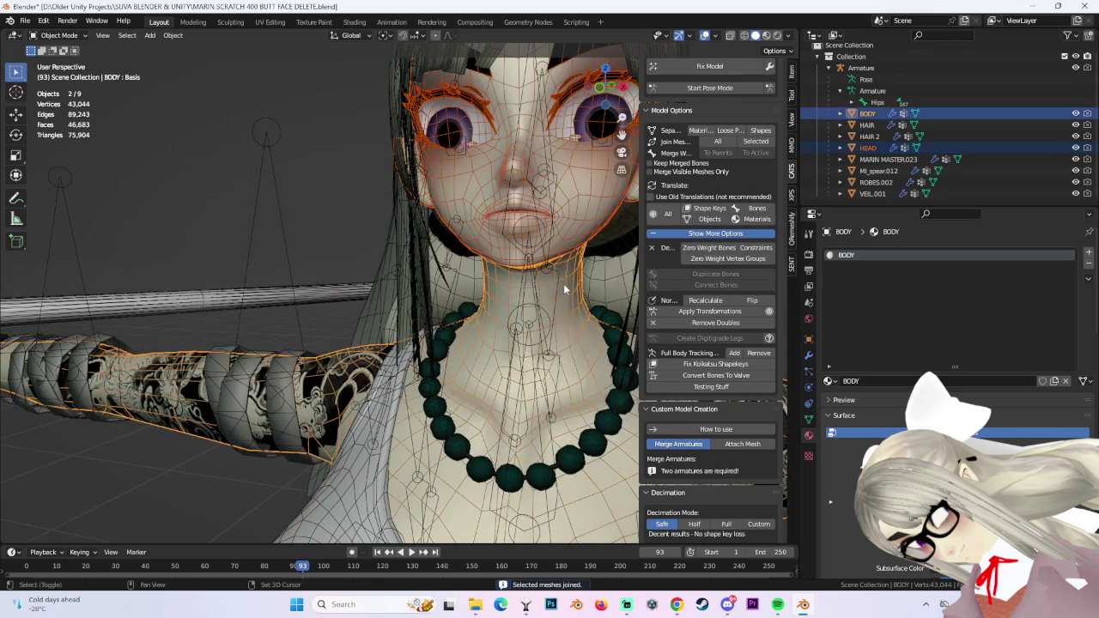
Join HEAD into BODY, then box-select the neck and chin vertices in Edit Mode with X-ray.
left_click(756, 141)
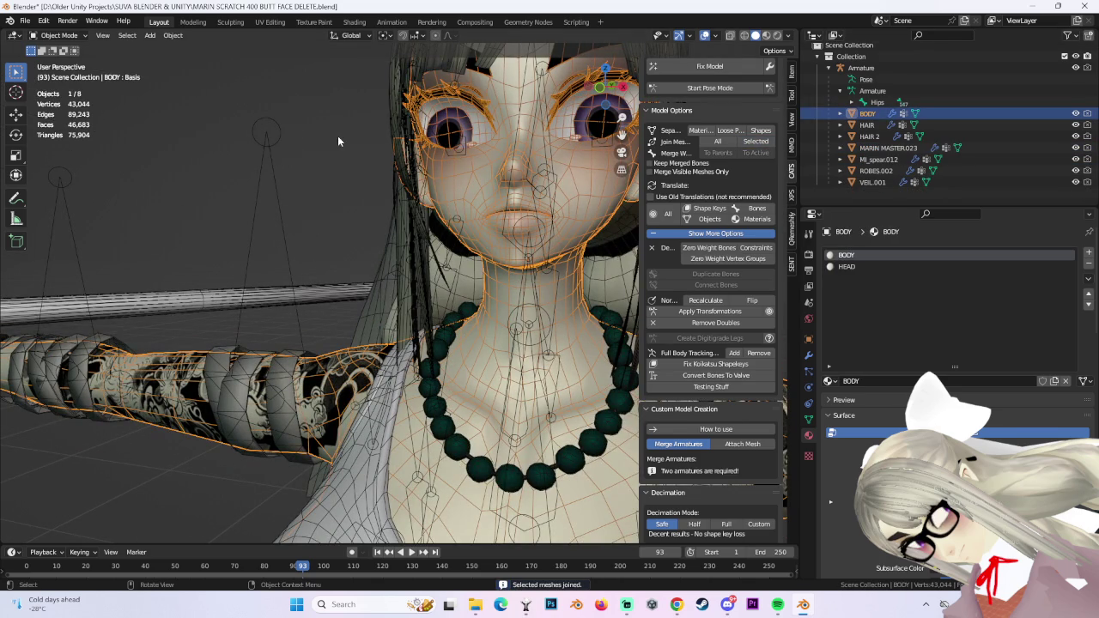
left_click(57, 36)
left_click(64, 67)
middle_click_drag(258, 257, 559, 189)
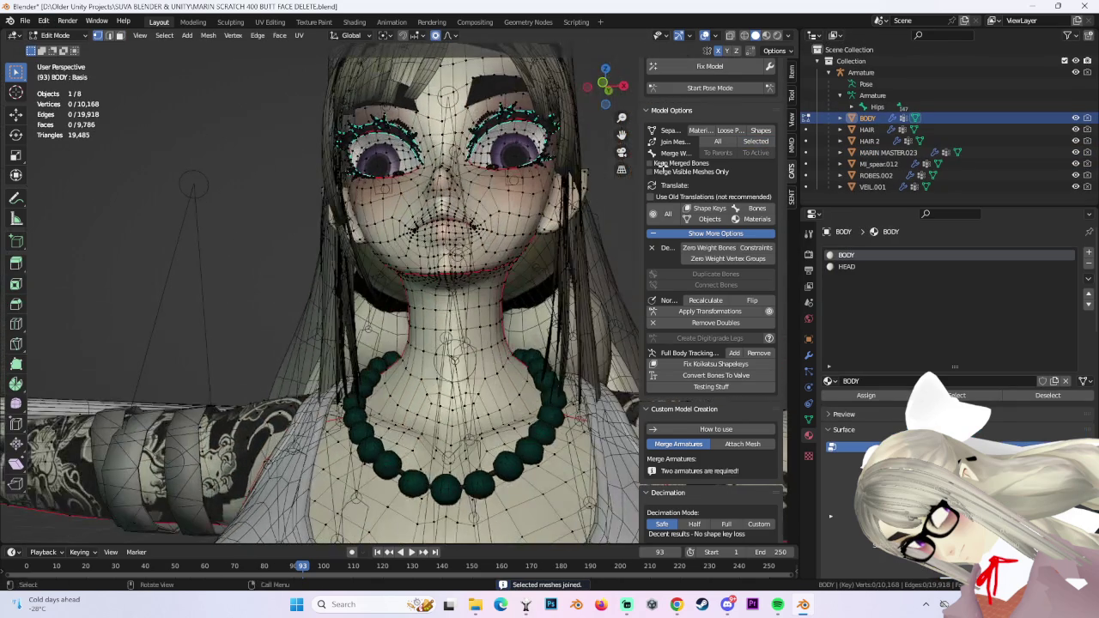
left_click(744, 36)
left_click_drag(363, 254, 533, 324)
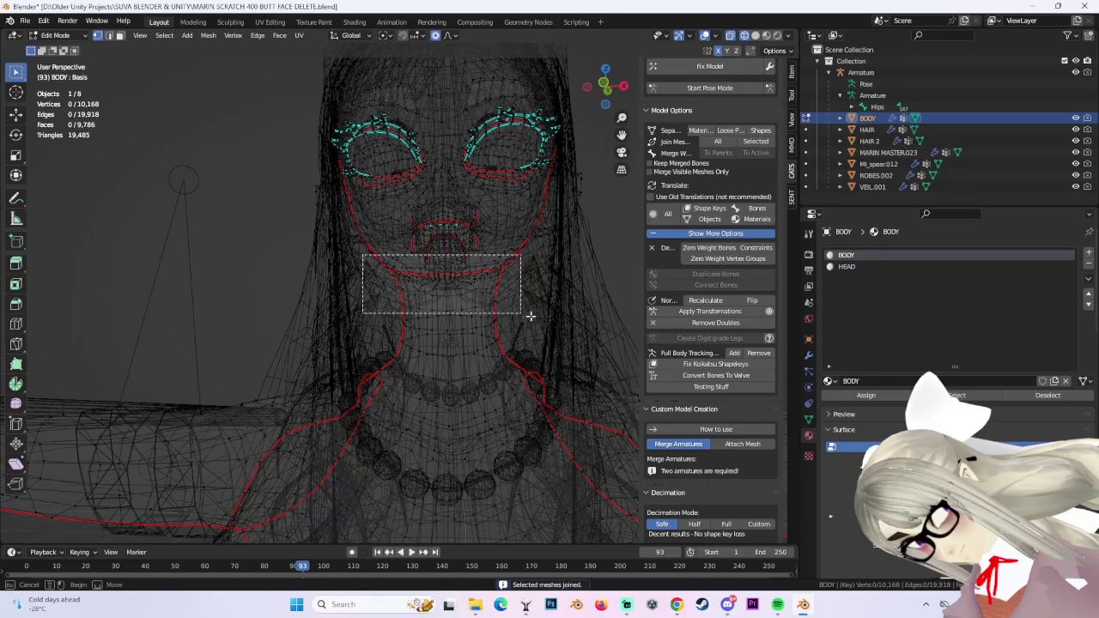
Merge the selected neck and chin vertices by distance, removing 21 doubled vertices.
scroll(362, 250, "up", 3)
mouse_move(362, 250)
middle_mouse_down()
mouse_move(472, 314)
mouse_move(415, 181)
middle_mouse_up()
left_click(208, 36)
mouse_move(228, 297)
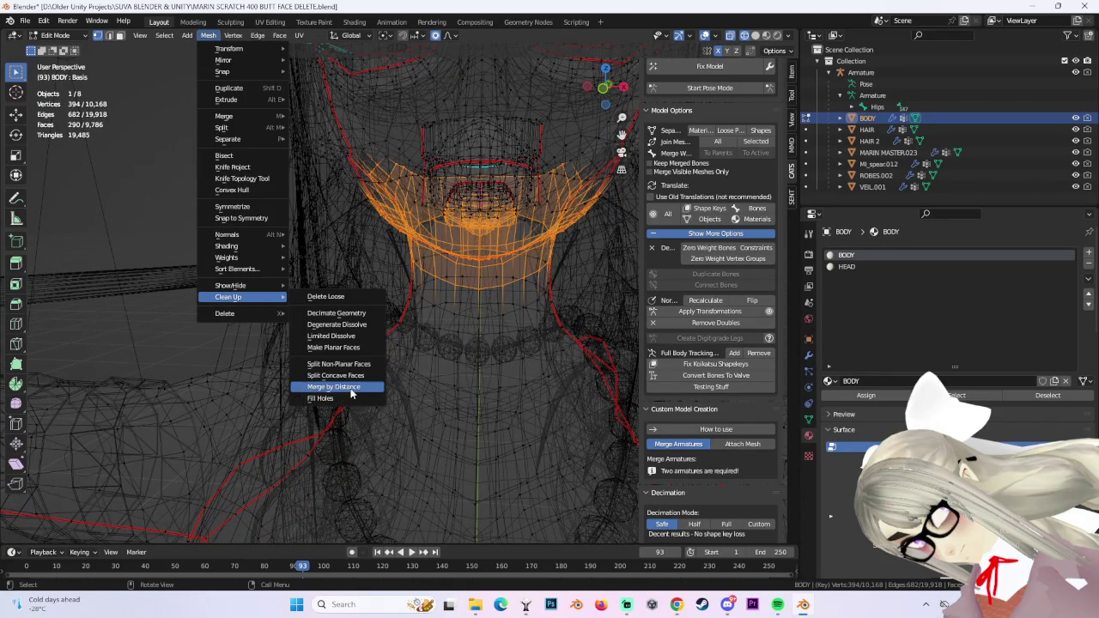
left_click(333, 386)
key("alt+a")
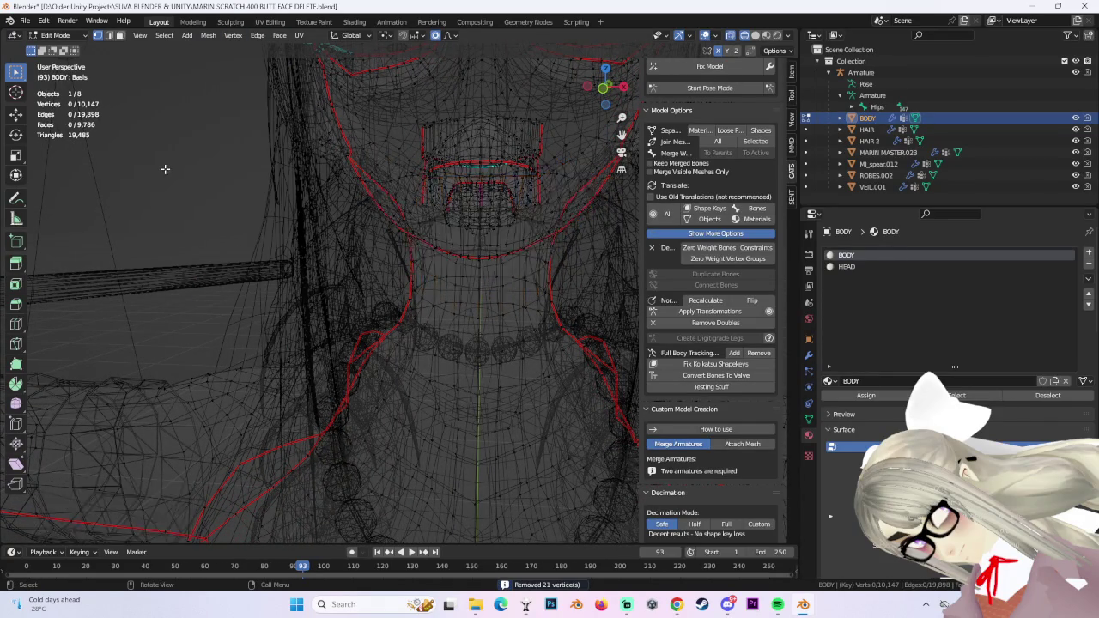
Turn off X-ray, return to Object Mode, and select BODY plus the other six meshes.
middle_click_drag(168, 172, 493, 119)
left_click(754, 35)
scroll(467, 284, "down", 2)
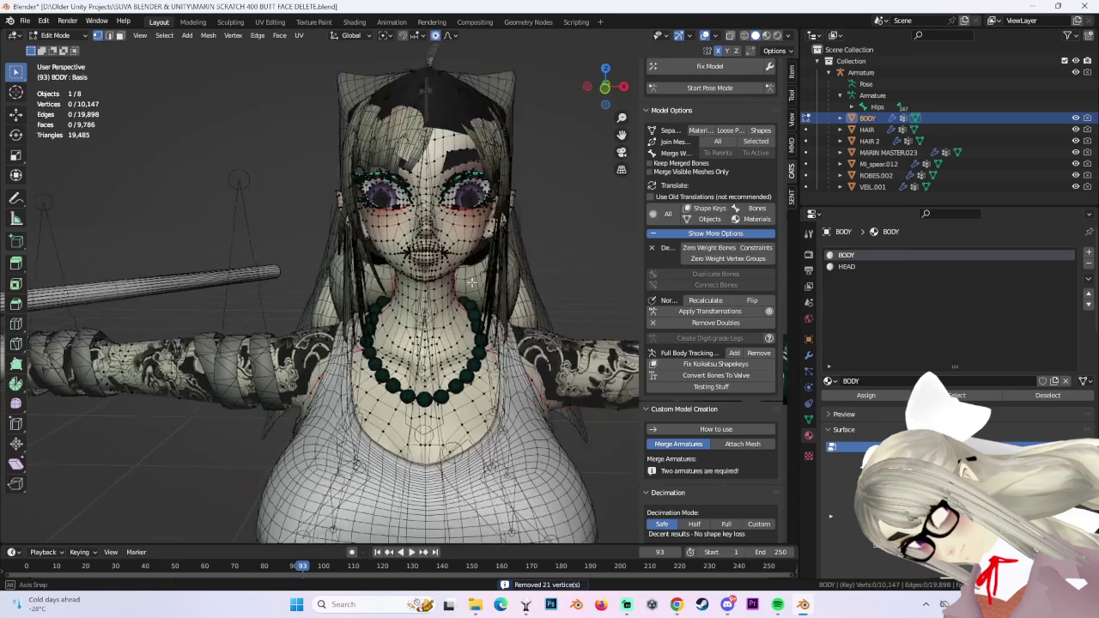
scroll(467, 284, "down", 2)
left_click(55, 36)
left_click(51, 42)
key("alt+a")
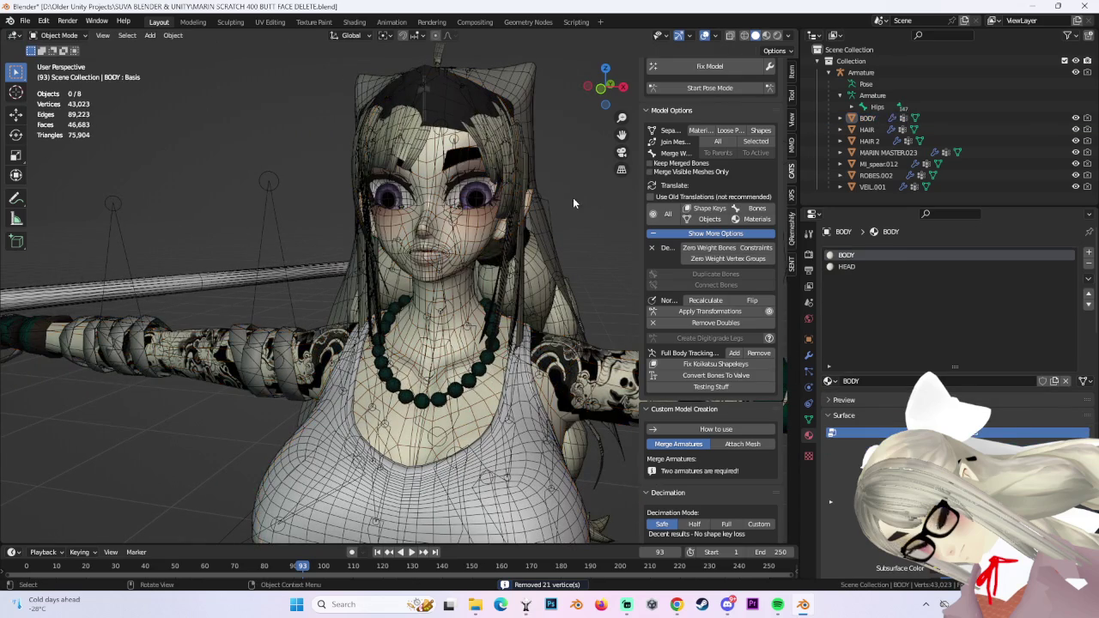
left_click(868, 118)
left_click(873, 186, "shift")
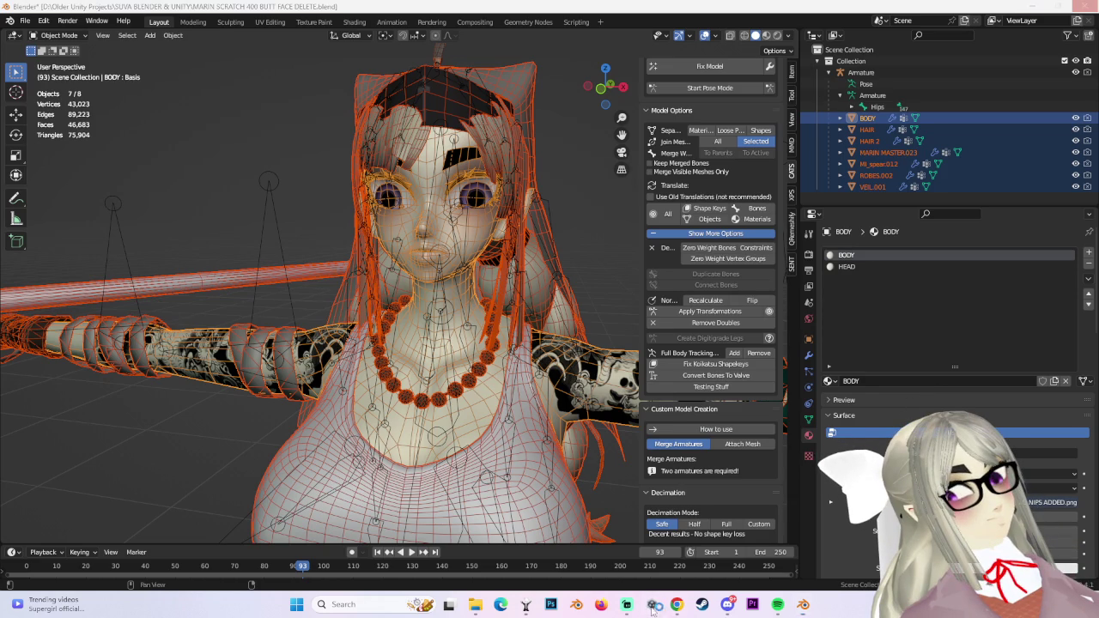
Launch Unity Hub from the taskbar and show its Projects list.
left_click(738, 368)
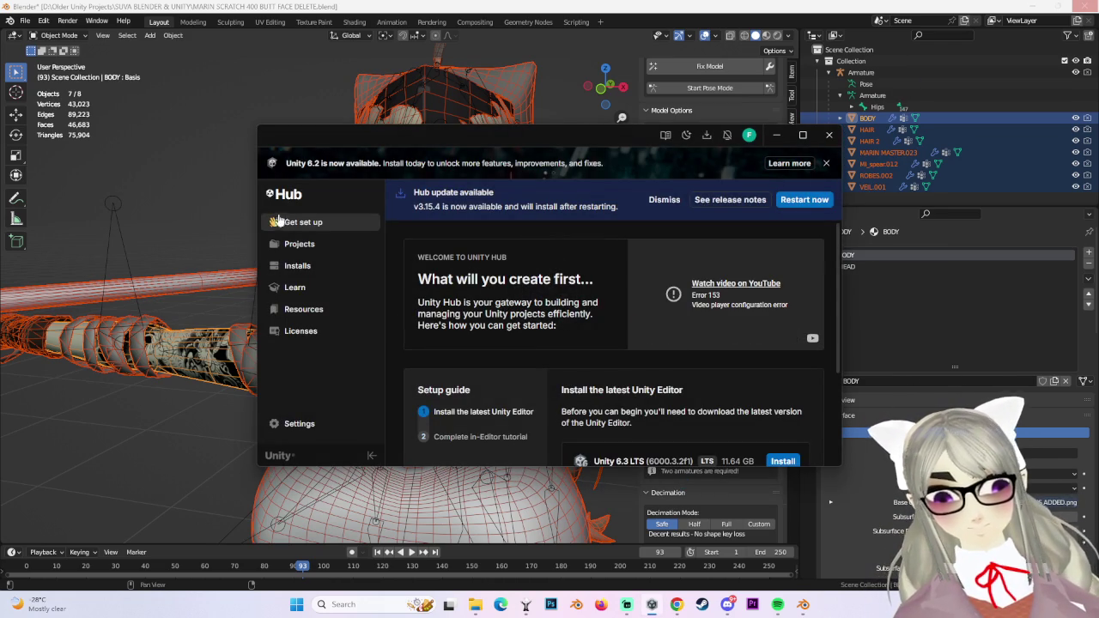
left_click(299, 244)
Launch the Unity project, then join the seven selected Blender meshes into one Body object.
left_click(582, 322)
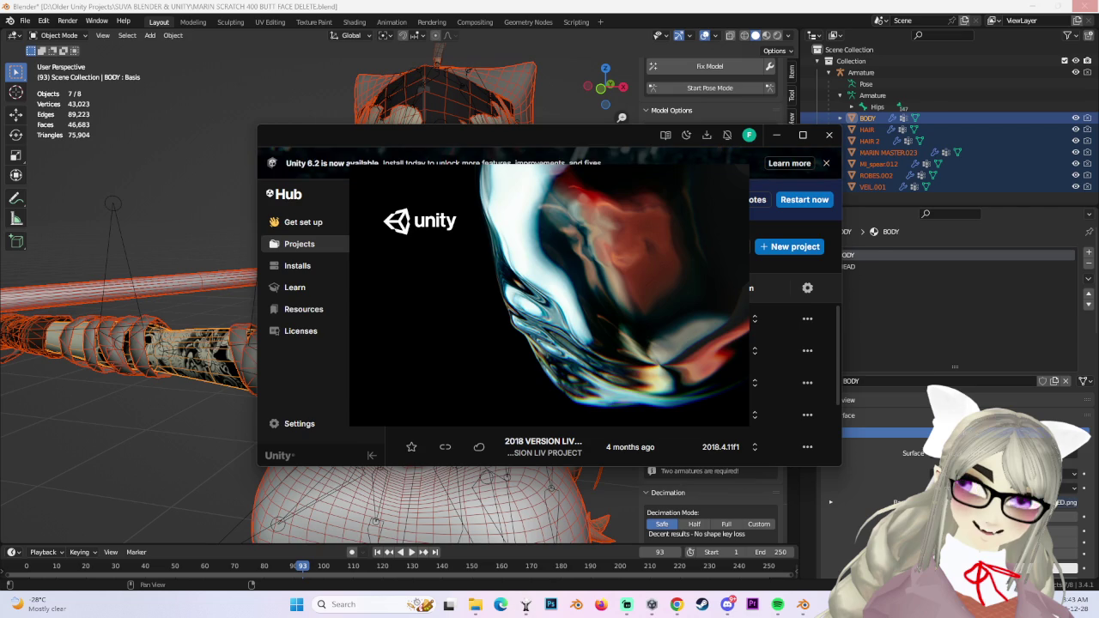
key("ctrl+j")
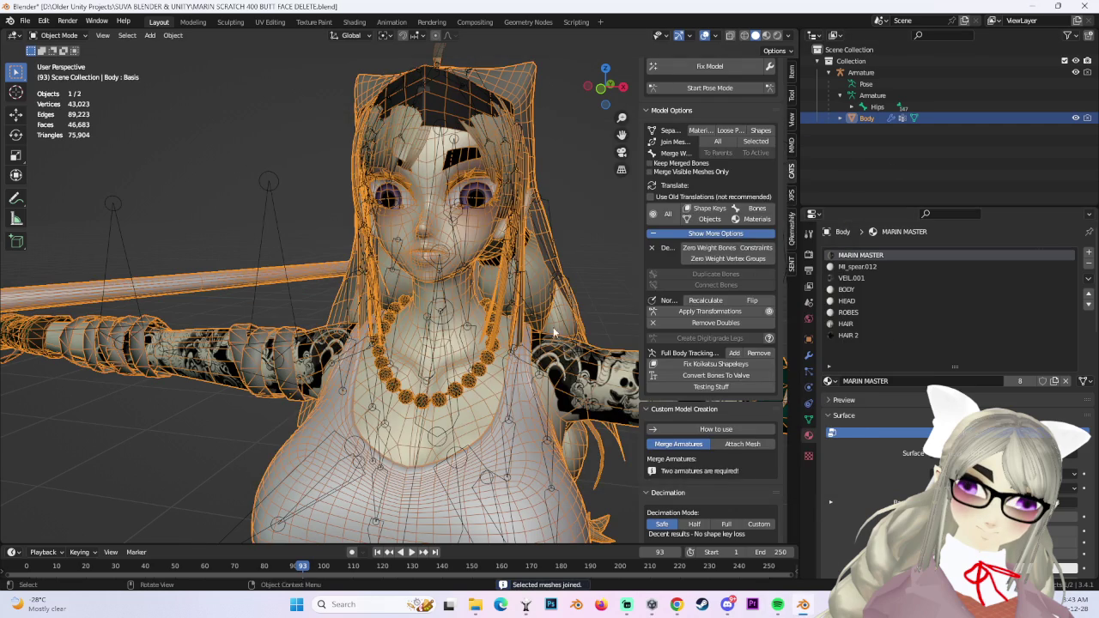
mouse_move(558, 361)
middle_mouse_down()
mouse_move(567, 305)
mouse_move(263, 166)
middle_mouse_up()
left_click(26, 21)
Save the file as MARIN SCRATCH 401 BUTT FACE DELETE.blend.
left_click(52, 123)
left_click(289, 481)
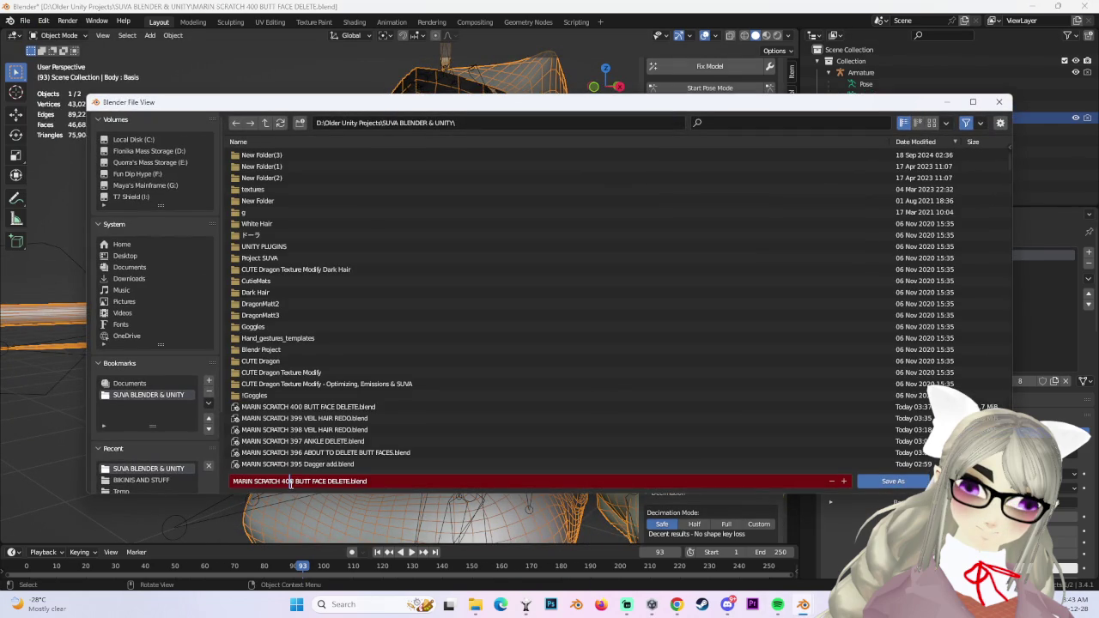
key("Delete")
type("1")
key("Return")
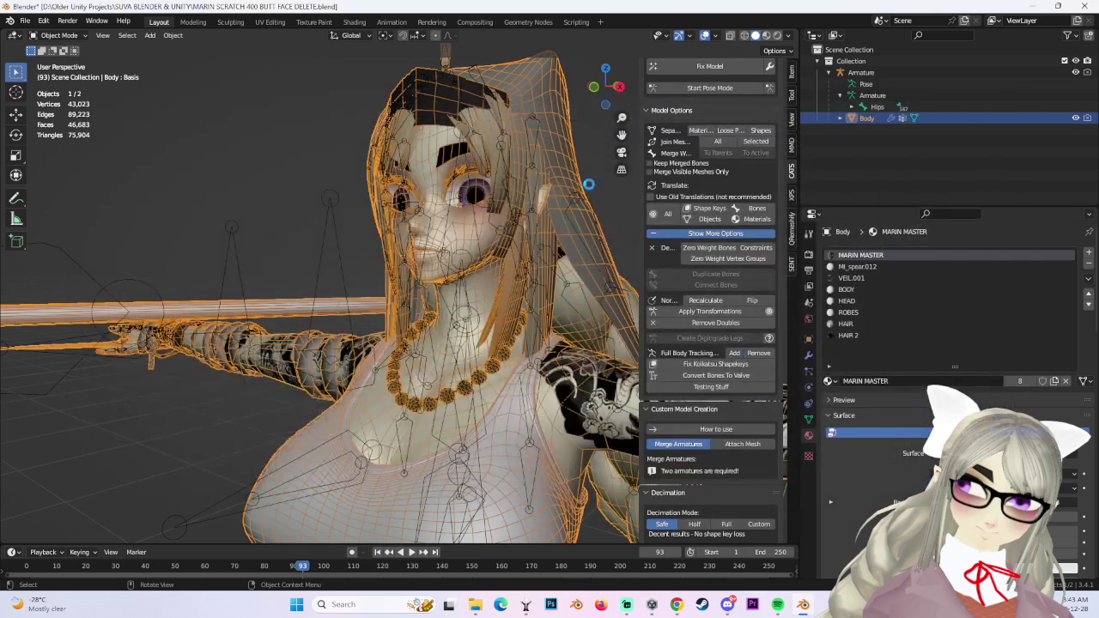
mouse_move(568, 257)
middle_mouse_down()
mouse_move(538, 292)
mouse_move(528, 230)
mouse_move(615, 322)
middle_mouse_up()
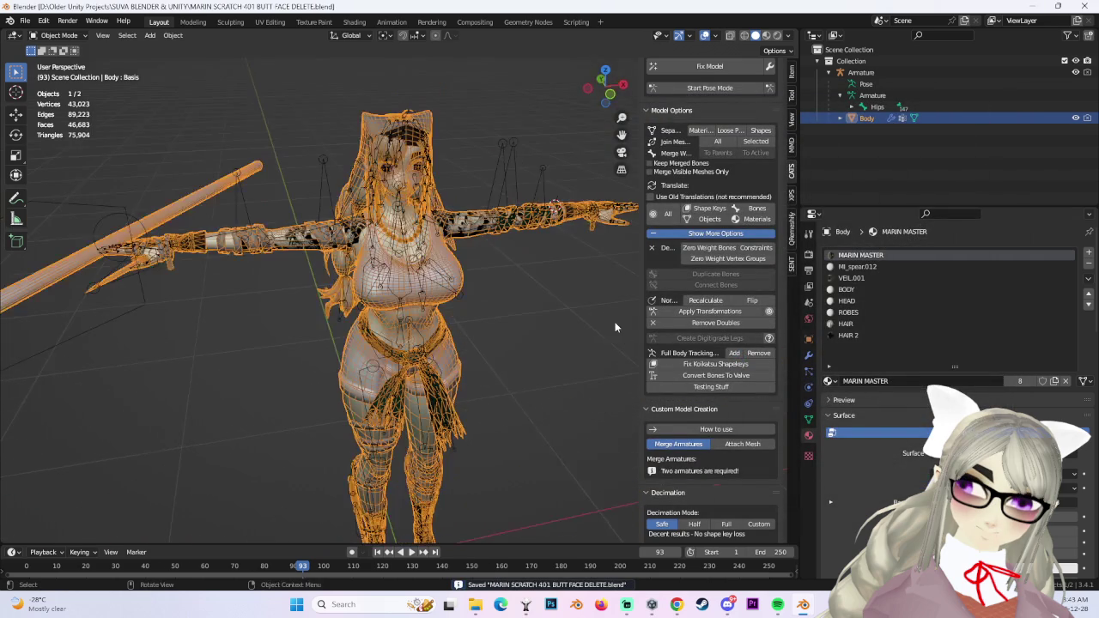
Review the material slots and run Fix Model, reducing the materials to seven.
left_click(843, 335)
left_click(846, 324)
left_click(847, 312)
left_click(847, 300)
left_click(846, 289)
left_click(850, 279)
left_click(856, 267)
left_click(856, 255)
mouse_move(532, 283)
middle_mouse_down()
mouse_move(462, 294)
mouse_move(486, 312)
mouse_move(601, 215)
middle_mouse_up()
left_click(710, 67)
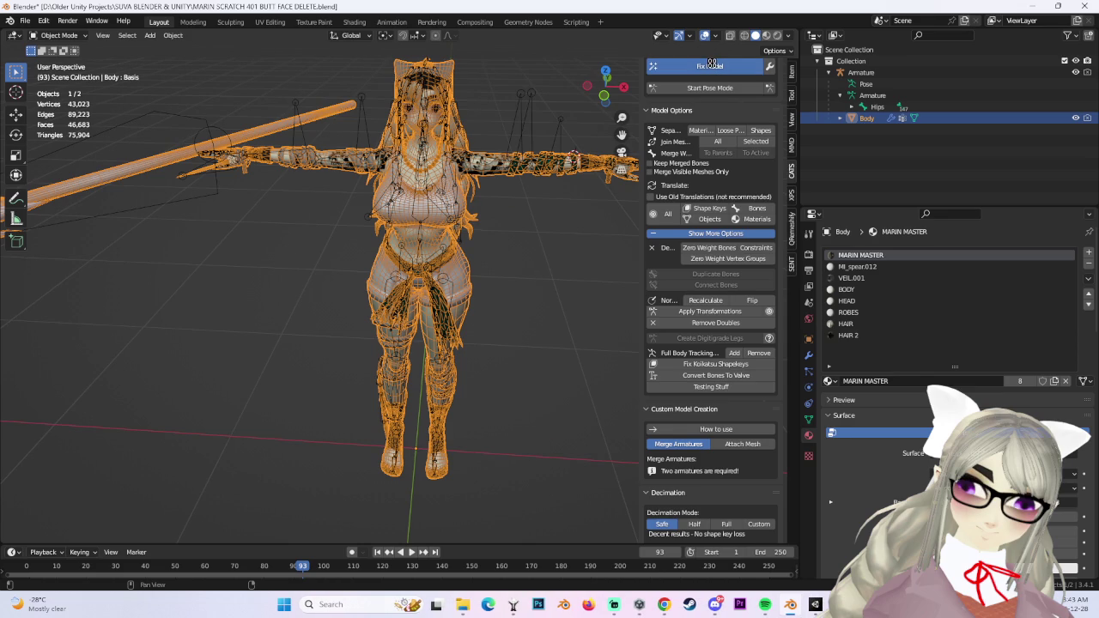
left_click(755, 39)
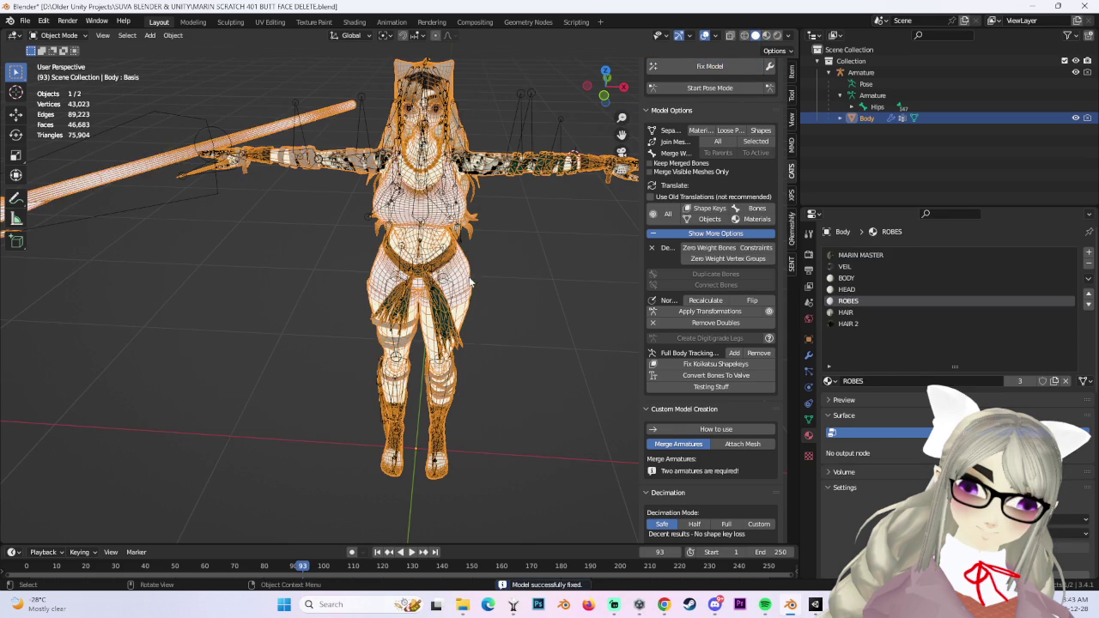
Switch to Material Preview and step through the material slots up to MARIN MASTER.
scroll(475, 285, "up", 2)
scroll(503, 213, "up", 2)
scroll(438, 227, "up", 4)
scroll(437, 227, "down", 2)
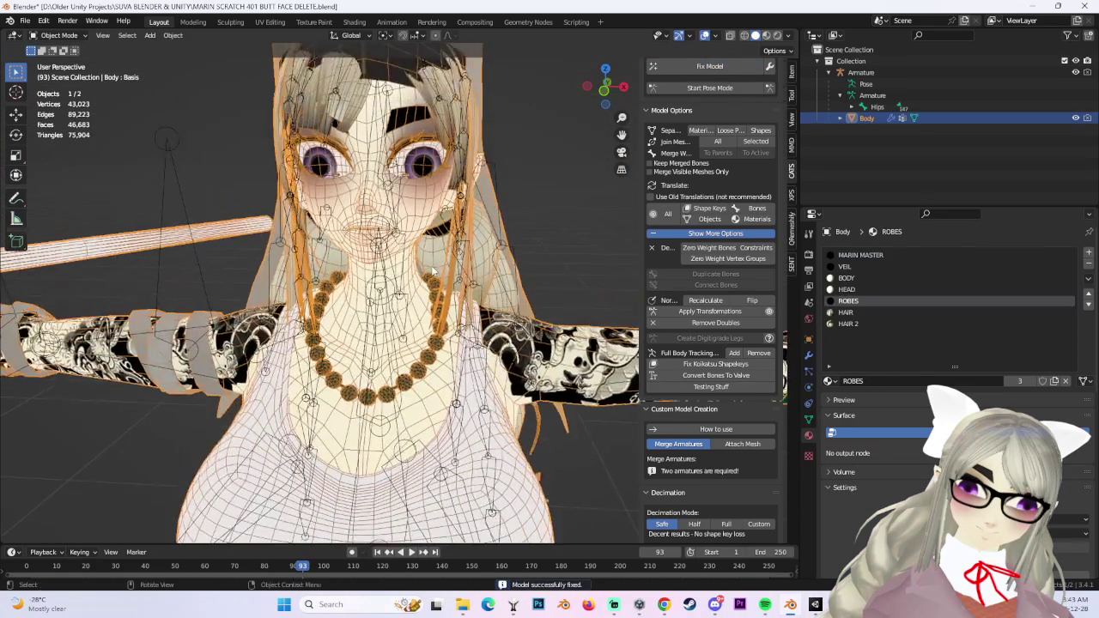
scroll(556, 335, "down", 3)
left_click(789, 35)
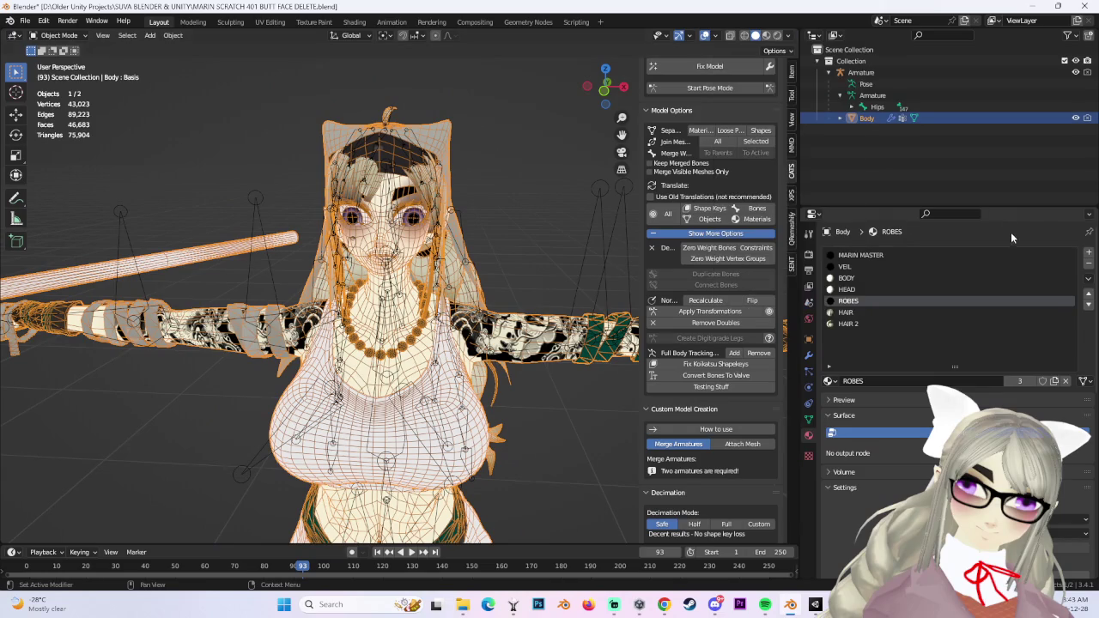
left_click(855, 323)
left_click(854, 312)
left_click(852, 301)
left_click(852, 290)
left_click(850, 278)
left_click(849, 267)
left_click(848, 256)
scroll(532, 210, "down", 2)
Undo Fix Model to restore eight materials, select MI_spear.012 and open the Shading workspace.
key("ctrl+z")
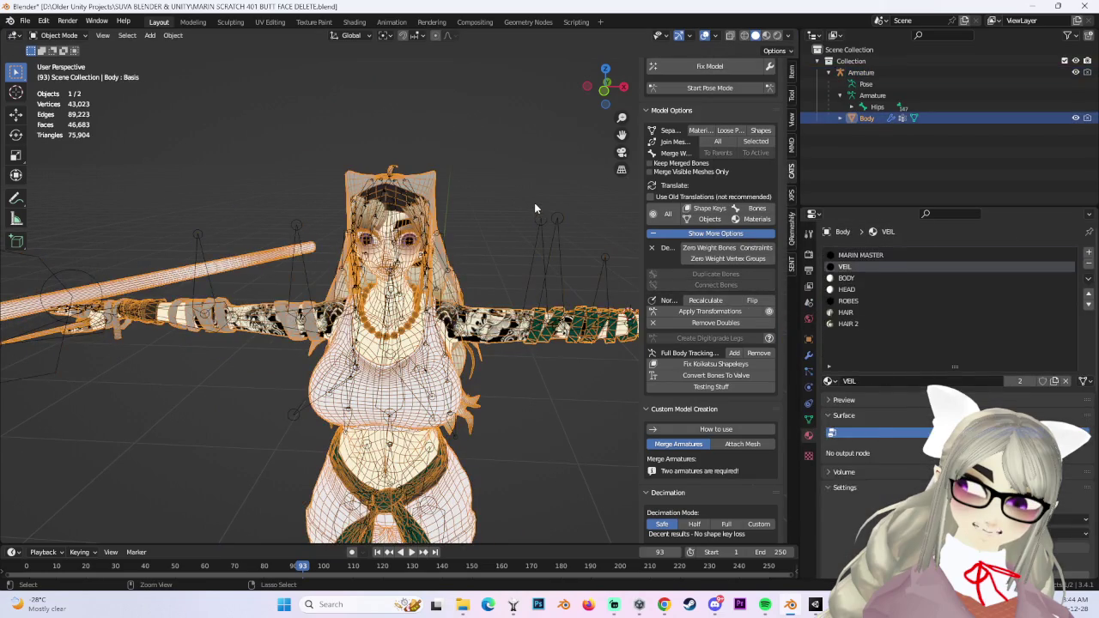
key("ctrl+z")
key("Down")
key("Down")
key("Down")
key("Down")
key("ctrl+z")
key("ctrl+z")
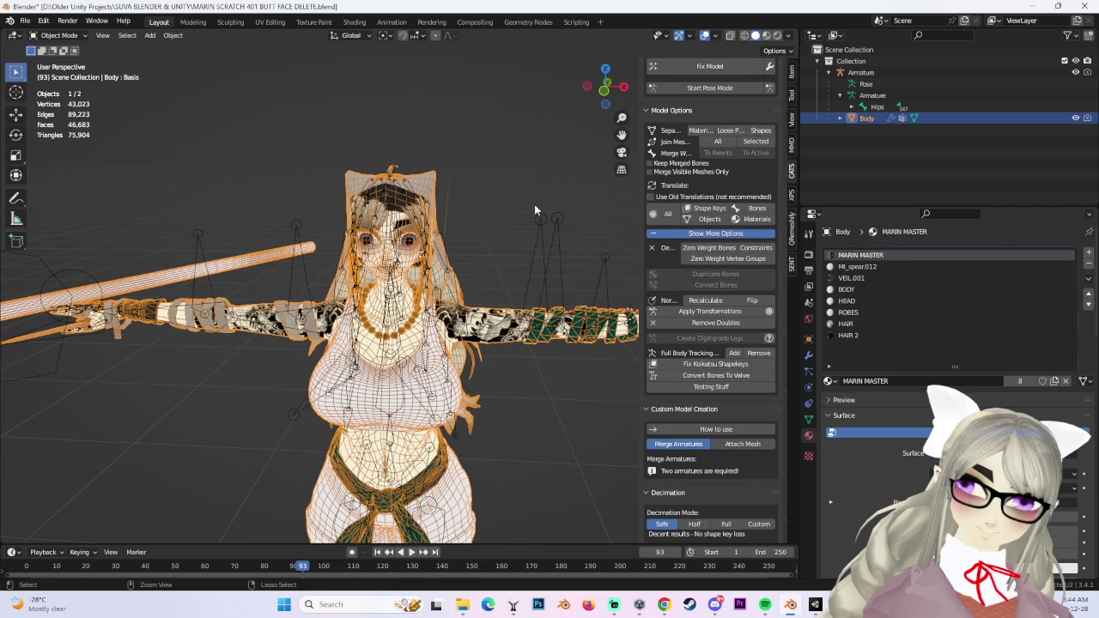
left_click(873, 266)
mouse_move(403, 284)
middle_mouse_down()
mouse_move(346, 273)
mouse_move(428, 233)
middle_mouse_up()
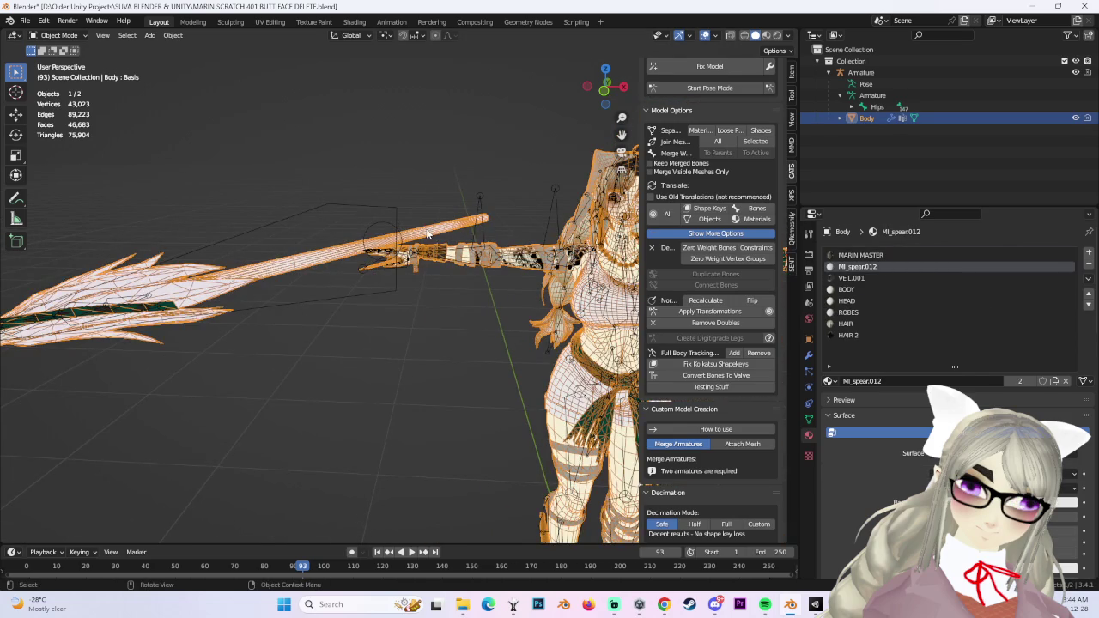
left_click(354, 22)
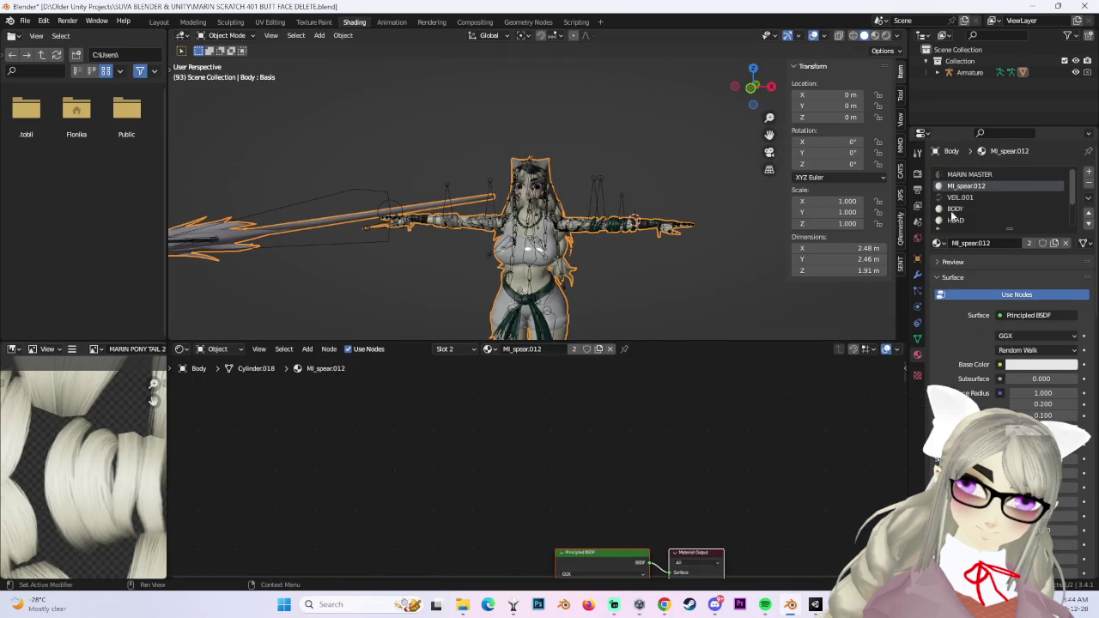
Inspect the spear material's Principled BSDF nodes, glance at the project folder, then return to Layout.
scroll(704, 432, "down", 5, "shift")
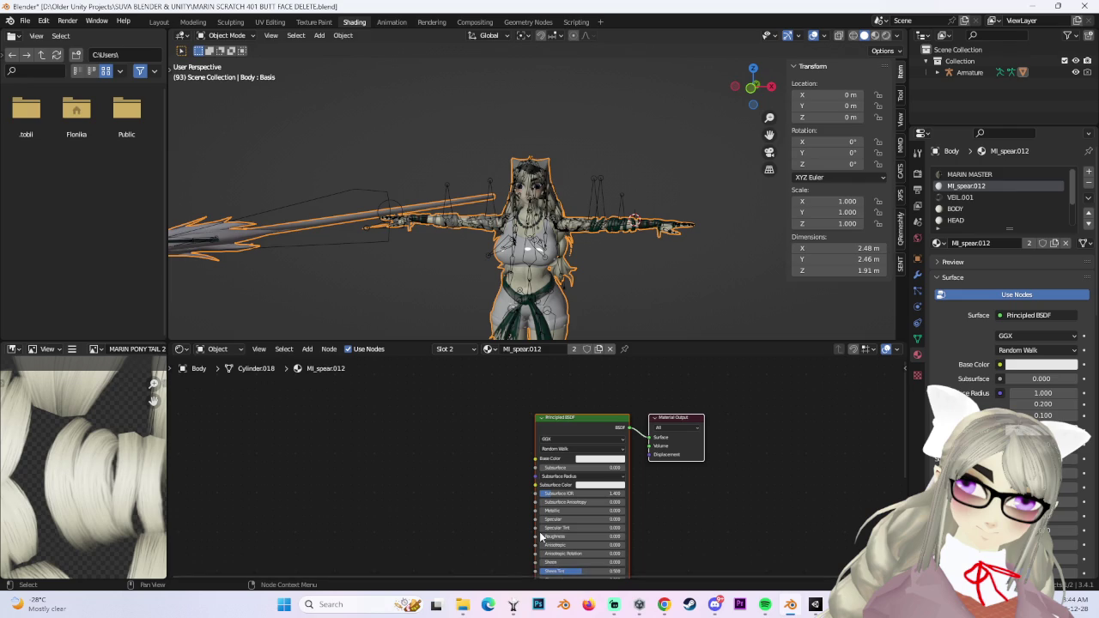
left_click(462, 605)
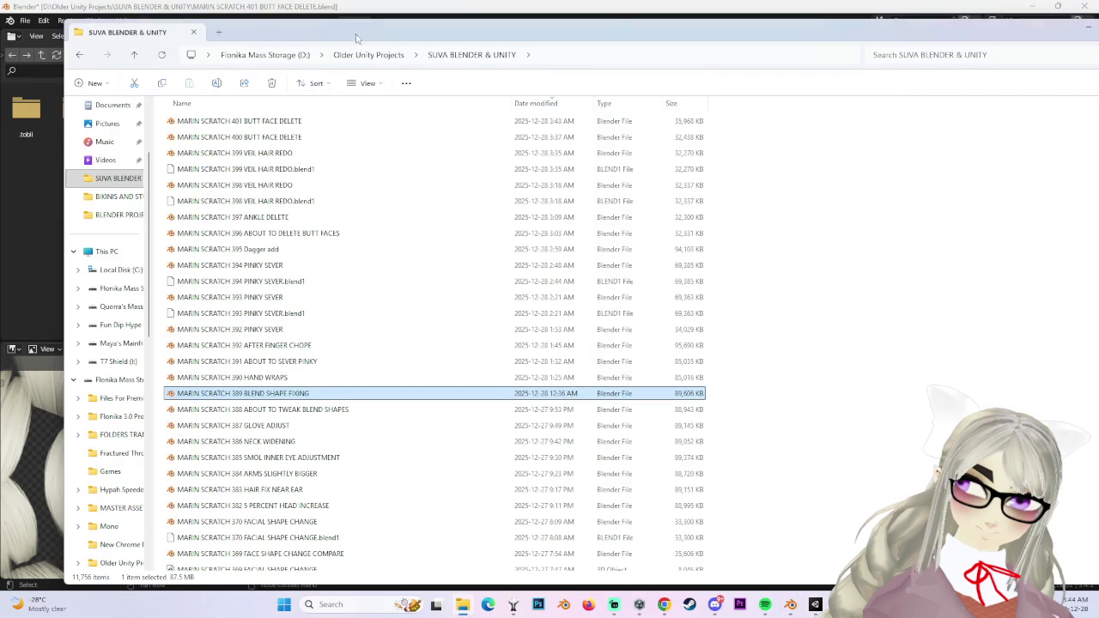
left_click(1089, 32)
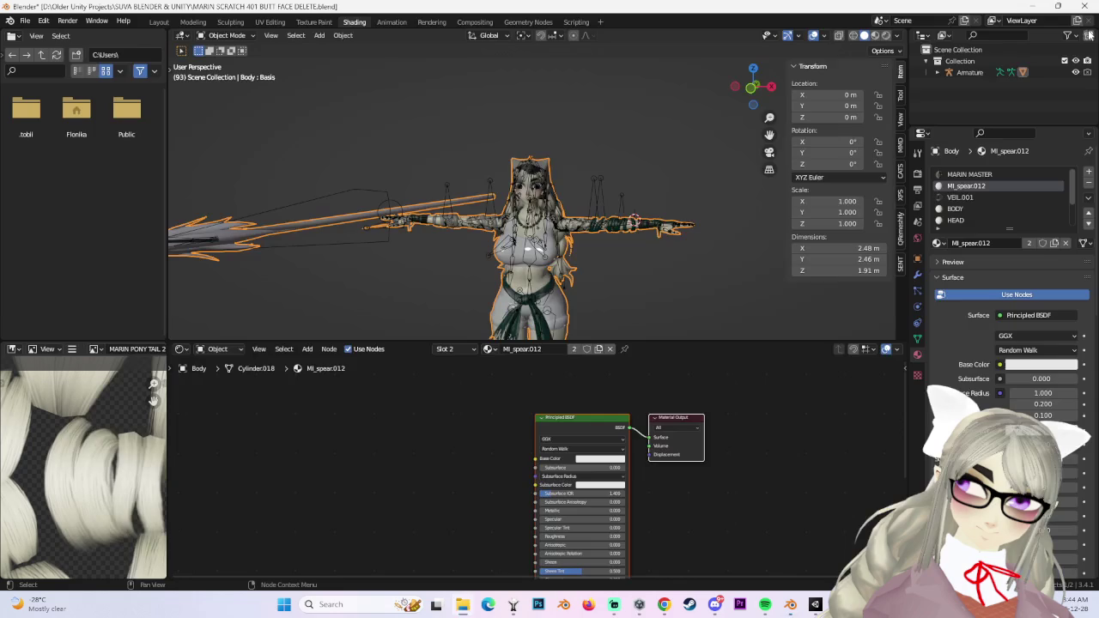
scroll(517, 464, "up", 2)
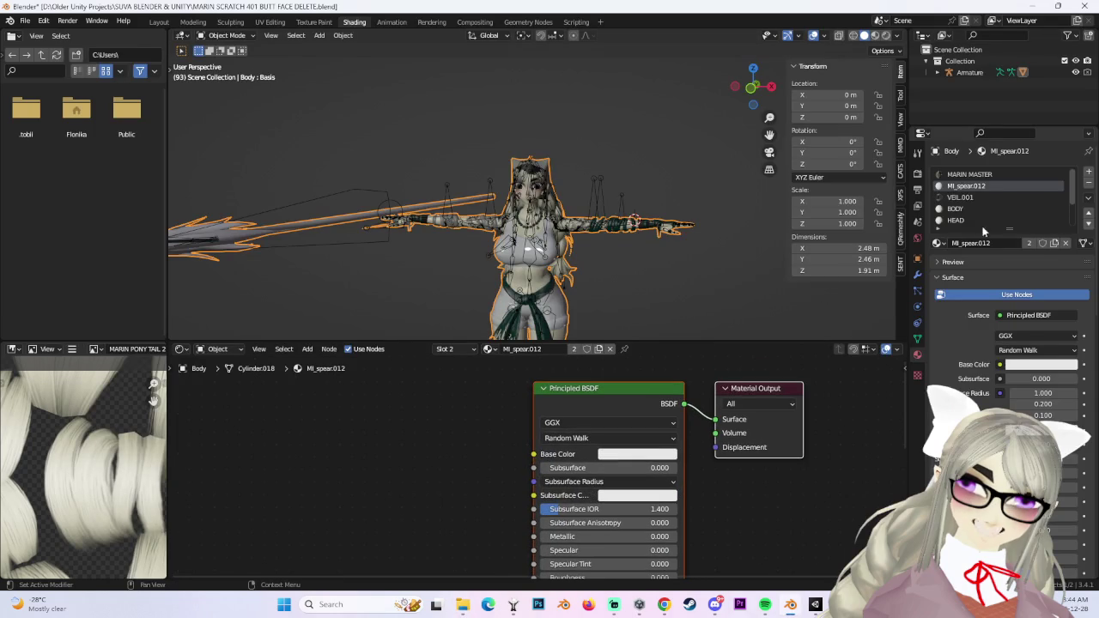
scroll(990, 200, "down", 3)
scroll(803, 316, "up", 2)
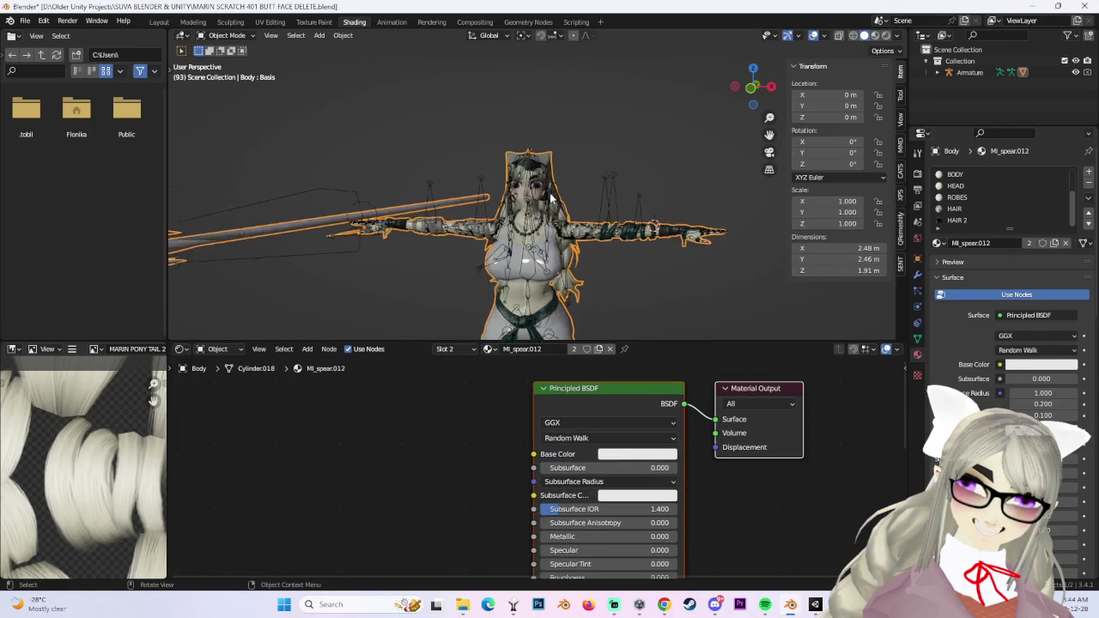
scroll(804, 316, "up", 4)
scroll(533, 197, "up", 3)
left_click(159, 22)
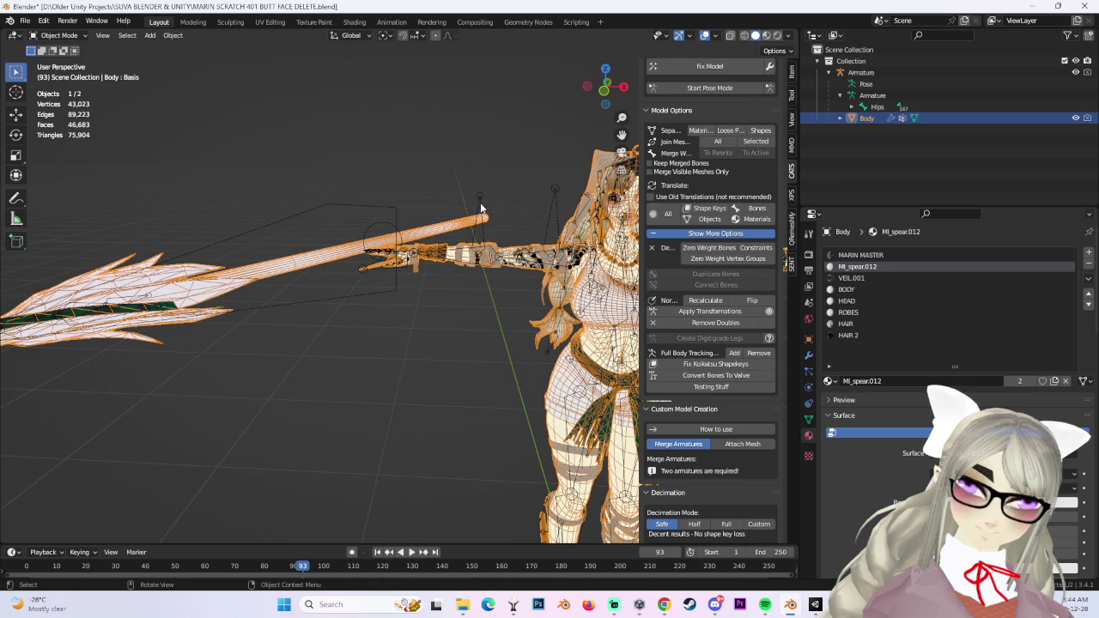
Go to front view, hide the Armature's bones, and use studio-lit solid shading.
left_click(602, 100)
scroll(576, 361, "up", 5)
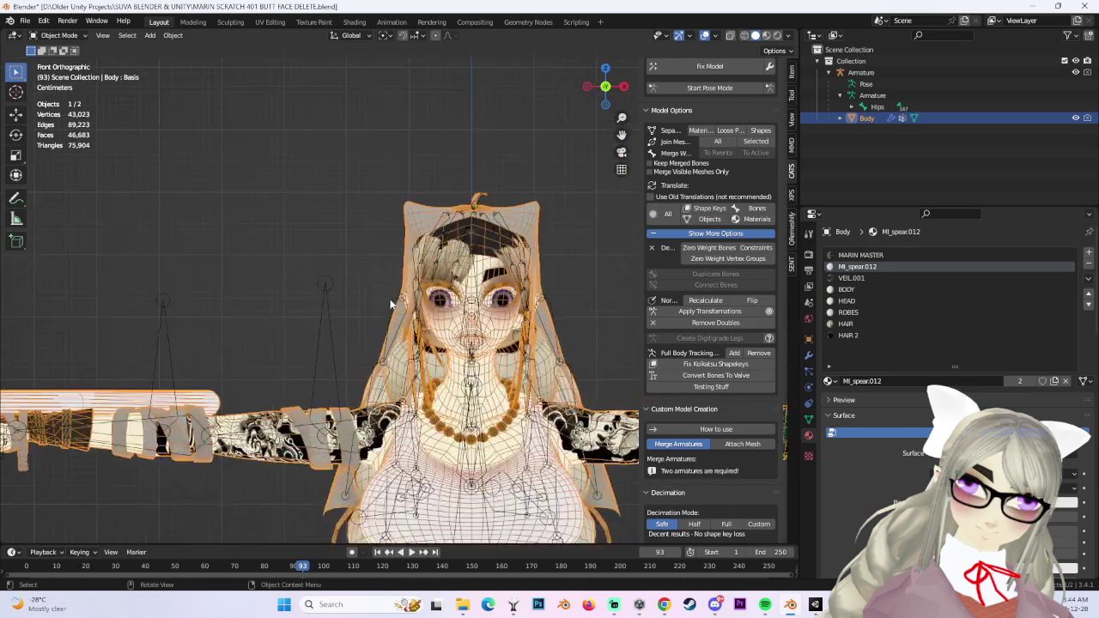
left_click(594, 345)
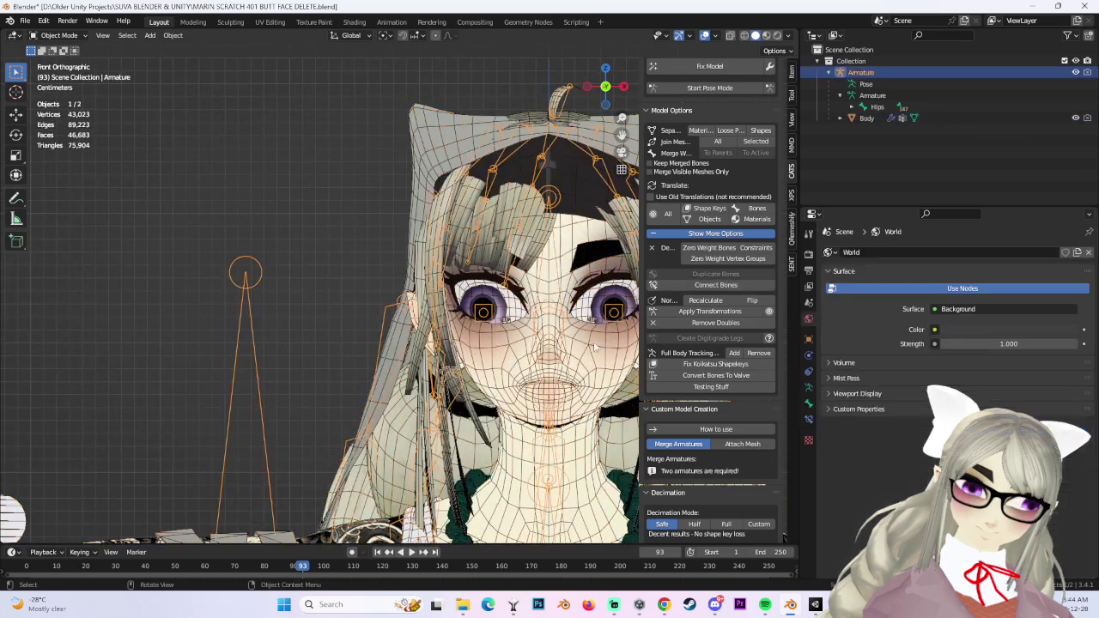
left_click(1075, 72)
left_click(786, 39)
left_click(786, 58)
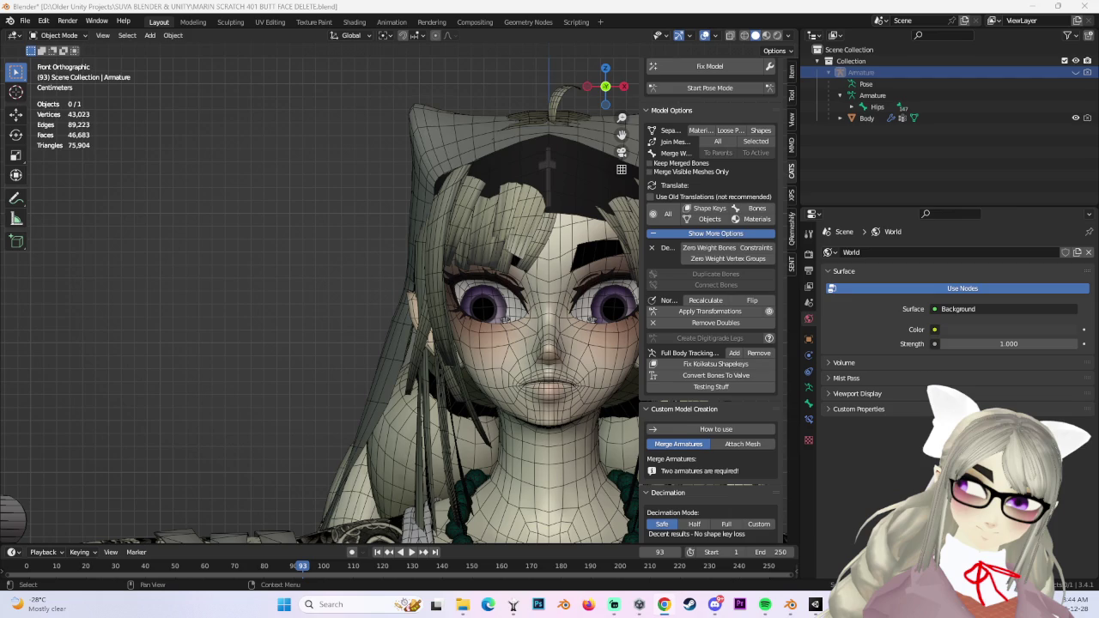
Orbit around the full-body model and select the Body mesh to display its MI_spear.012 material.
middle_click_drag(585, 331, 490, 322, "shift")
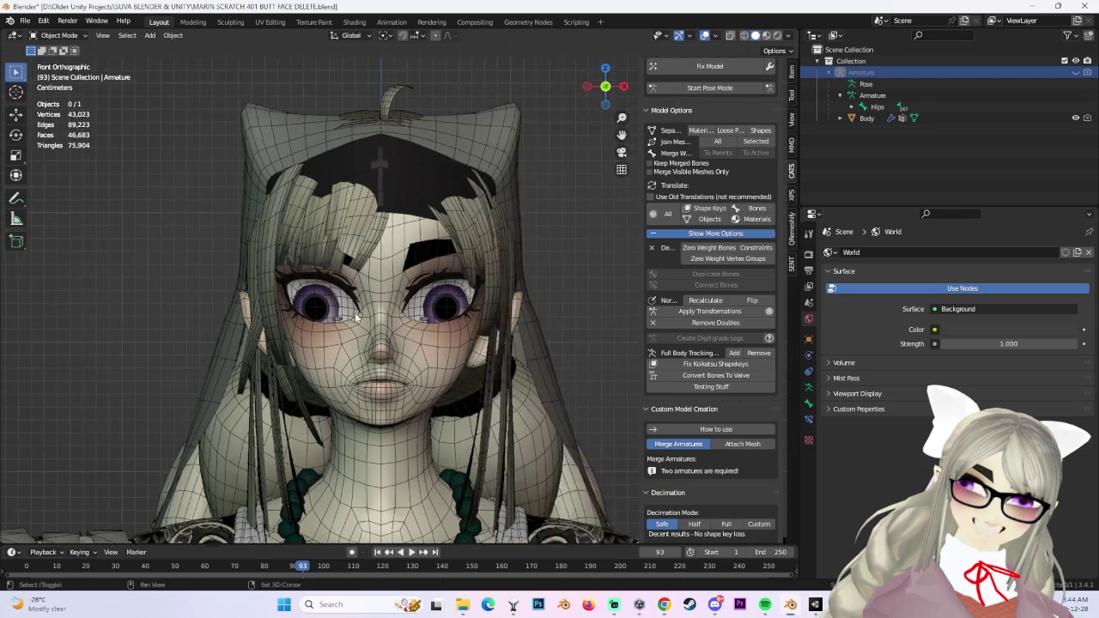
scroll(490, 322, "up", 4)
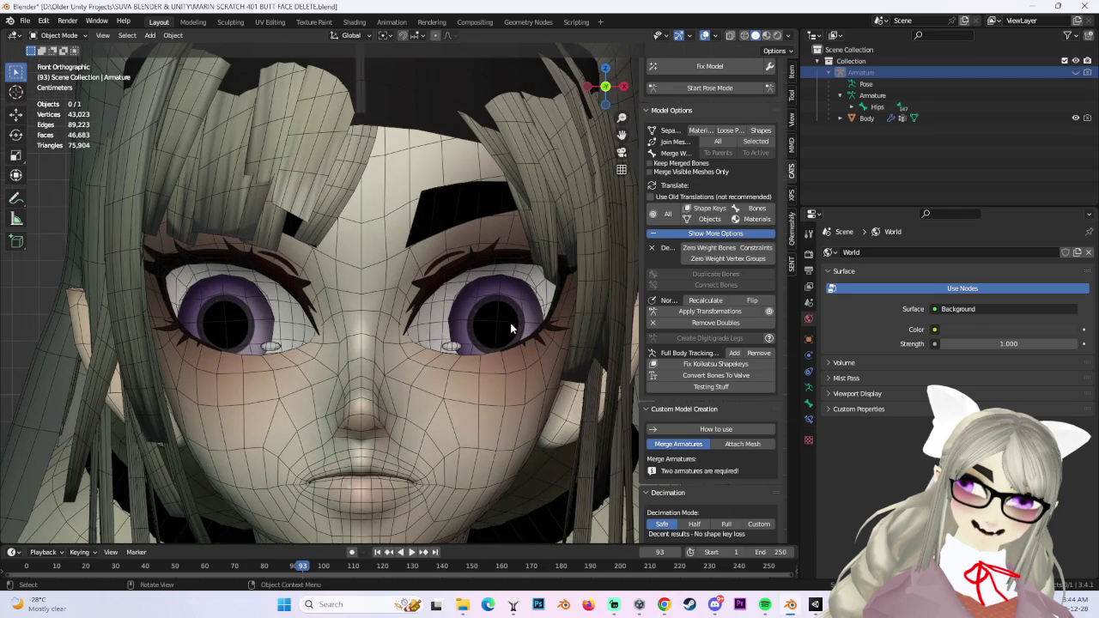
scroll(515, 329, "down", 4)
mouse_move(515, 330)
middle_mouse_down()
mouse_move(491, 390)
mouse_move(444, 129)
middle_mouse_up()
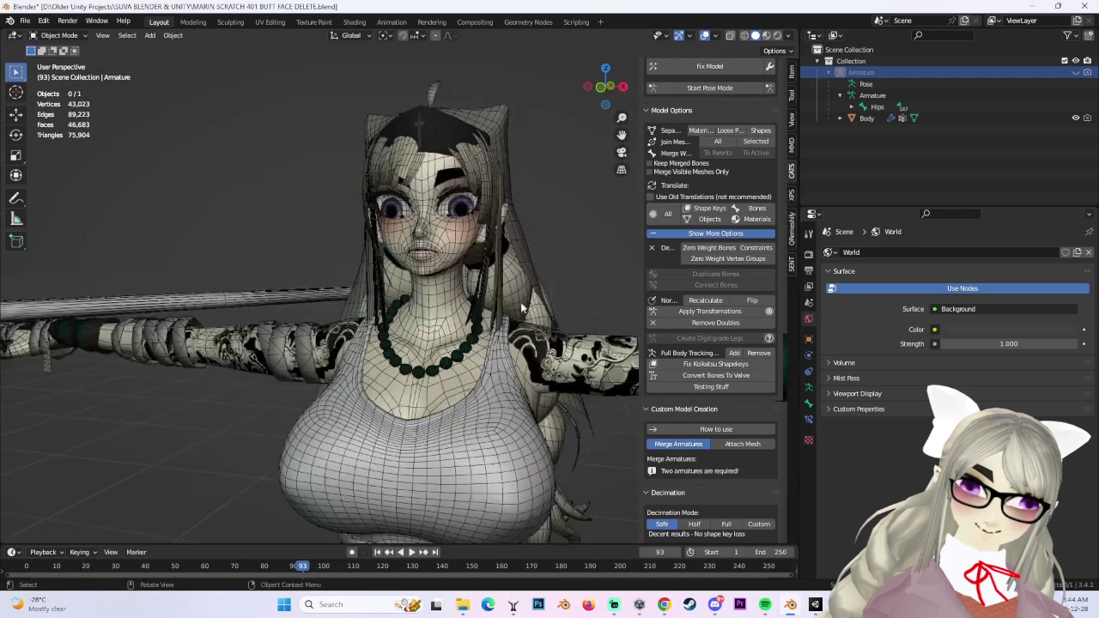
scroll(426, 324, "down", 3)
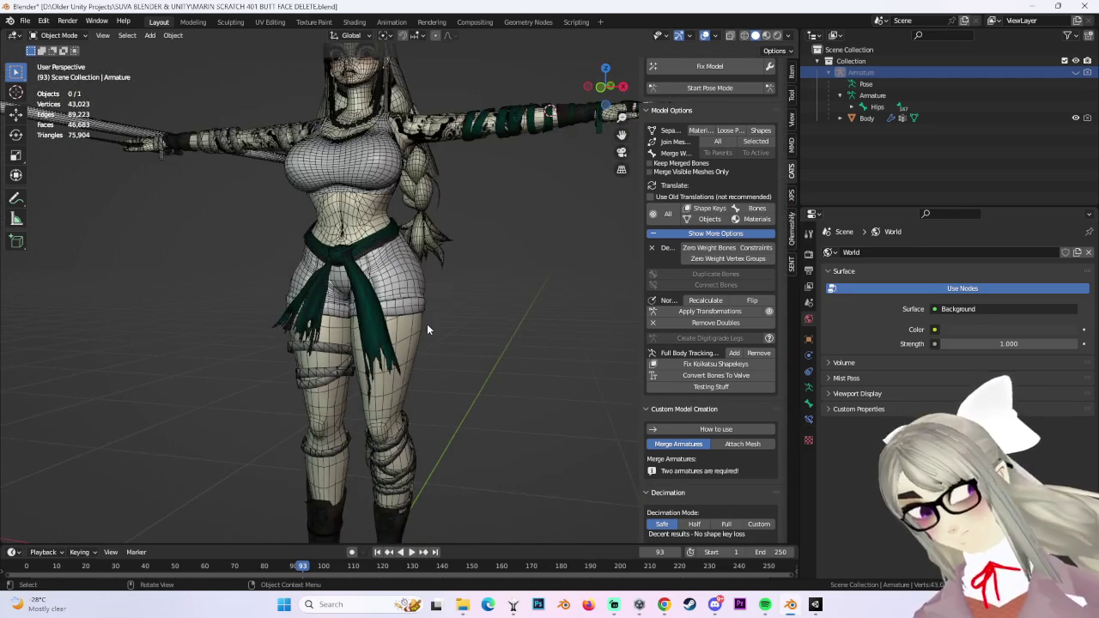
mouse_move(427, 324)
middle_mouse_down()
mouse_move(505, 302)
mouse_move(466, 351)
mouse_move(437, 290)
mouse_move(571, 200)
middle_mouse_up()
scroll(506, 302, "up", 3)
scroll(437, 290, "up", 3)
left_click(414, 240)
key("alt+a")
left_click(605, 89)
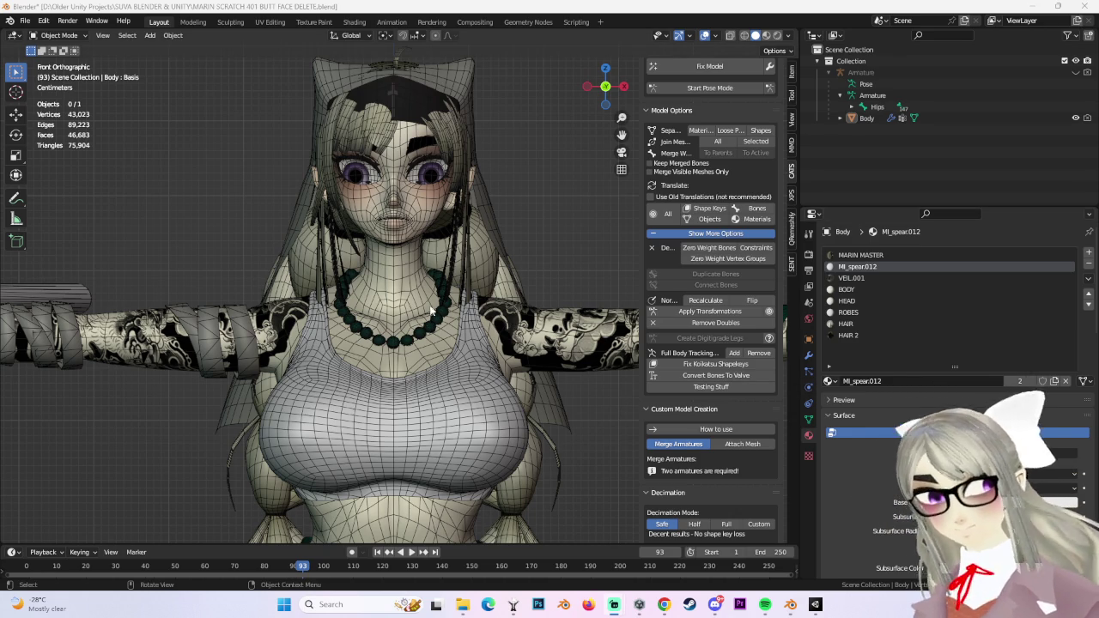
Zoom in and orbit to view the character's face from one side.
scroll(432, 313, "down", 2)
scroll(456, 320, "down", 1)
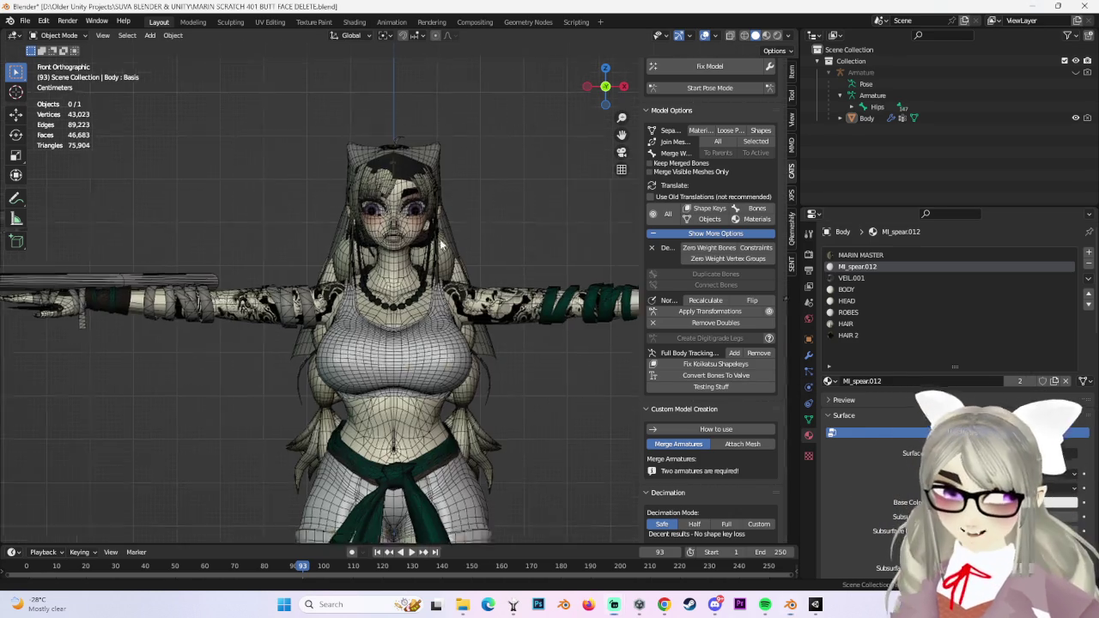
scroll(455, 320, "down", 1)
scroll(402, 237, "down", 1)
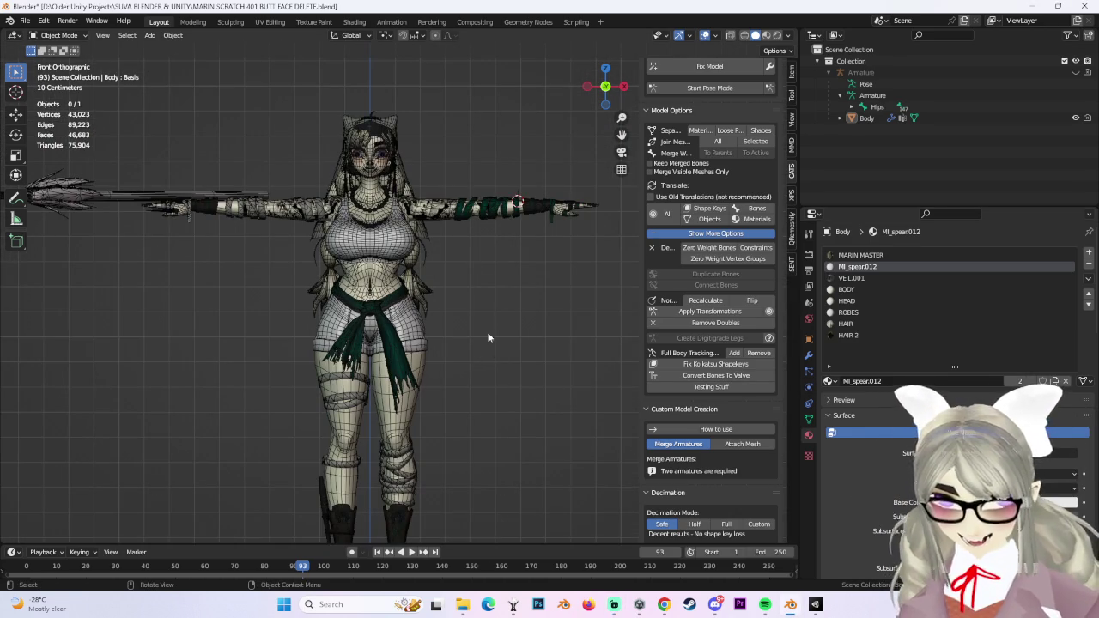
scroll(447, 284, "up", 1)
scroll(409, 306, "up", 5)
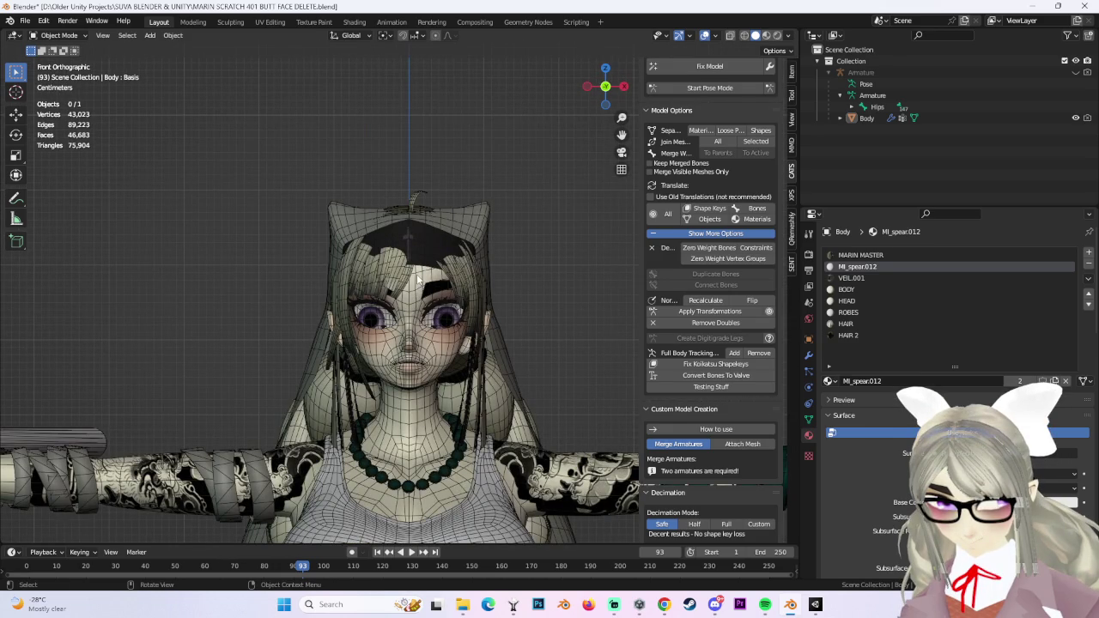
scroll(419, 279, "up", 4)
scroll(385, 370, "up", 4)
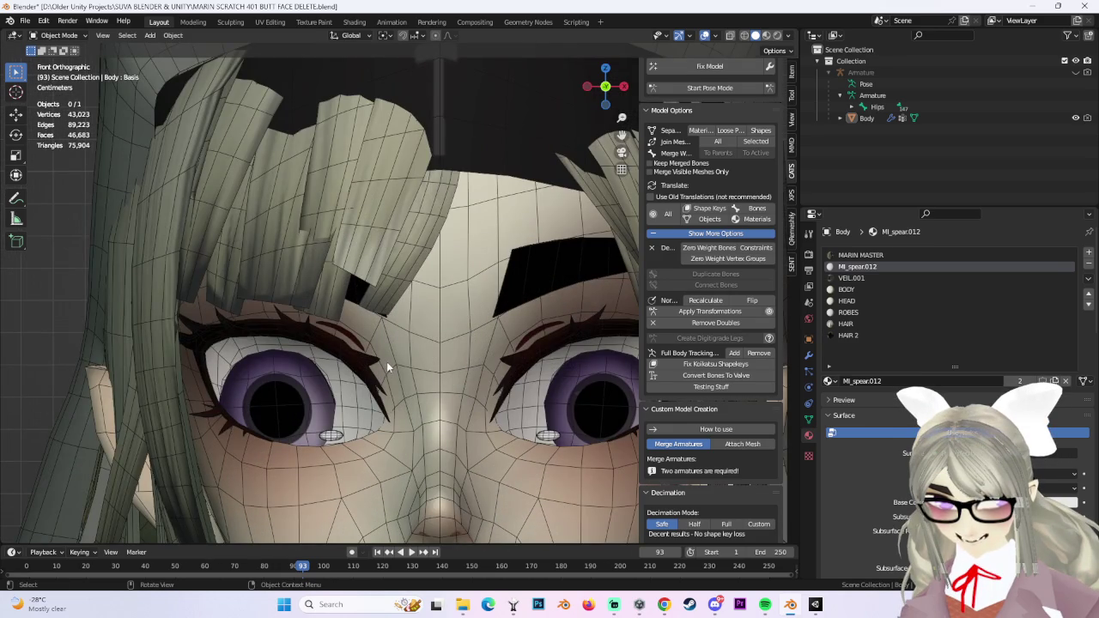
mouse_move(389, 355)
middle_mouse_down()
mouse_move(341, 316)
mouse_move(396, 312)
mouse_move(446, 340)
middle_mouse_up()
Orbit around the eye at an angle, then snap back to a straight front view.
scroll(445, 339, "up", 3)
scroll(429, 410, "up", 2)
mouse_move(368, 397)
middle_mouse_down()
mouse_move(436, 363)
mouse_move(440, 313)
mouse_move(515, 258)
middle_mouse_up()
scroll(439, 313, "up", 2)
scroll(473, 336, "down", 2)
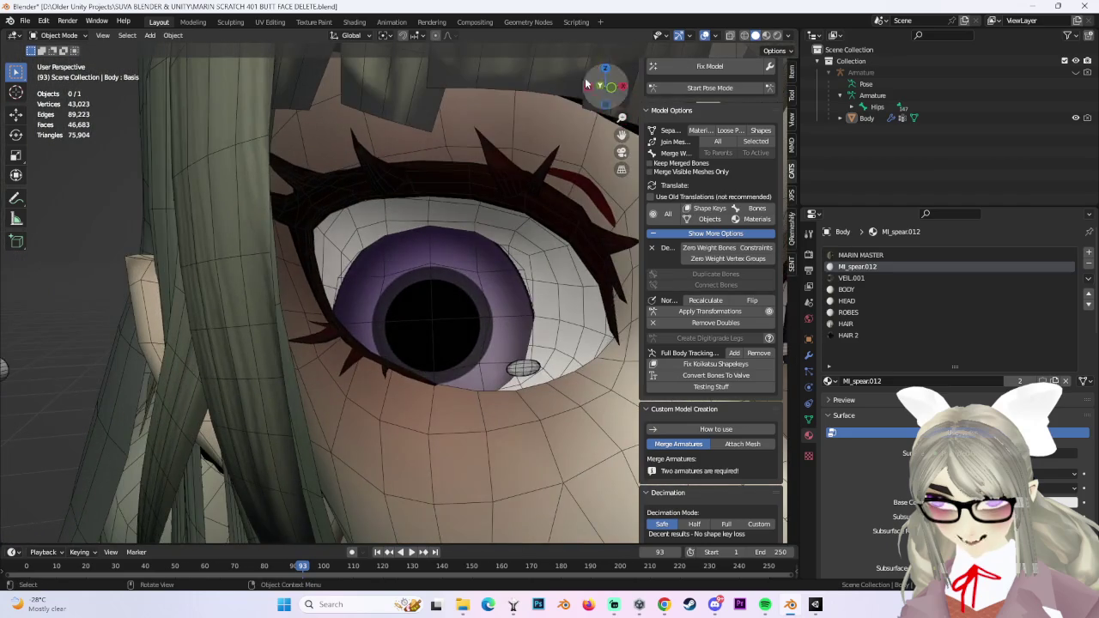
left_click(610, 87)
scroll(344, 309, "up", 1)
scroll(322, 325, "up", 1)
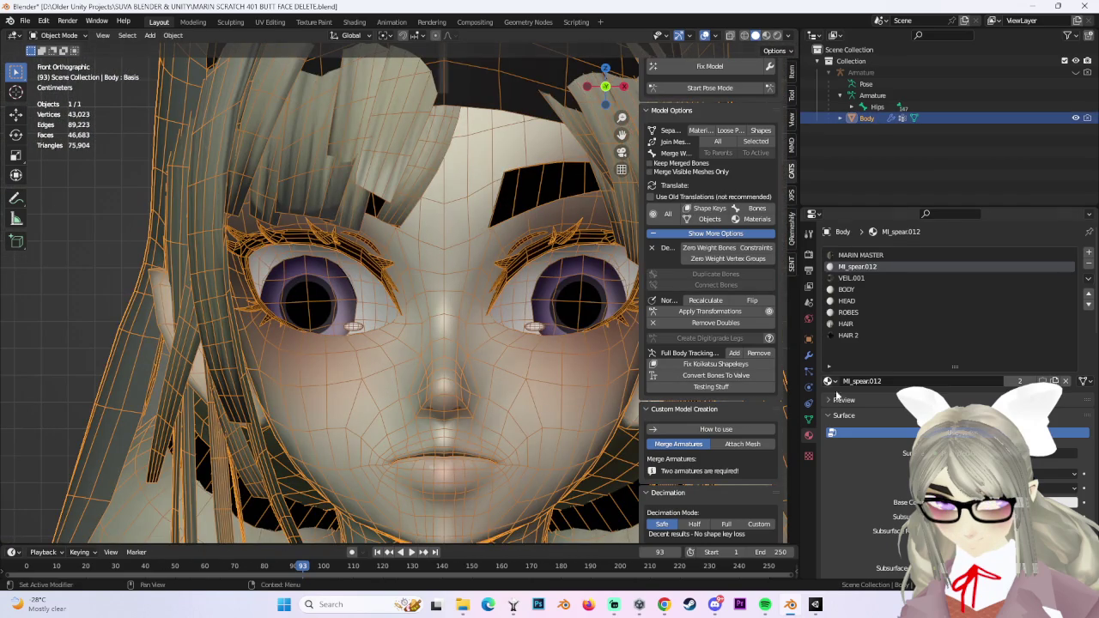
Show the Body's vertex groups and shape keys, previewing the veil shape key on and off.
left_click(808, 418)
scroll(896, 414, "down", 7)
scroll(893, 409, "down", 2)
scroll(892, 413, "down", 1)
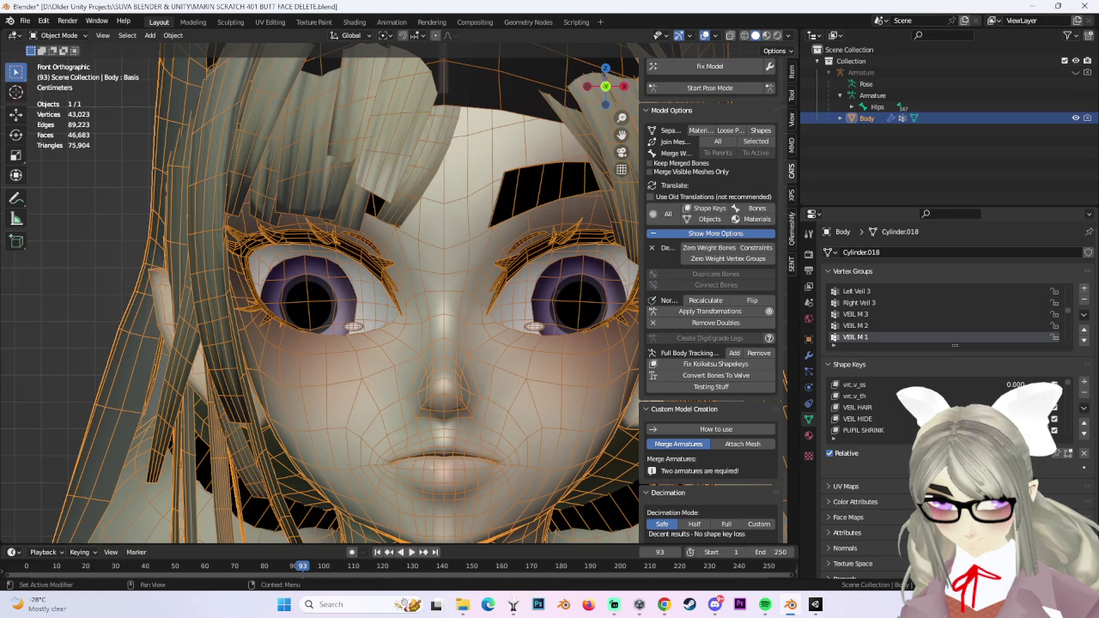
left_click(1054, 418)
left_click(1055, 408)
Enable the PUPIL SHRINK shape key to shrink both pupils, then deselect the Body.
scroll(404, 300, "down", 4)
left_click(1055, 430)
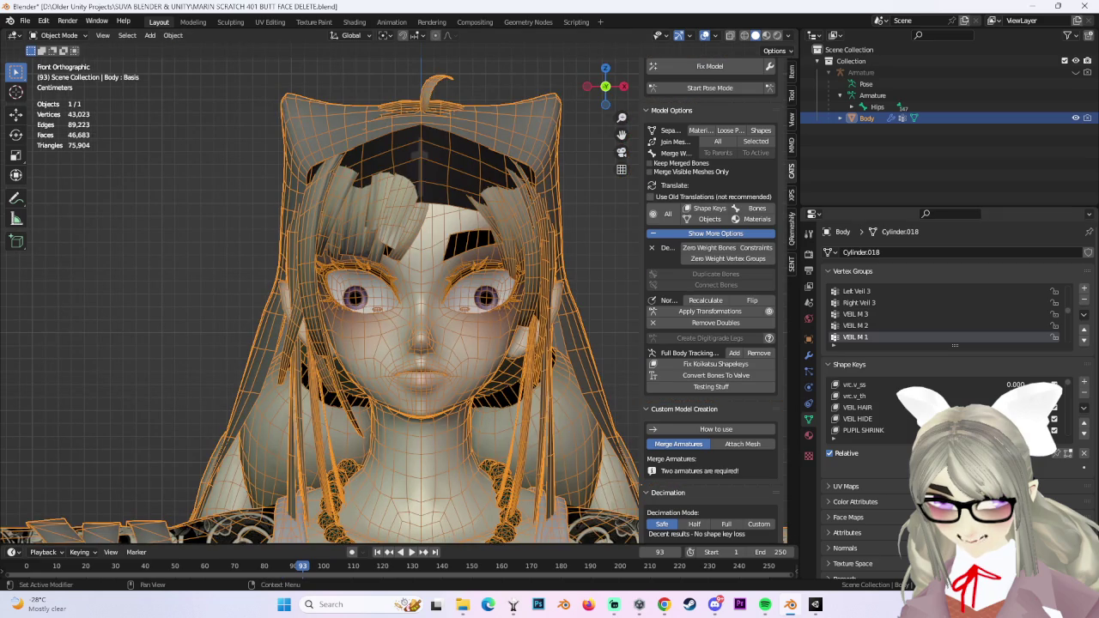
scroll(494, 324, "up", 3)
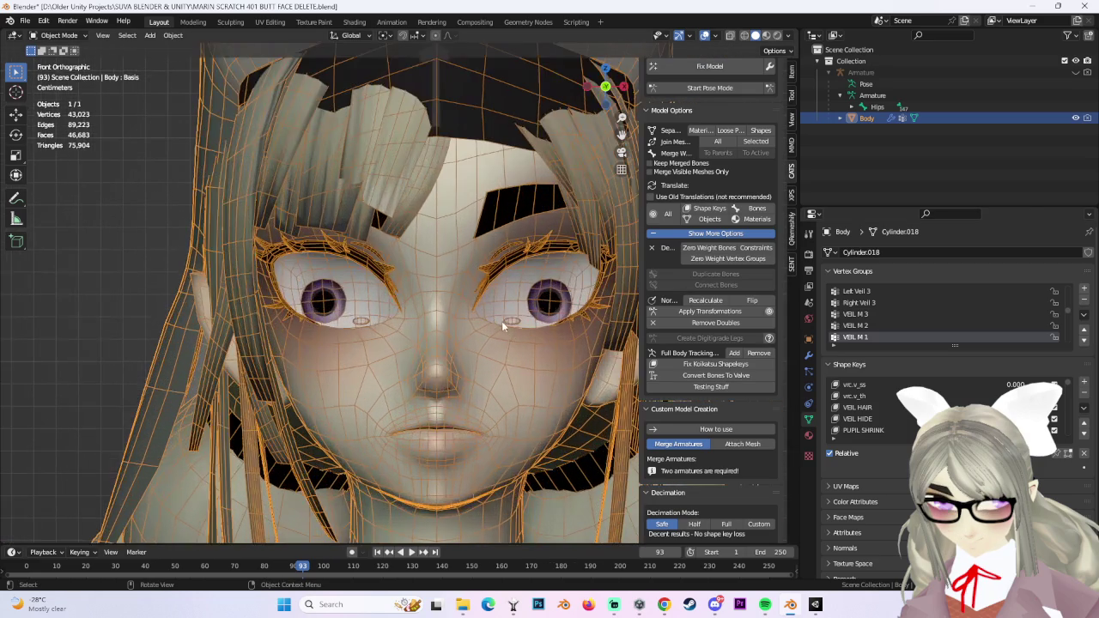
left_click(107, 188)
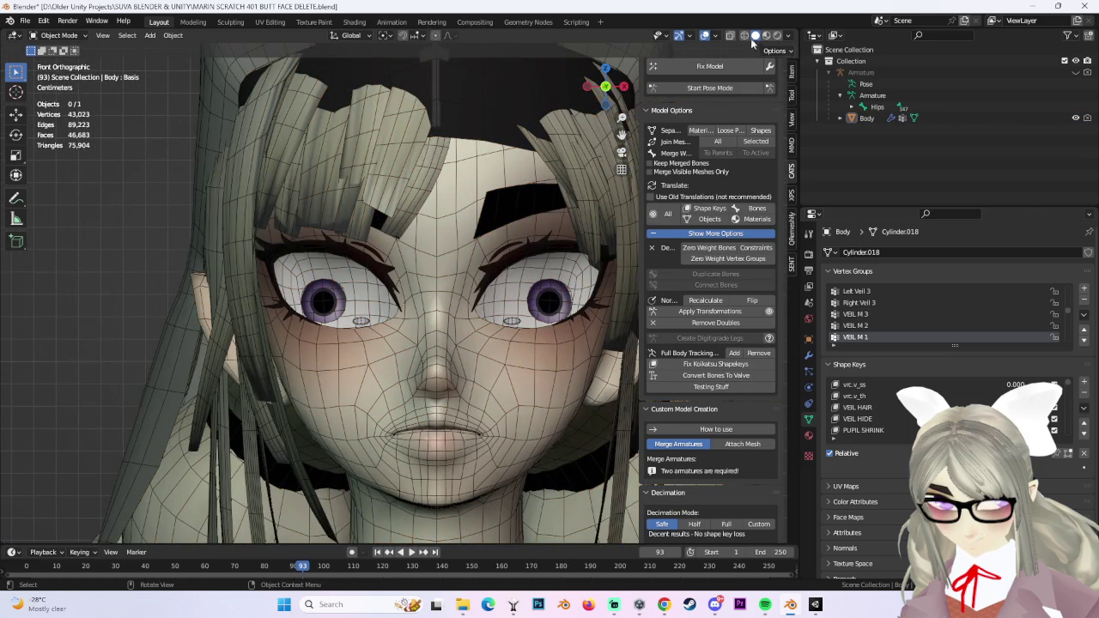
Hide viewport overlays, frame the full body, and put the Armature into Pose Mode via CATS.
left_click(705, 35)
scroll(470, 296, "down", 3)
scroll(497, 342, "up", 2)
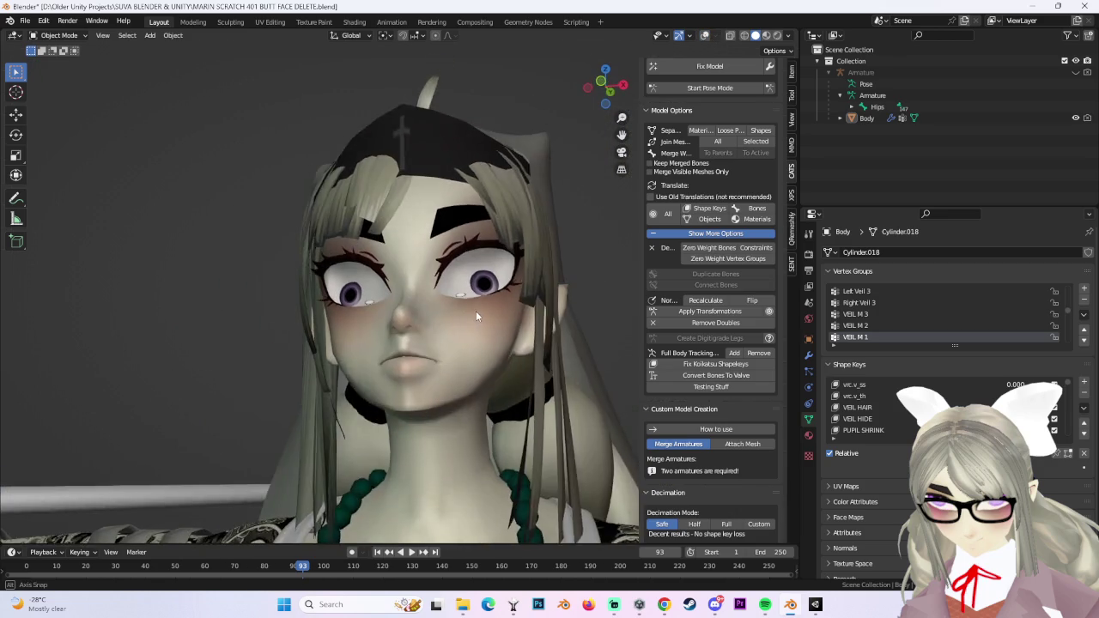
middle_click_drag(476, 311, 489, 349)
scroll(947, 392, "down", 2)
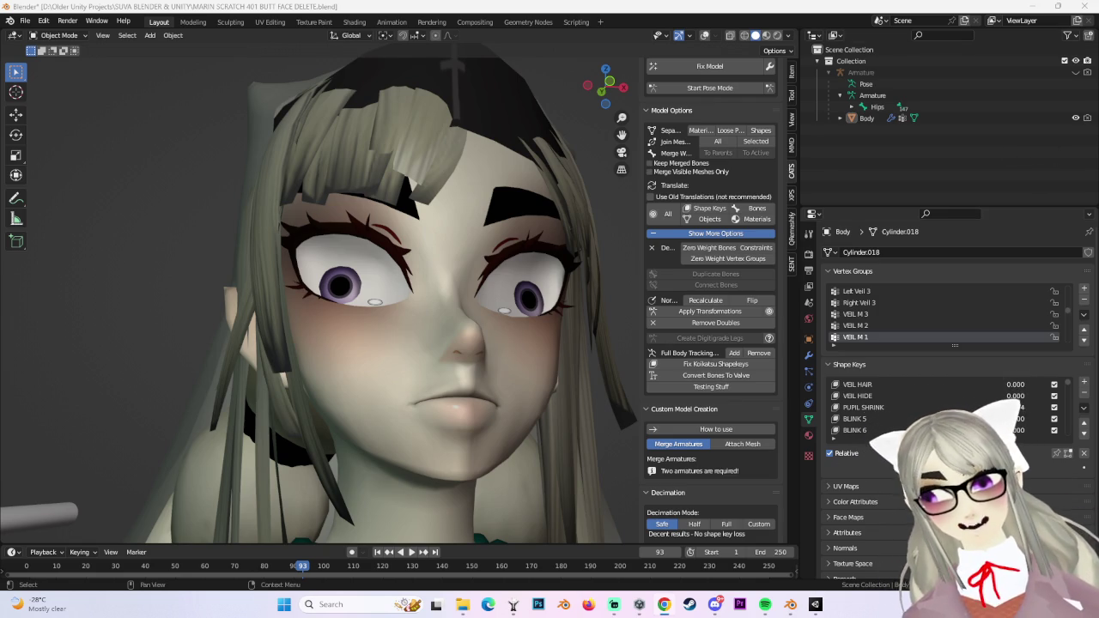
mouse_move(479, 326)
middle_mouse_down()
mouse_move(406, 323)
mouse_move(442, 321)
middle_mouse_up()
scroll(441, 322, "down", 5)
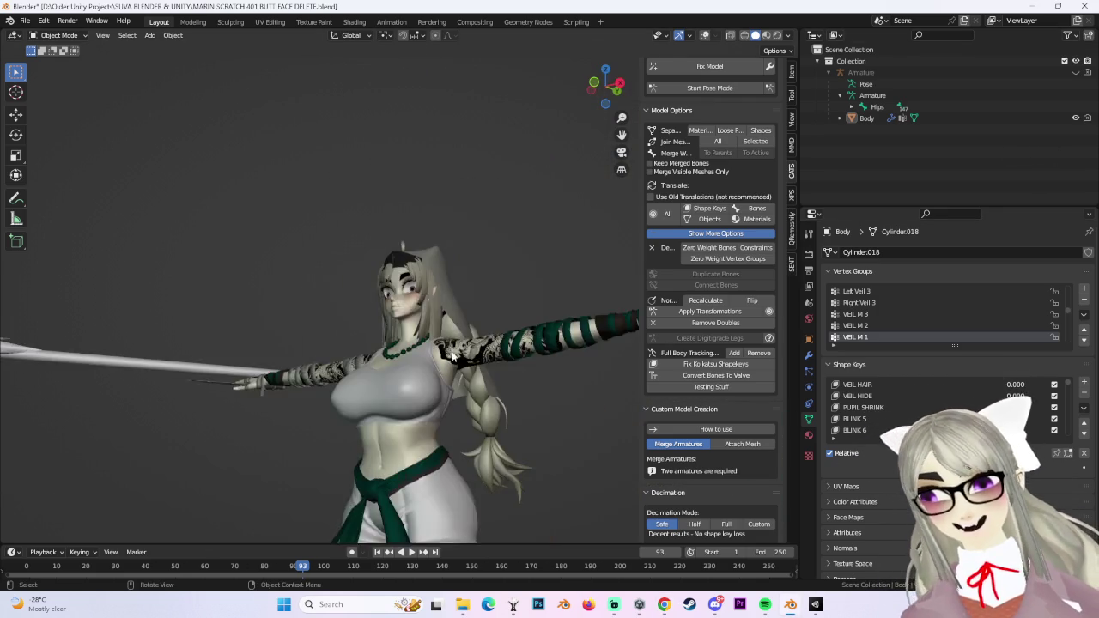
middle_click_drag(496, 361, 436, 401, "shift")
left_click(711, 90)
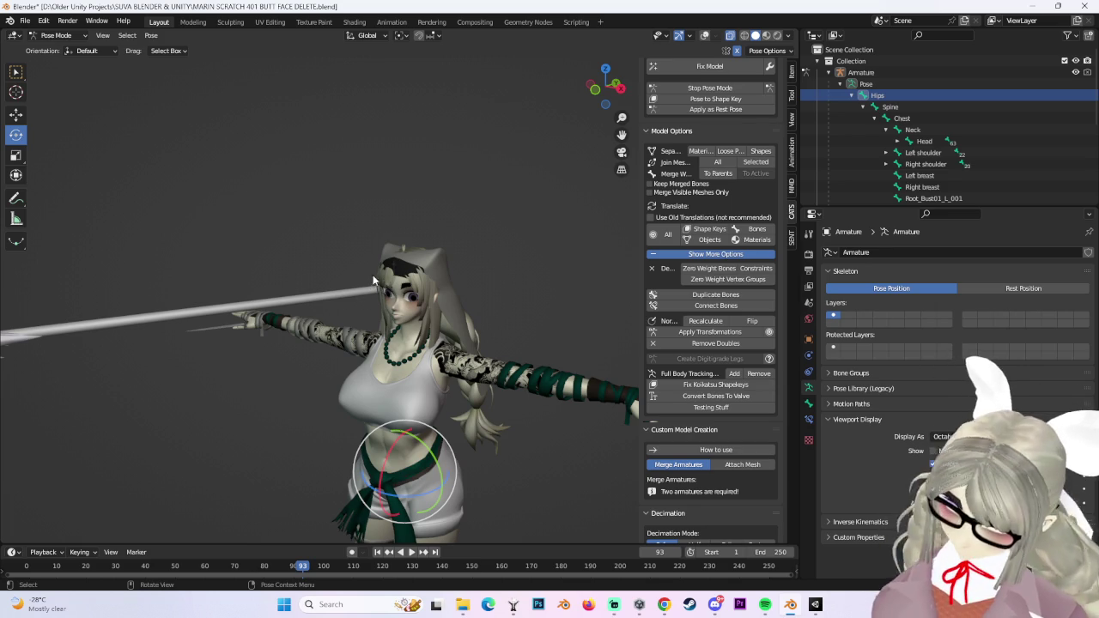
mouse_move(434, 282)
middle_mouse_down()
mouse_move(375, 264)
mouse_move(479, 284)
mouse_move(529, 257)
mouse_move(493, 323)
mouse_move(445, 328)
mouse_move(509, 362)
middle_mouse_up()
scroll(493, 328, "up", 3)
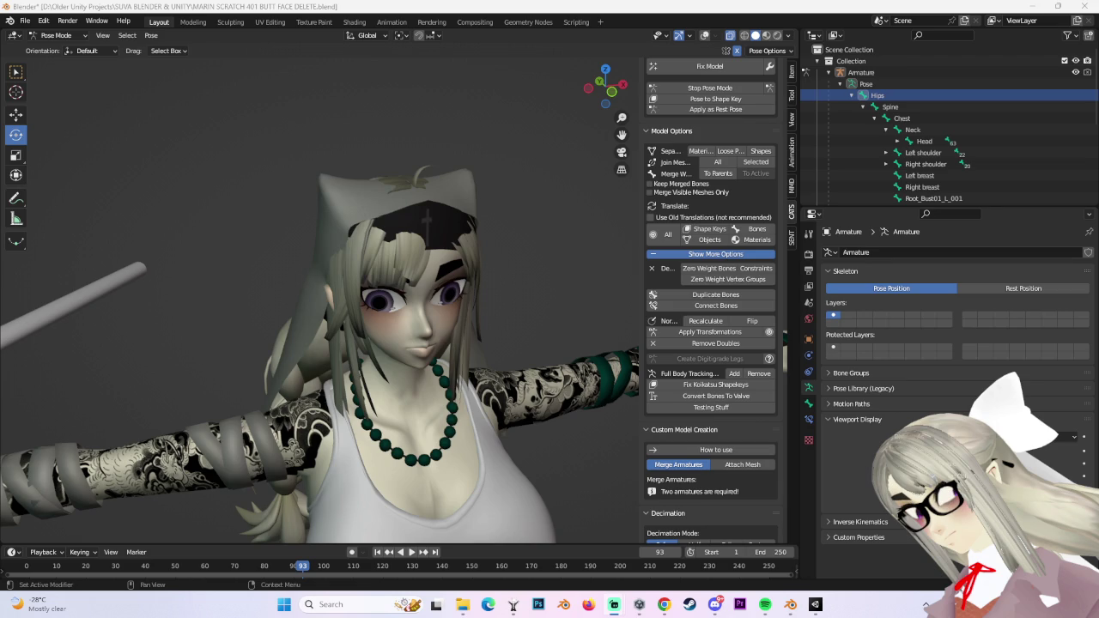
In Unity, ping MARIN SCRATCH 355's avatar asset in GangGangTextures, then open the SUVA BLENDER & UNITY folder.
left_click(815, 604)
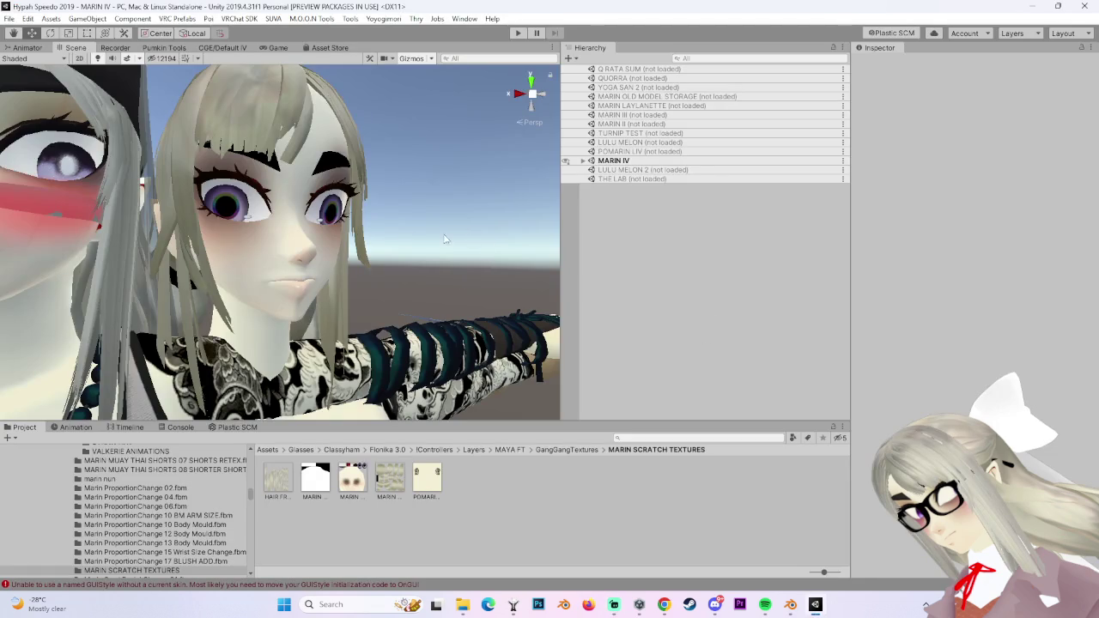
left_click(393, 237)
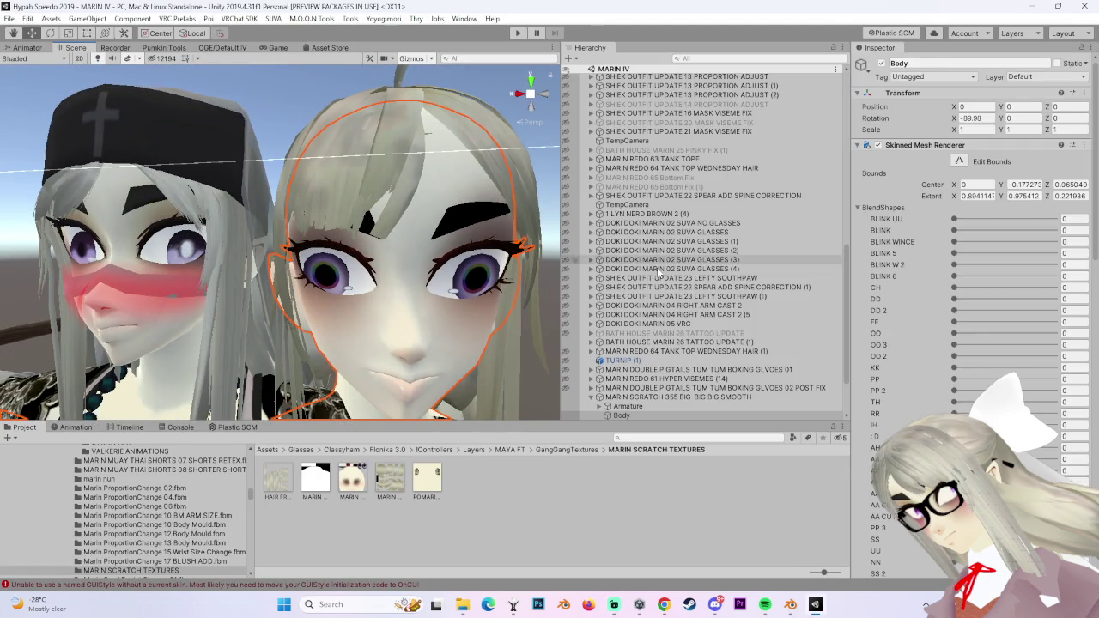
left_click(678, 397)
left_click(1044, 172)
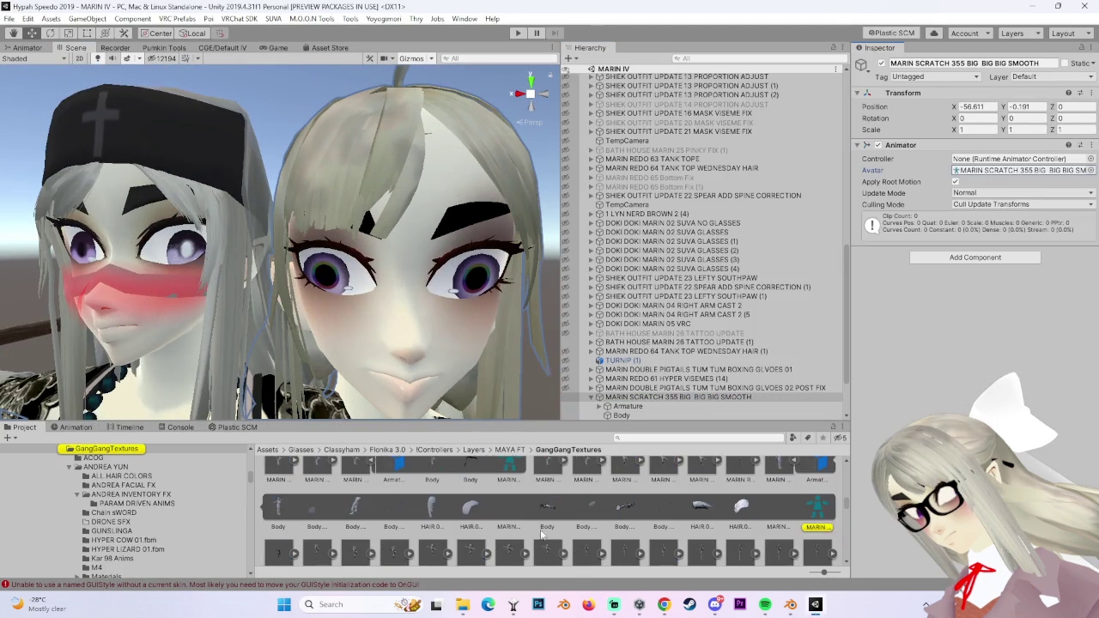
left_click(461, 605)
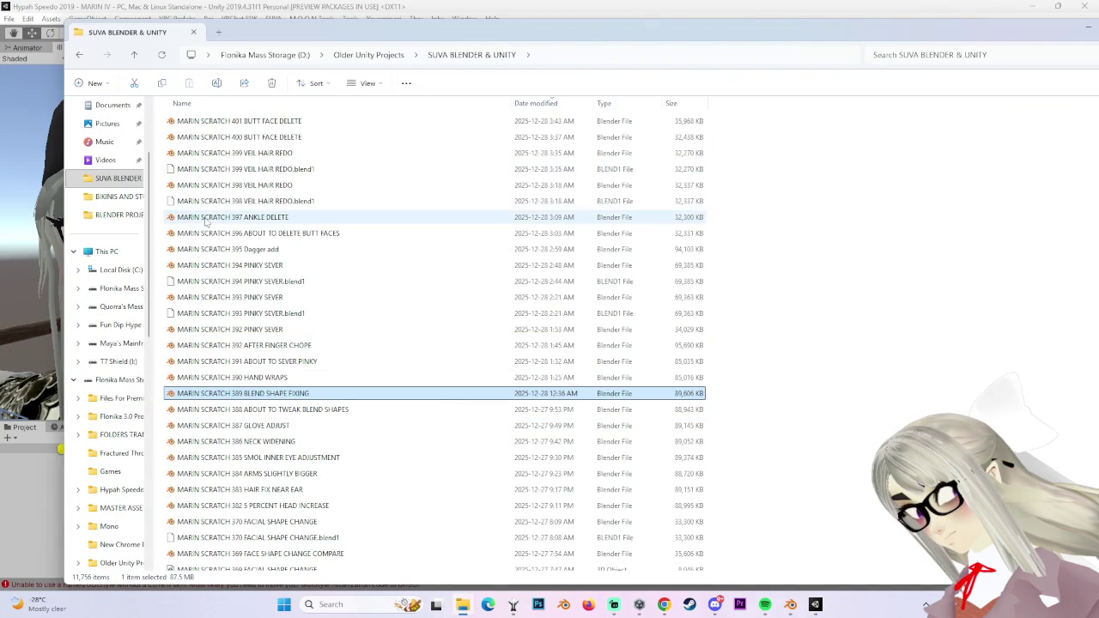
Glance at the face in Blender, then deactivate the white MARIN SCRATCH model in Unity.
left_click(790, 605)
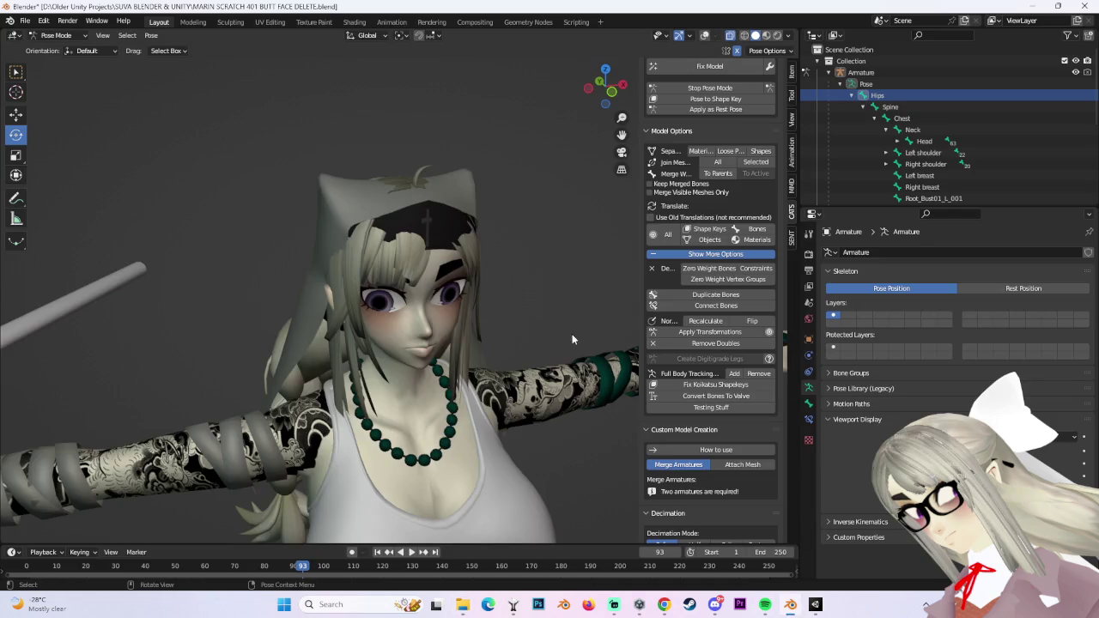
middle_click_drag(550, 327, 473, 329)
left_click(815, 605)
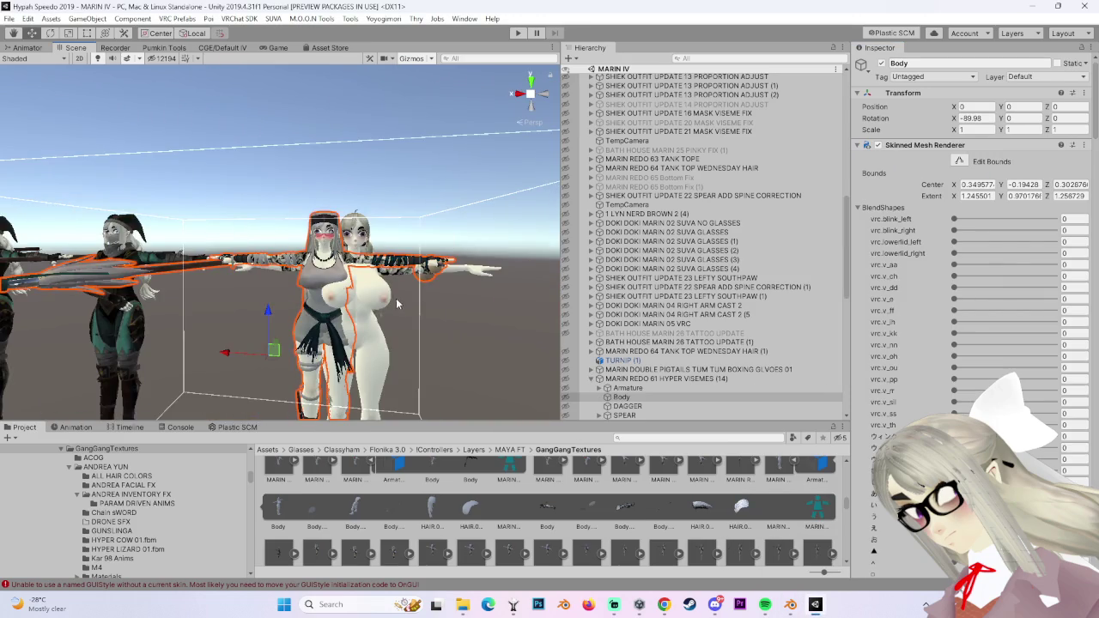
scroll(397, 303, "up", 3)
scroll(397, 303, "up", 3)
scroll(397, 303, "up", 2)
left_click(397, 303)
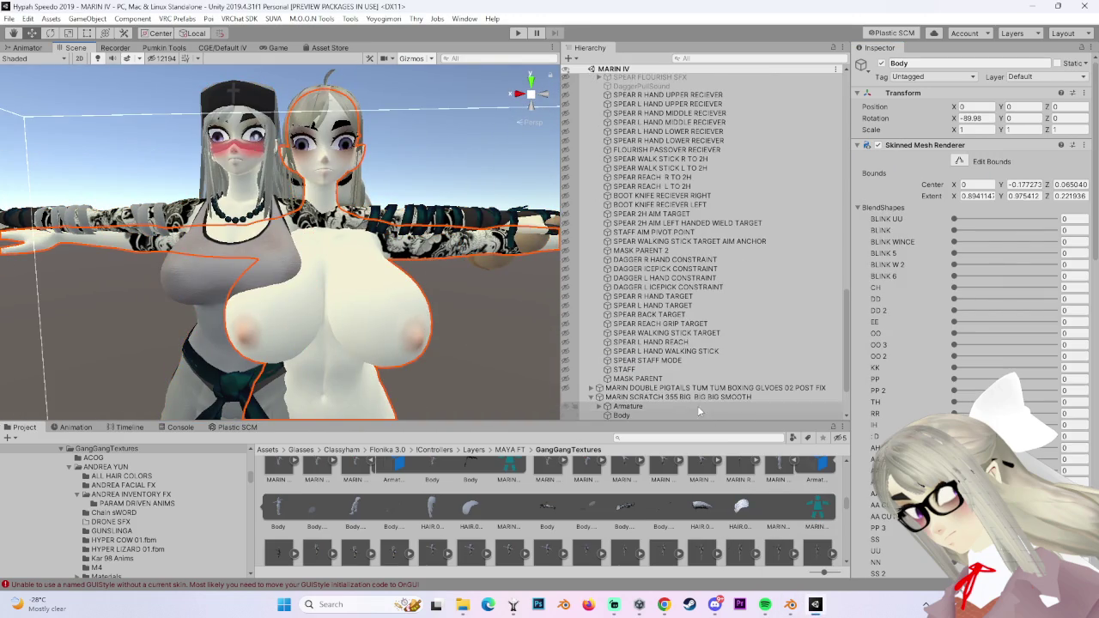
left_click(679, 397)
left_click(882, 63)
middle_click_drag(96, 245, 283, 261)
From the remaining Body's Materials, reveal the T_spear_BC texture in File Explorer.
left_click(404, 283)
scroll(875, 407, "down", 10)
scroll(875, 407, "down", 5)
scroll(875, 407, "down", 5)
scroll(875, 407, "down", 5)
scroll(875, 407, "down", 5)
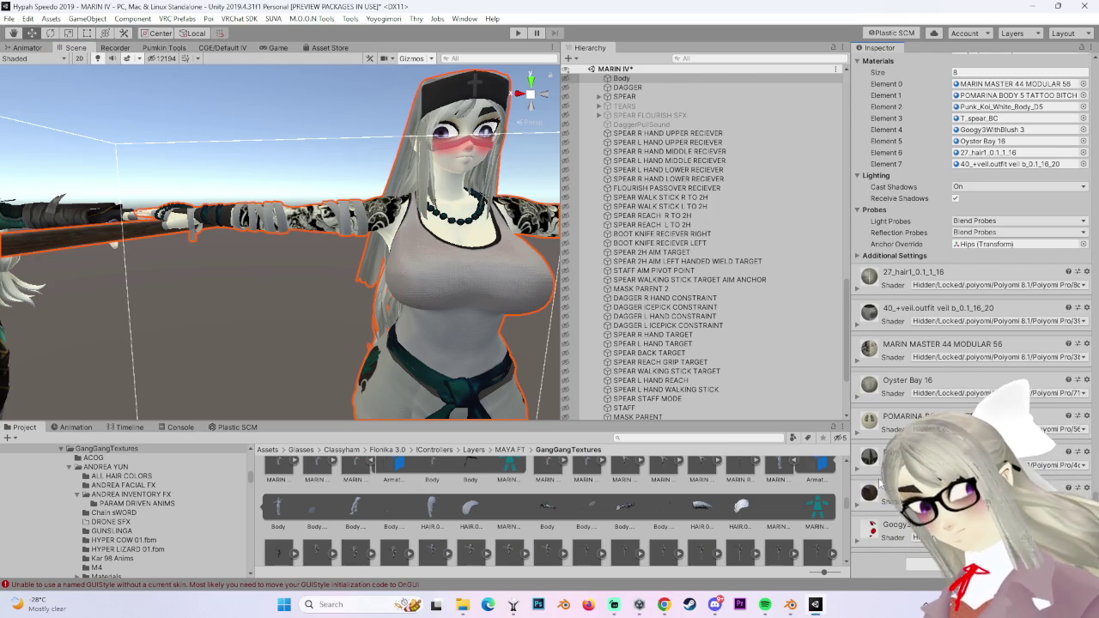
scroll(879, 484, "down", 5)
left_click(879, 508)
left_click(547, 511)
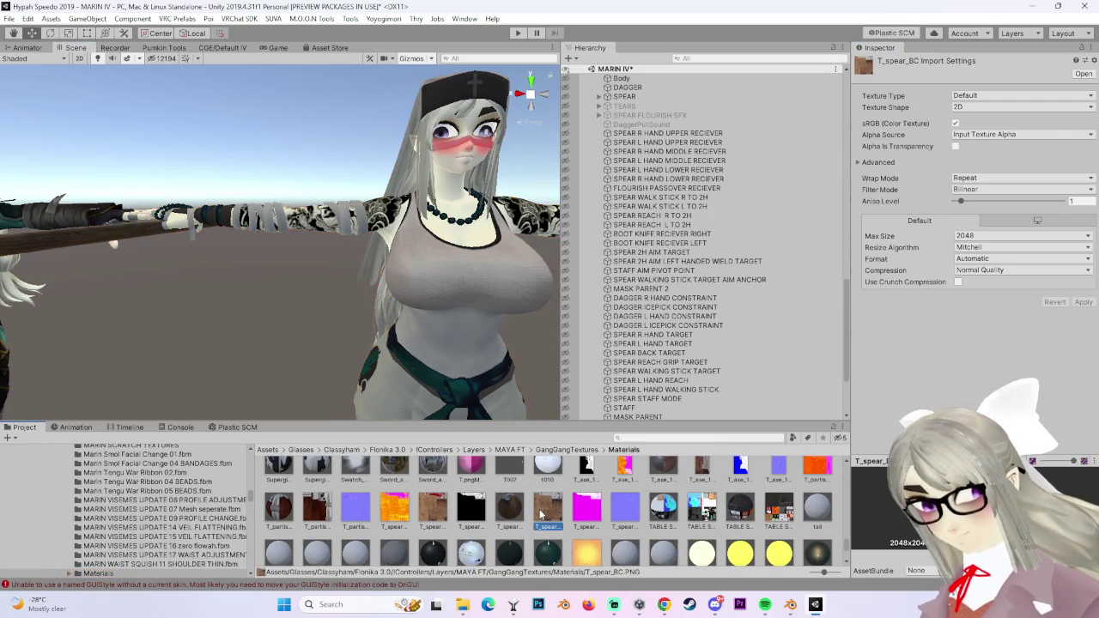
right_click(541, 513)
left_click(622, 179)
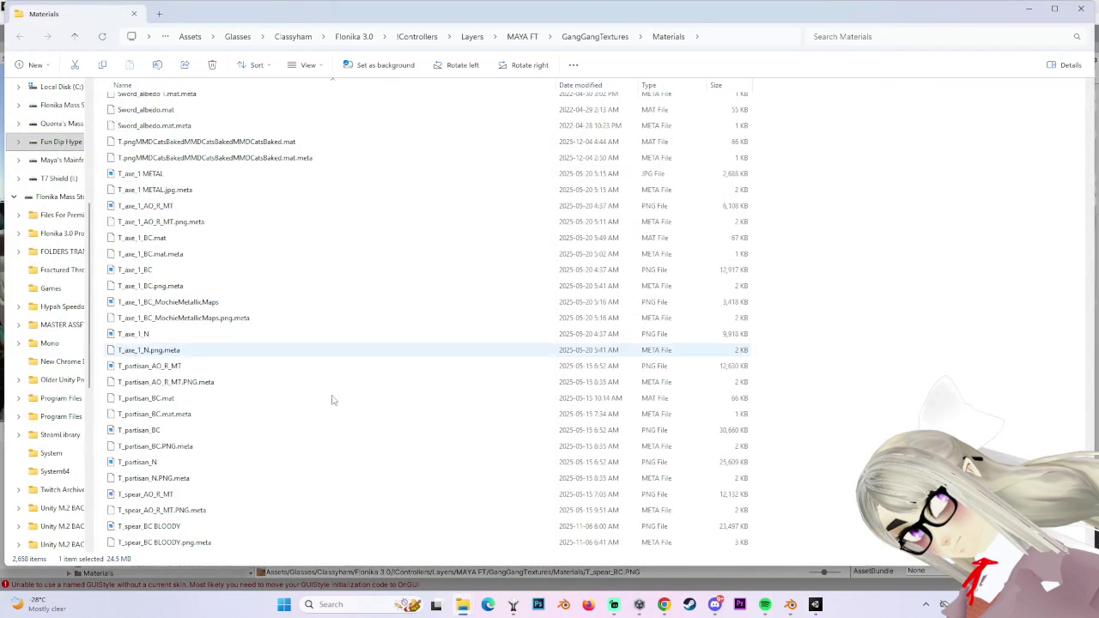
Browse the T_axe, T_partisan and T_spear textures, then return to Blender and deselect the Hips bone.
scroll(344, 395, "up", 4)
scroll(351, 405, "up", 5)
scroll(351, 404, "up", 5)
scroll(352, 410, "up", 2)
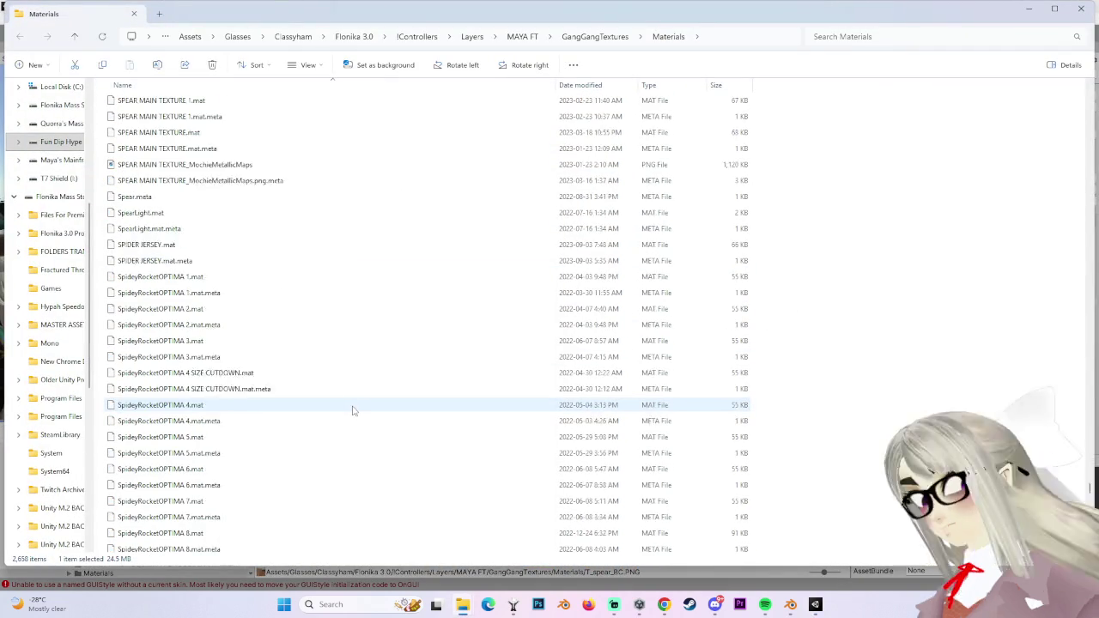
scroll(354, 408, "down", 4)
scroll(354, 408, "down", 3)
scroll(352, 405, "down", 3)
scroll(353, 402, "down", 4)
scroll(356, 398, "down", 3)
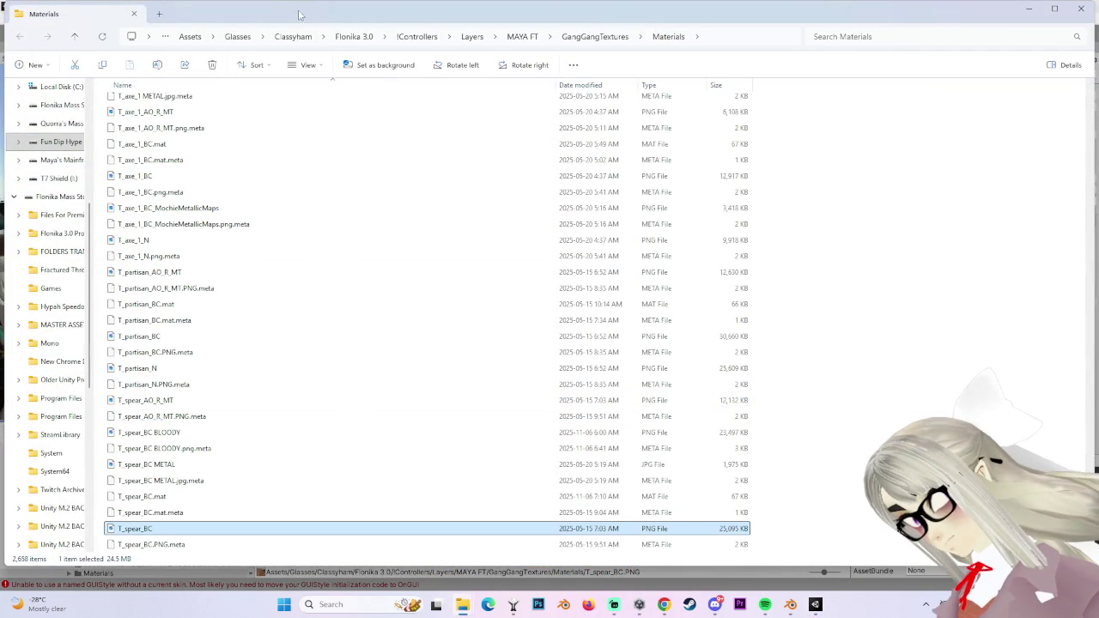
key("alt+Tab")
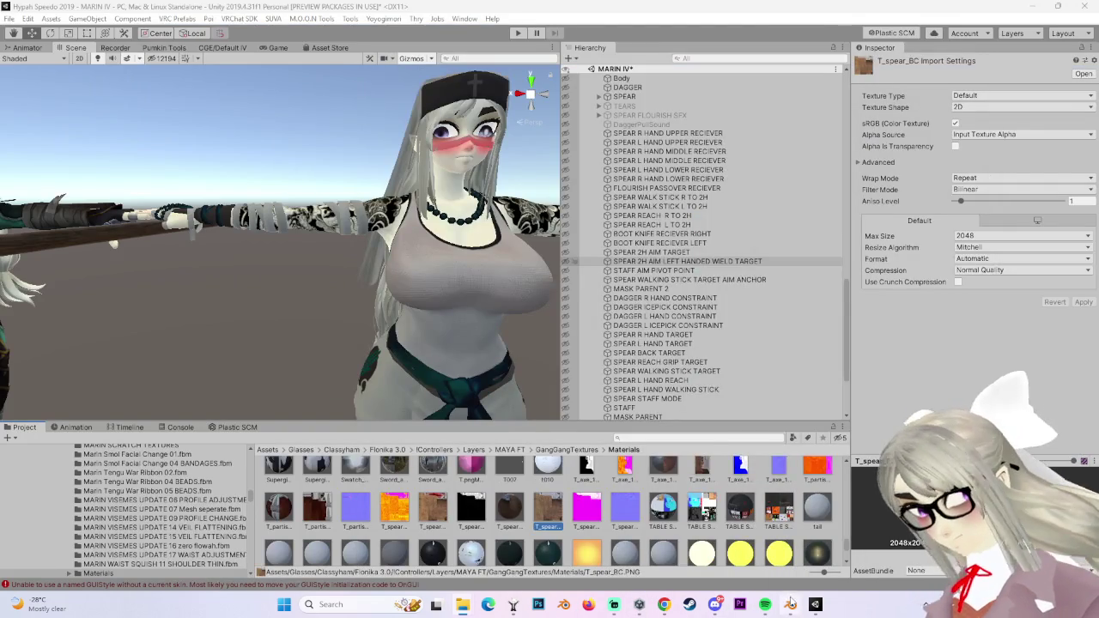
left_click(790, 605)
left_click(200, 305)
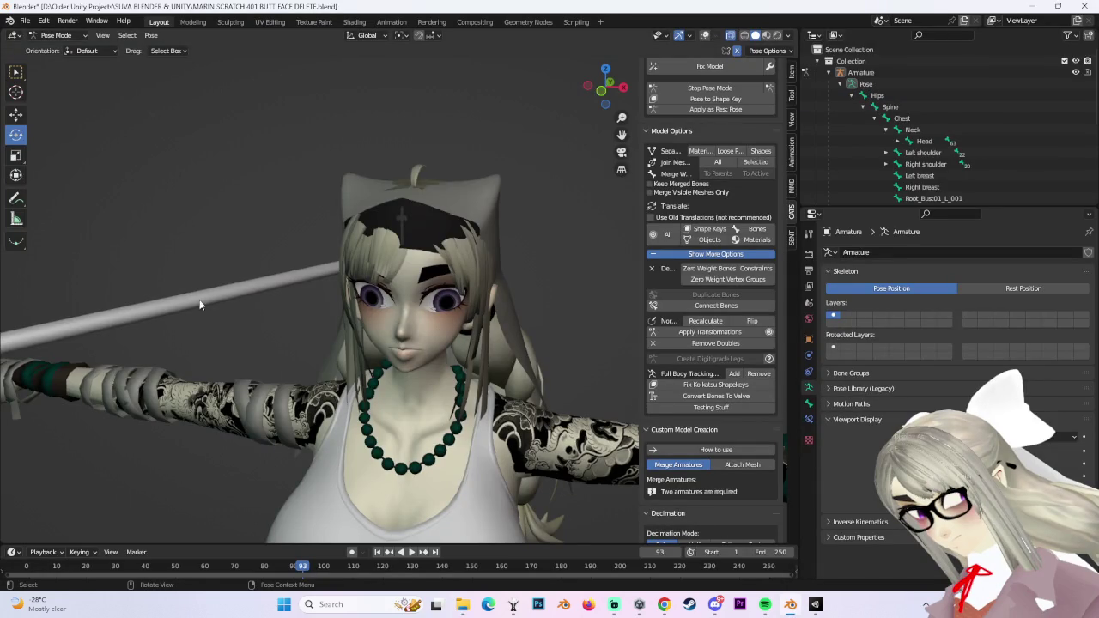
Restore overlays, switch to the Shading workspace in Object Mode, and select the Body mesh.
key("shift+alt+z")
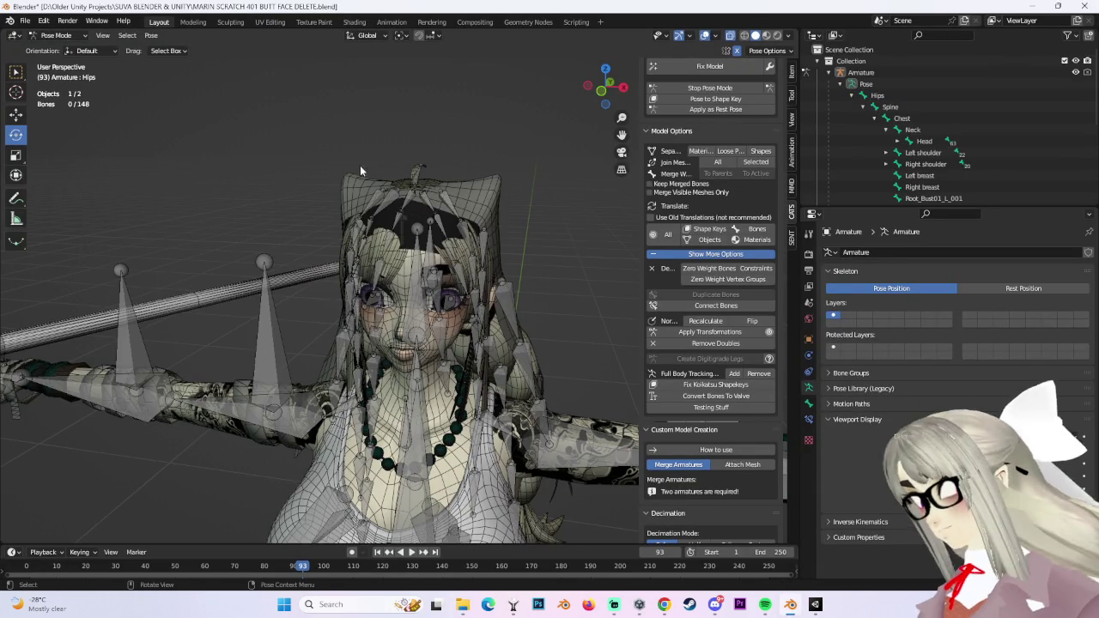
left_click(354, 22)
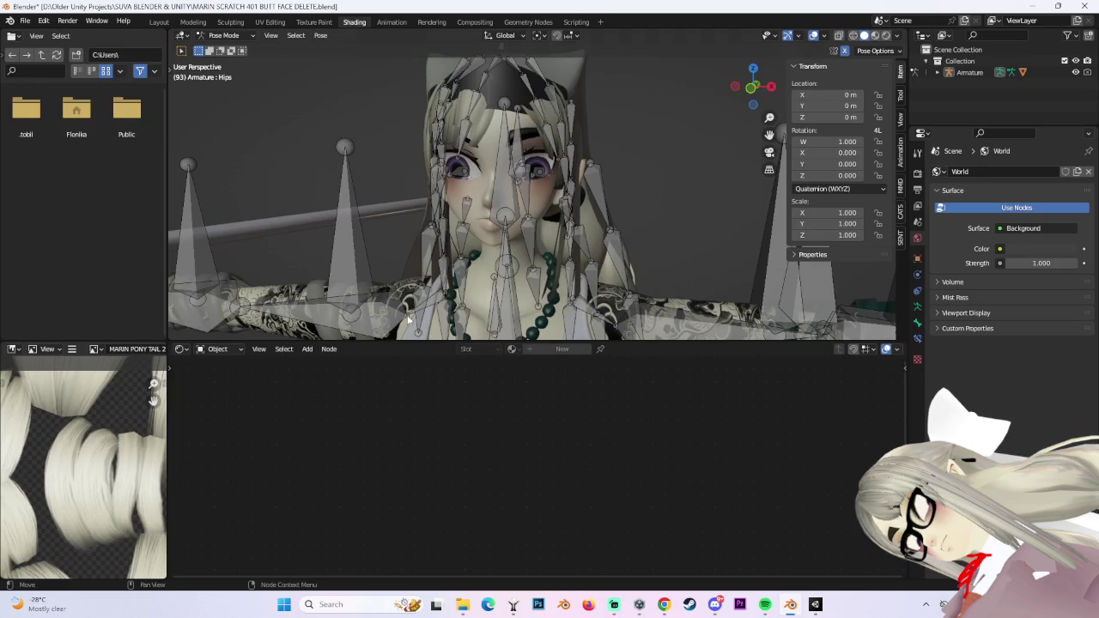
middle_click_drag(291, 276, 355, 210)
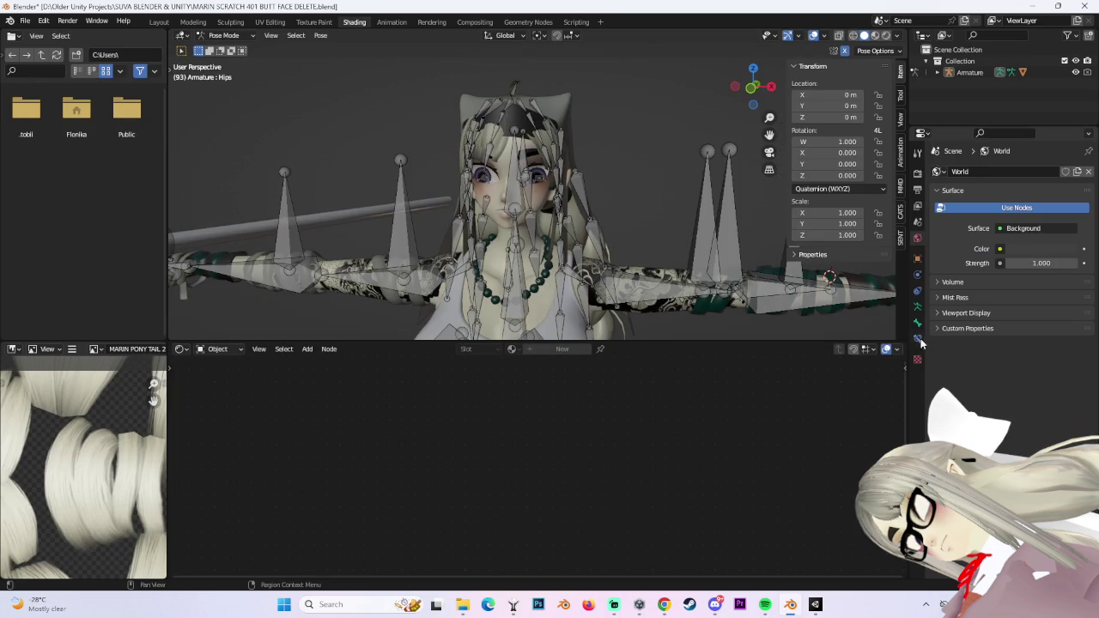
left_click(214, 39)
left_click(225, 47)
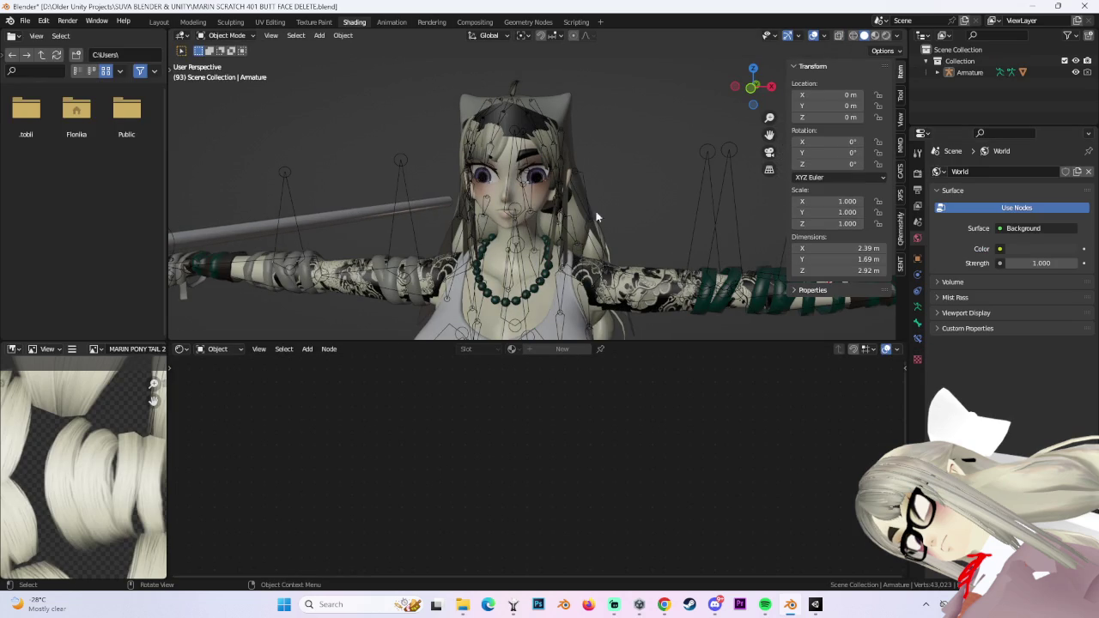
left_click(365, 204)
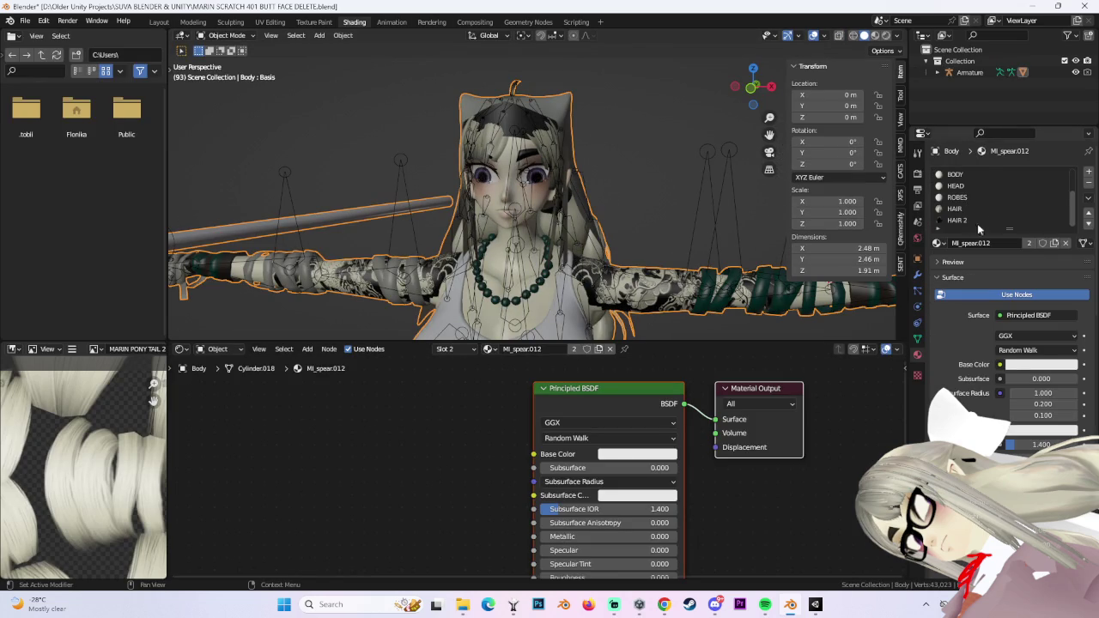
Add T_spear_BC.PNG to MI_spear.012 and link its Color to Base Color, then return to Layout.
scroll(979, 218, "up", 3)
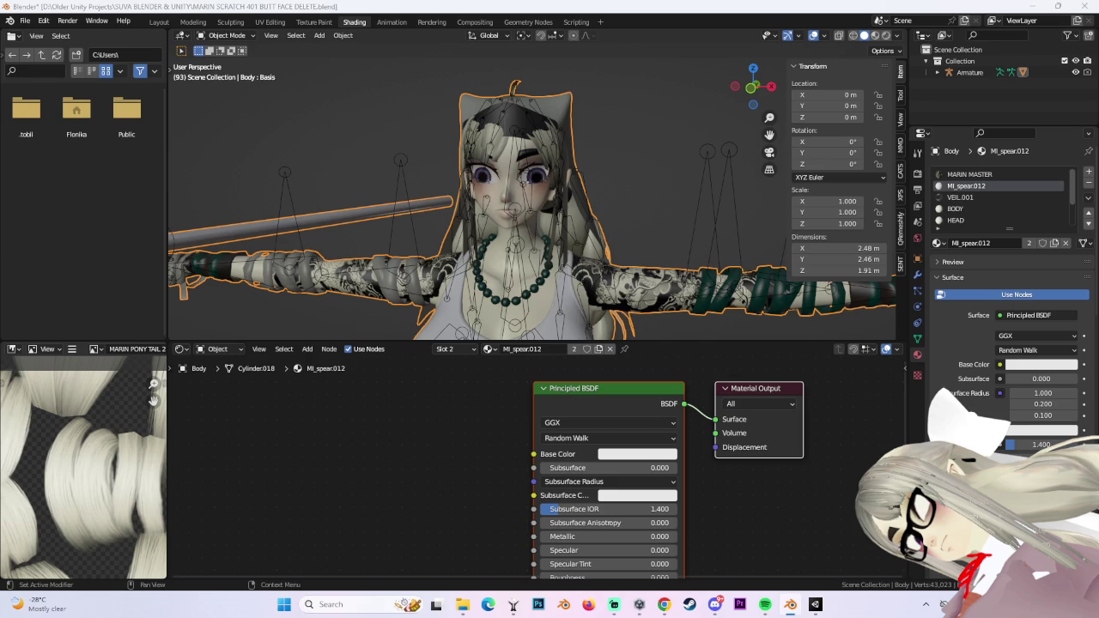
left_click_drag(0, 430, 427, 423)
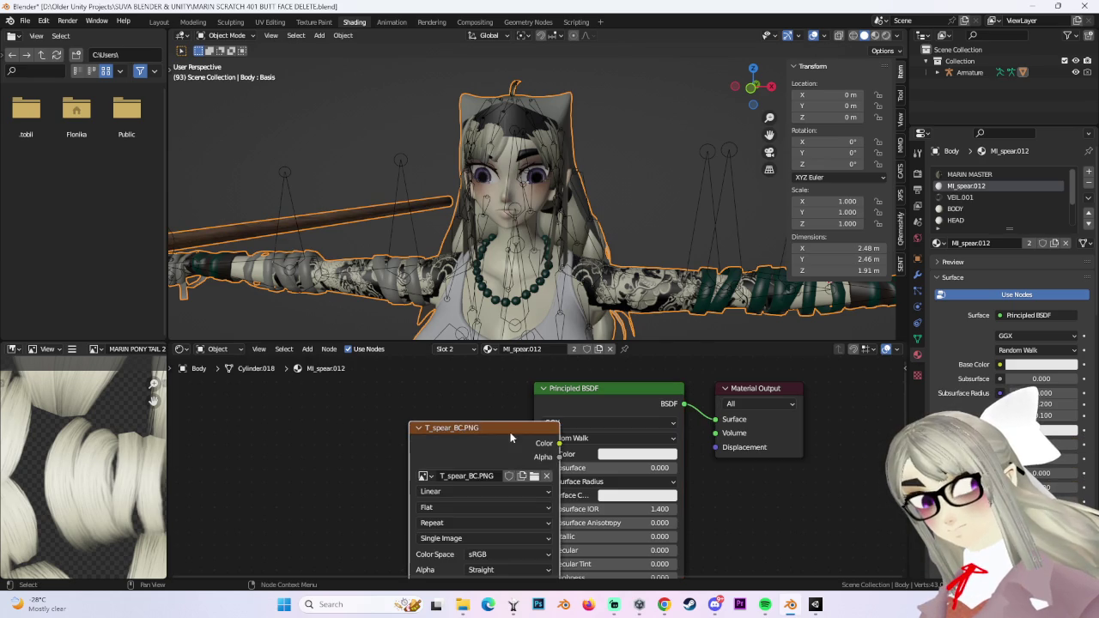
left_click_drag(510, 432, 400, 420)
left_click_drag(533, 453, 449, 431)
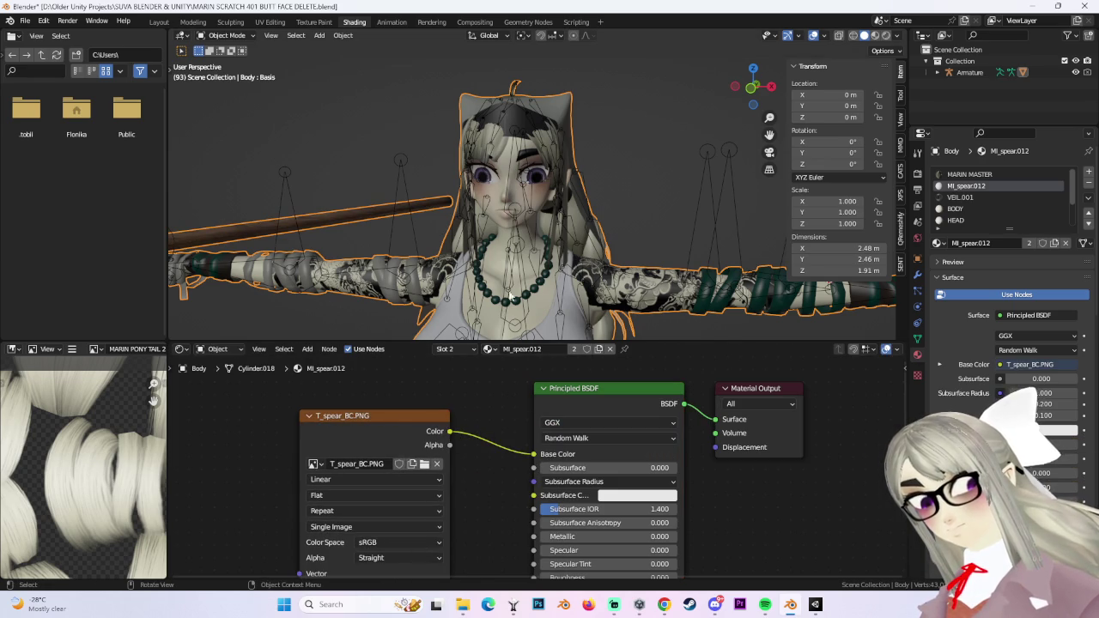
left_click(160, 22)
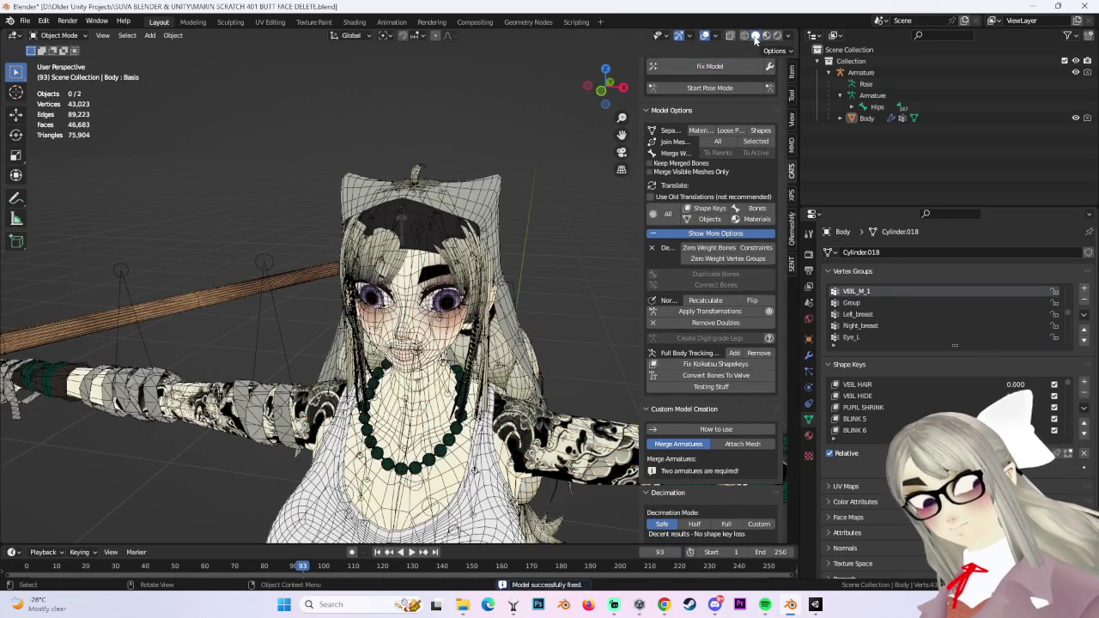
Review the Body's material slots, checking HAIR 2 and VEIL.
left_click(808, 436)
left_click(861, 324)
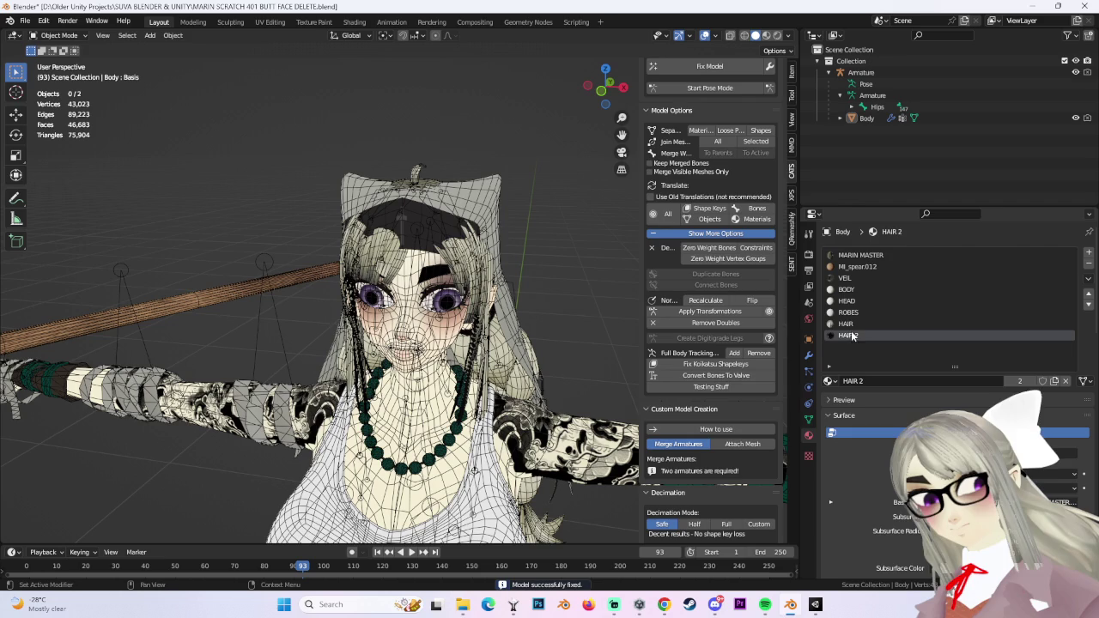
left_click(853, 290)
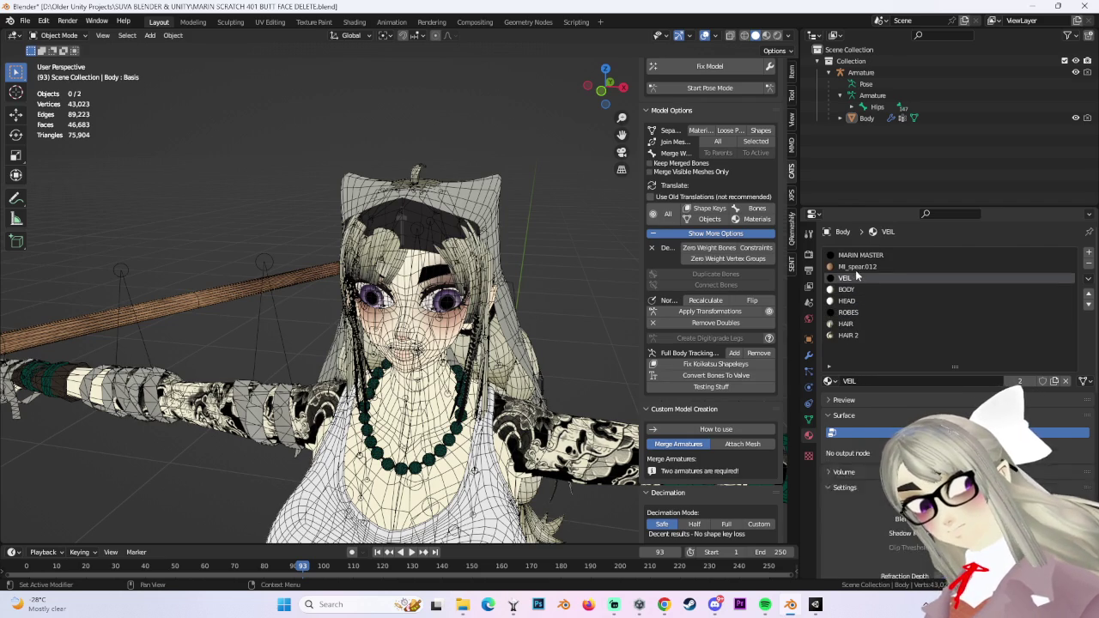
Export the Armature as MARIN SCRATCH 401 BUTT FACE DELETE.fbx with CATS, then switch to Unity.
left_click(862, 72)
scroll(760, 77, "up", 2)
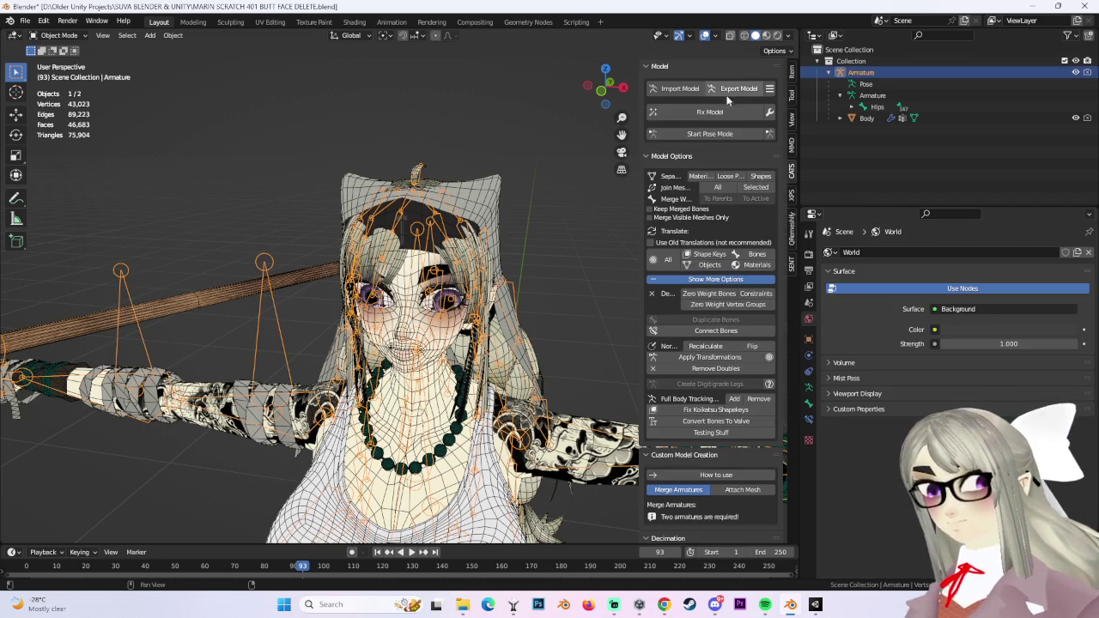
left_click(739, 89)
left_click(716, 156)
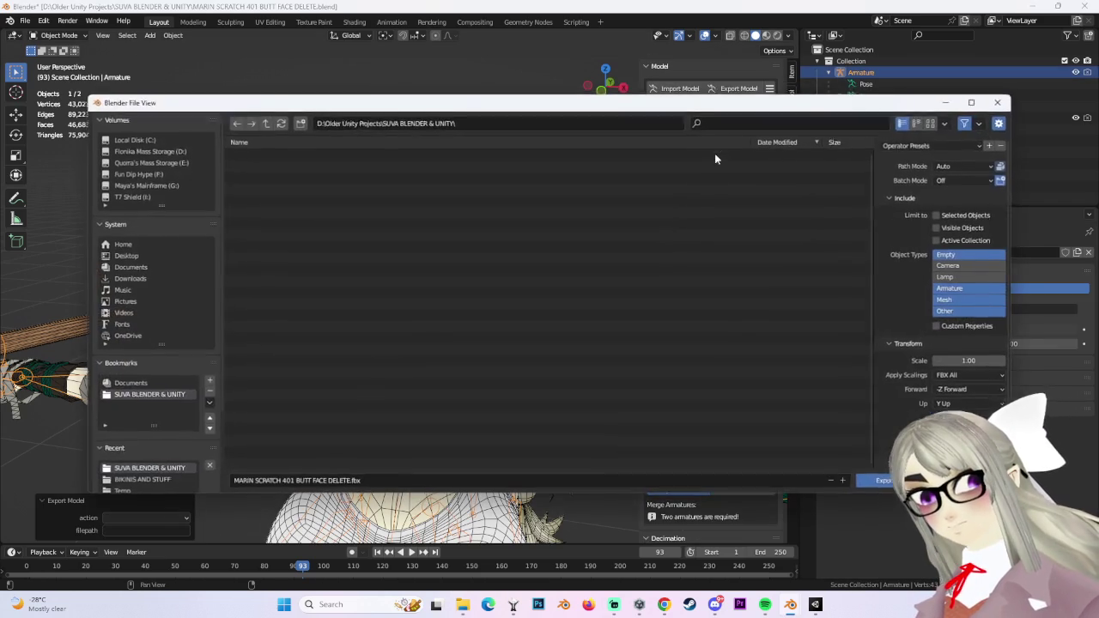
key("Return")
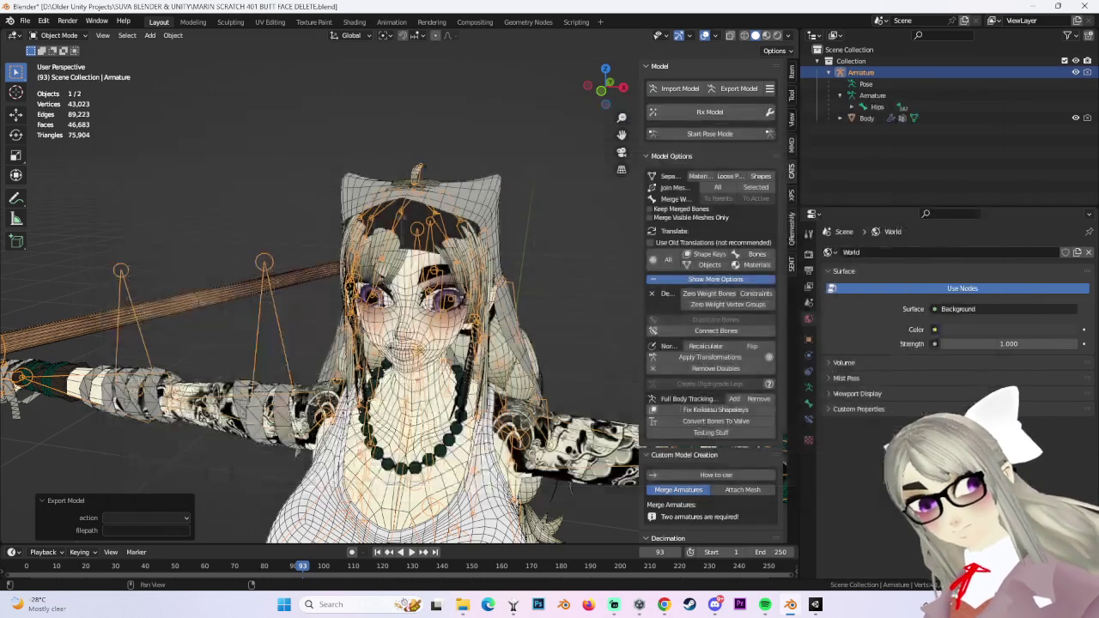
left_click(814, 605)
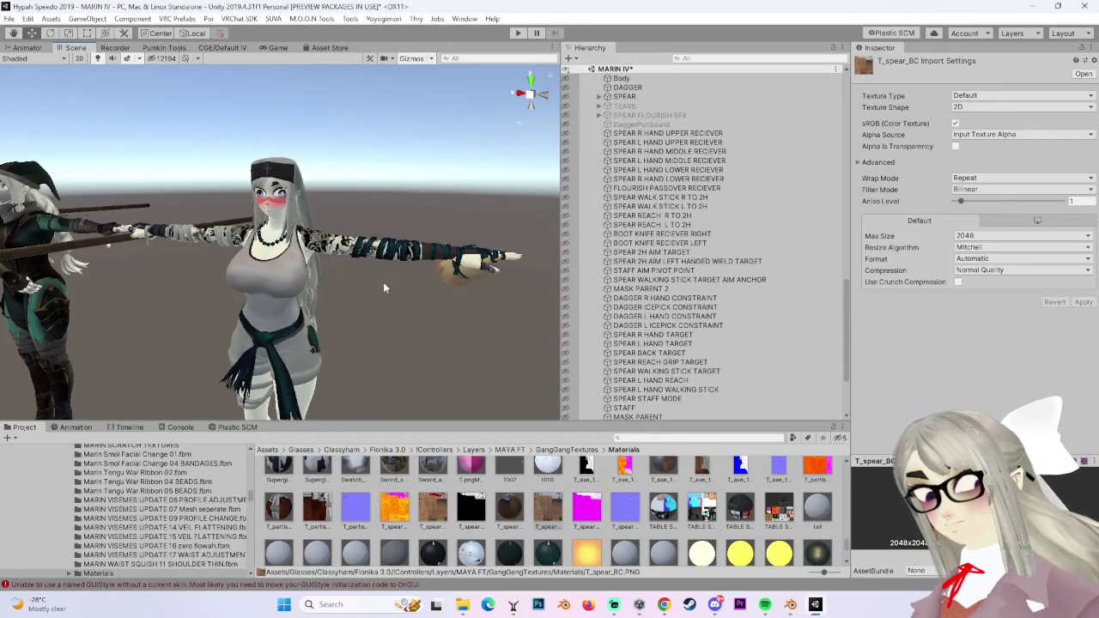
Ping MARIN SCRATCH 355's avatar in Unity and open the SUVA BLENDER & UNITY folder showing the new FBX.
scroll(661, 236, "up", 5)
scroll(662, 236, "up", 5)
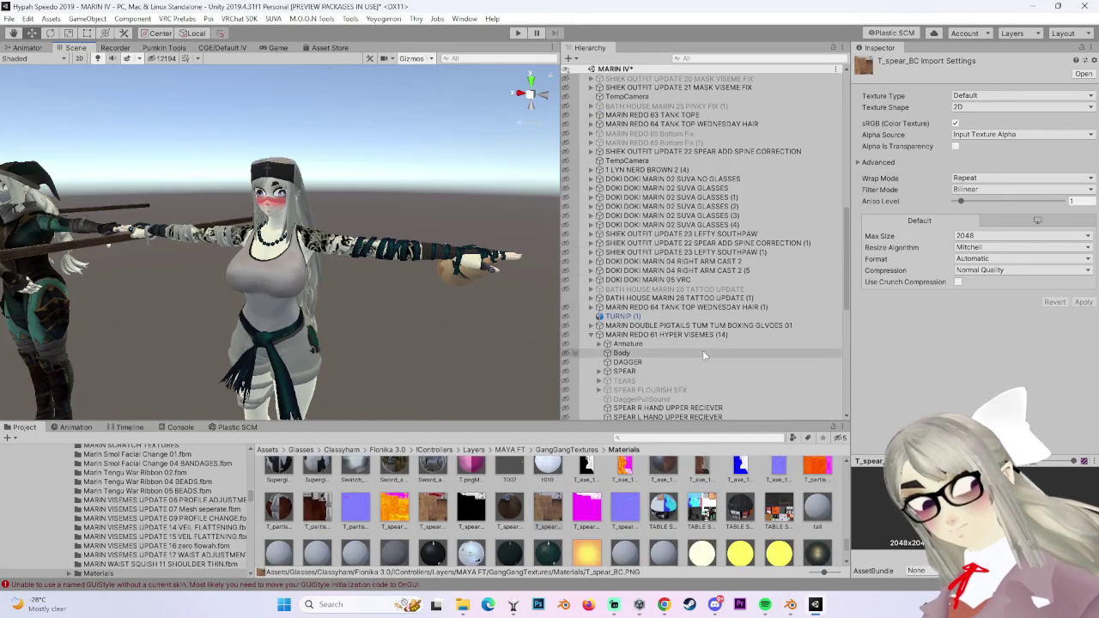
scroll(679, 283, "down", 10)
scroll(696, 322, "down", 5)
left_click(697, 324)
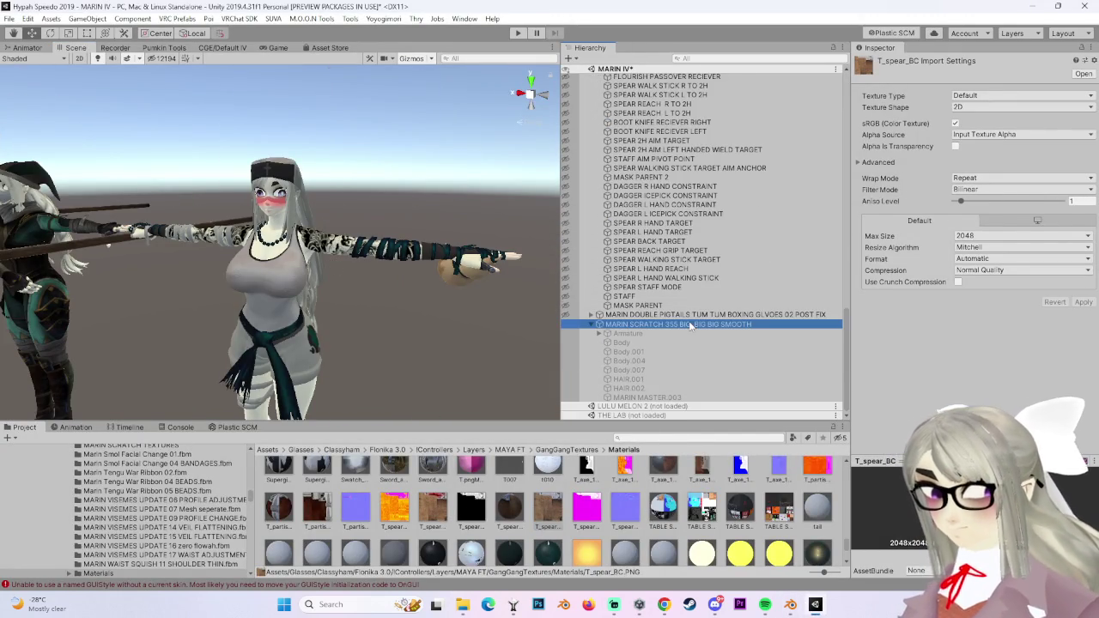
left_click(996, 171)
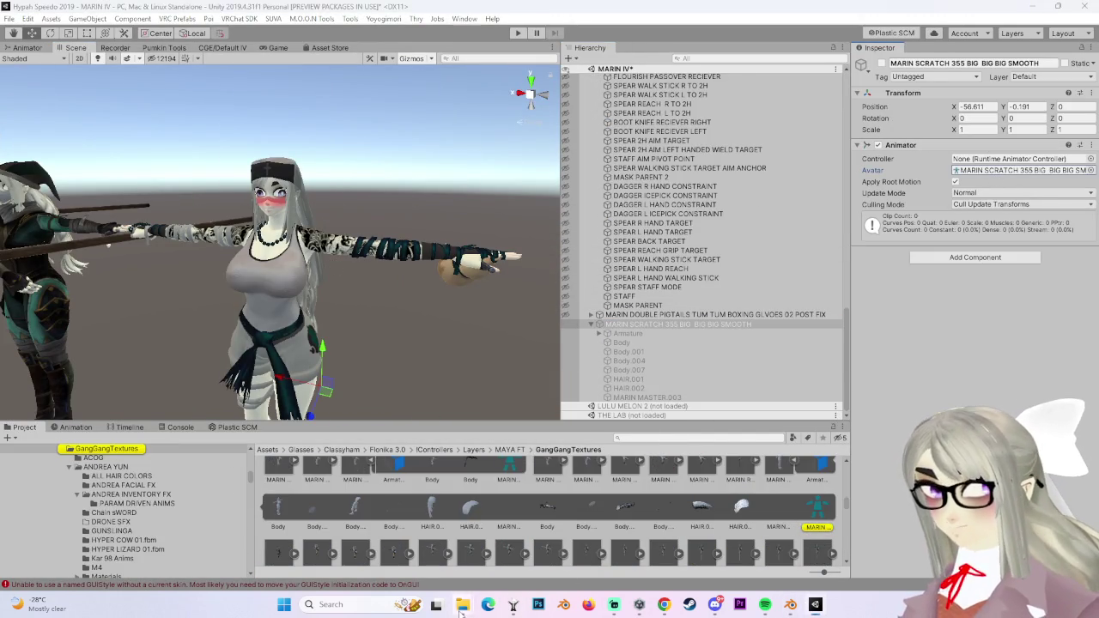
mouse_move(462, 605)
left_click(400, 536)
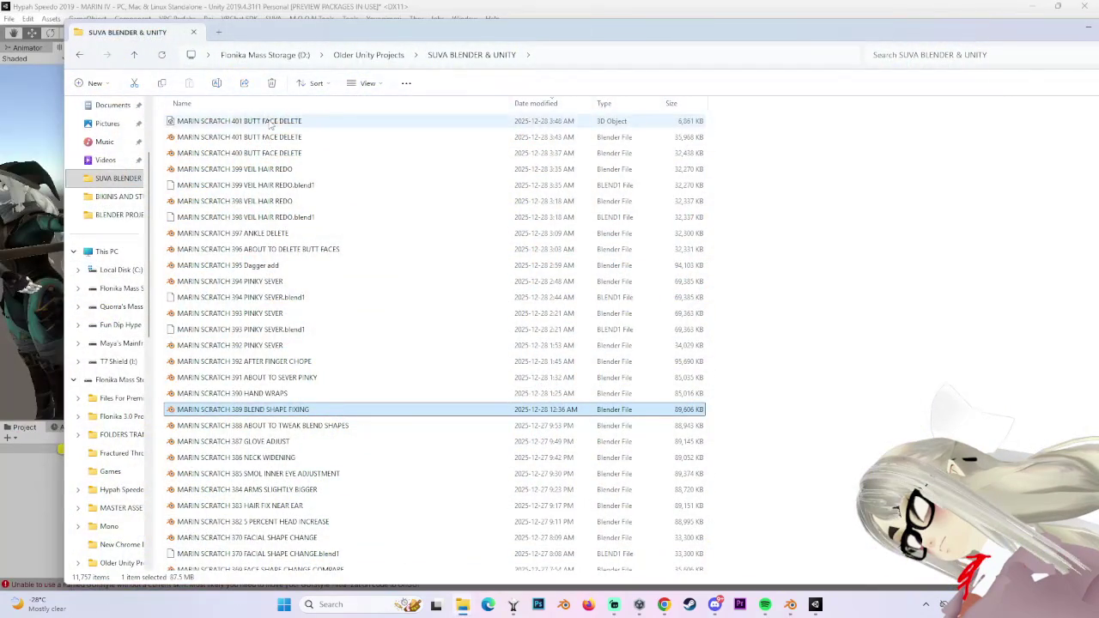
Leave File Explorer for Unity, where MARIN SCRATCH 401 BUTT FACE DELETE.fbx now appears.
key("alt+Tab")
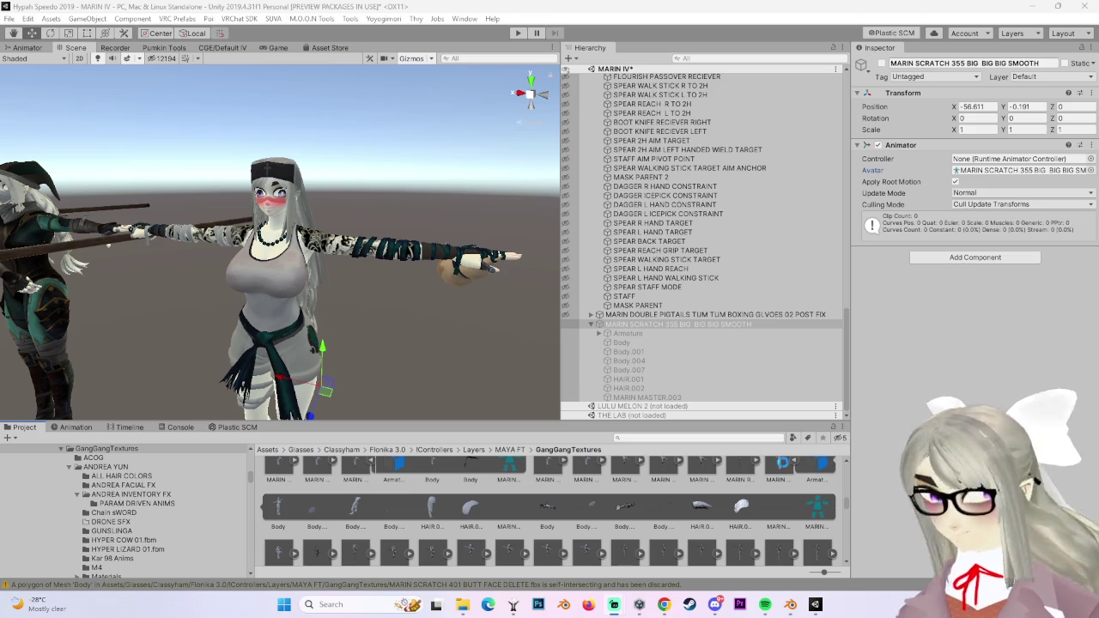
Look over the 355 model asset's import settings in the Project window.
scroll(781, 472, "up", 1, "ctrl")
left_click(780, 478)
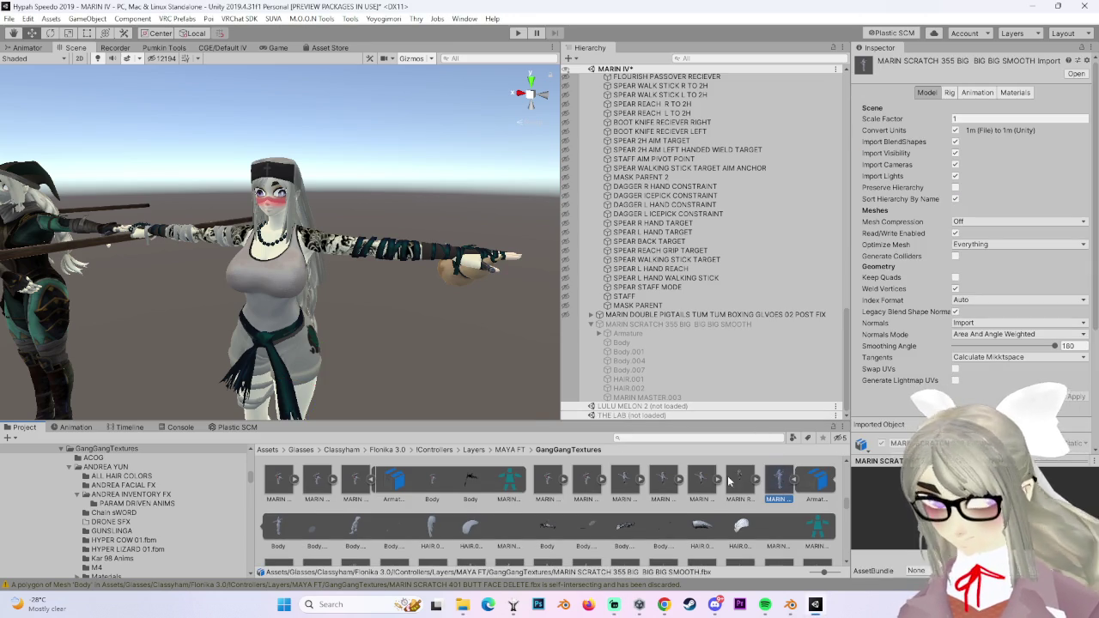
scroll(516, 507, "down", 1)
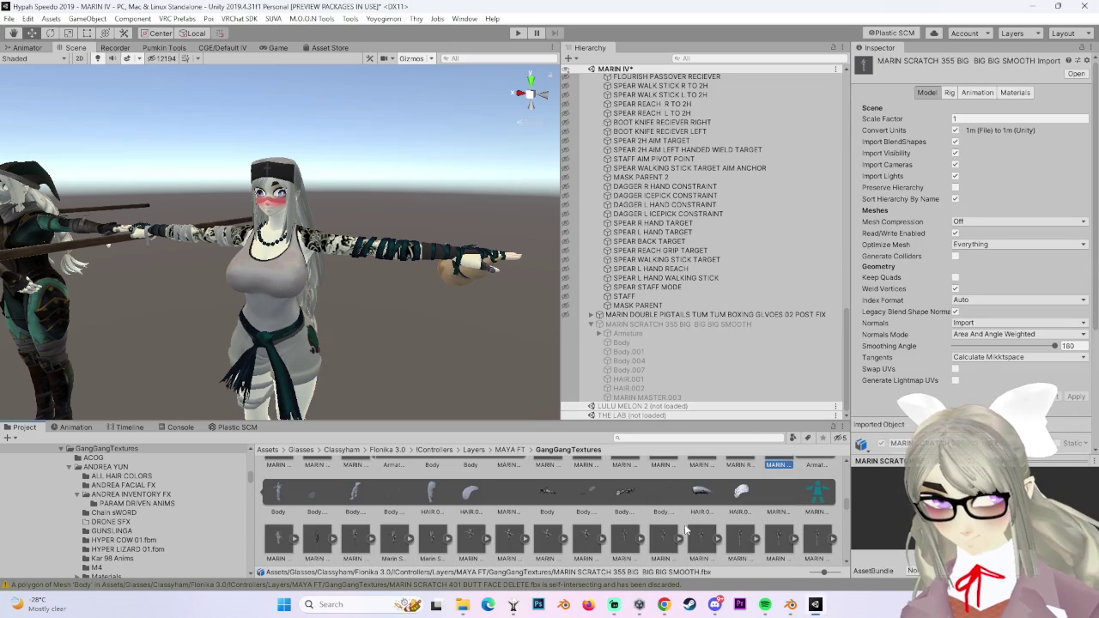
Set the 401 FBX's material Location to Use External Materials (Legacy), apply, and return to Blender.
left_click(285, 535)
left_click(1013, 92)
left_click(988, 134)
left_click(1003, 143)
left_click(1084, 211)
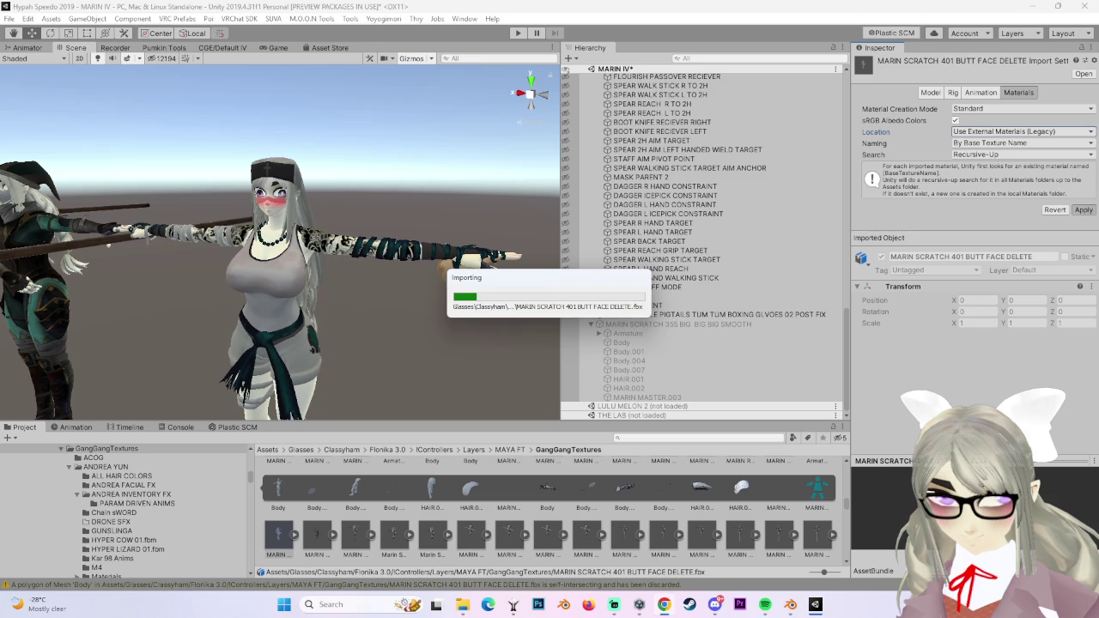
left_click(791, 605)
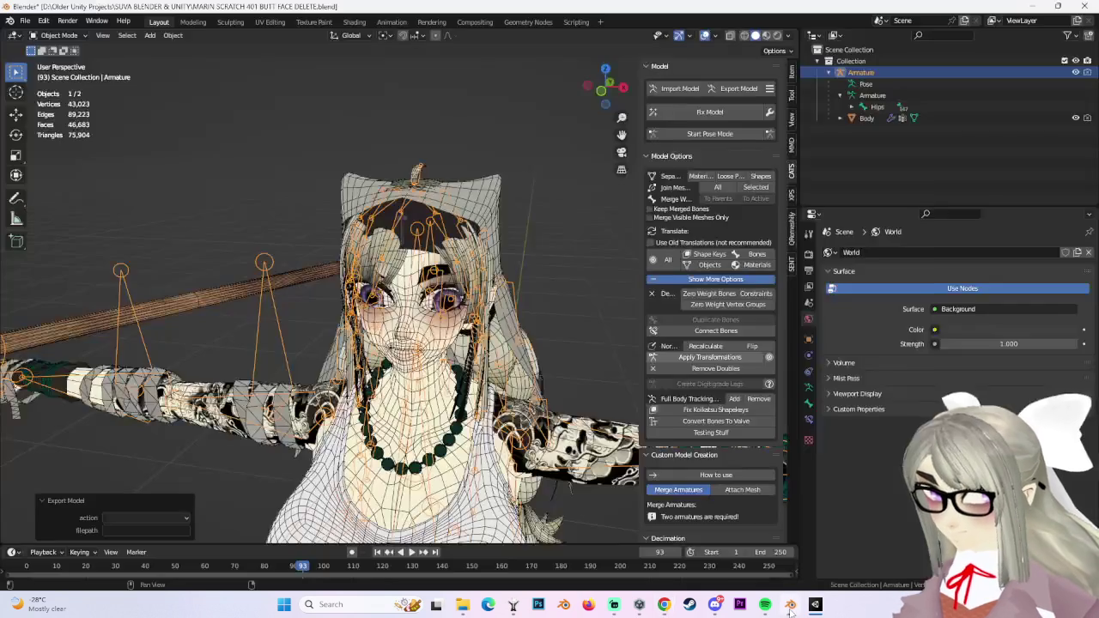
Close Spotify from its taskbar menu and switch back to Unity.
left_click(764, 605)
right_click(765, 604)
left_click(736, 582)
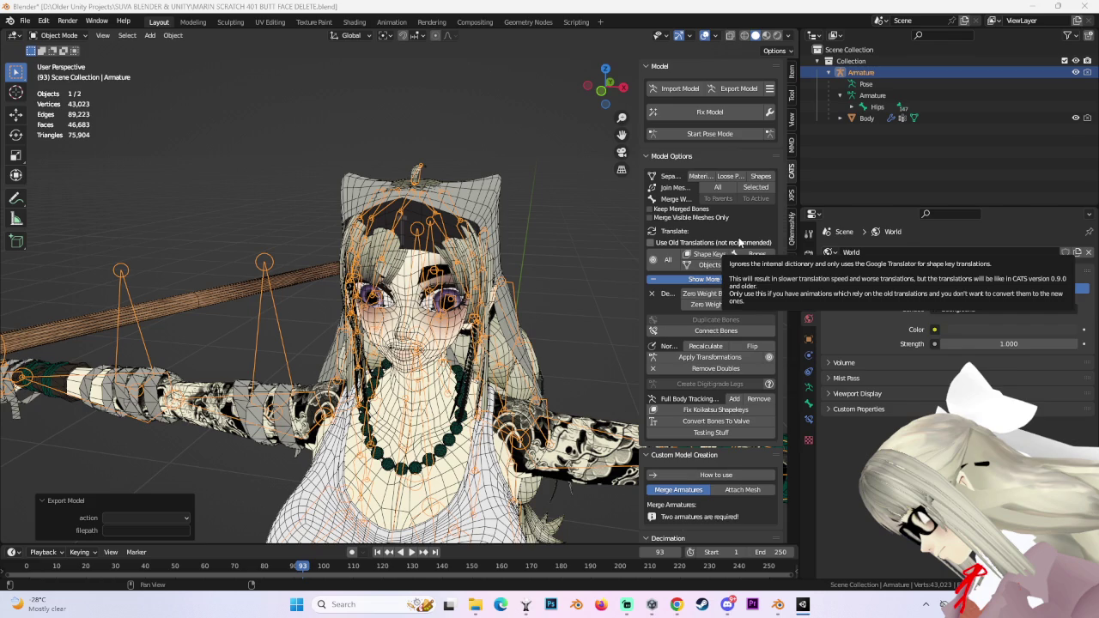
key("alt+Tab")
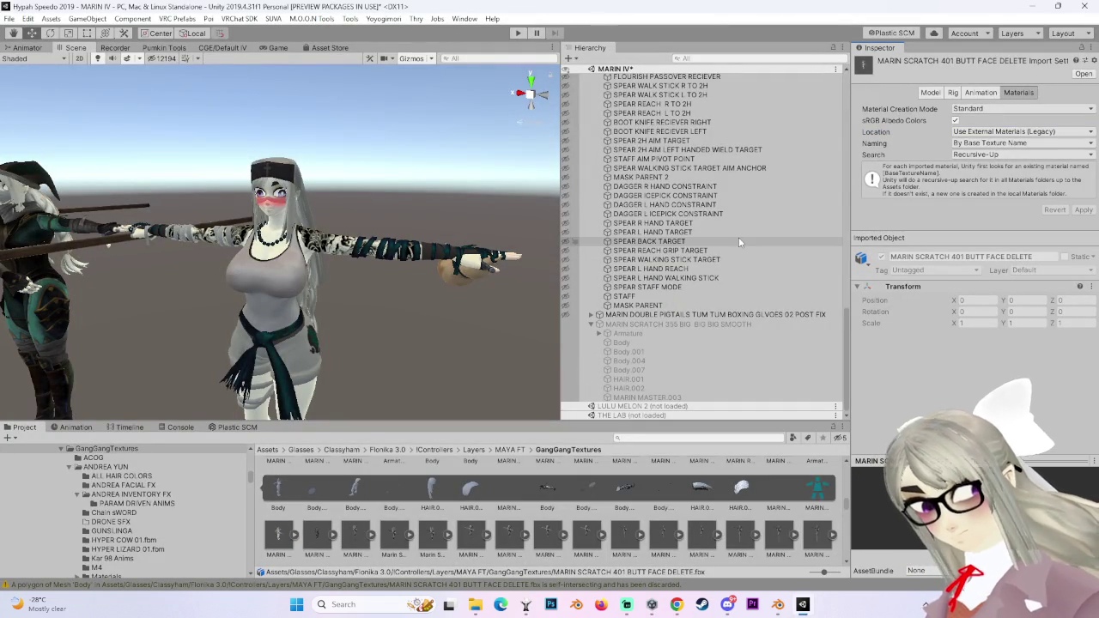
Set the 401 model's Animation Type to Humanoid, apply it, and start Configure.
left_click(952, 92)
left_click(1022, 108)
left_click(989, 160)
left_click(1082, 190)
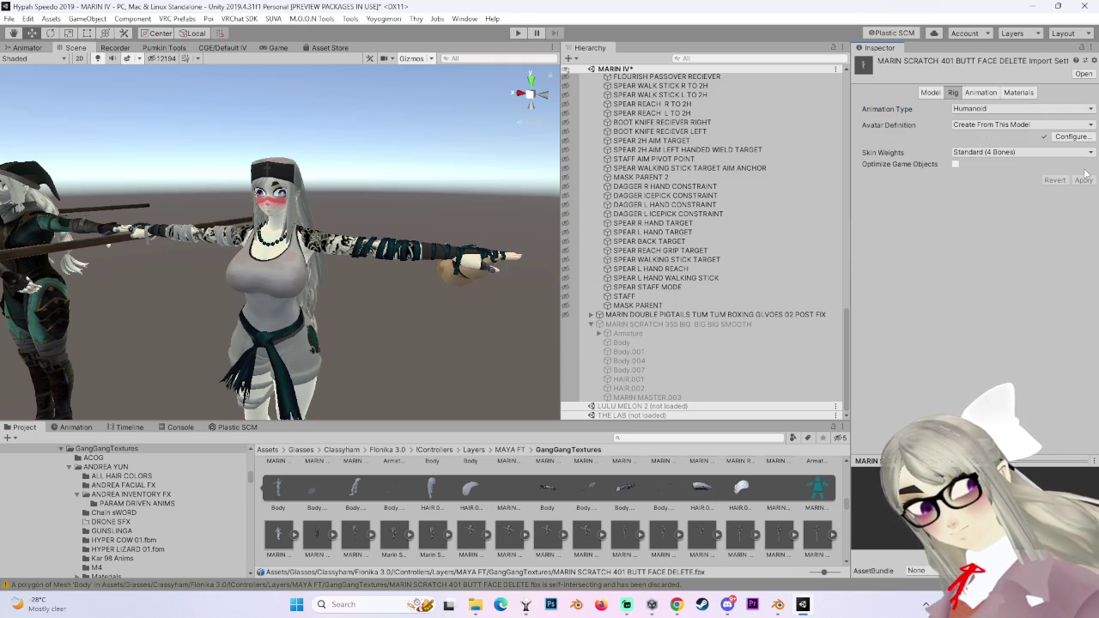
left_click(1072, 137)
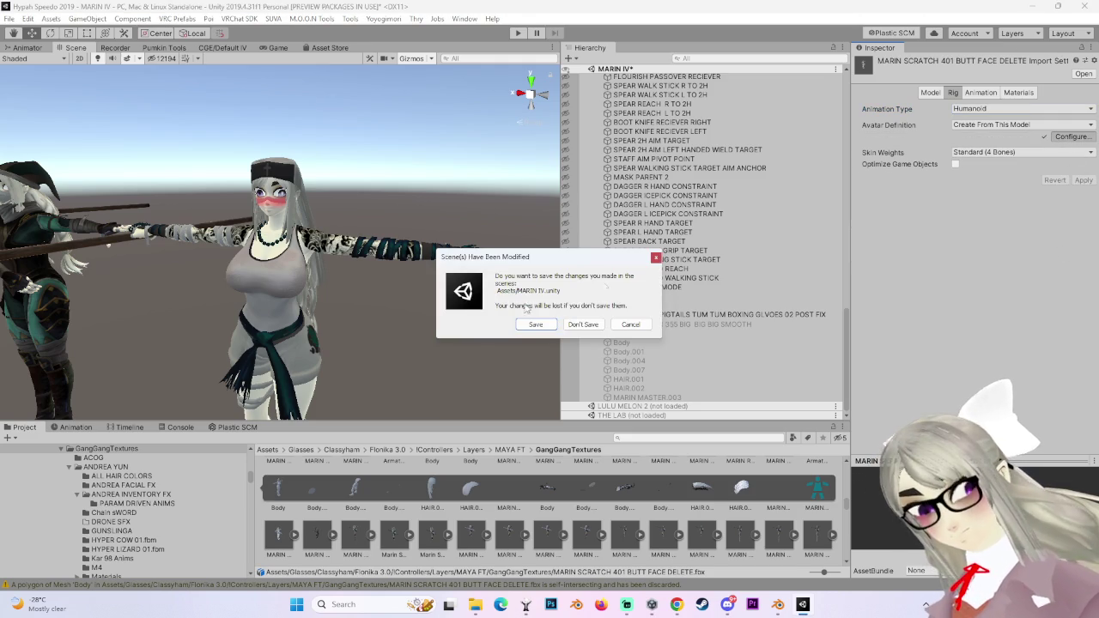
Save the MARIN IV scene and assign the Chest bone to the avatar's Chest slot.
left_click(549, 328)
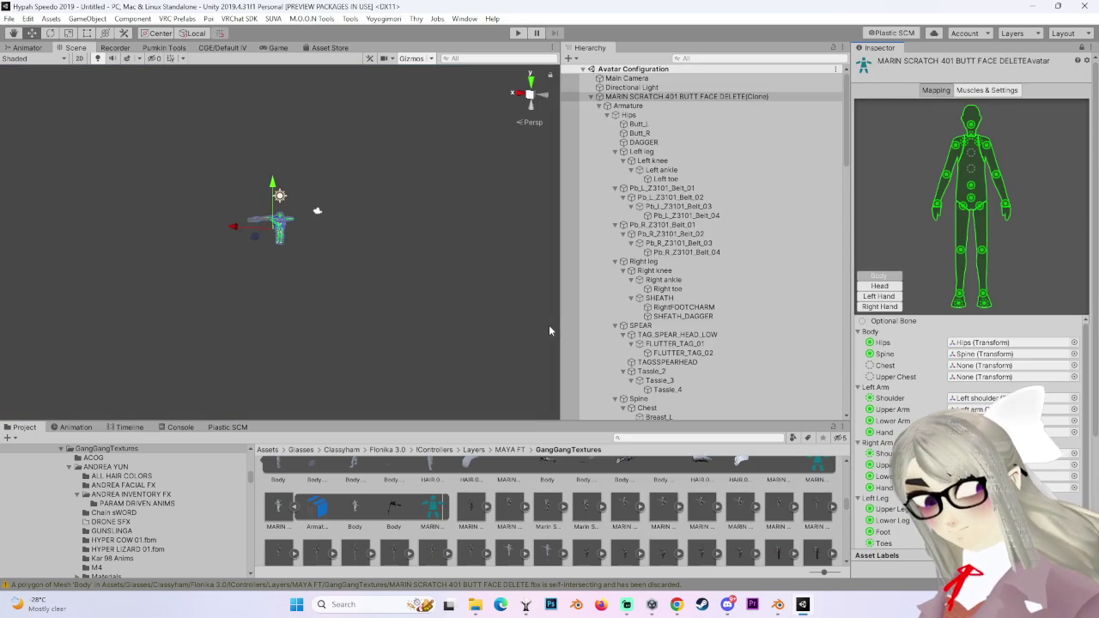
left_click(1074, 365)
left_click(200, 225)
double_click(202, 229)
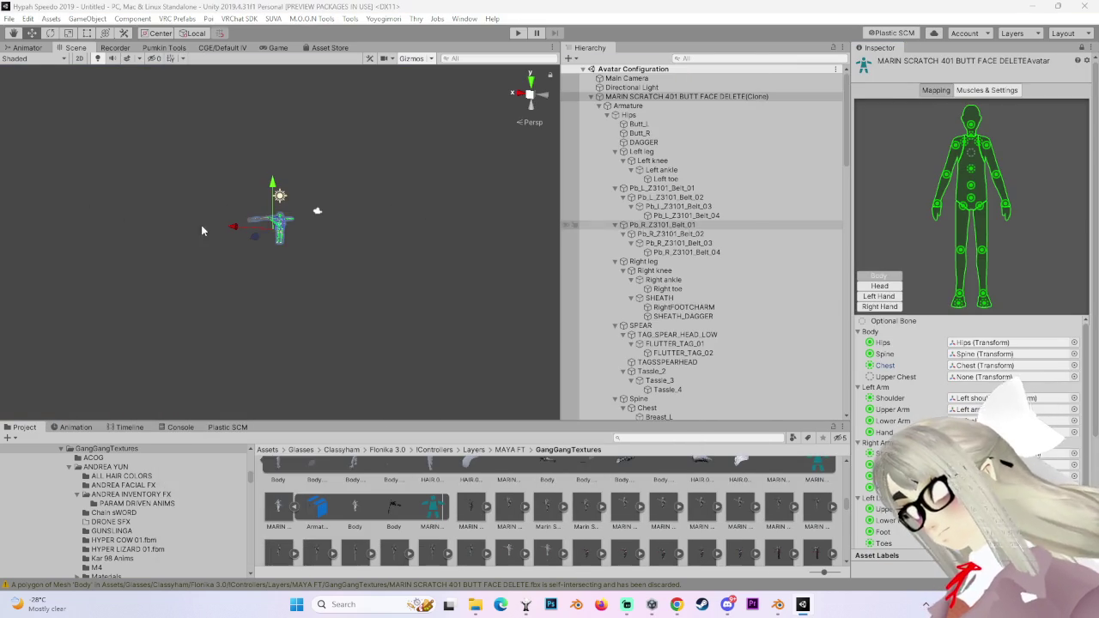
Clear the Head view's Jaw bone to None, show the left-hand mapping, then return to Blender.
left_click(878, 286)
left_click(1013, 388)
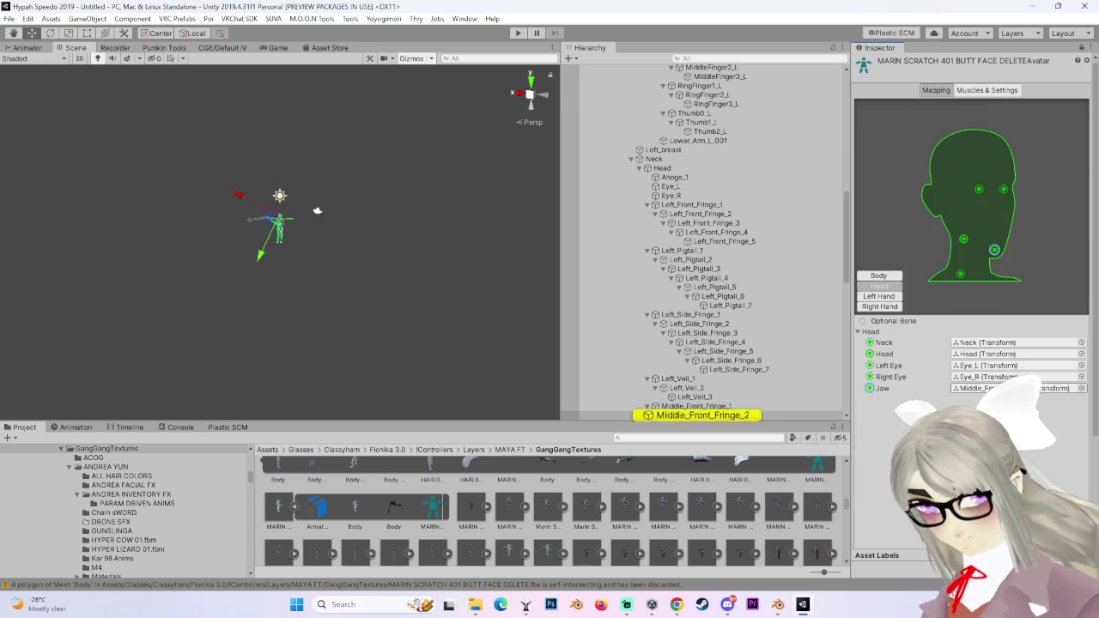
key("Delete")
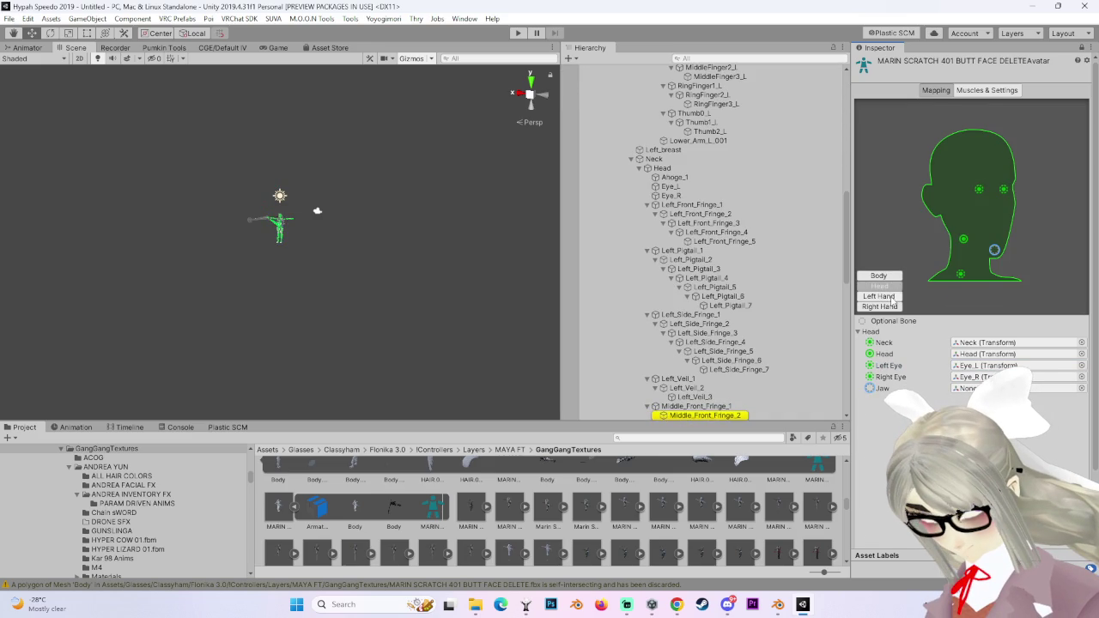
left_click(881, 296)
left_click(782, 605)
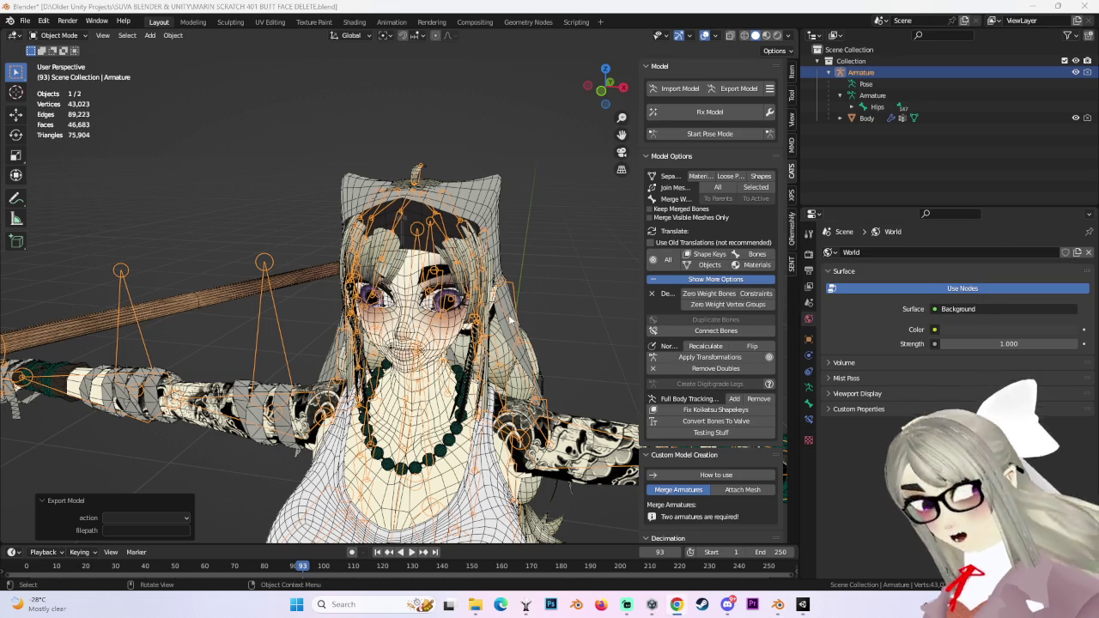
View the model from the front and create CATS mouth visemes AA, OH and CH.
left_click(603, 94)
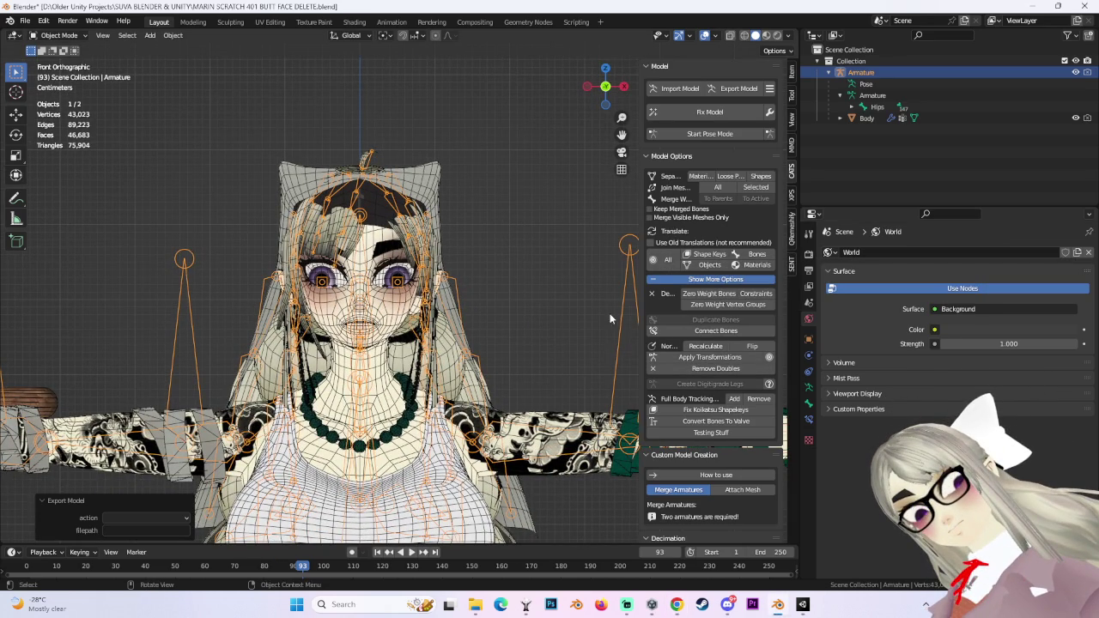
scroll(713, 343, "down", 1)
scroll(738, 356, "down", 3)
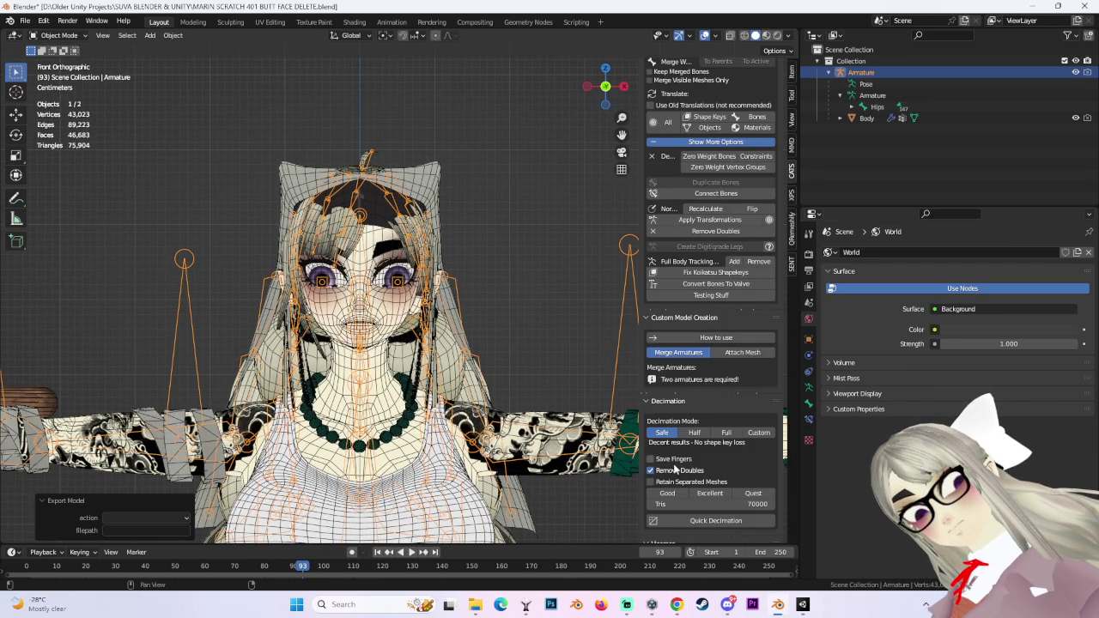
scroll(676, 471, "down", 2)
scroll(672, 469, "down", 2)
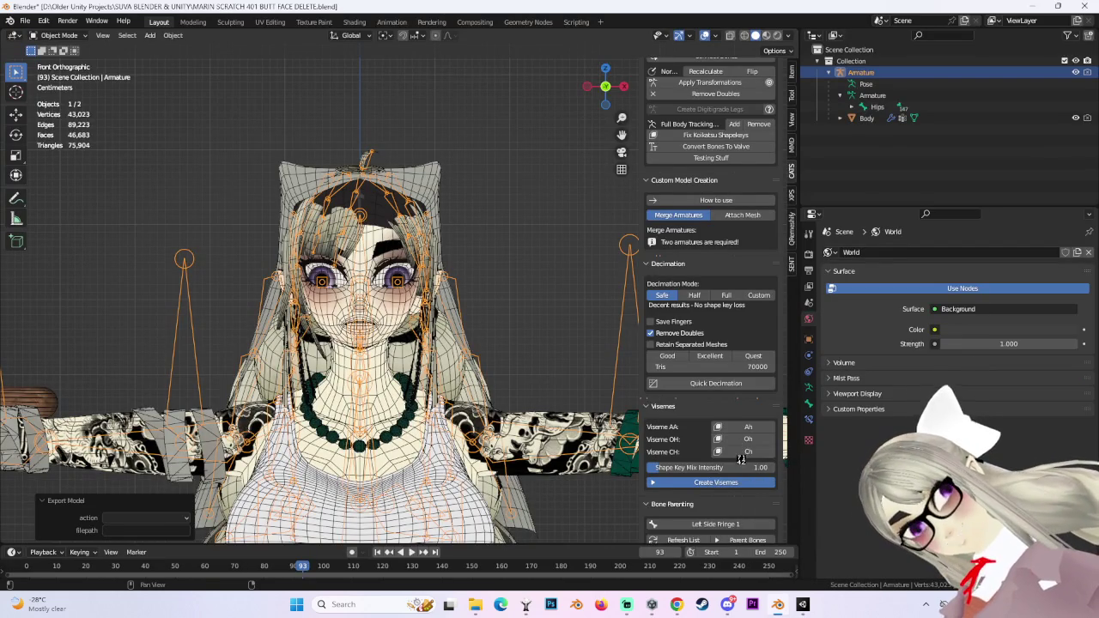
Apply the pending model import settings in Unity, then return to Blender.
left_click(807, 608)
scroll(970, 258, "down", 3)
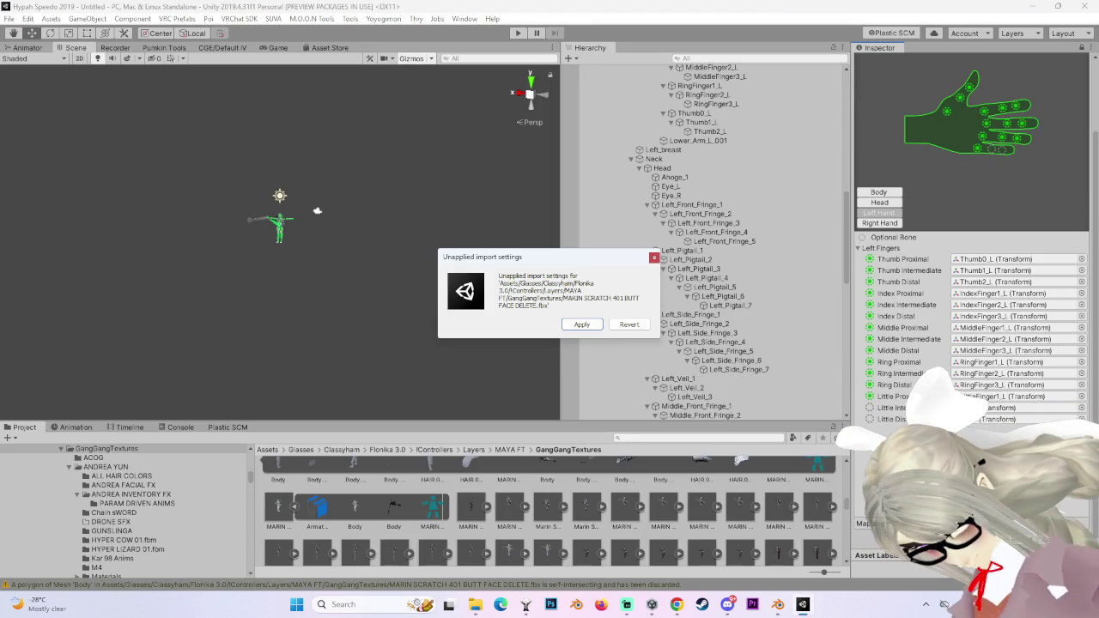
left_click(583, 322)
key("alt+Tab")
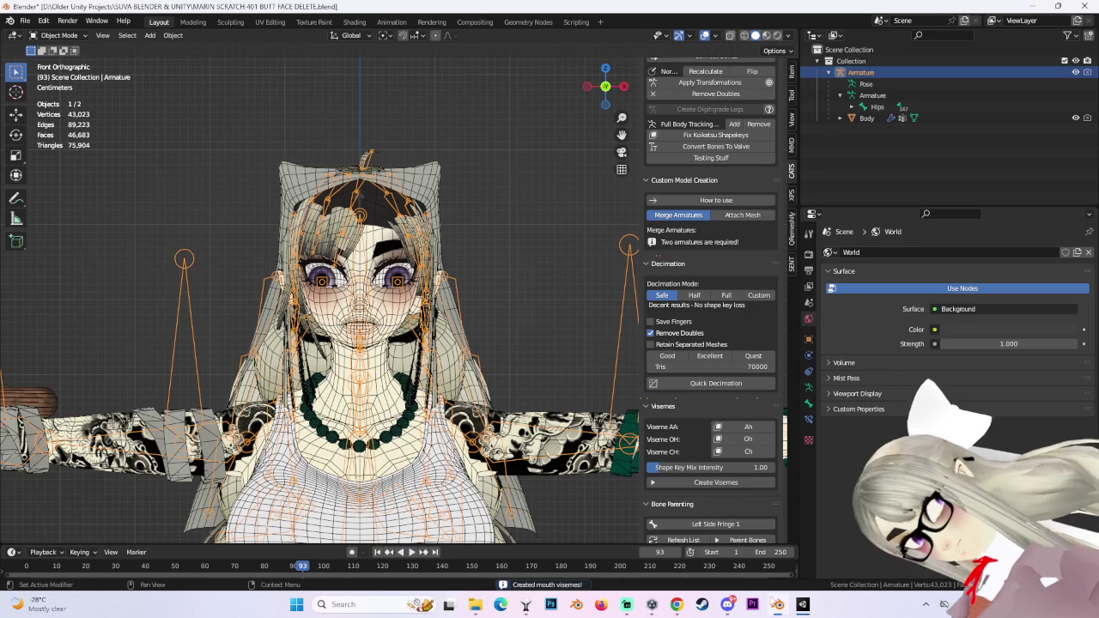
scroll(713, 483, "down", 4)
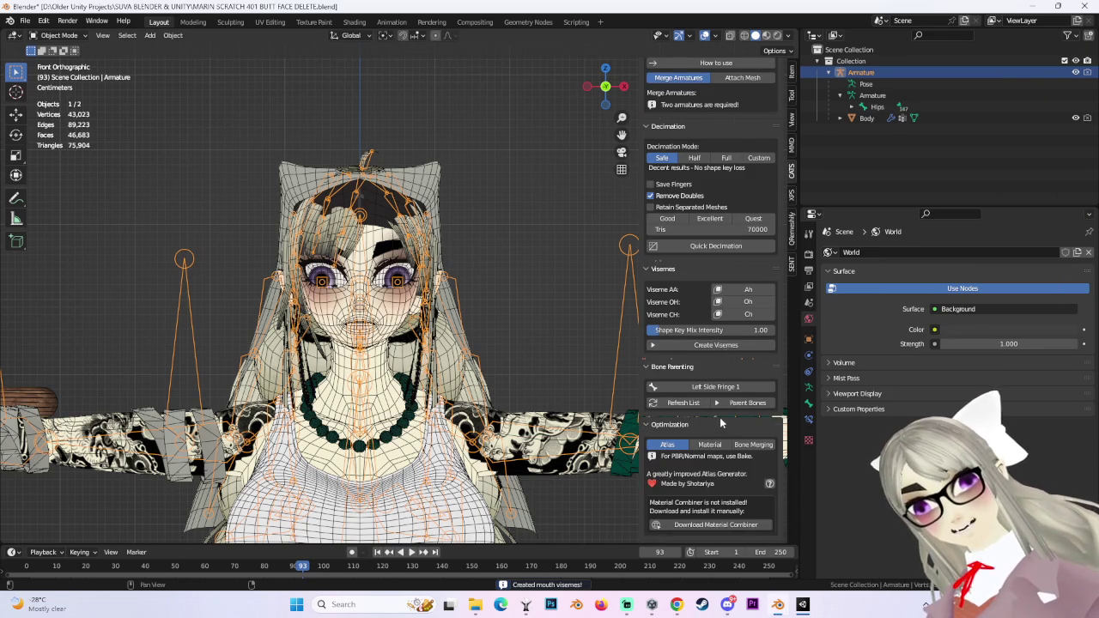
scroll(717, 458, "down", 2)
scroll(717, 457, "up", 2)
scroll(717, 457, "up", 3)
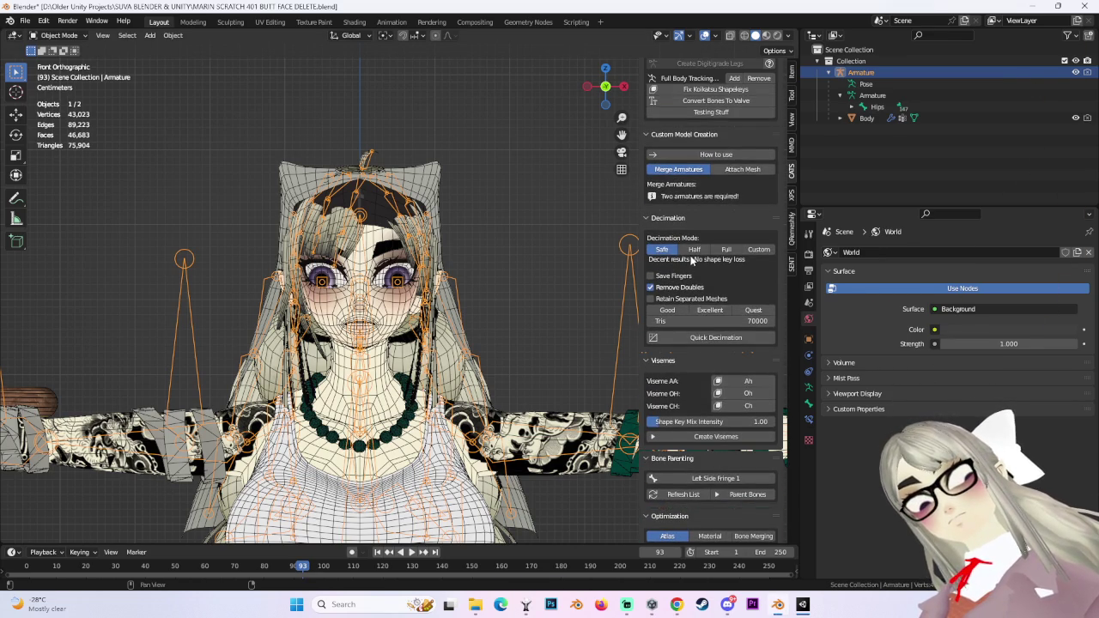
scroll(694, 262, "up", 2)
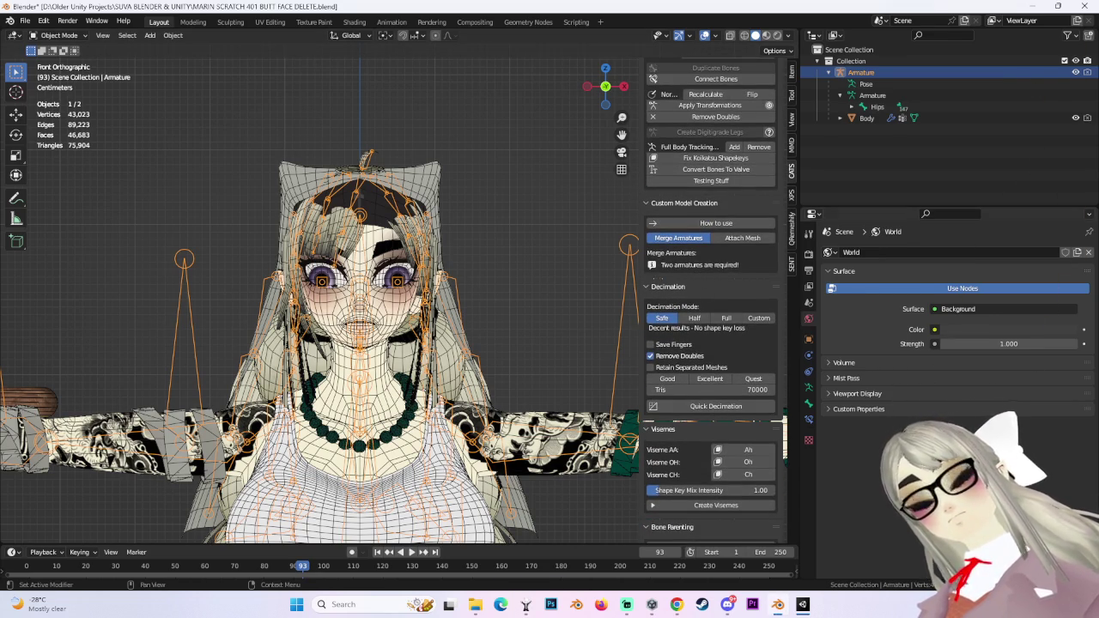
scroll(732, 447, "down", 2)
scroll(733, 447, "down", 1)
scroll(733, 455, "down", 1)
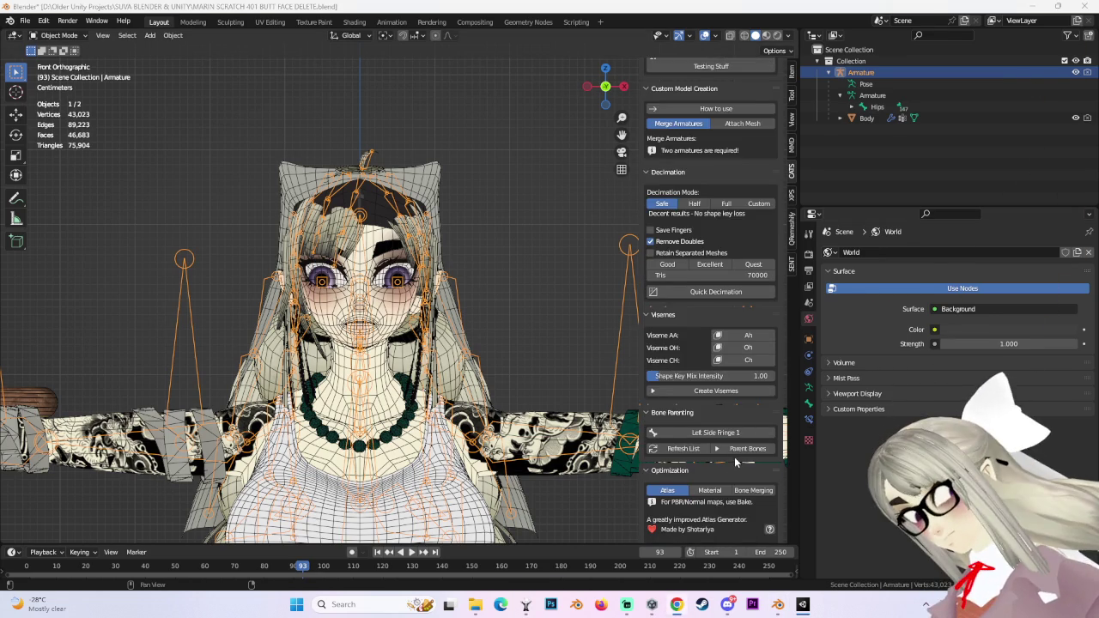
scroll(733, 468, "down", 1)
scroll(732, 485, "down", 1)
scroll(733, 485, "down", 2)
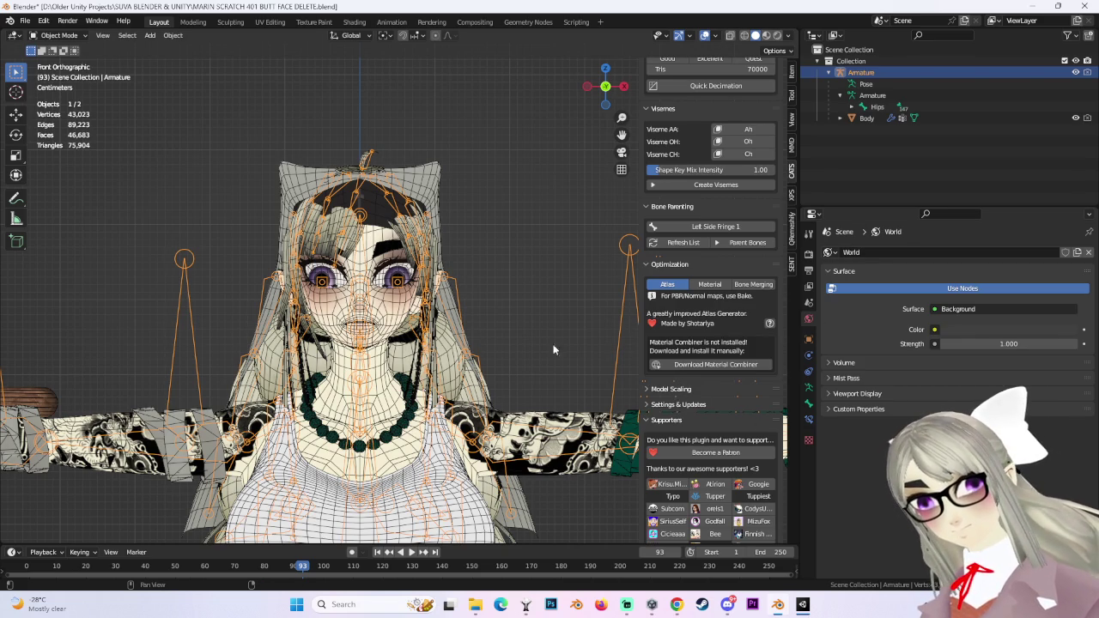
left_click(708, 425)
Show the Body mesh's vertex groups and shape keys, scrolling through the vrc.v_ viseme keys.
left_click(808, 420)
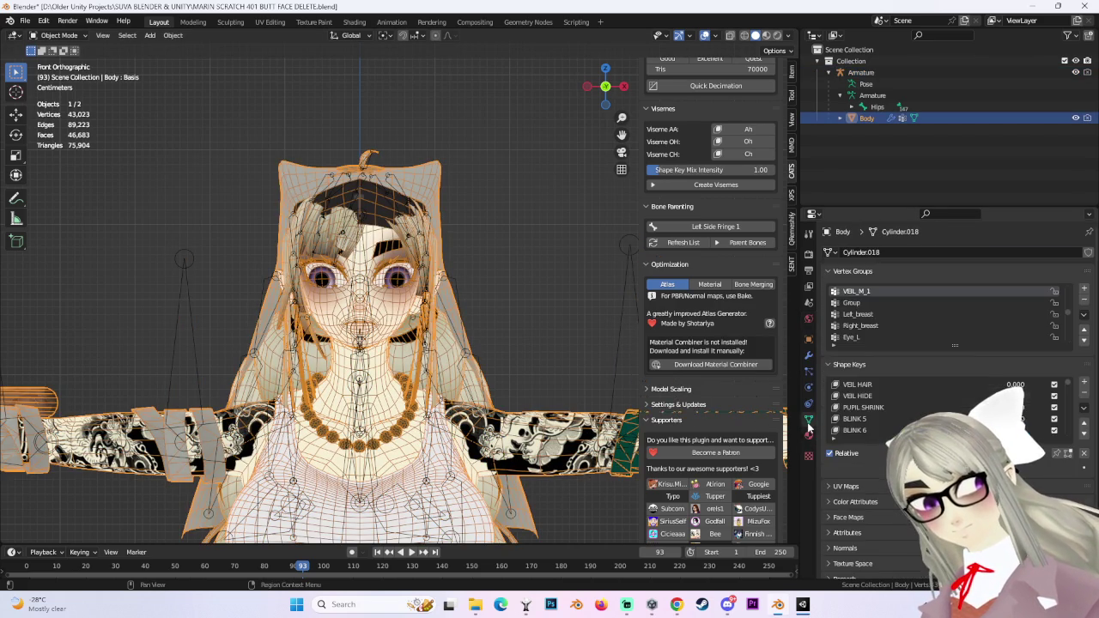
scroll(913, 410, "up", 2)
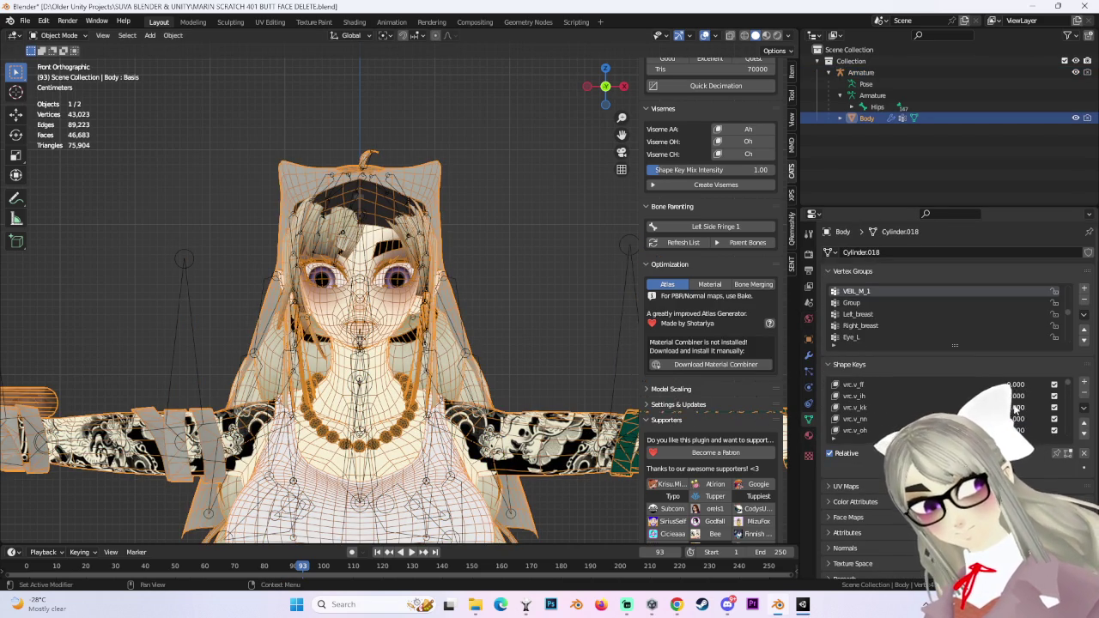
scroll(700, 401, "up", 4)
scroll(704, 369, "up", 2)
scroll(708, 344, "up", 2)
scroll(706, 341, "up", 2)
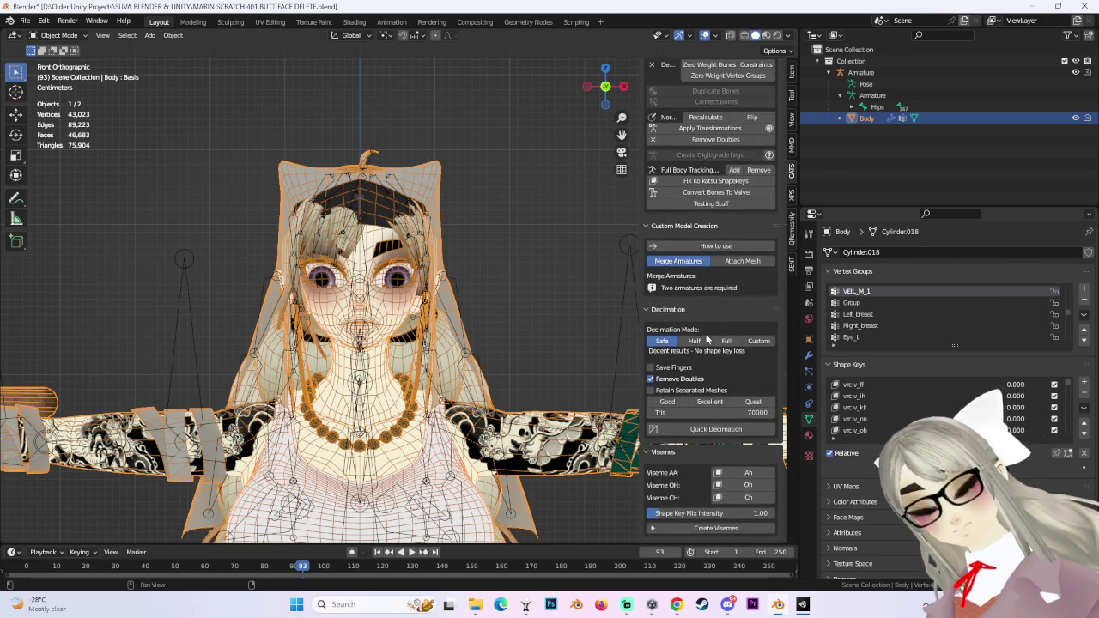
scroll(702, 343, "up", 2)
scroll(699, 345, "up", 2)
scroll(694, 347, "up", 1)
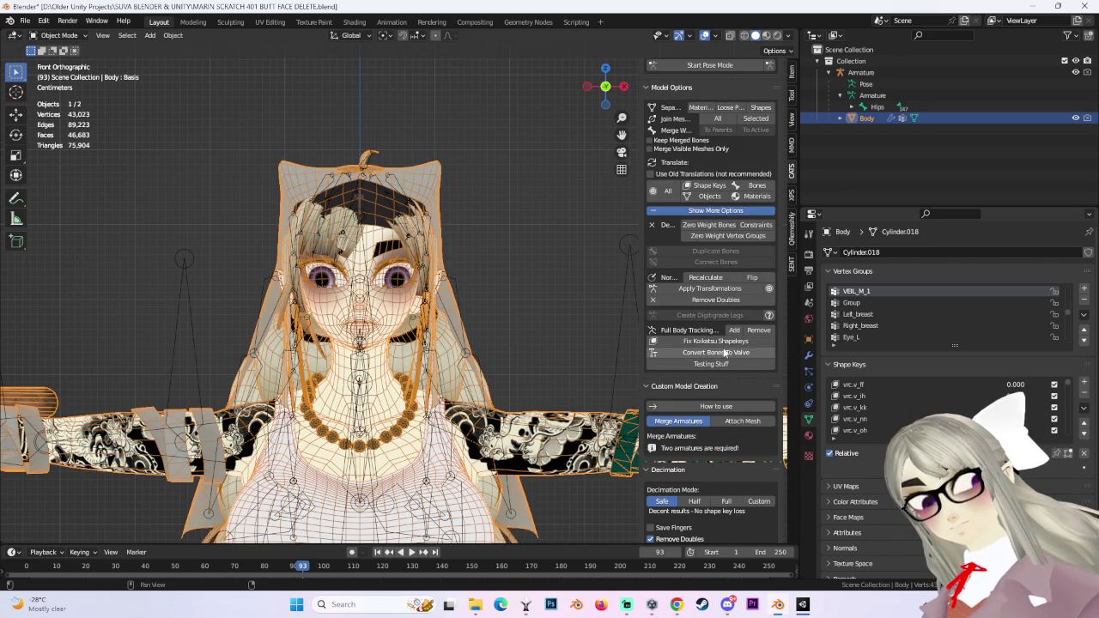
scroll(730, 348, "up", 4)
scroll(735, 292, "down", 4)
scroll(738, 249, "down", 3)
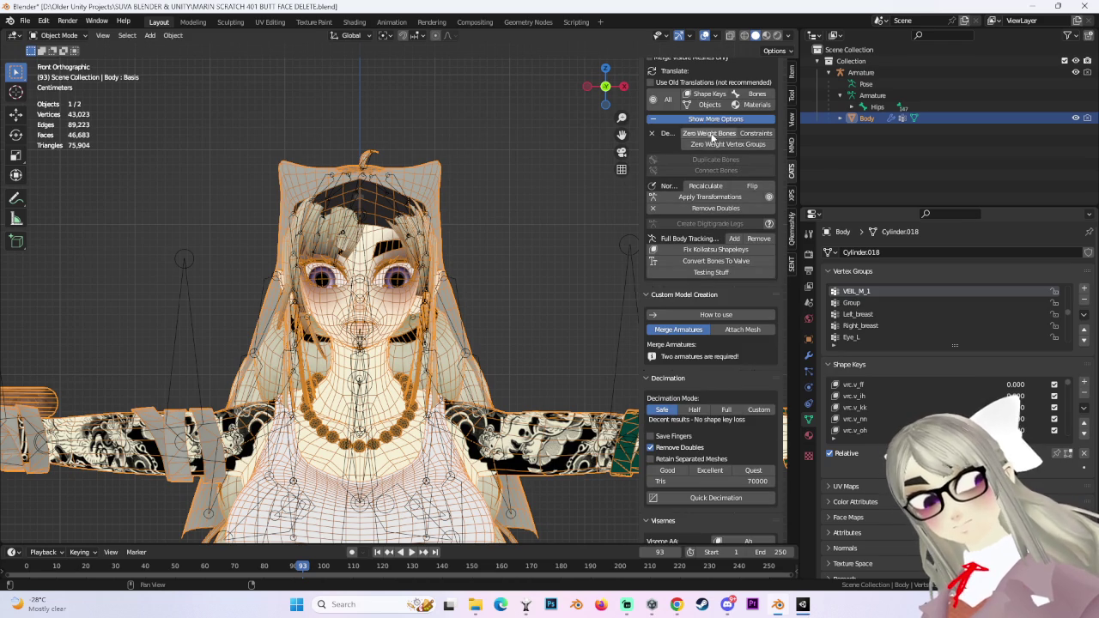
Run CATS Delete Zero Weight Bones, which deletes 0 bones.
left_click(709, 133)
scroll(727, 454, "down", 2)
scroll(728, 446, "down", 1)
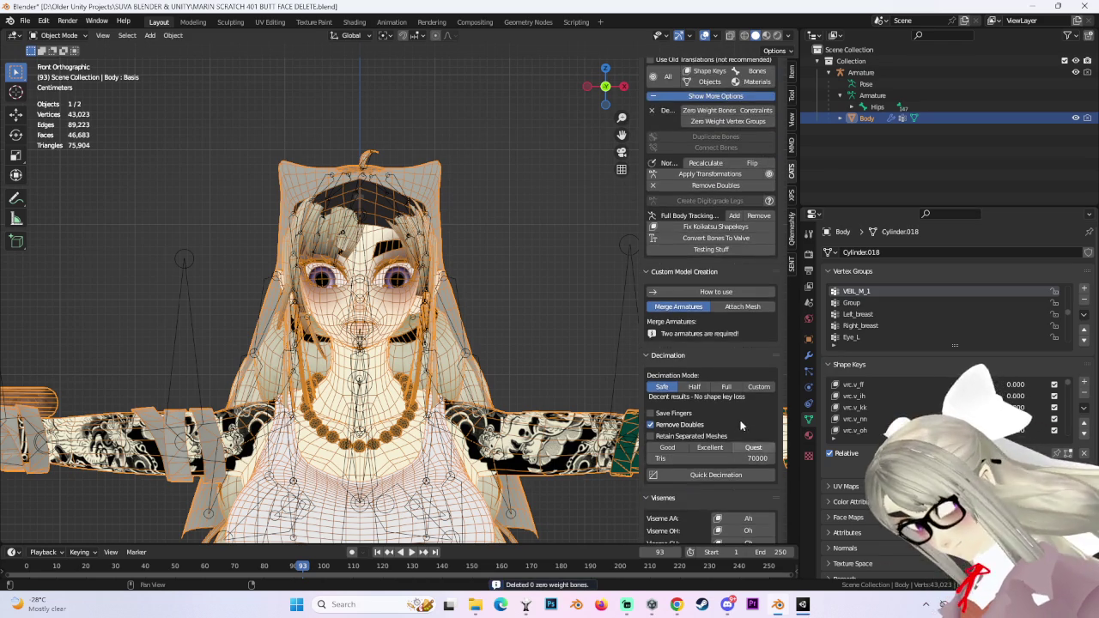
scroll(734, 429, "down", 1)
scroll(736, 423, "down", 1)
scroll(735, 421, "down", 1)
scroll(735, 422, "down", 3)
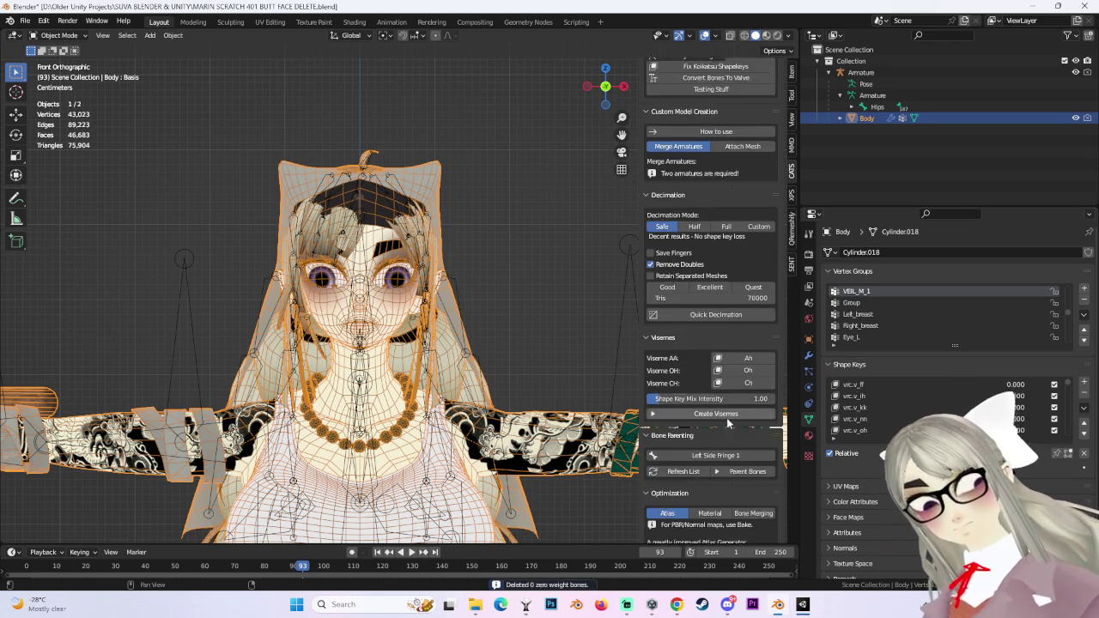
scroll(726, 421, "down", 3)
scroll(713, 422, "down", 3)
scroll(700, 422, "down", 3)
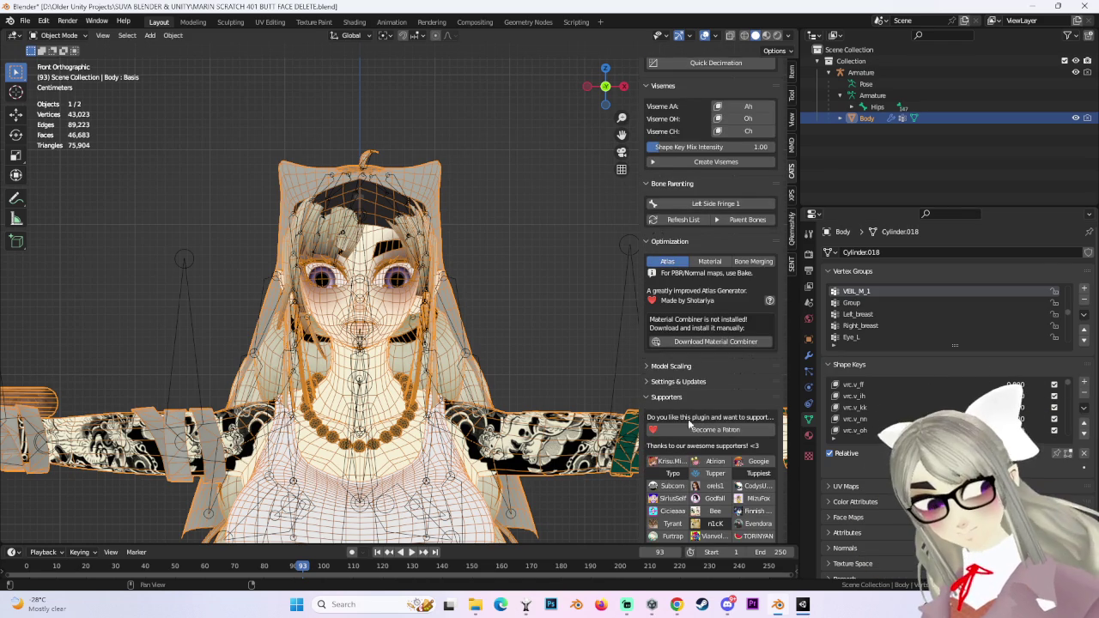
Expand and collapse CATS Settings & Updates, scroll the sidebar, then return to Unity.
left_click(694, 383)
left_click(694, 383)
scroll(694, 383, "down", 3)
scroll(690, 403, "down", 4)
scroll(684, 420, "down", 10)
scroll(685, 419, "up", 8)
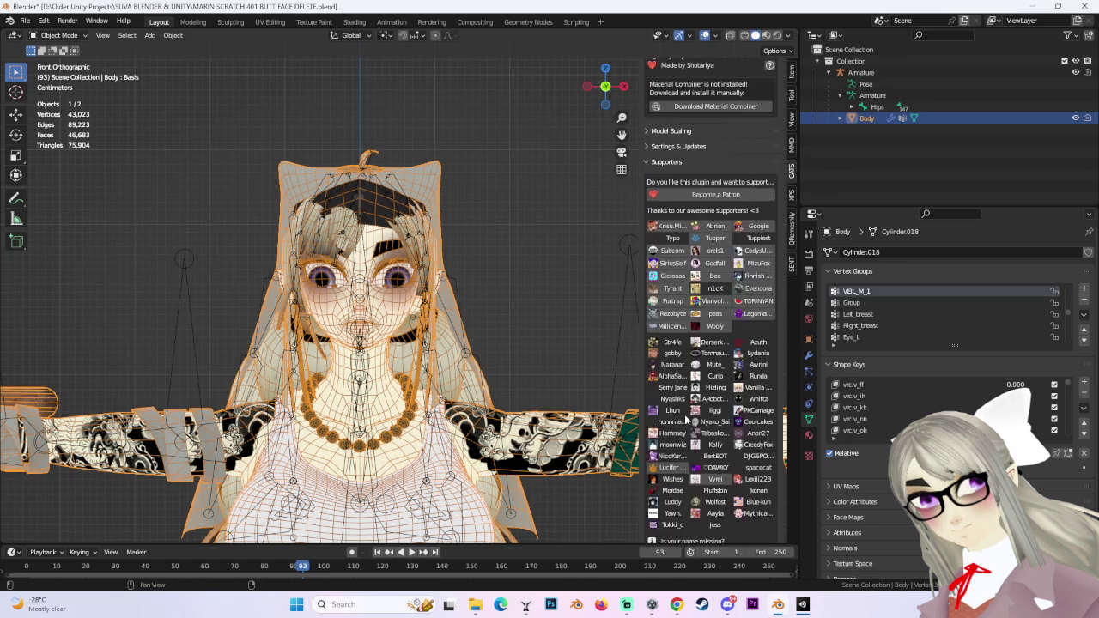
scroll(709, 269, "up", 2)
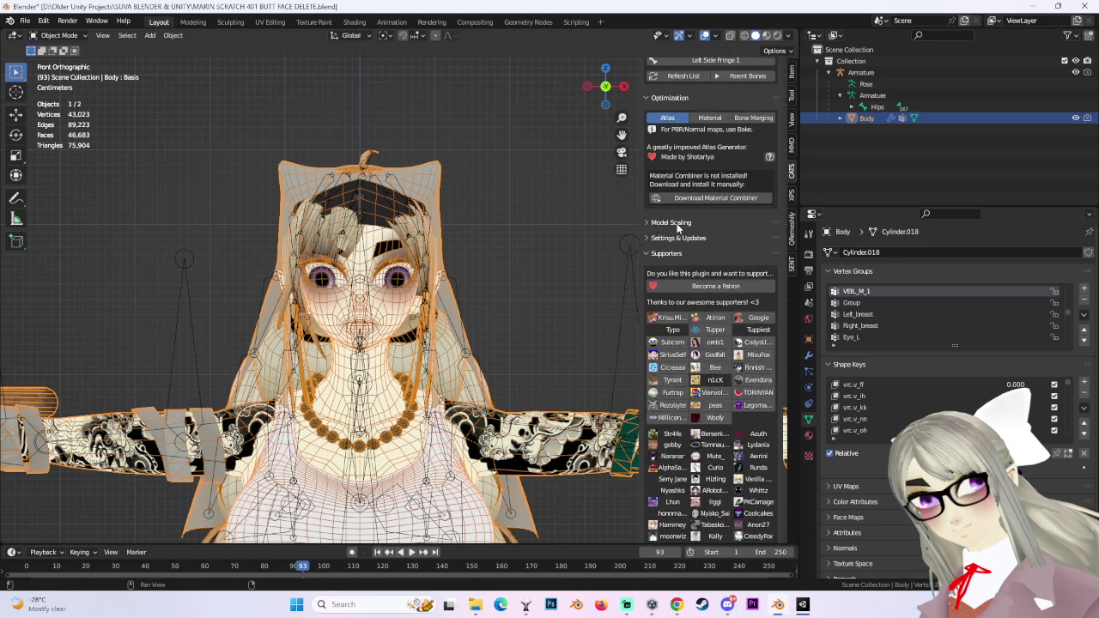
scroll(682, 227, "up", 4)
scroll(698, 276, "up", 3)
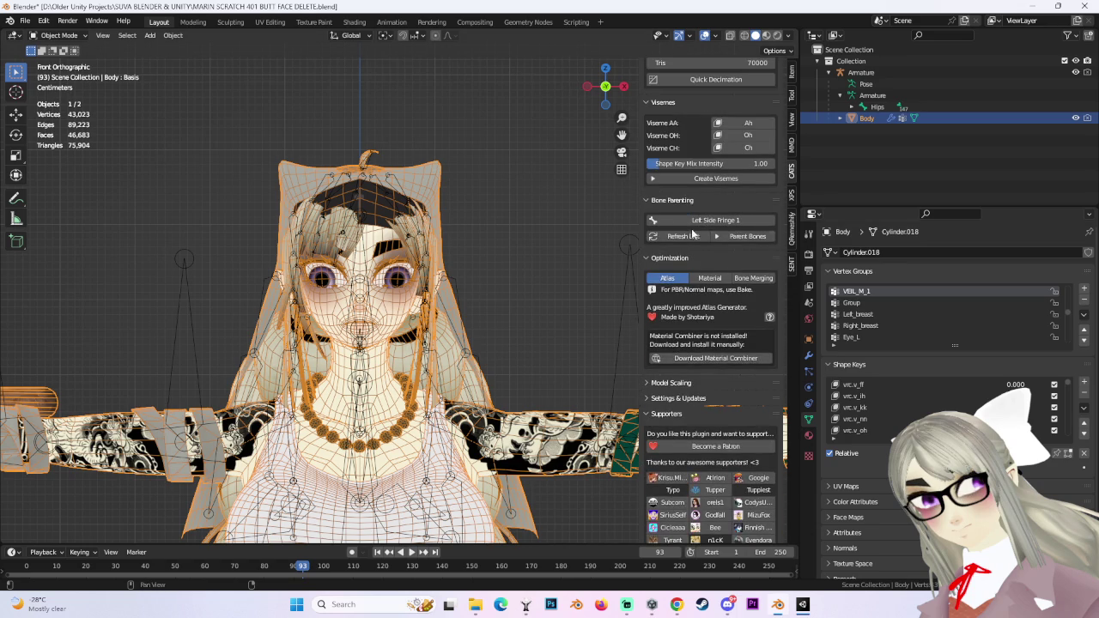
scroll(698, 230, "up", 3)
scroll(677, 253, "up", 3)
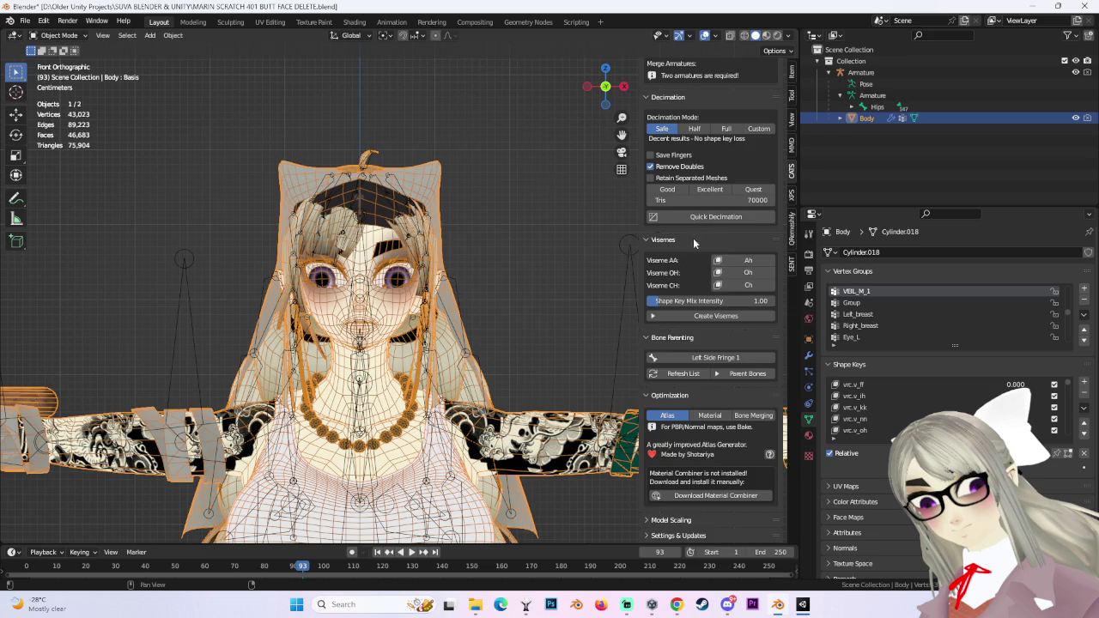
scroll(688, 249, "up", 3)
scroll(687, 249, "up", 2)
scroll(685, 248, "up", 3)
scroll(683, 247, "up", 2)
scroll(685, 248, "up", 1)
scroll(690, 254, "up", 2)
scroll(692, 255, "up", 3)
scroll(683, 264, "up", 2)
scroll(858, 288, "down", 2)
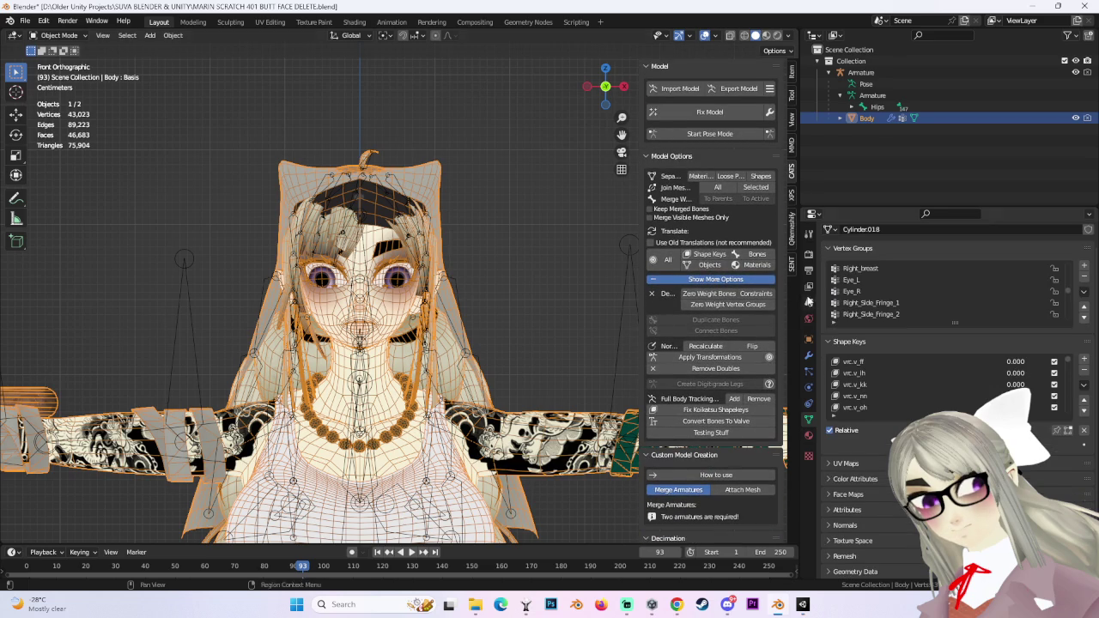
scroll(730, 343, "down", 3)
scroll(735, 361, "down", 4)
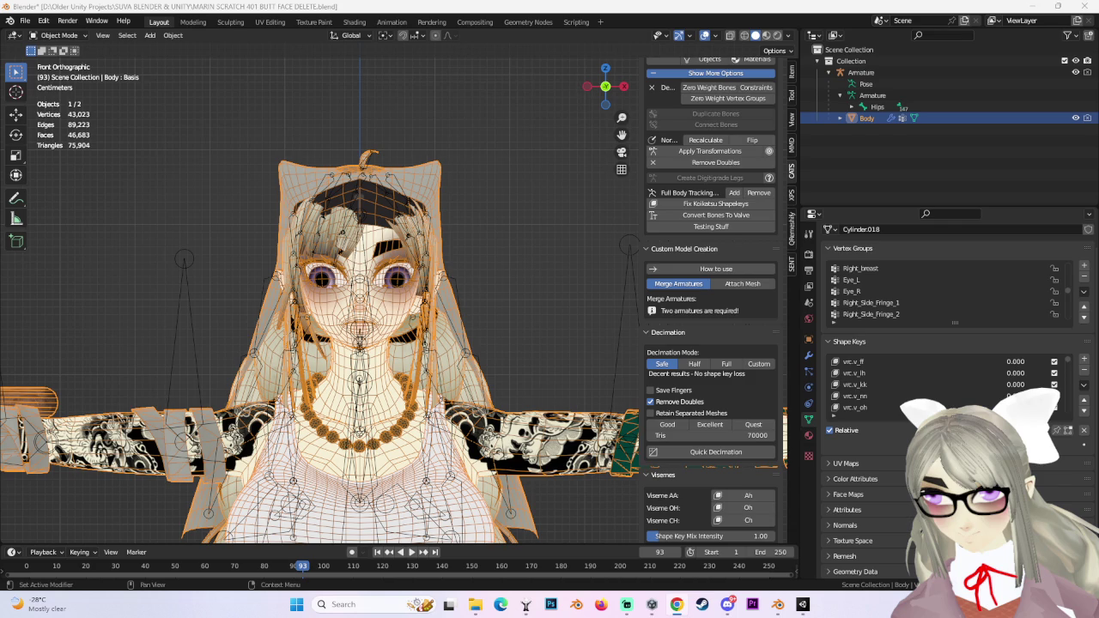
scroll(653, 341, "down", 2)
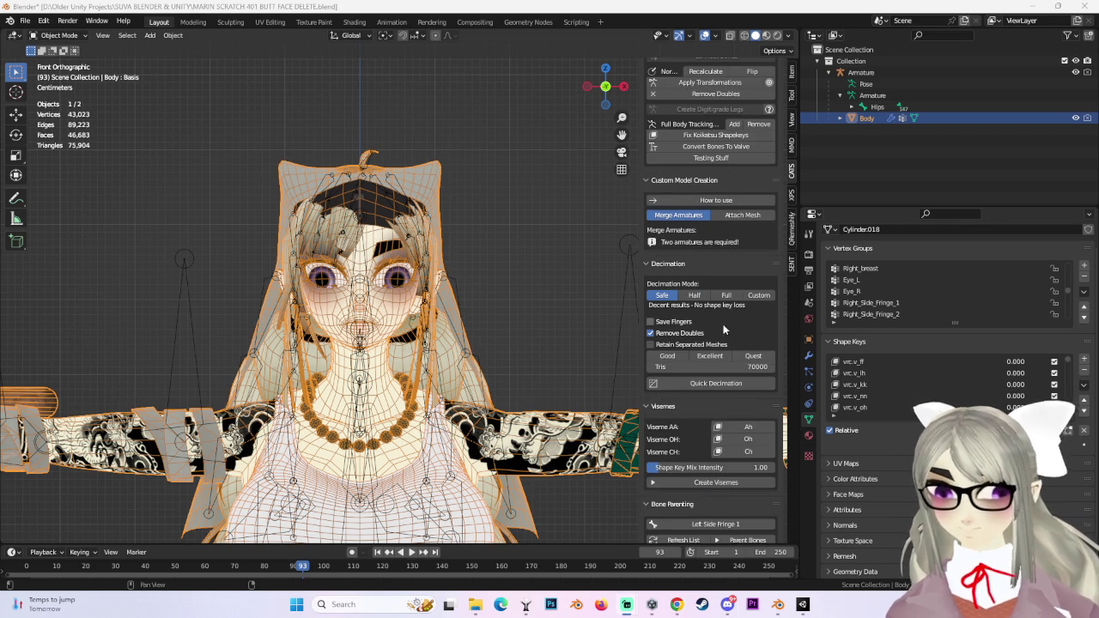
scroll(653, 341, "down", 2)
scroll(653, 341, "down", 3)
scroll(613, 313, "down", 3)
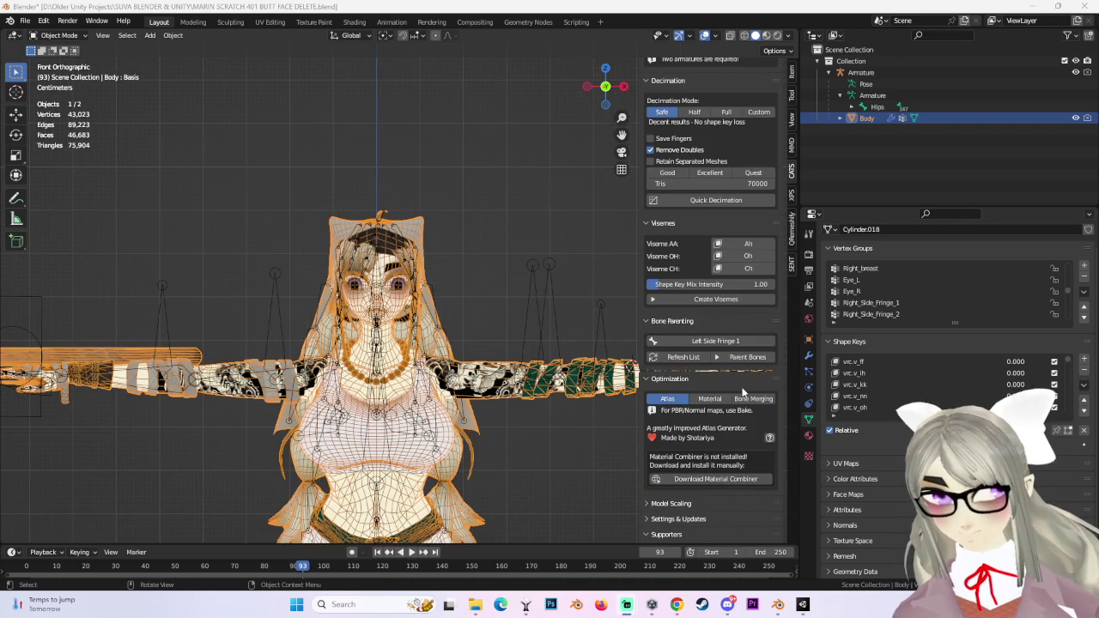
scroll(741, 388, "up", 2)
scroll(739, 386, "down", 2)
scroll(732, 387, "down", 3)
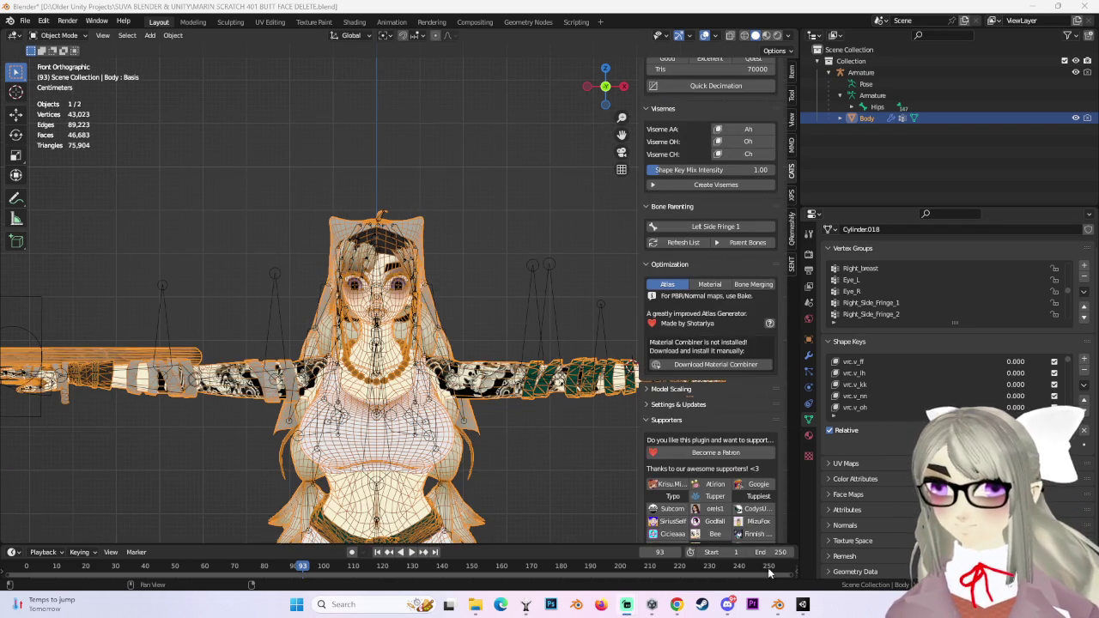
left_click(803, 604)
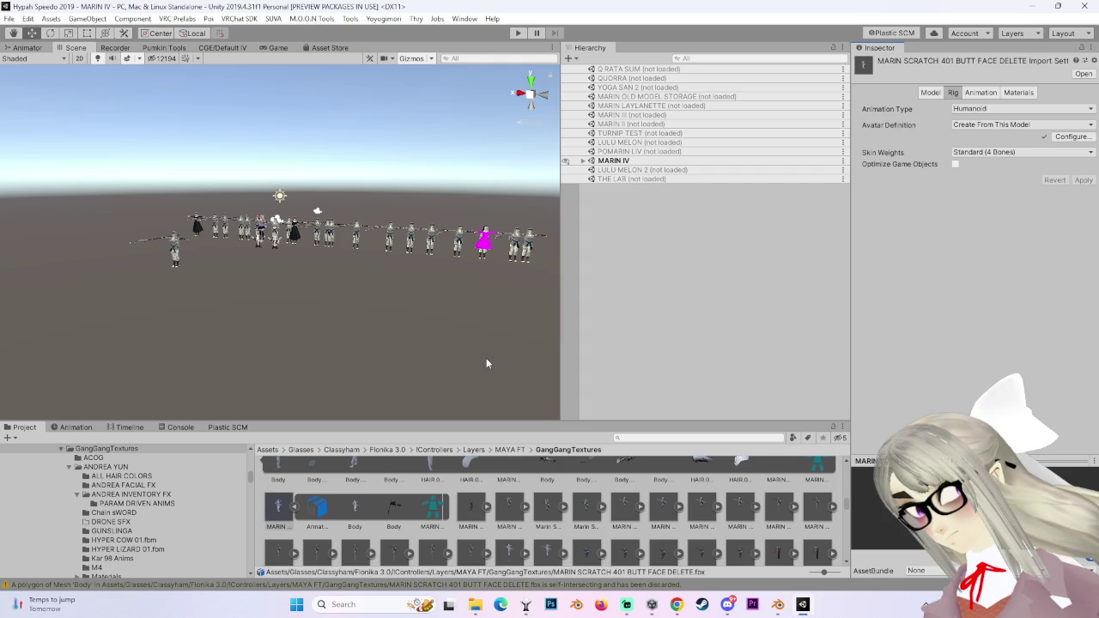
Inspect the avatar's left-hand little finger mapping, locating LittleFinger2_L, then go back to Blender.
left_click(1079, 139)
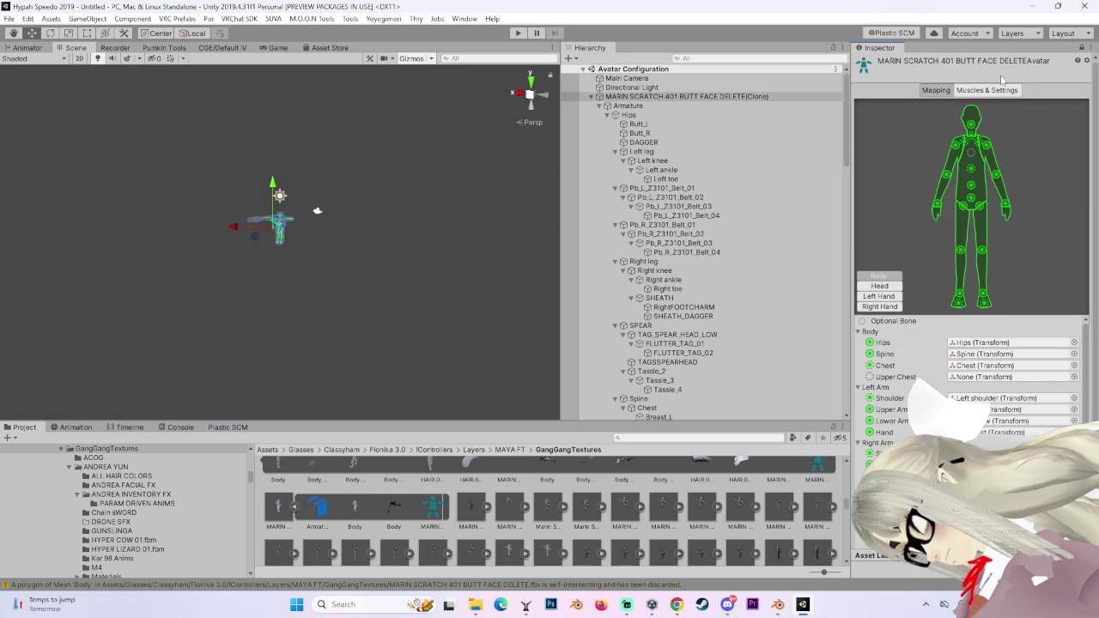
left_click(881, 296)
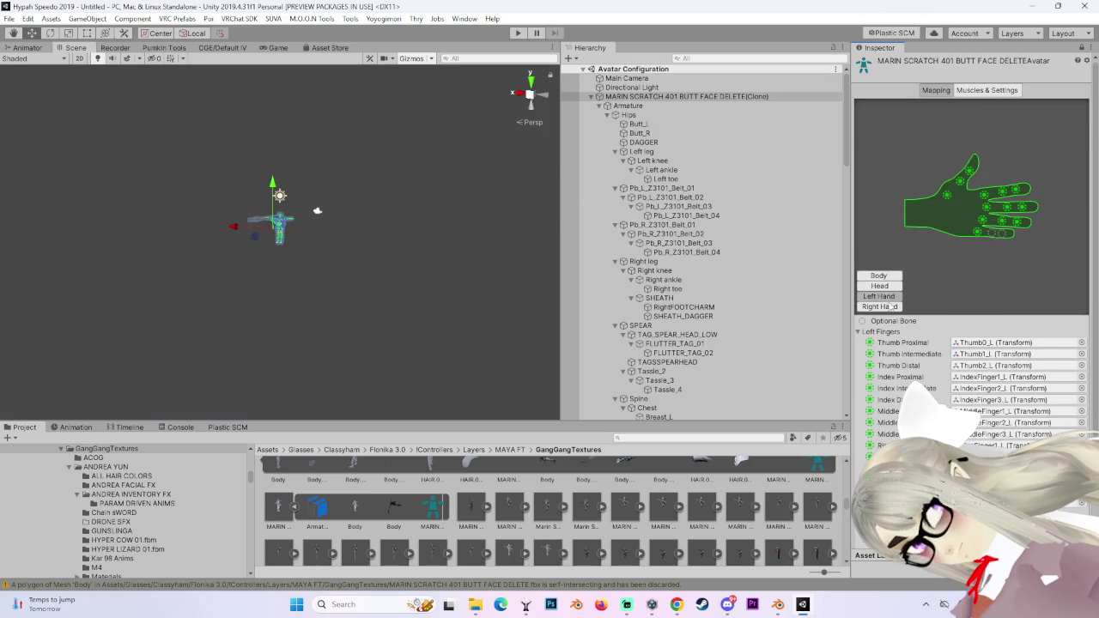
left_click(988, 480)
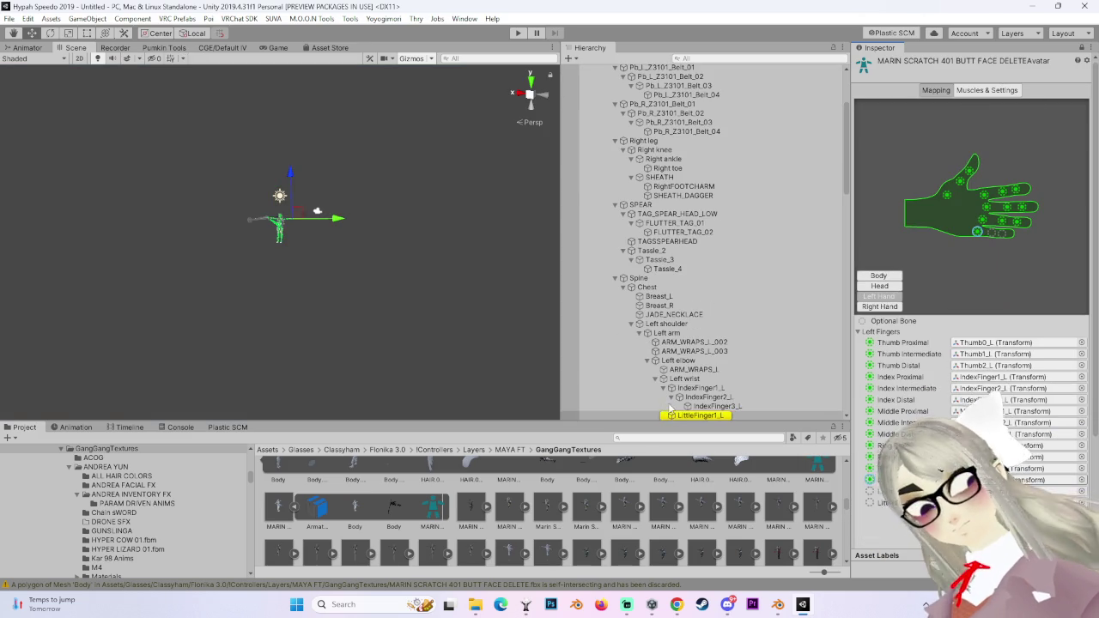
scroll(711, 329, "down", 5)
left_click(711, 323)
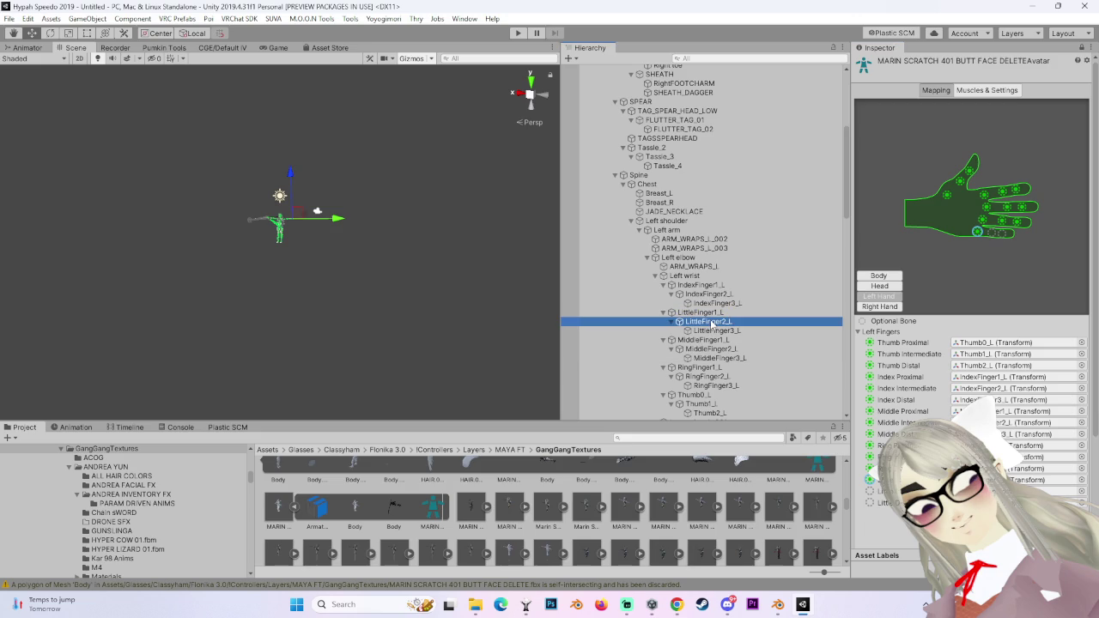
left_click(1018, 491)
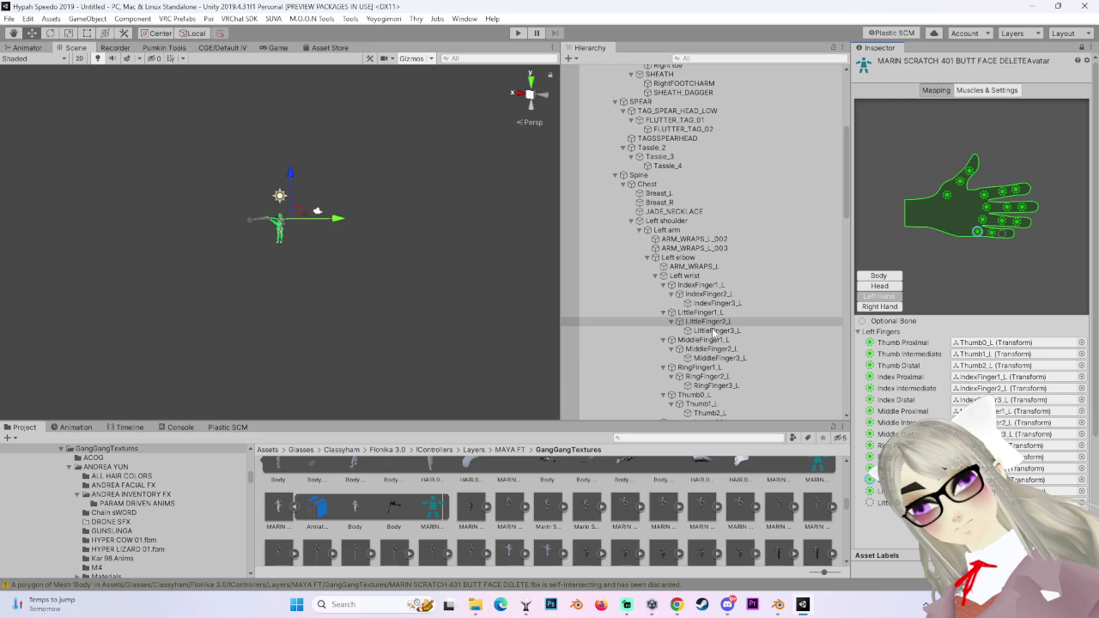
left_click(778, 607)
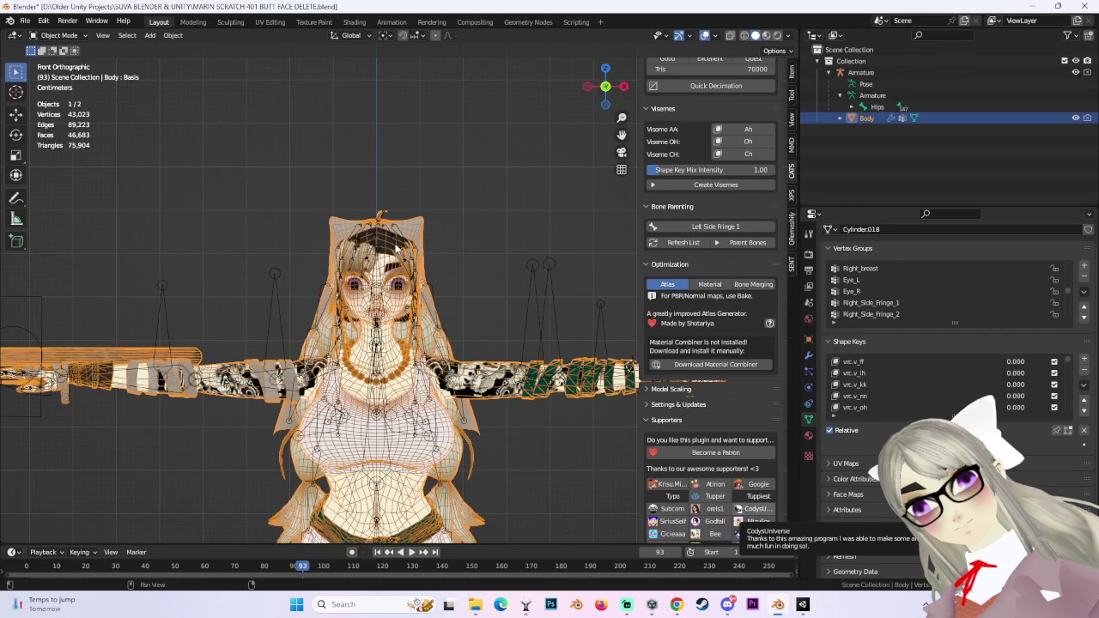
Save the Blender file as MARIN SCRATCH 402 BUTT FACE DELETE.blend, then return to Unity.
middle_click_drag(396, 247, 380, 178)
left_click(25, 21)
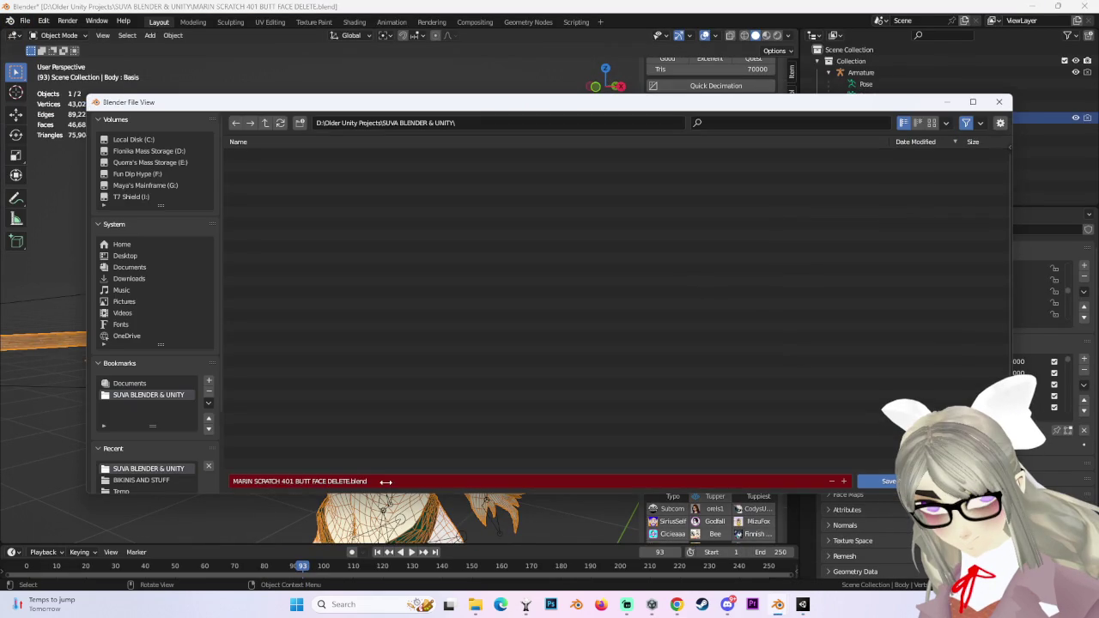
left_click(293, 480)
left_click(293, 481)
key("BackSpace")
type("2")
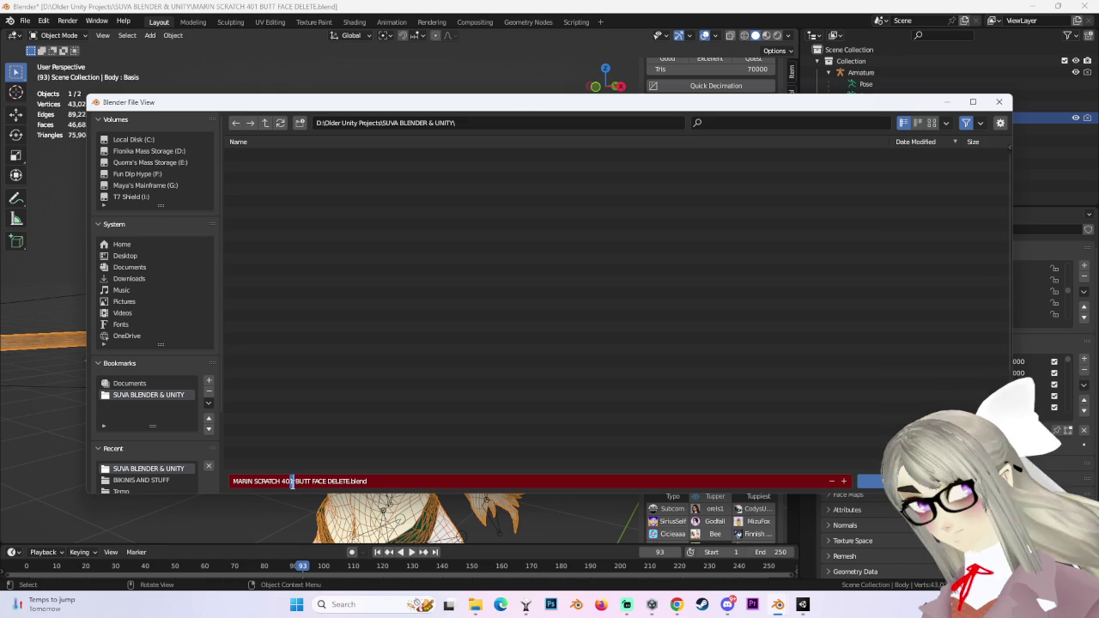
left_click(880, 482)
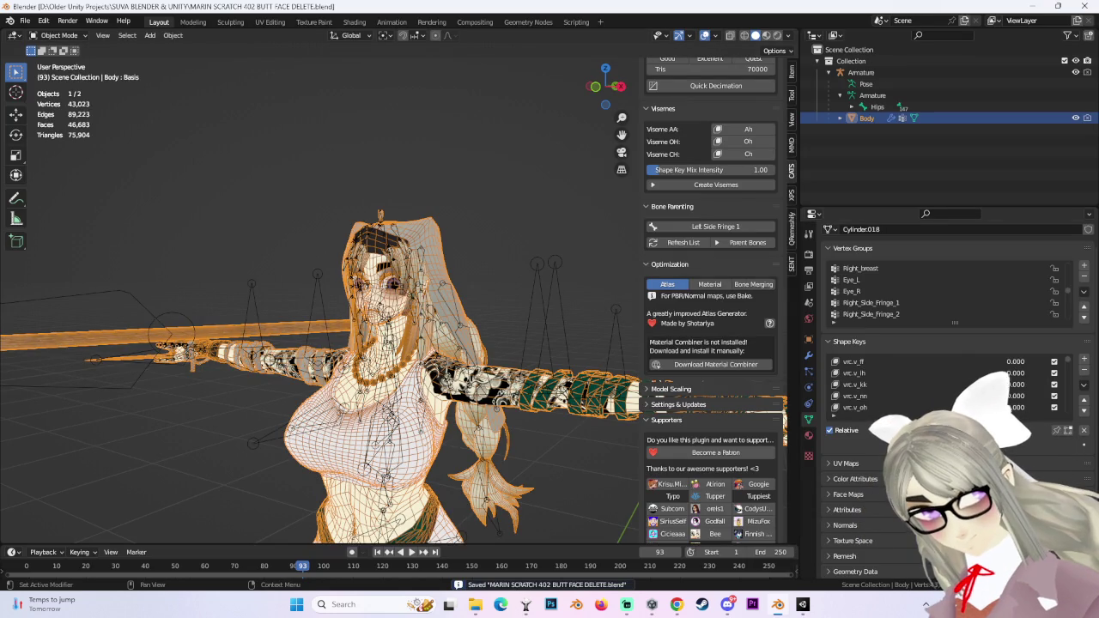
left_click(809, 609)
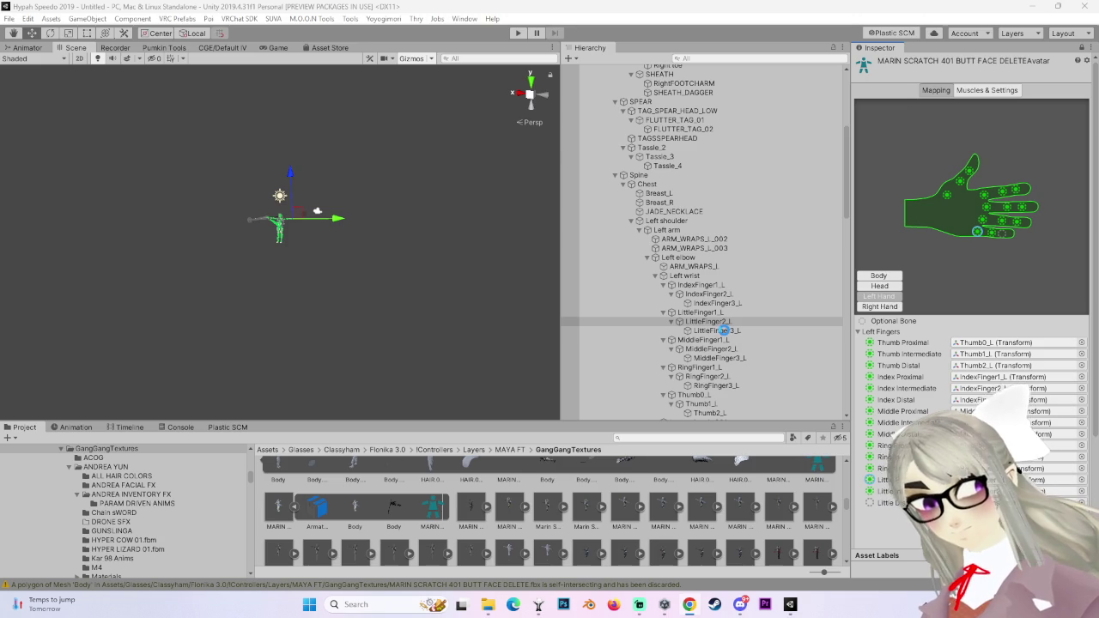
Review the avatar's left-hand finger, head and body bone mappings.
left_click(724, 331)
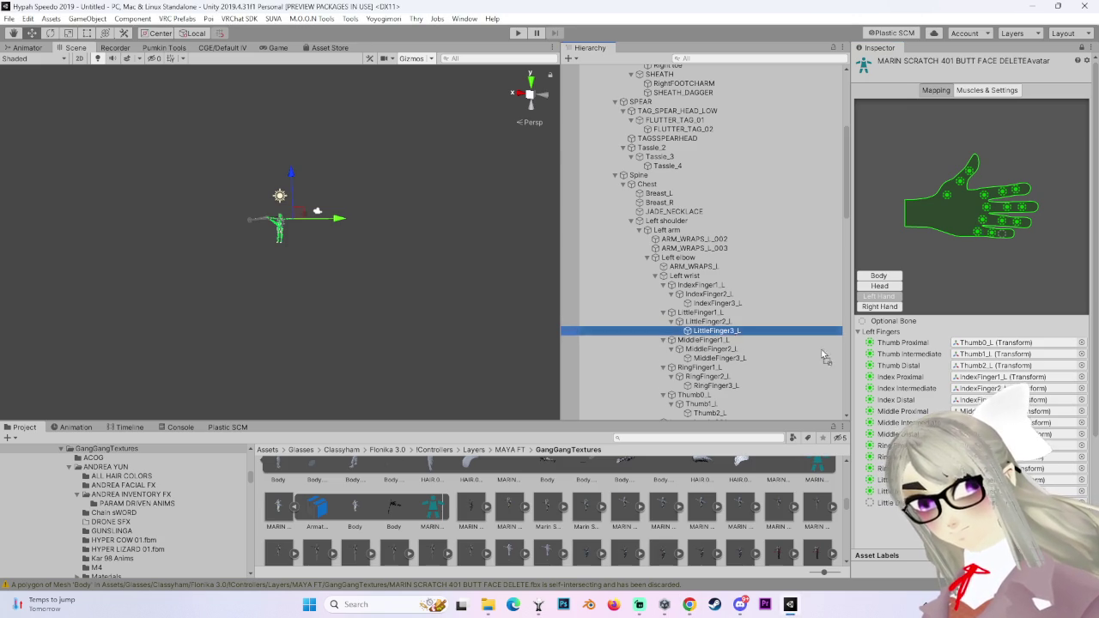
scroll(970, 258, "down", 4)
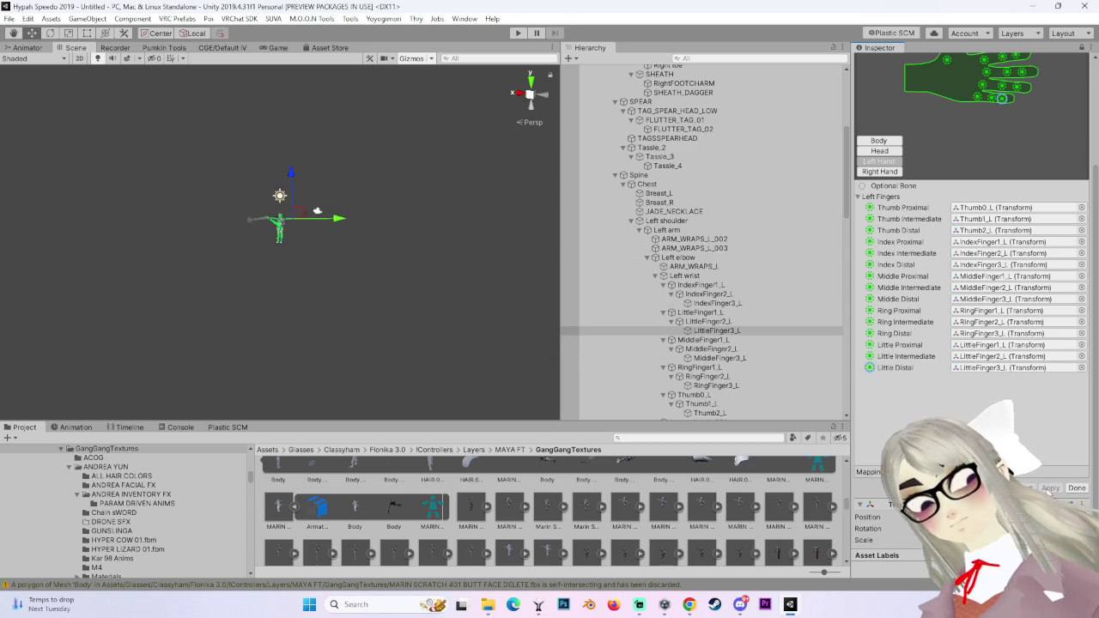
left_click(880, 151)
left_click(879, 140)
left_click(883, 162)
left_click(881, 151)
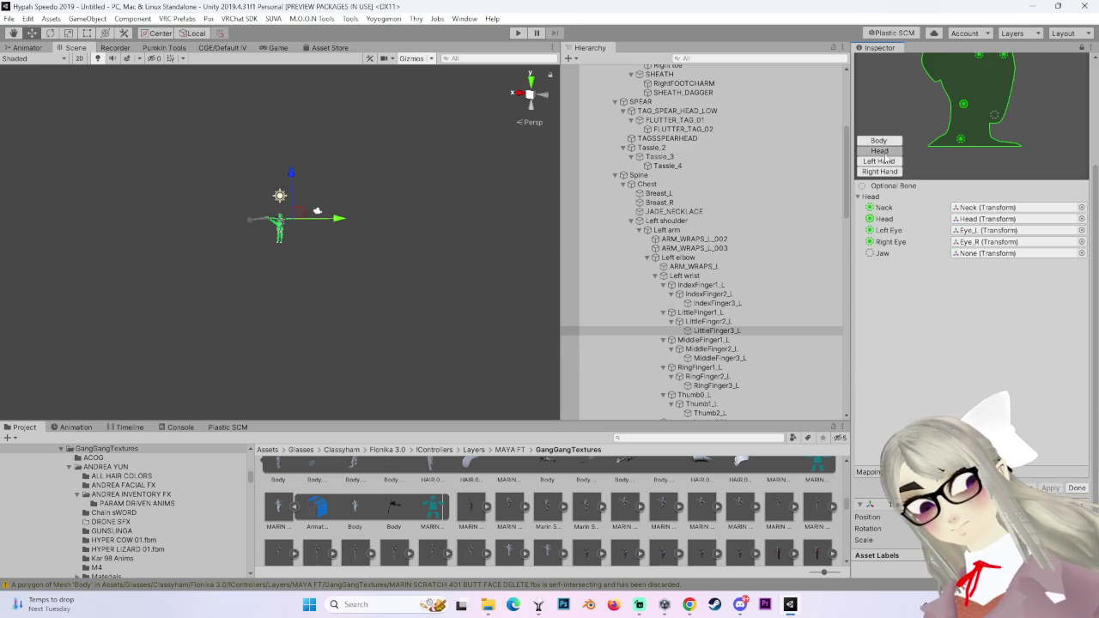
Finish avatar configuration and tick Read/Write Enabled and Legacy Blend Shape Normals.
left_click(1077, 488)
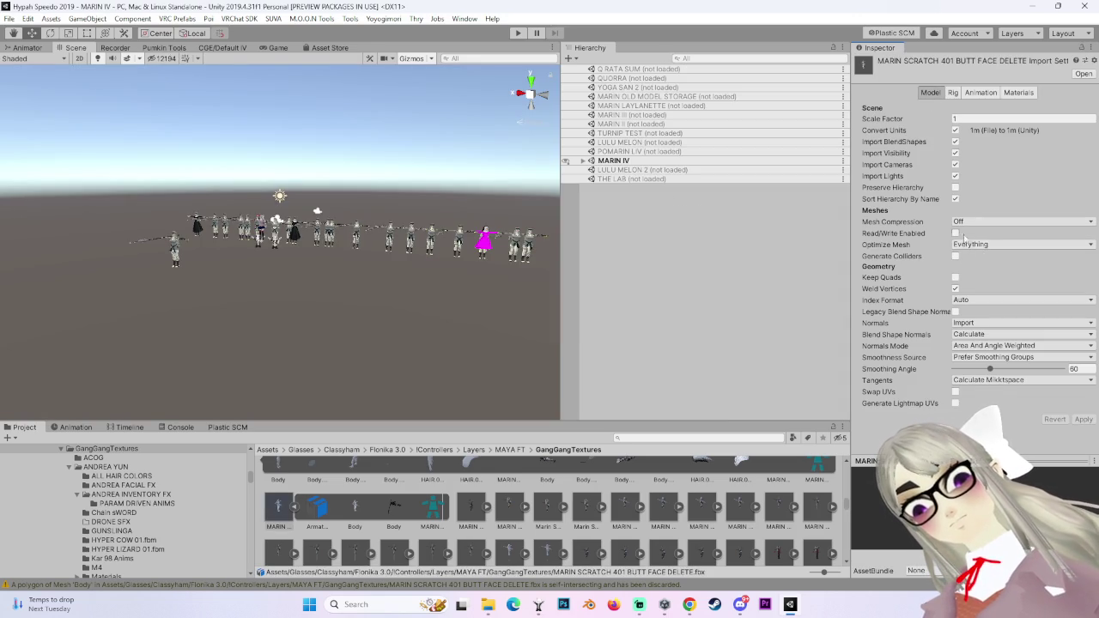
left_click(956, 234)
left_click(956, 312)
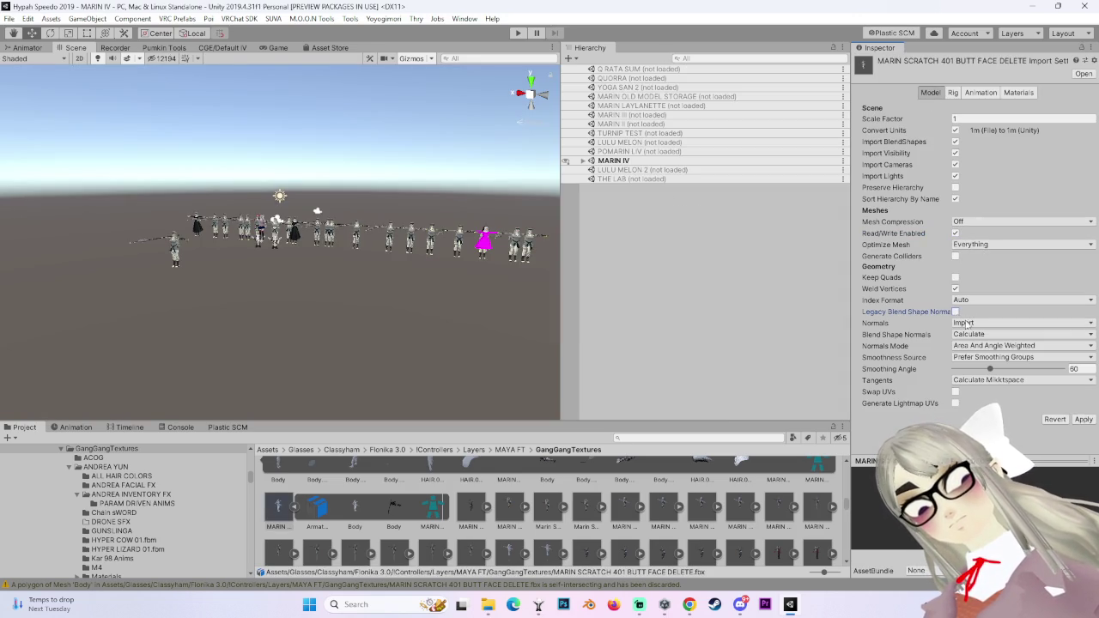
Set Smoothing Angle to 180, apply the reimport, and select the 401 model asset.
left_click_drag(994, 346, 1064, 346)
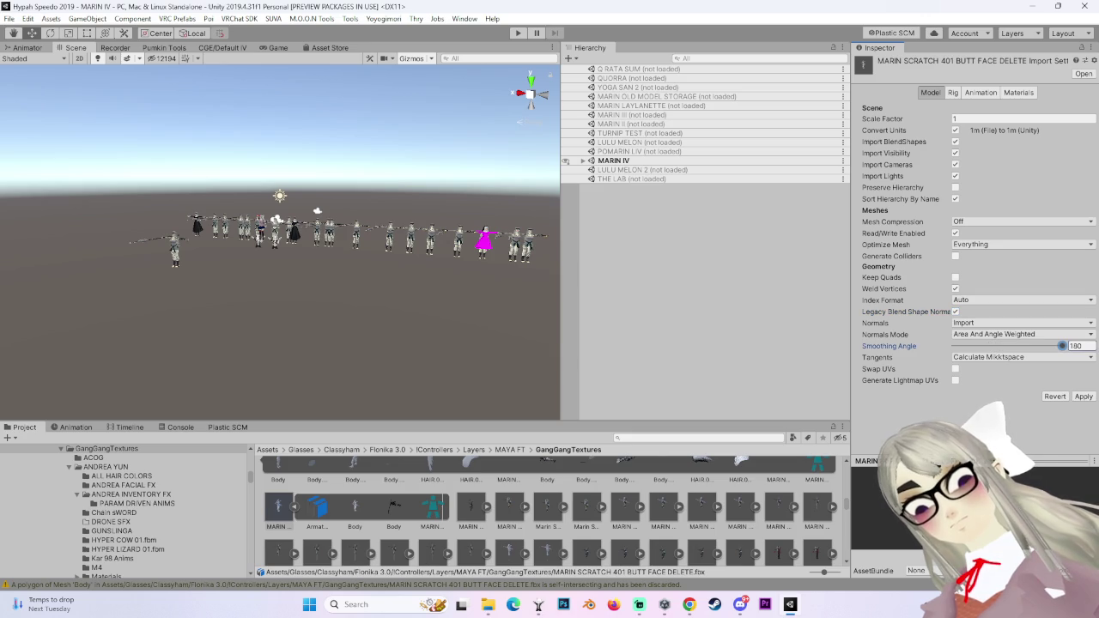
left_click(1082, 398)
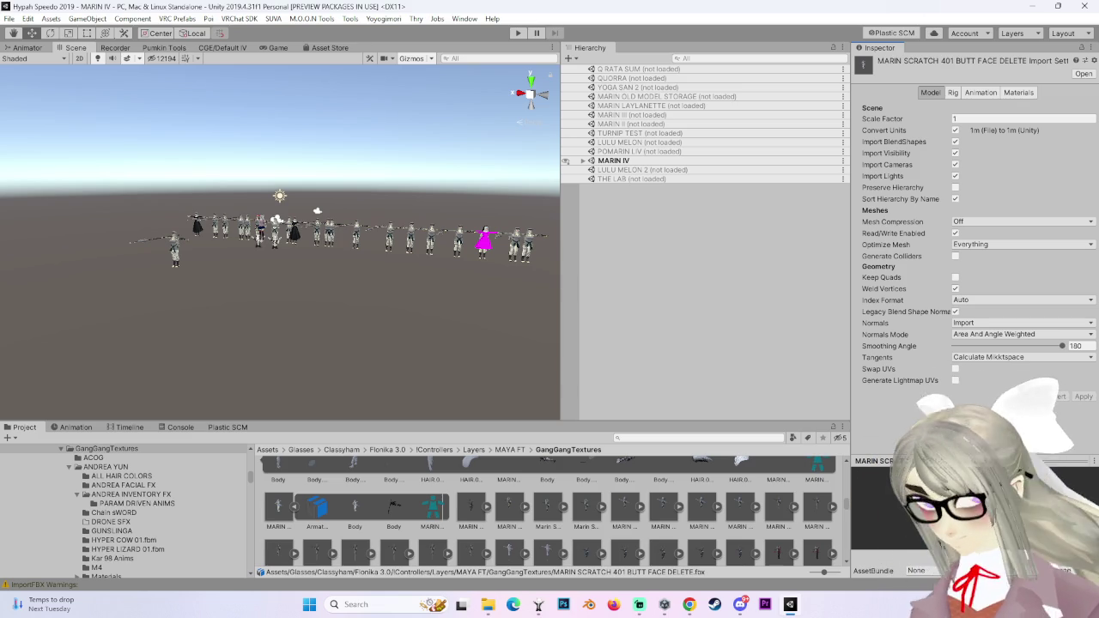
left_click(271, 510)
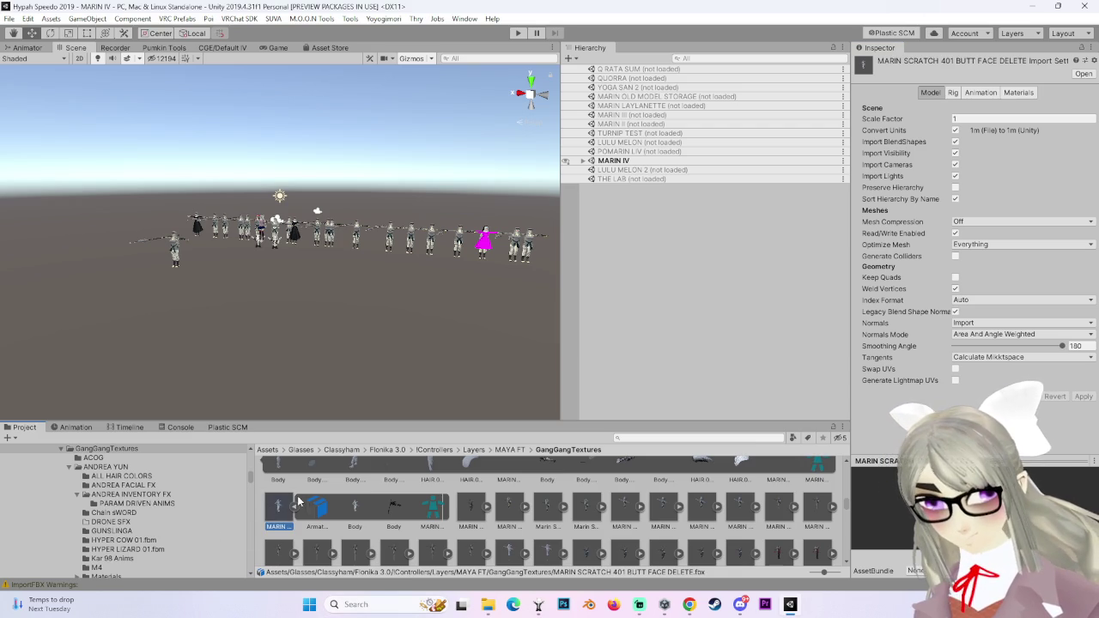
Add MARIN SCRATCH 401 to the MARIN IV scene and move it along X beside the others.
left_click_drag(272, 503, 613, 160)
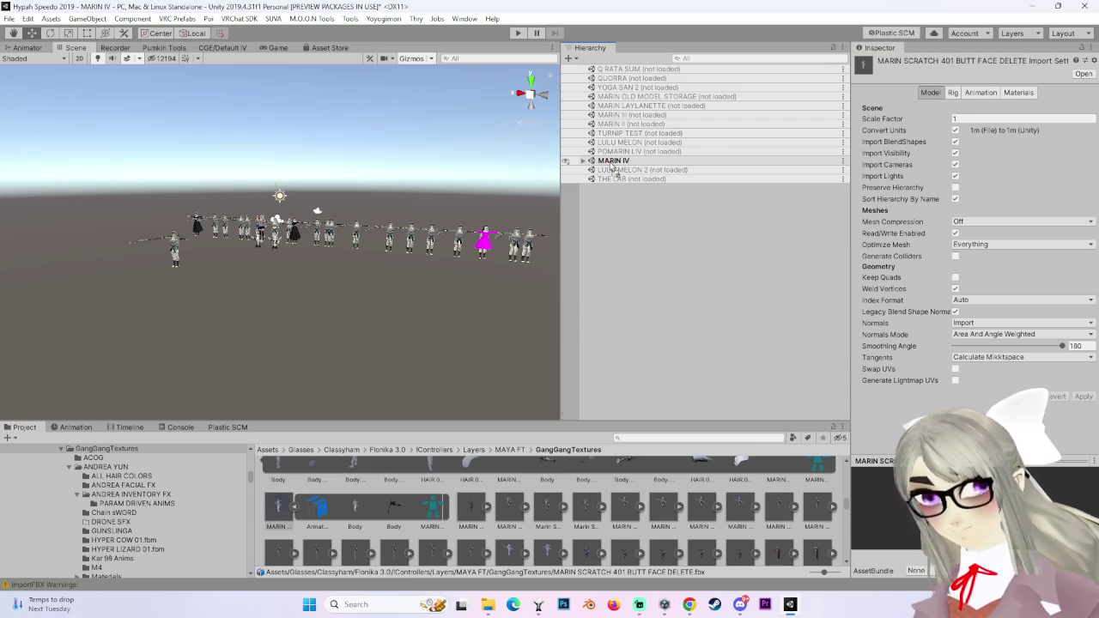
right_click_drag(72, 378, 423, 296)
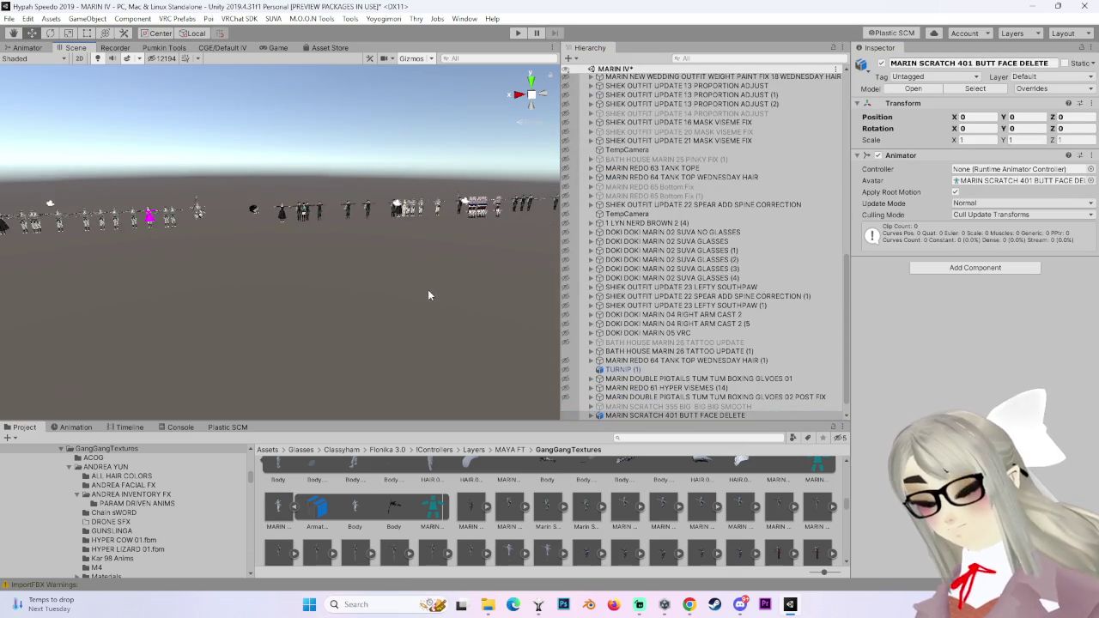
left_click_drag(17, 247, 485, 238)
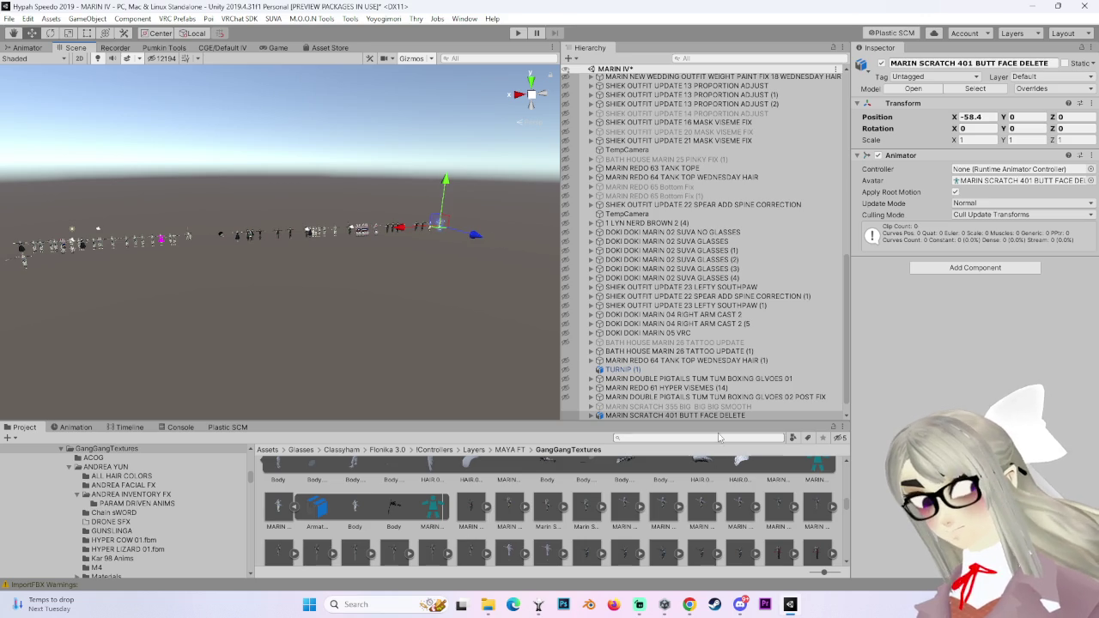
double_click(675, 415)
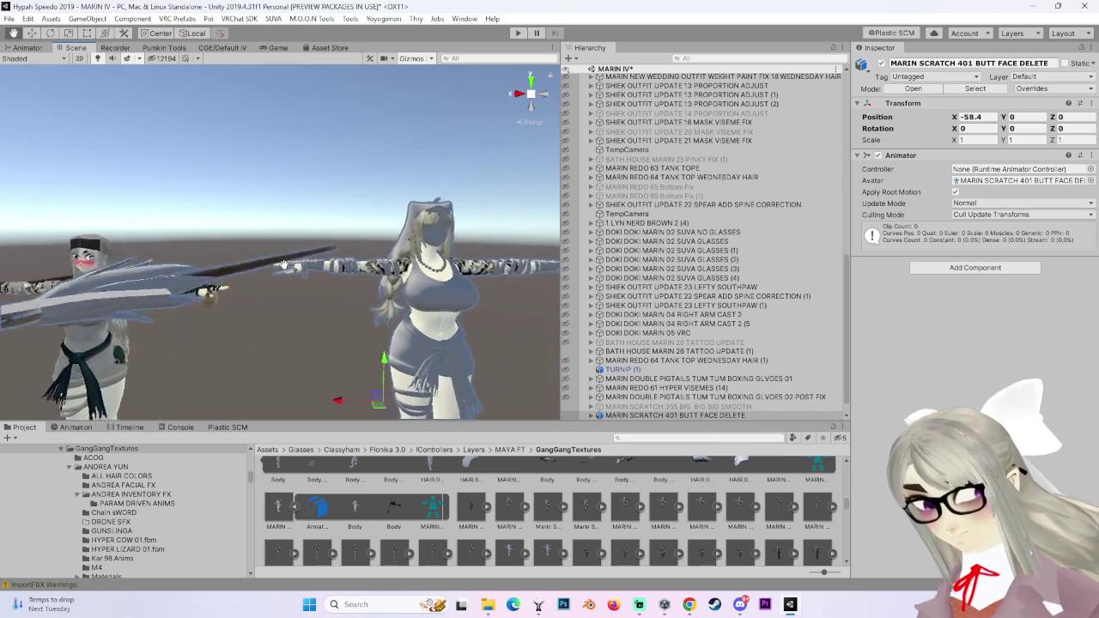
right_click(693, 409)
right_click(692, 414)
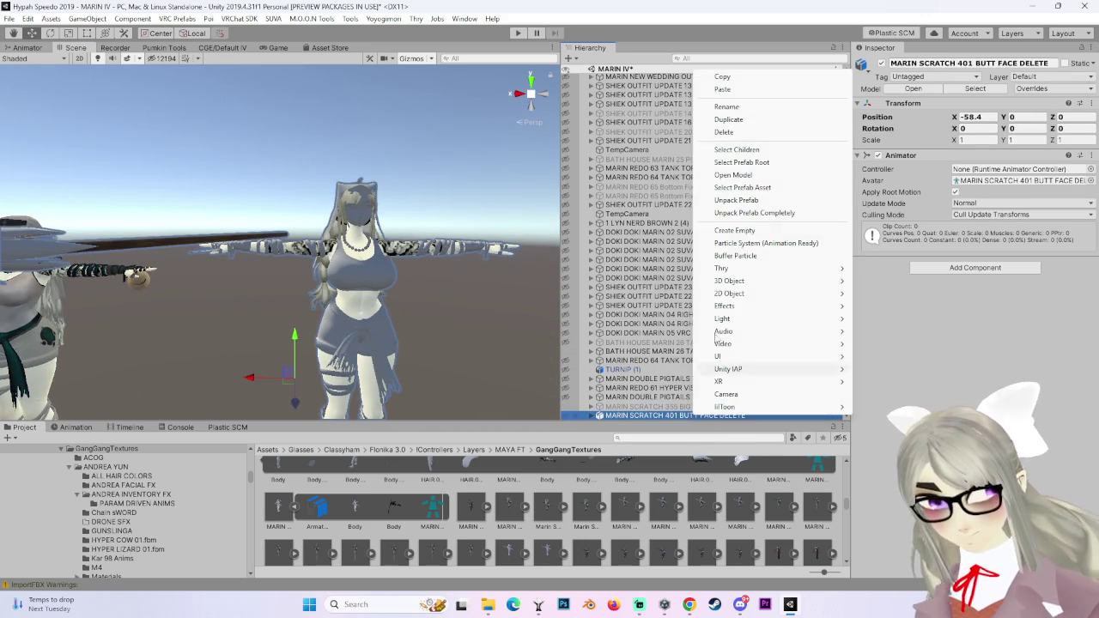
left_click(730, 200)
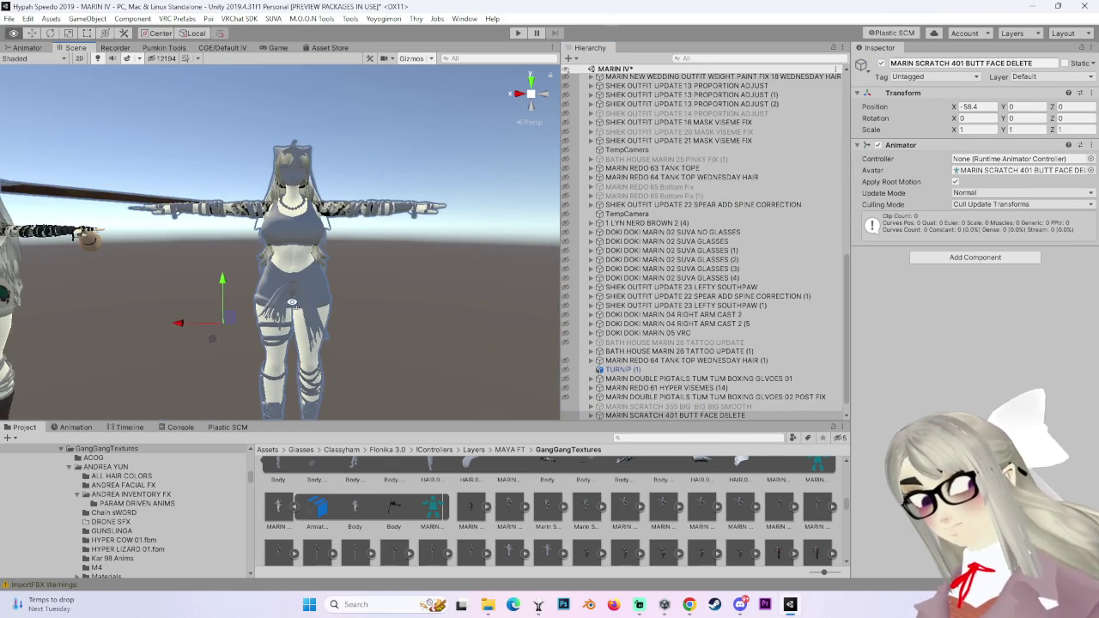
left_click_drag(407, 274, 383, 316, "alt")
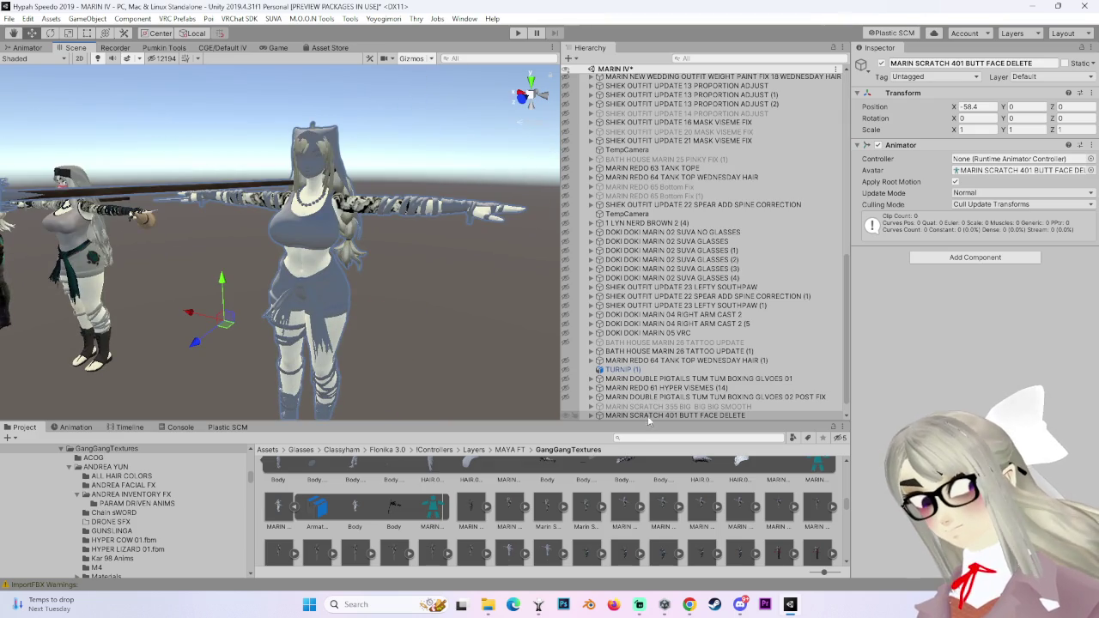
Move DAGGER and SPEAR out of Armature > Hips to the model root.
left_click(592, 415)
left_click(600, 388)
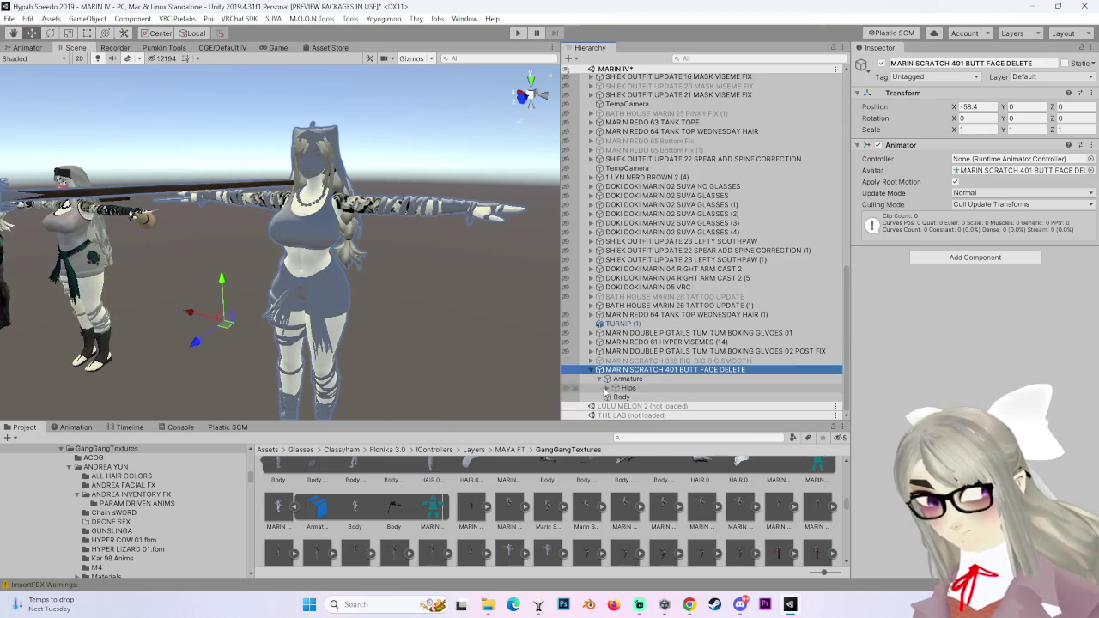
left_click(607, 388)
left_click(644, 347)
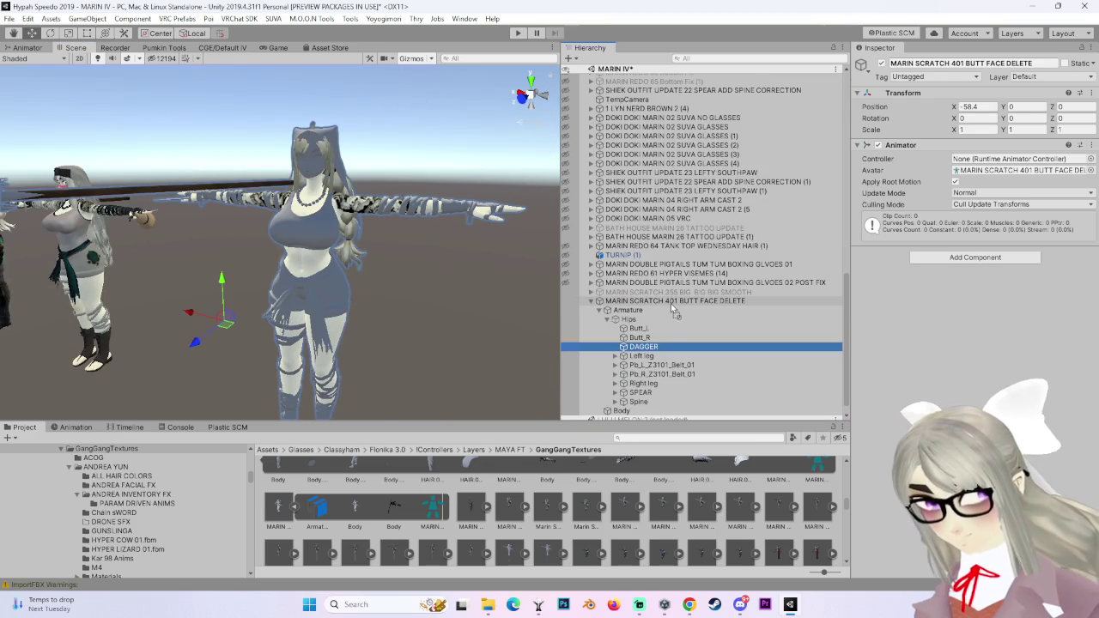
left_click_drag(650, 352, 671, 303)
left_click_drag(640, 383, 673, 300)
Expand the left leg, knee and ankle bones down to the Left toe.
left_click(615, 347)
left_click(623, 356)
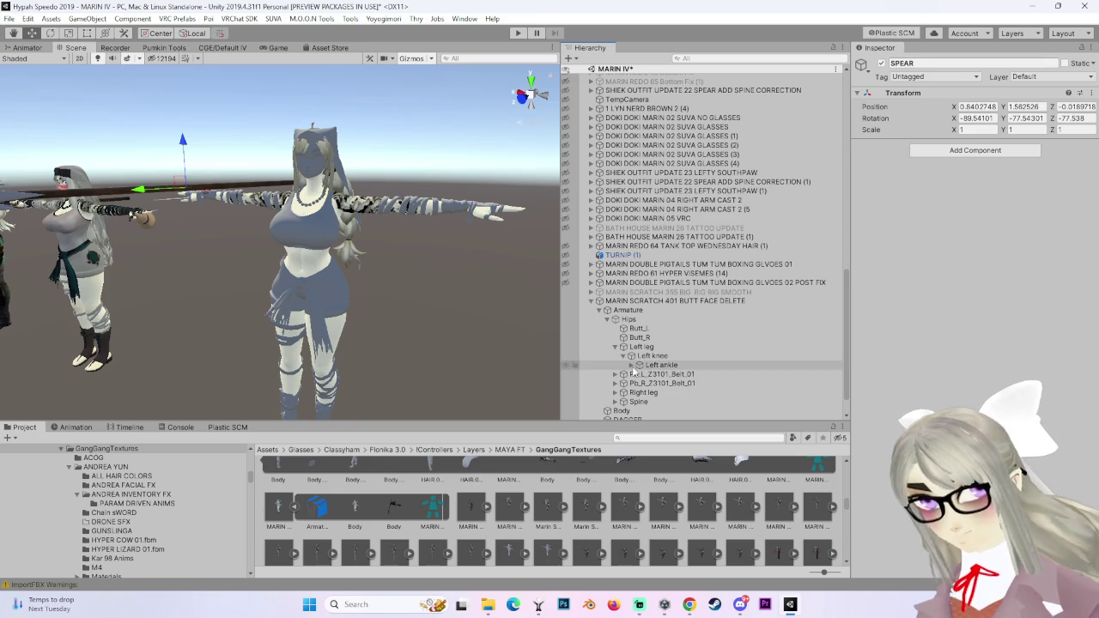
left_click(632, 365)
scroll(653, 344, "down", 2)
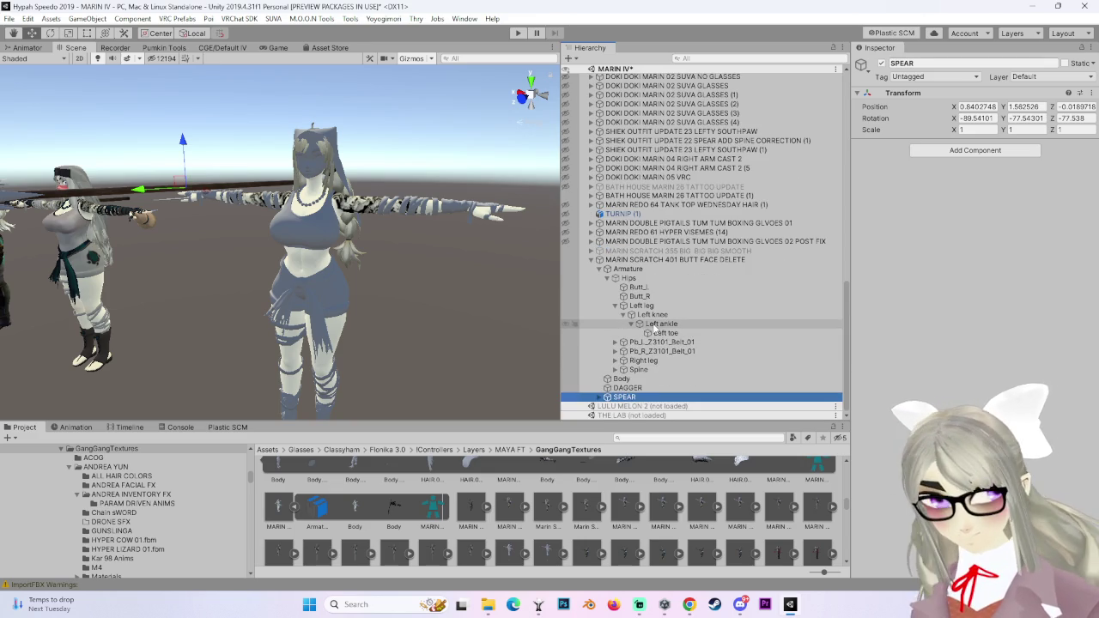
middle_click_drag(410, 322, 332, 351)
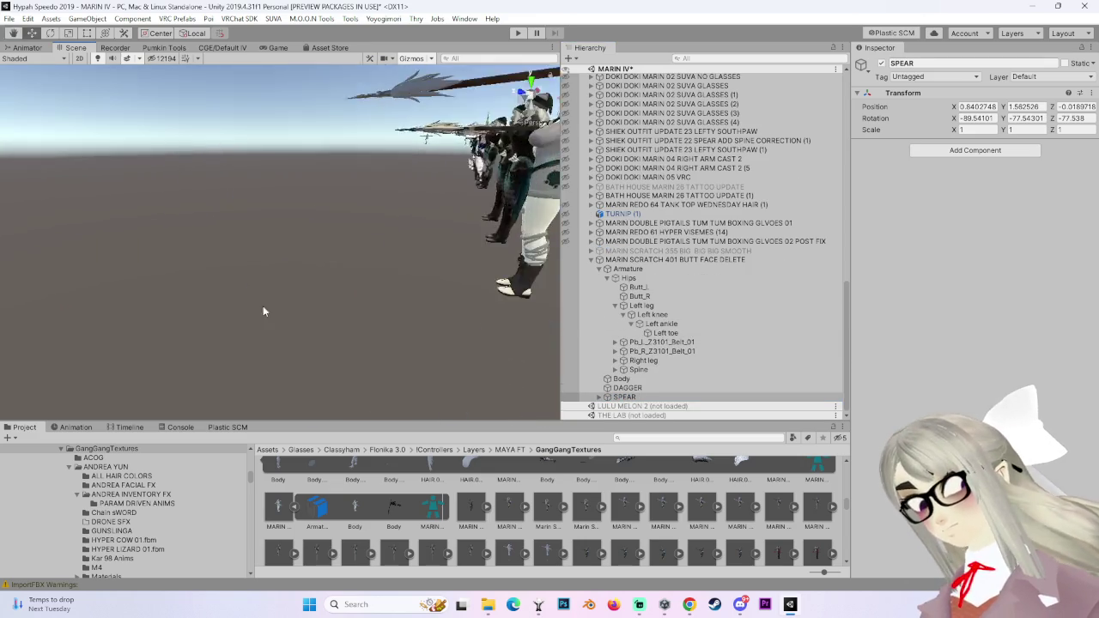
scroll(231, 303, "up", 5)
key("Down")
Expand the right leg bones and SHEATH, placing RightFOOTCHARM under SHEATH.
left_click(631, 370)
left_click(615, 361)
left_click(622, 369)
left_click_drag(341, 341, 447, 352, "alt")
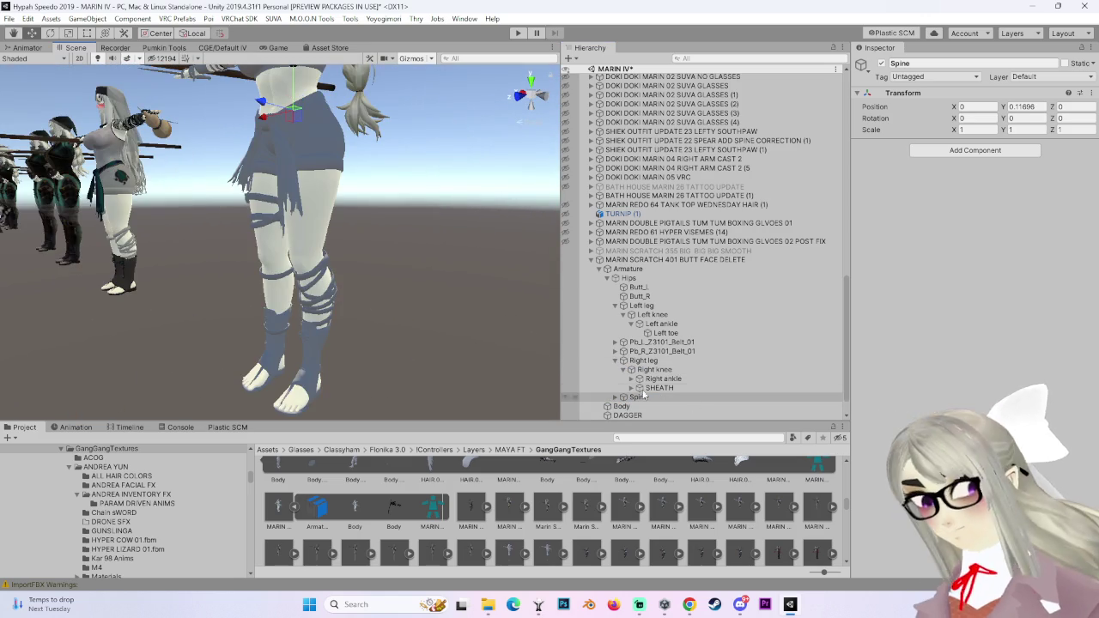
left_click(639, 389)
mouse_move(664, 397)
left_mouse_down()
mouse_move(683, 401)
mouse_move(660, 393)
left_mouse_up()
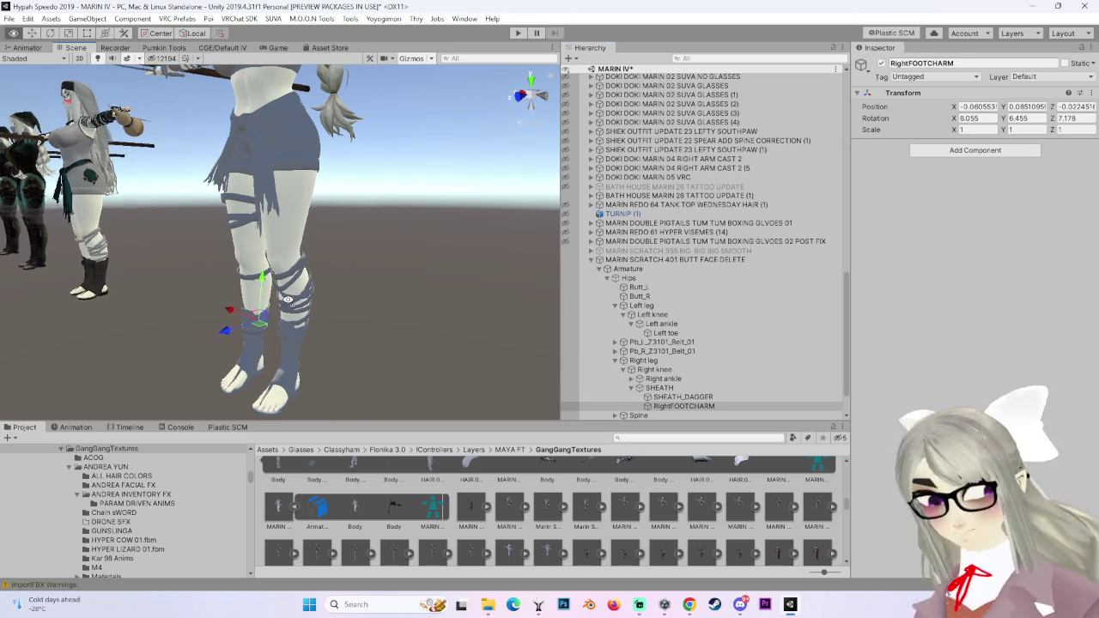
mouse_move(437, 292)
left_mouse_down("alt")
mouse_move(467, 275)
mouse_move(509, 75)
left_mouse_up("alt")
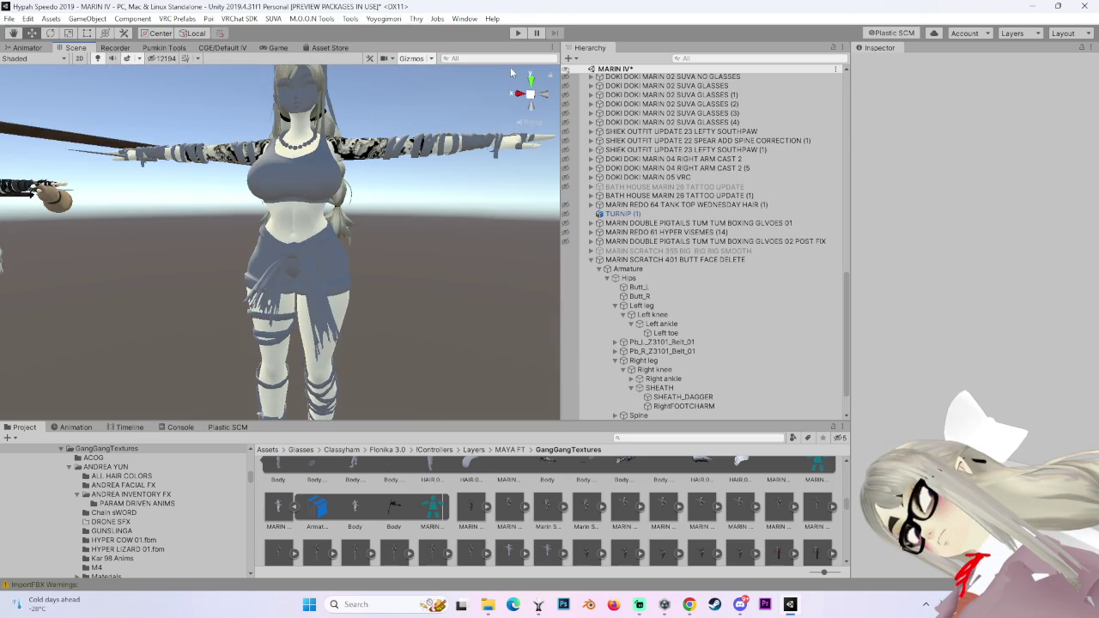
Set MARIN SCRATCH 401 BUTT FACE DELETE as the target in Pumkin's Avatar Tools.
left_click(523, 105)
scroll(329, 254, "down", 5)
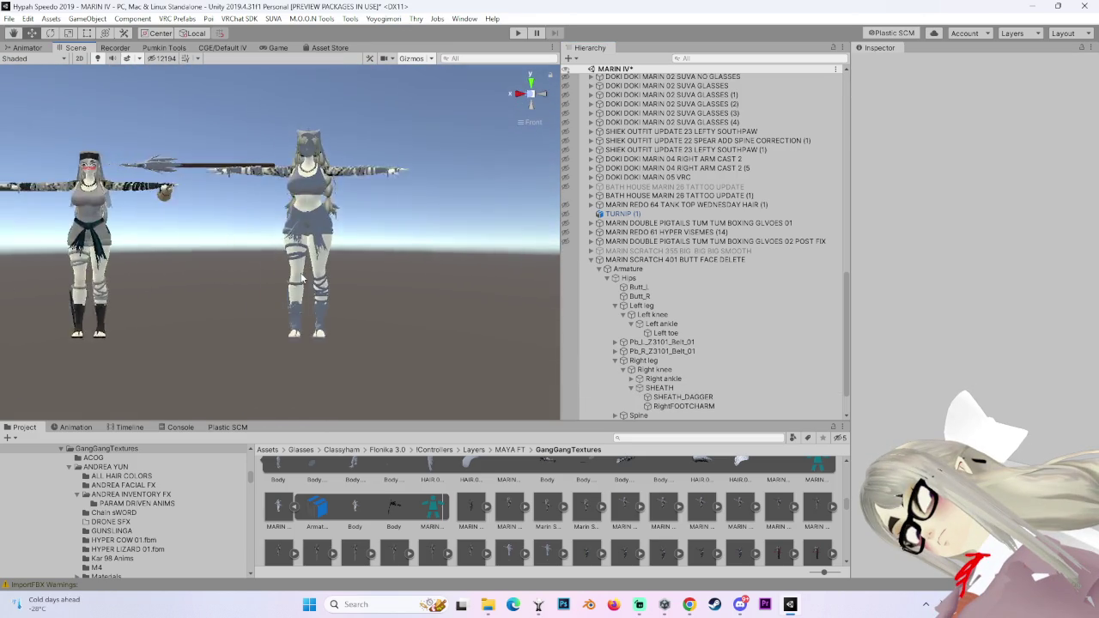
scroll(274, 255, "up", 5)
left_click_drag(274, 255, 530, 101, "alt")
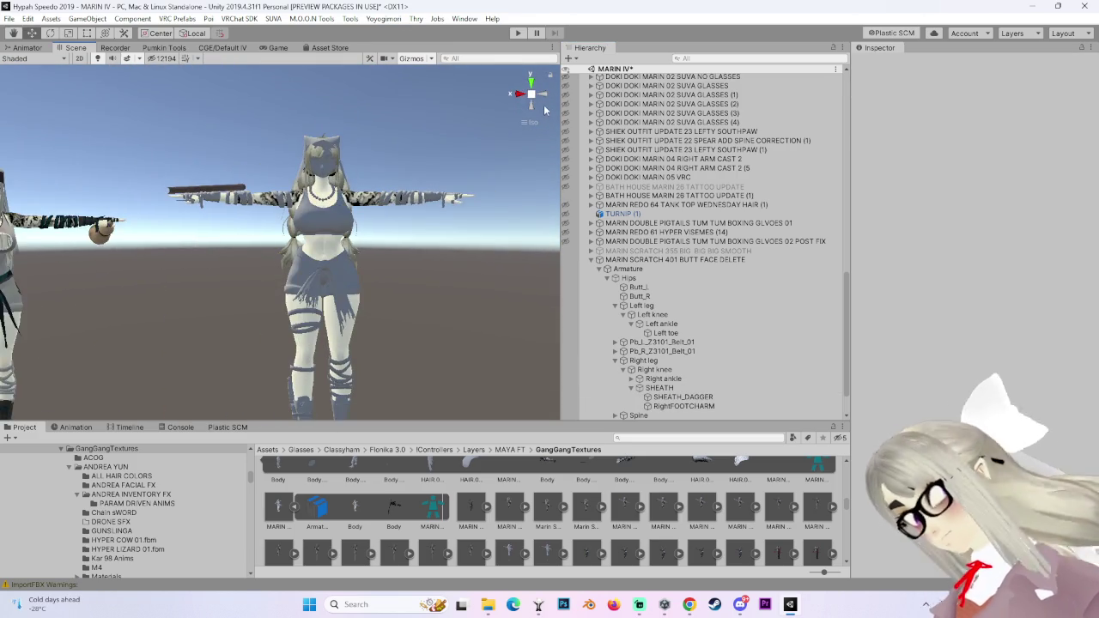
scroll(530, 101, "up", 5)
scroll(342, 286, "down", 6)
left_click(348, 279)
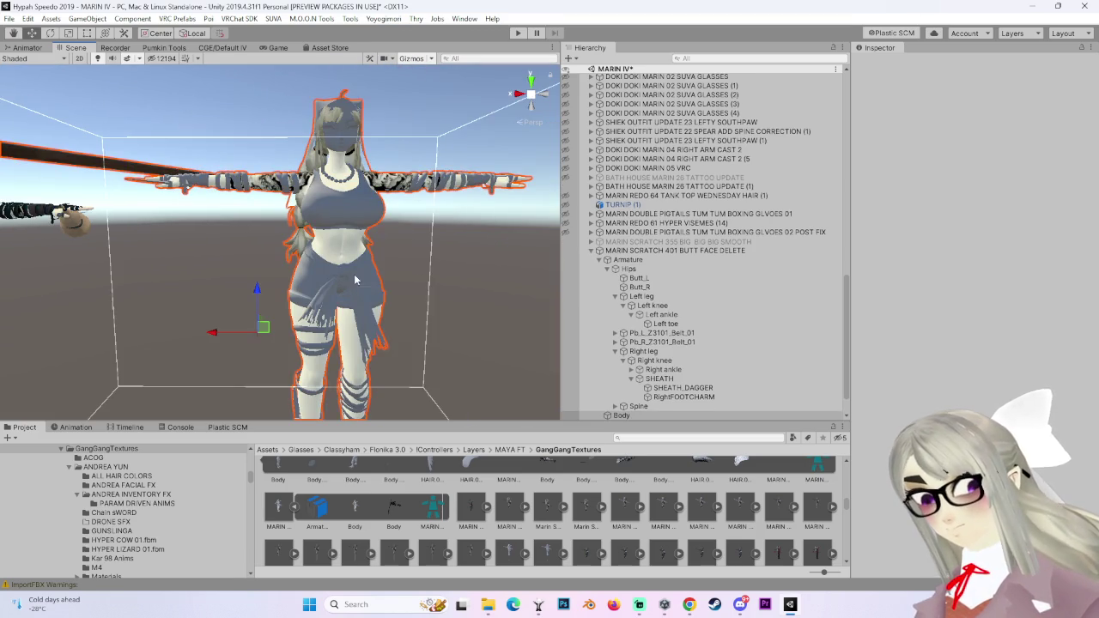
left_click(679, 250)
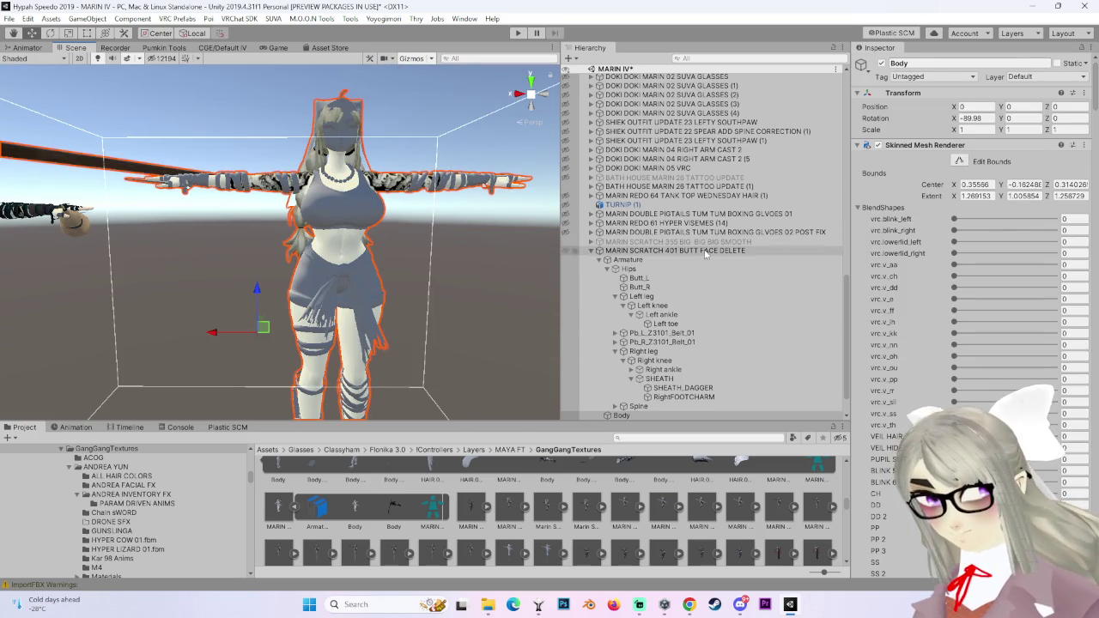
left_click(163, 48)
left_click(279, 99)
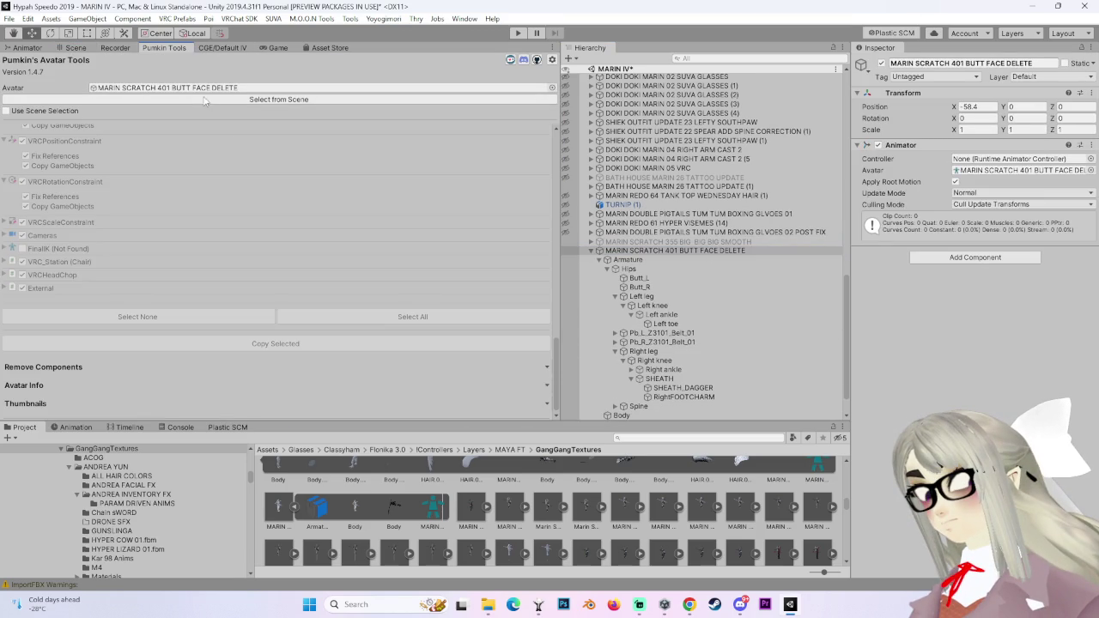
Collapse the 401 avatar's hierarchy and show MARIN REDO 61 HYPER VISEMES (14) in the Scene.
scroll(438, 363, "up", 5)
scroll(609, 369, "up", 3)
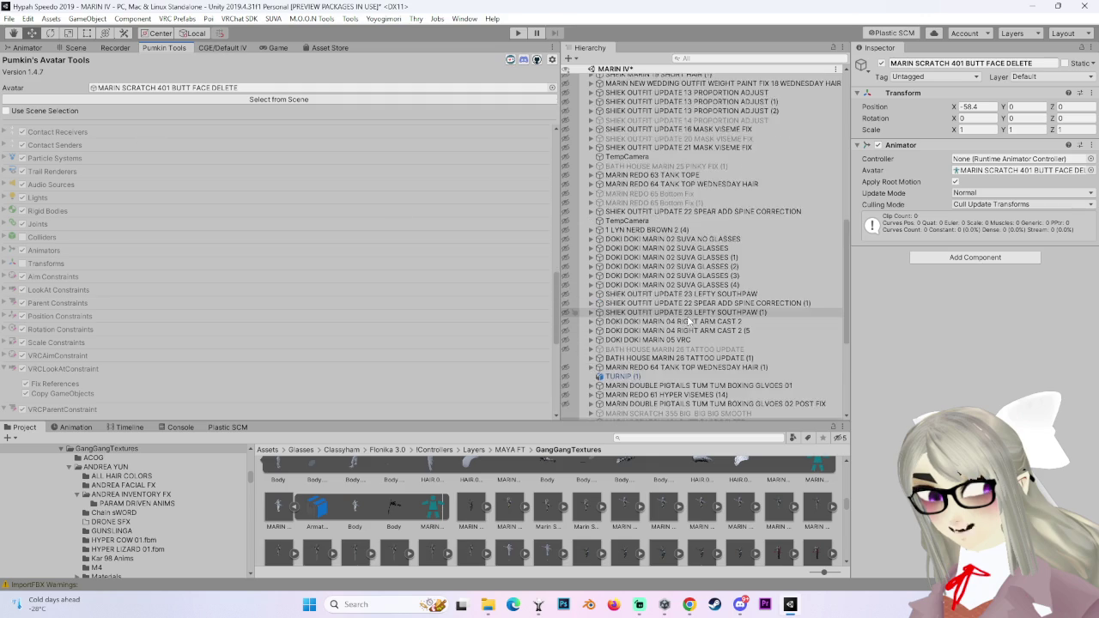
scroll(678, 339, "down", 5)
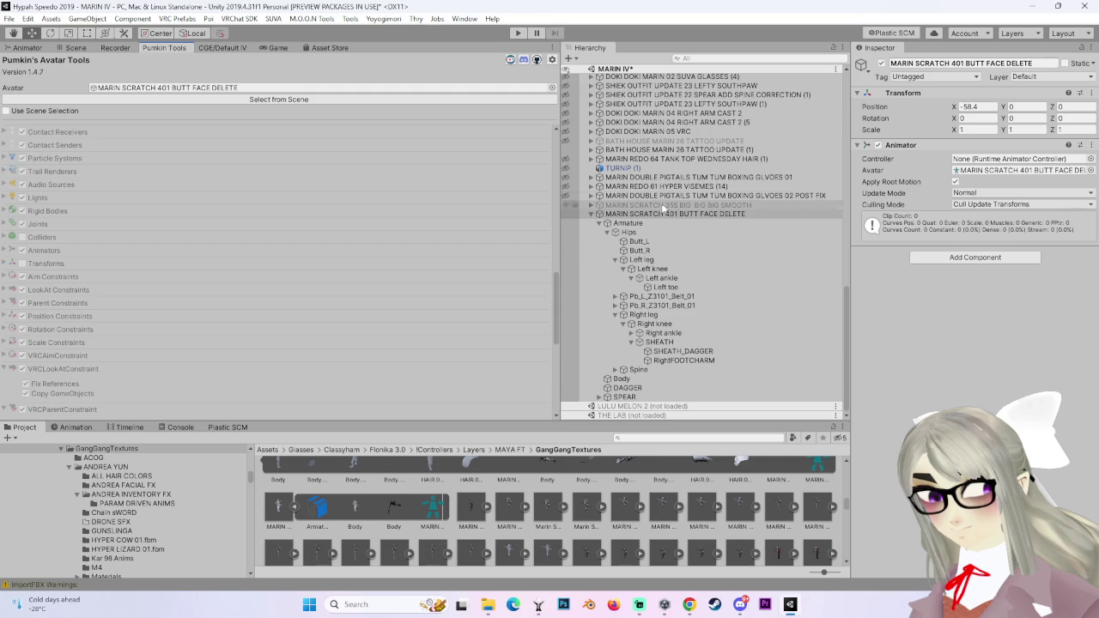
left_click(591, 214)
left_click(735, 388)
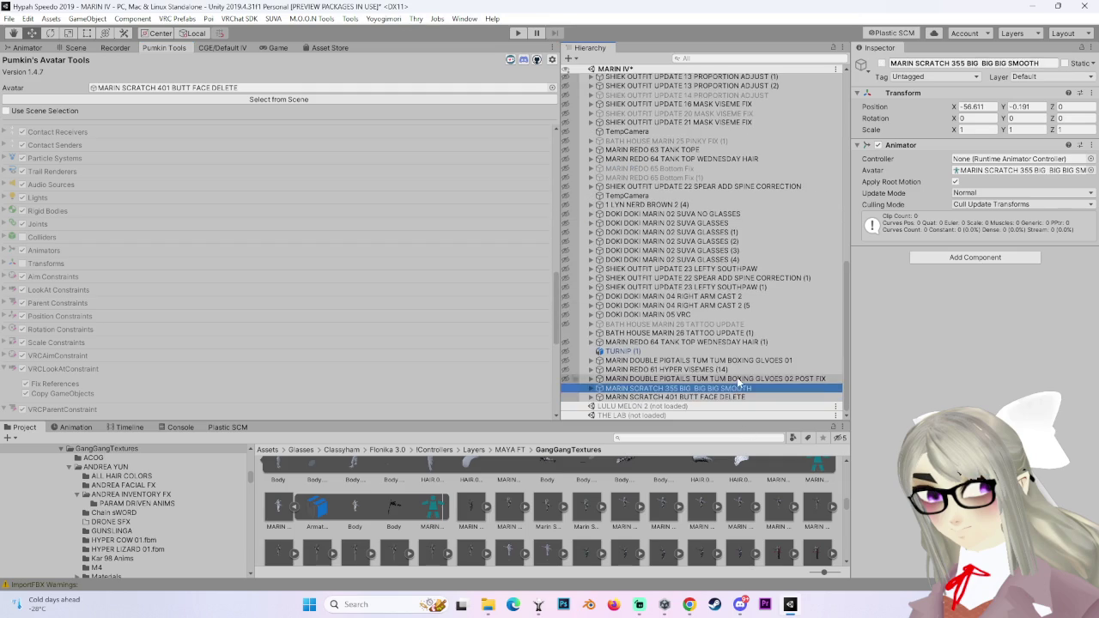
left_click(735, 379)
left_click(735, 369)
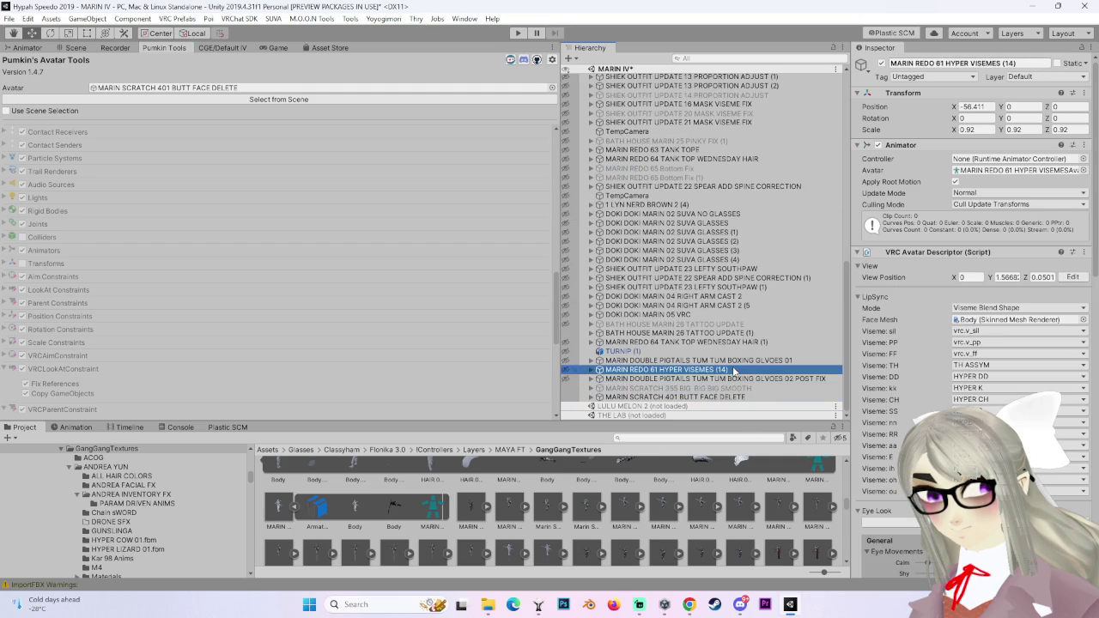
left_click(74, 48)
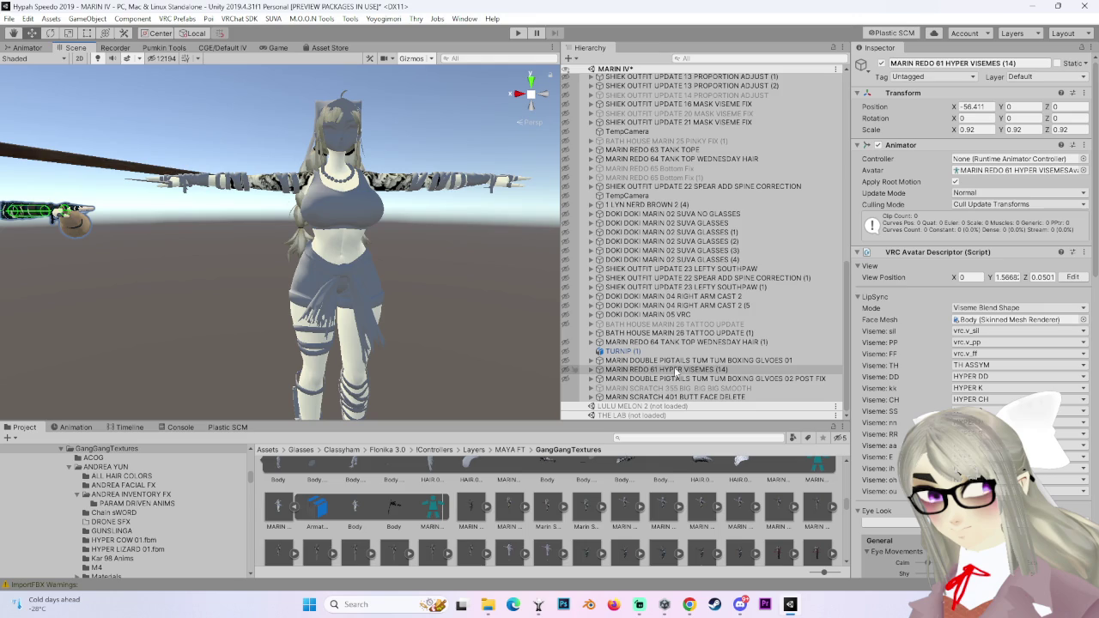
Frame MARIN REDO 61 HYPER VISEMES (14) in the Scene view.
left_click(618, 370)
mouse_move(419, 275)
left_mouse_down("alt")
mouse_move(319, 352)
mouse_move(338, 321)
left_mouse_up("alt")
key("f")
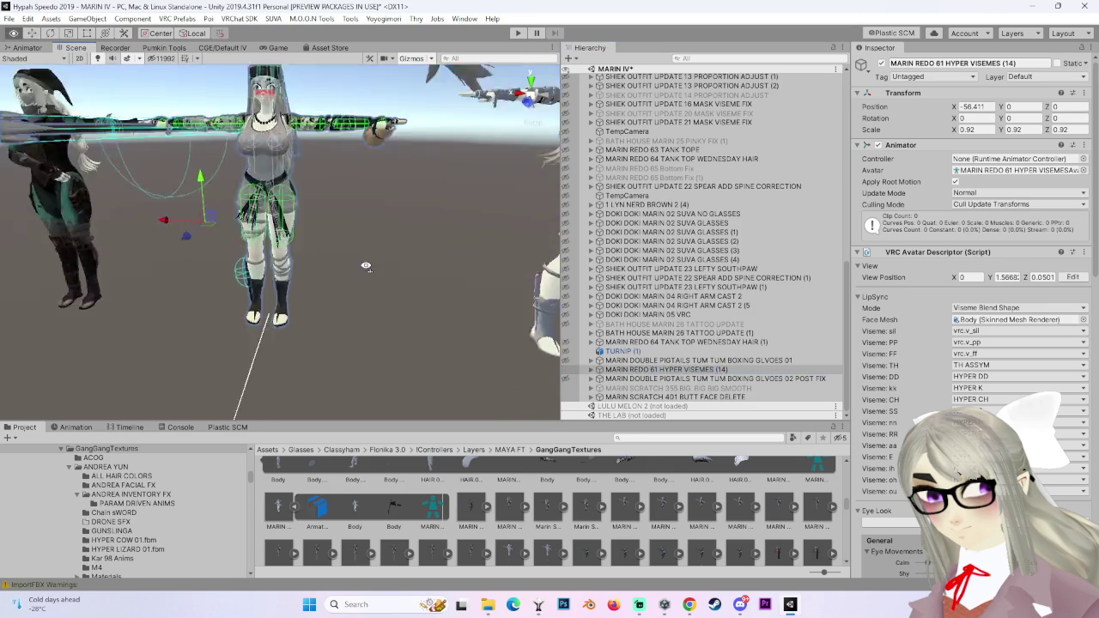
scroll(387, 308, "down", 3)
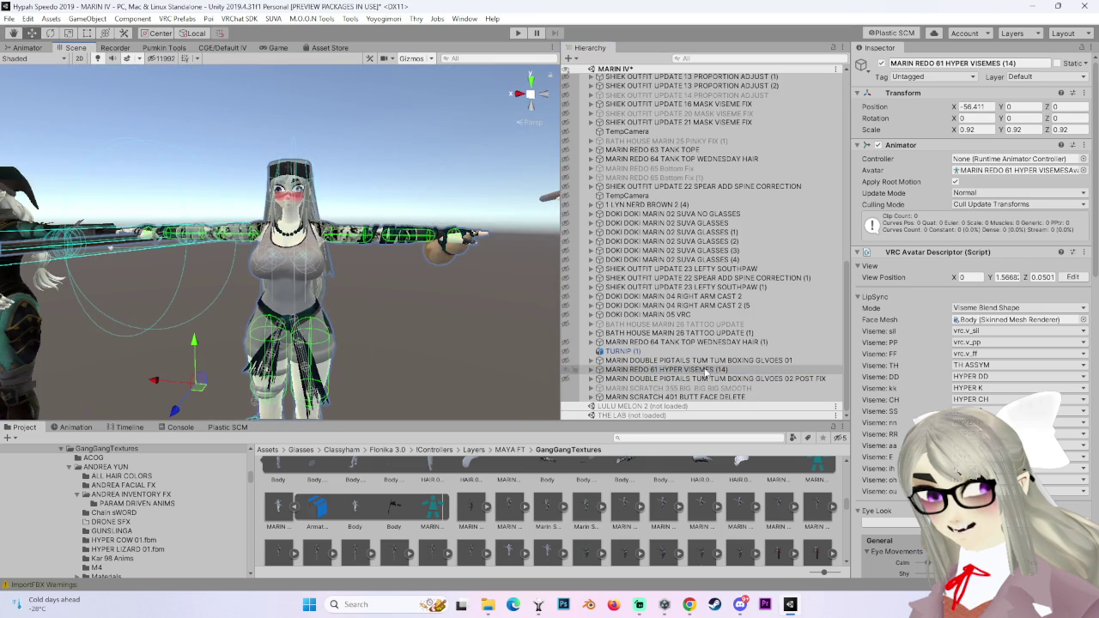
Select and expand MARIN REDO 64 TANK TOP WEDNESDAY HAIR (1) to list its parts.
left_click(581, 342)
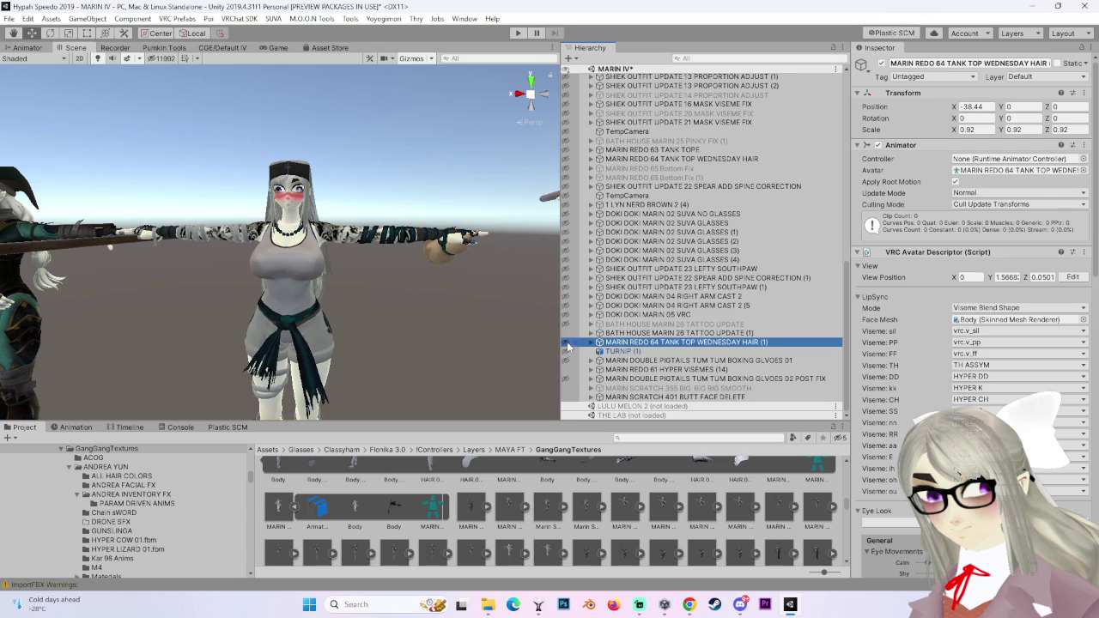
scroll(405, 277, "down", 5)
scroll(418, 256, "up", 4)
scroll(423, 337, "down", 2)
scroll(445, 362, "down", 2)
scroll(445, 363, "down", 3)
scroll(434, 390, "down", 2)
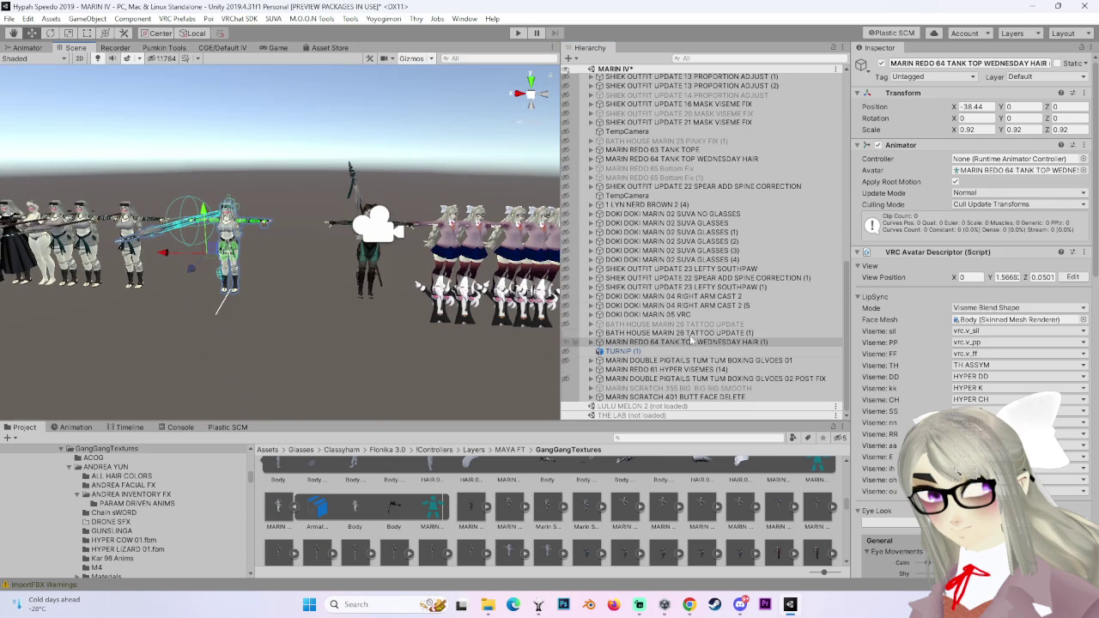
left_click(599, 343)
Select the character's body in the scene and bring Pumkin's Avatar Tools back to front.
right_click_drag(283, 258, 284, 257)
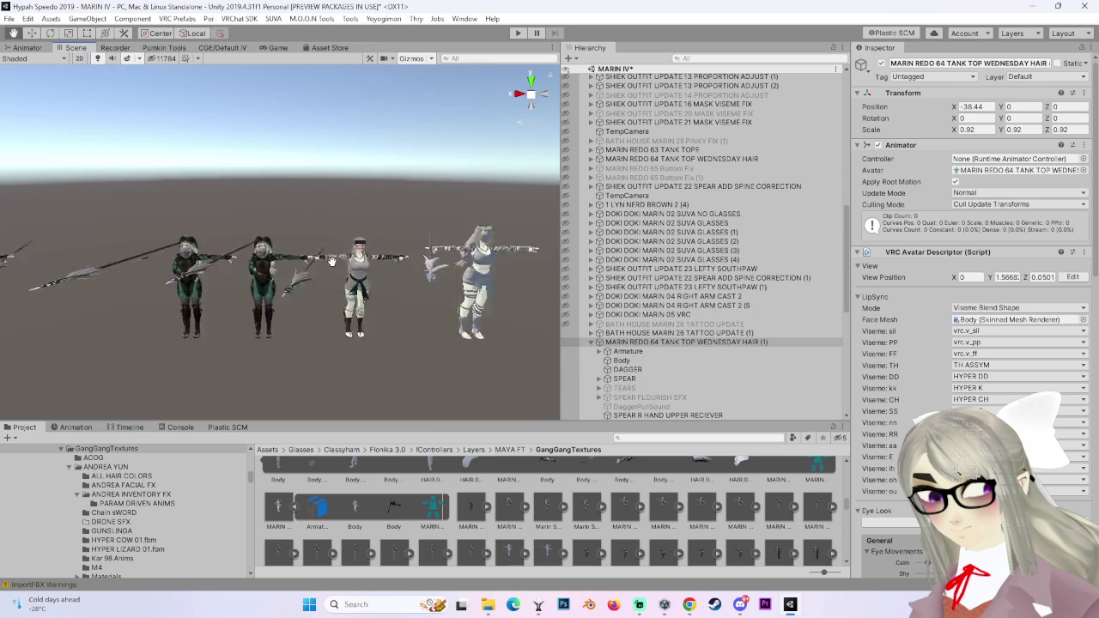
left_click(329, 226)
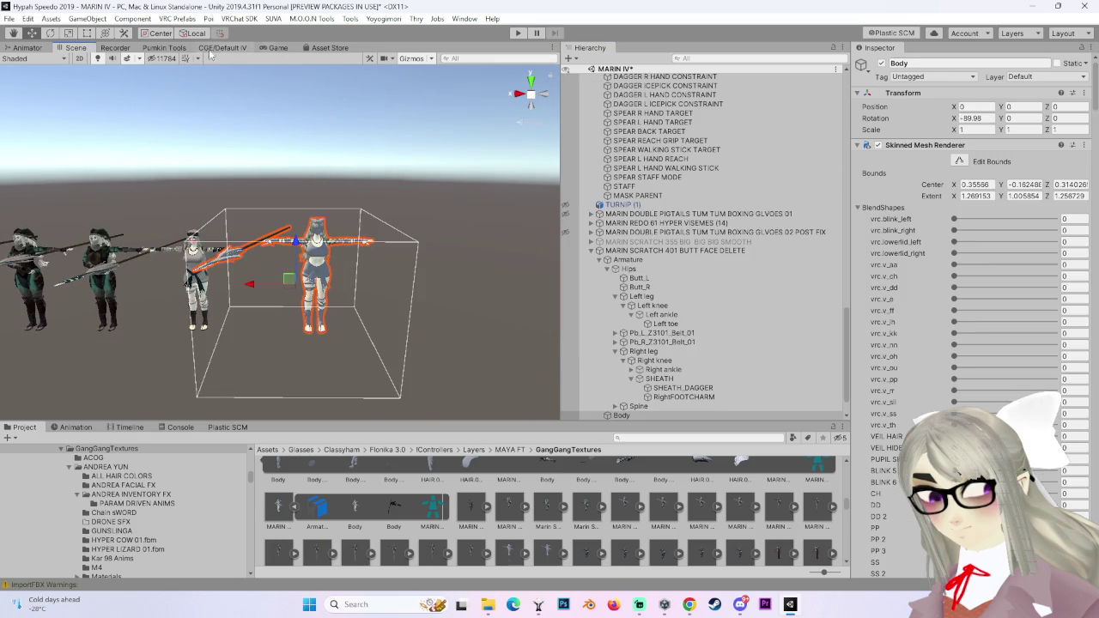
left_click(127, 48)
left_click(164, 47)
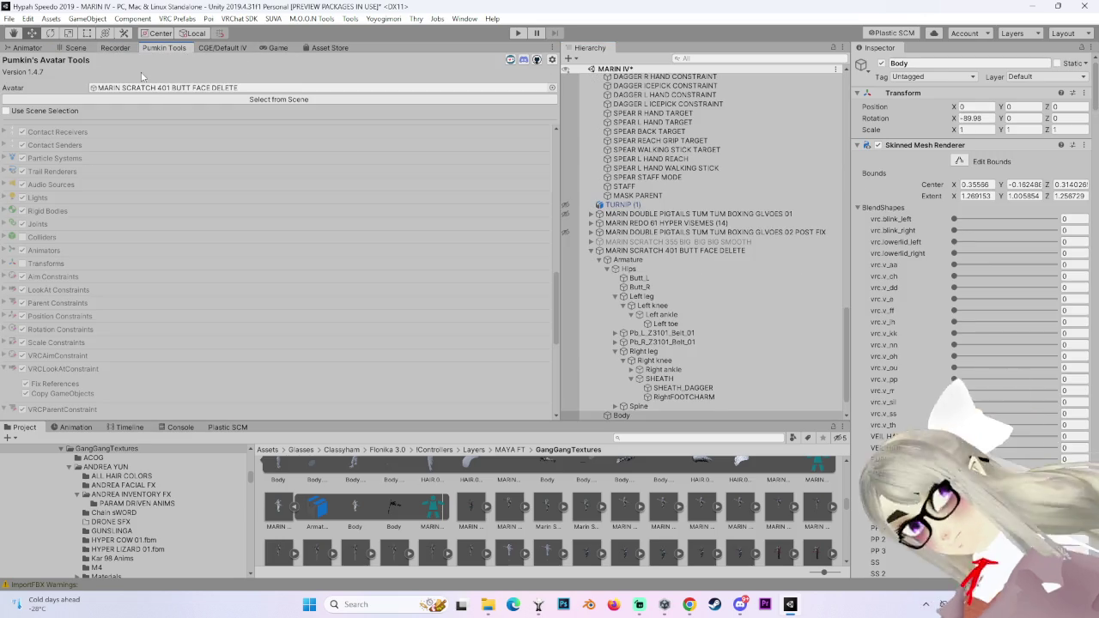
Set MARIN REDO 64 TANK TOP WEDNESDAY HAIR (1) as the Copy From source.
scroll(355, 293, "down", 3)
scroll(333, 322, "down", 3)
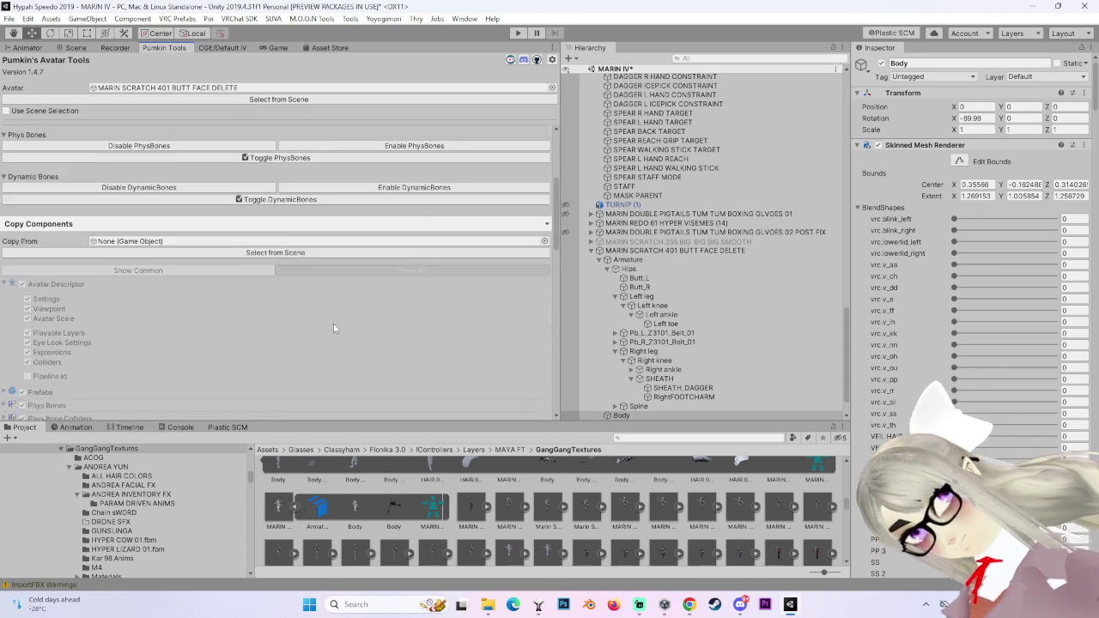
scroll(333, 322, "down", 5)
scroll(692, 274, "up", 3)
scroll(691, 277, "up", 5)
scroll(712, 232, "up", 5)
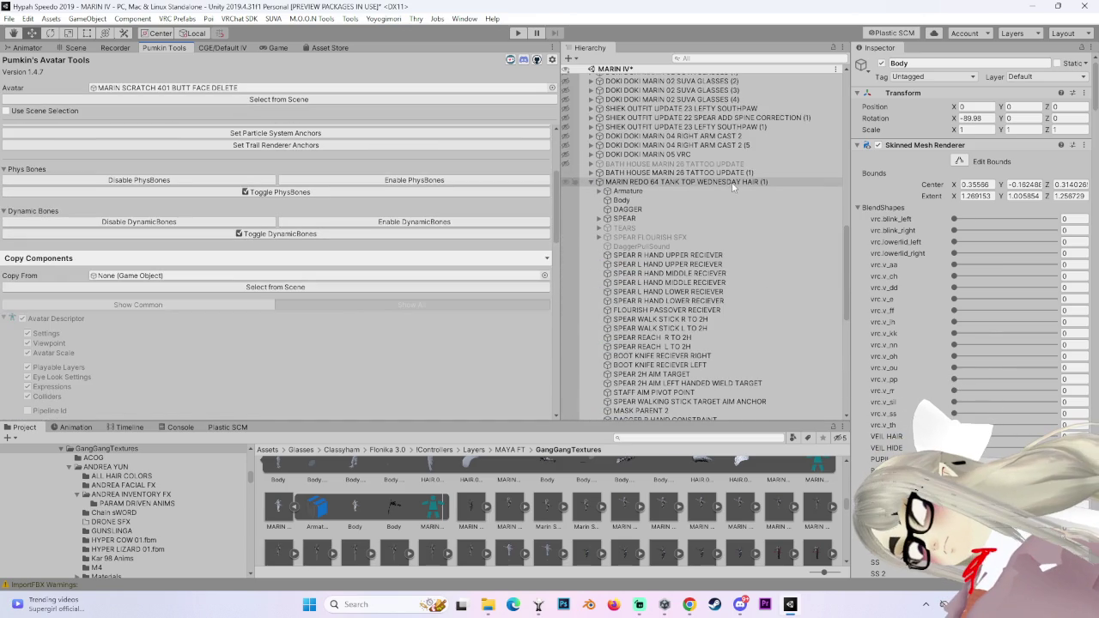
left_click_drag(728, 184, 225, 277)
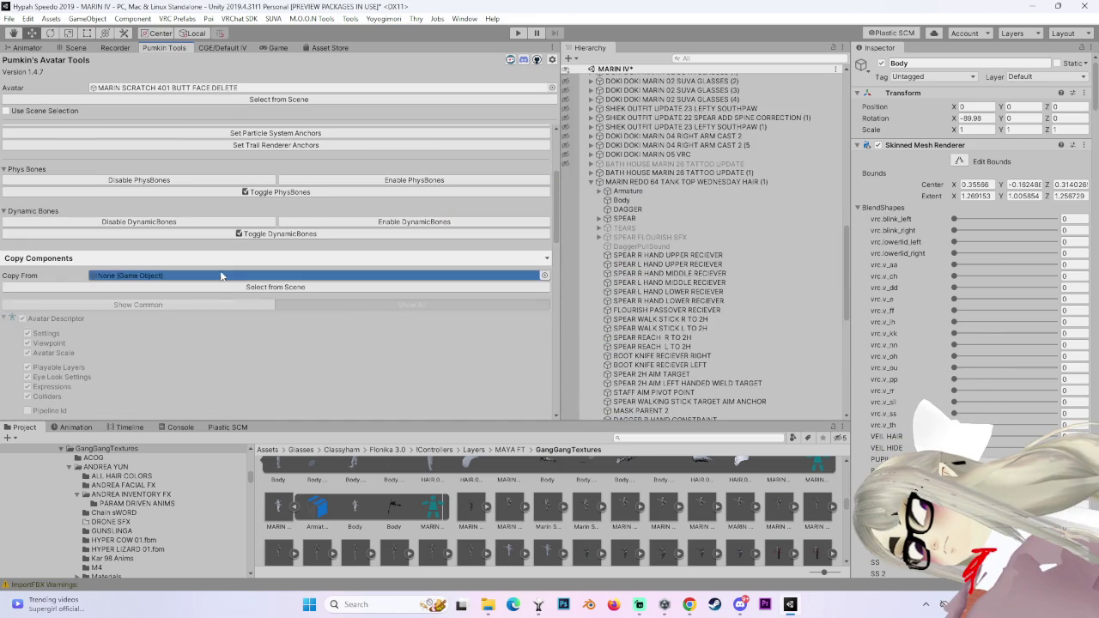
Copy the selected components onto MARIN SCRATCH 401 BUTT FACE DELETE.
scroll(238, 371, "down", 5)
scroll(236, 365, "down", 3)
scroll(234, 360, "down", 3)
scroll(103, 364, "down", 3)
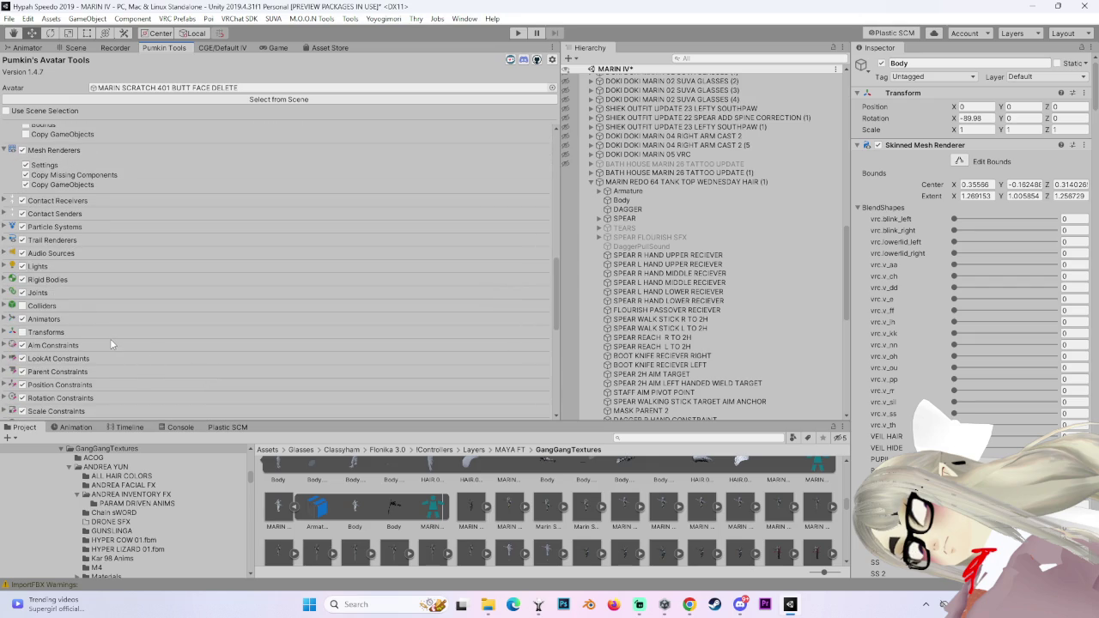
scroll(110, 339, "up", 3)
scroll(110, 338, "up", 3)
scroll(110, 338, "up", 3)
scroll(109, 337, "up", 3)
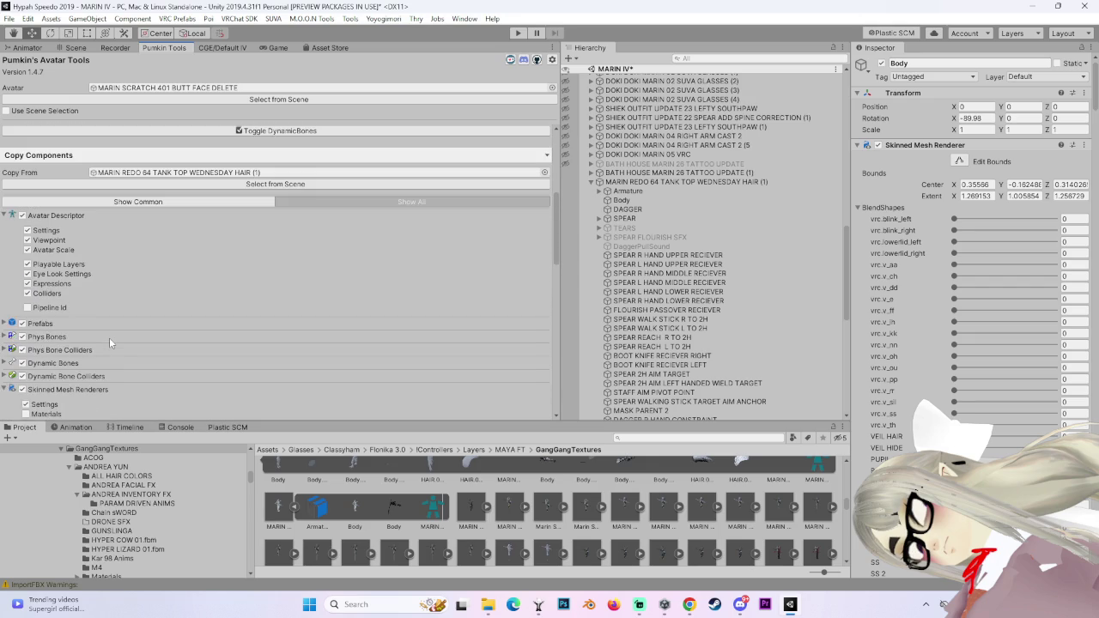
scroll(108, 337, "down", 5)
scroll(120, 342, "down", 5)
scroll(121, 349, "down", 5)
left_click(120, 378)
Frame the avatar's body in a straight front view of the Scene.
left_click(77, 48)
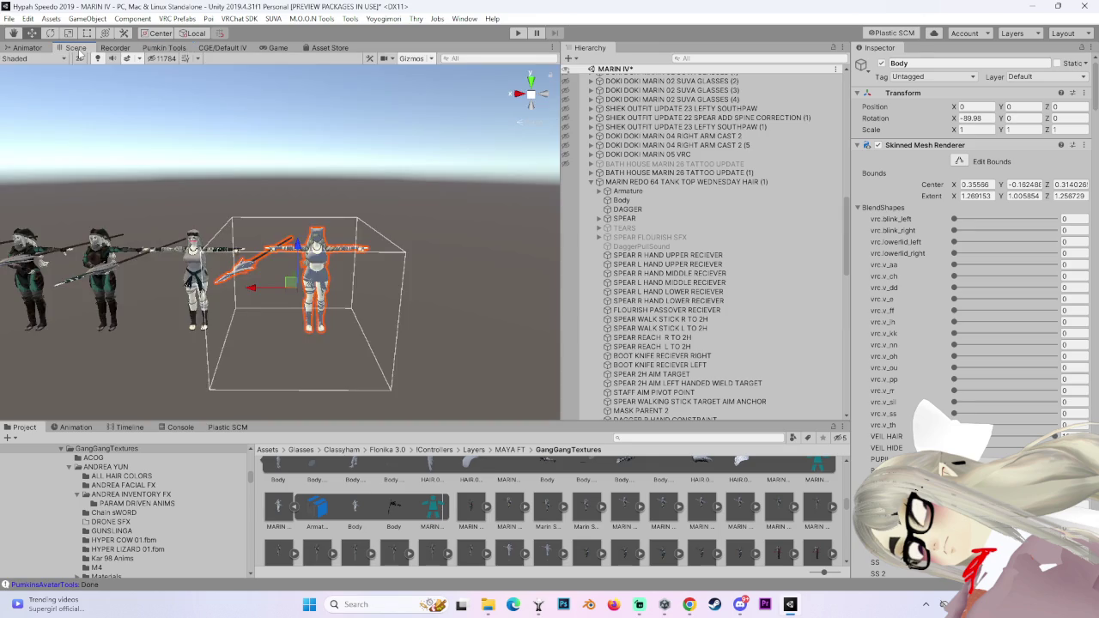
key("f")
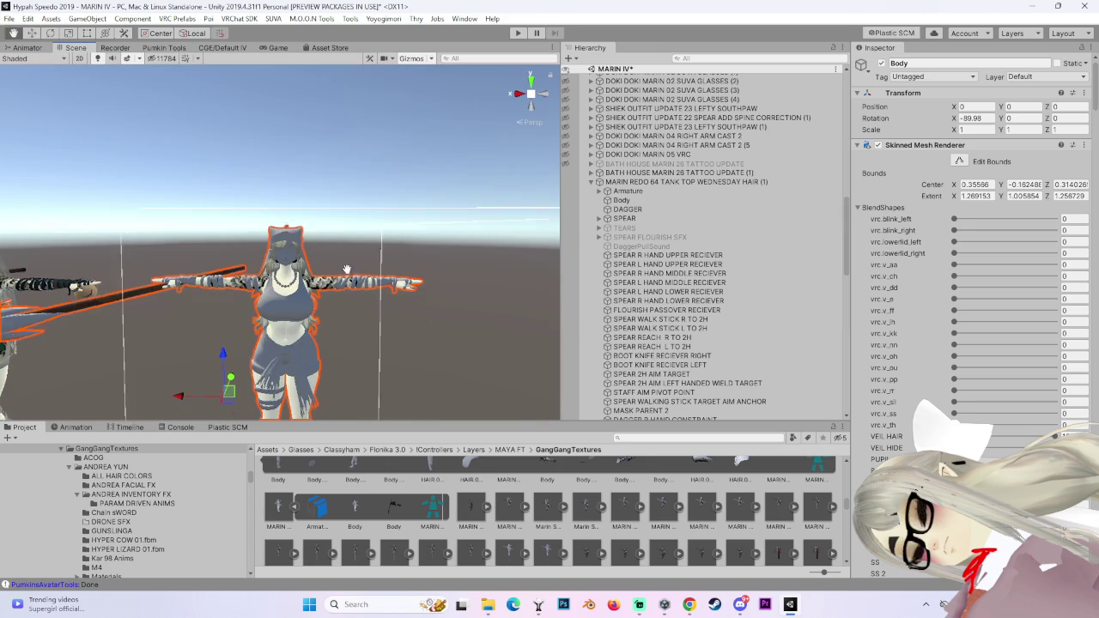
left_click(519, 92)
left_click(543, 93)
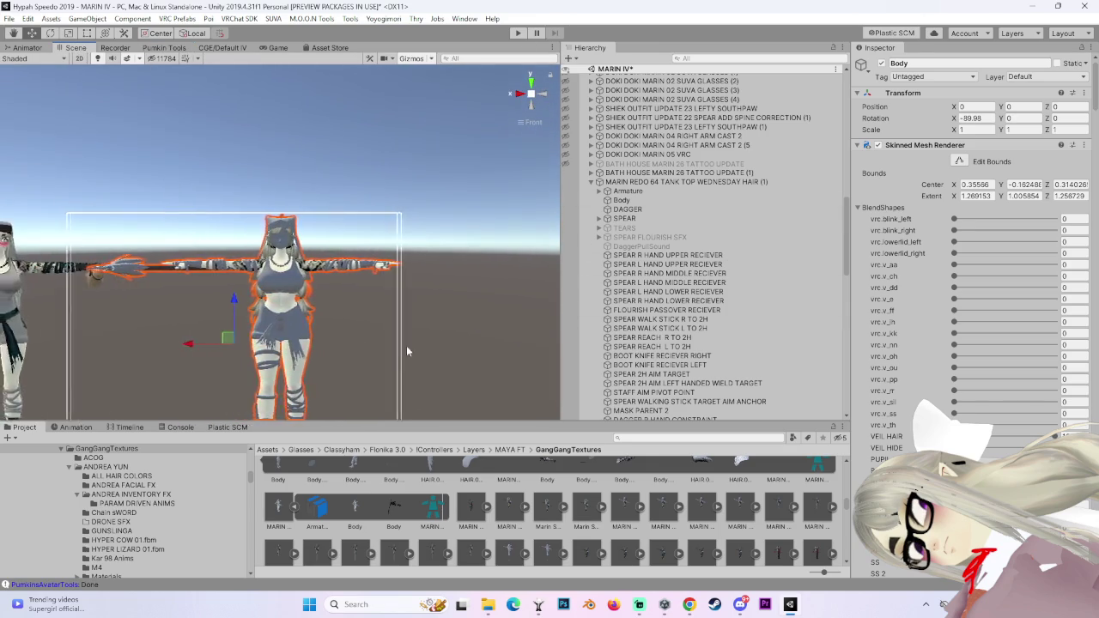
left_click(621, 200)
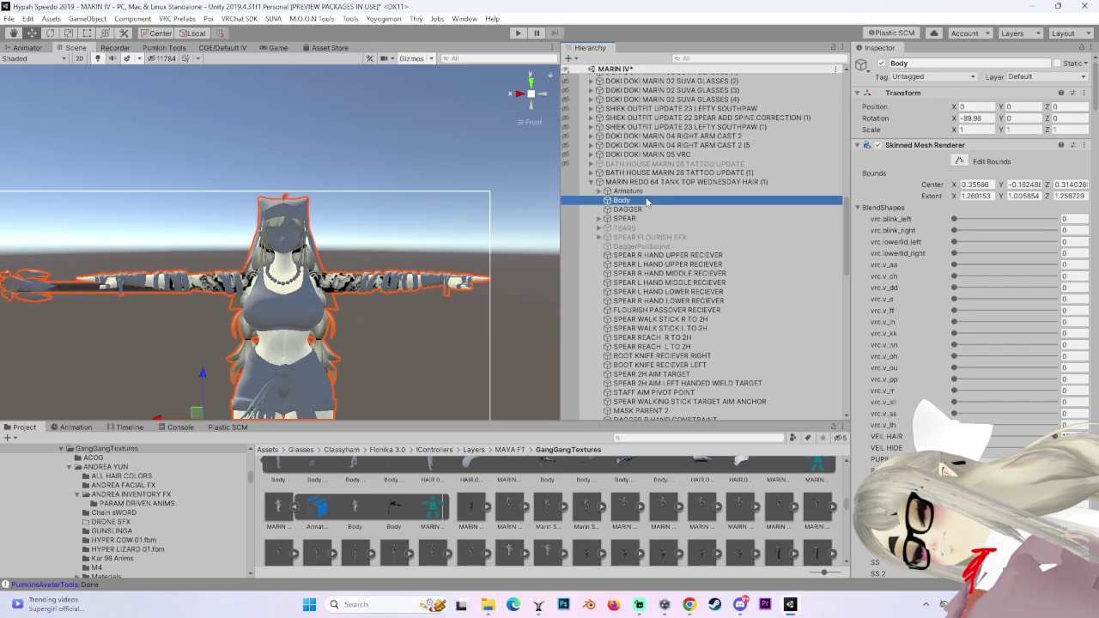
scroll(975, 258, "down", 5)
scroll(974, 258, "down", 5)
scroll(975, 257, "down", 5)
scroll(975, 257, "down", 5)
scroll(974, 258, "down", 5)
scroll(979, 352, "up", 2)
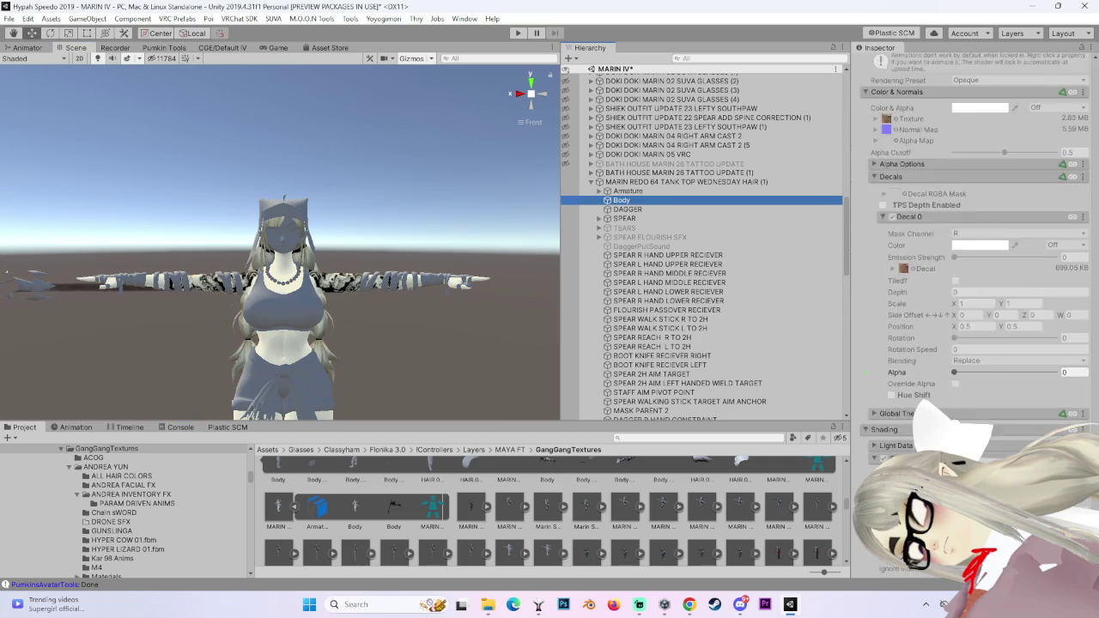
scroll(953, 303, "up", 2)
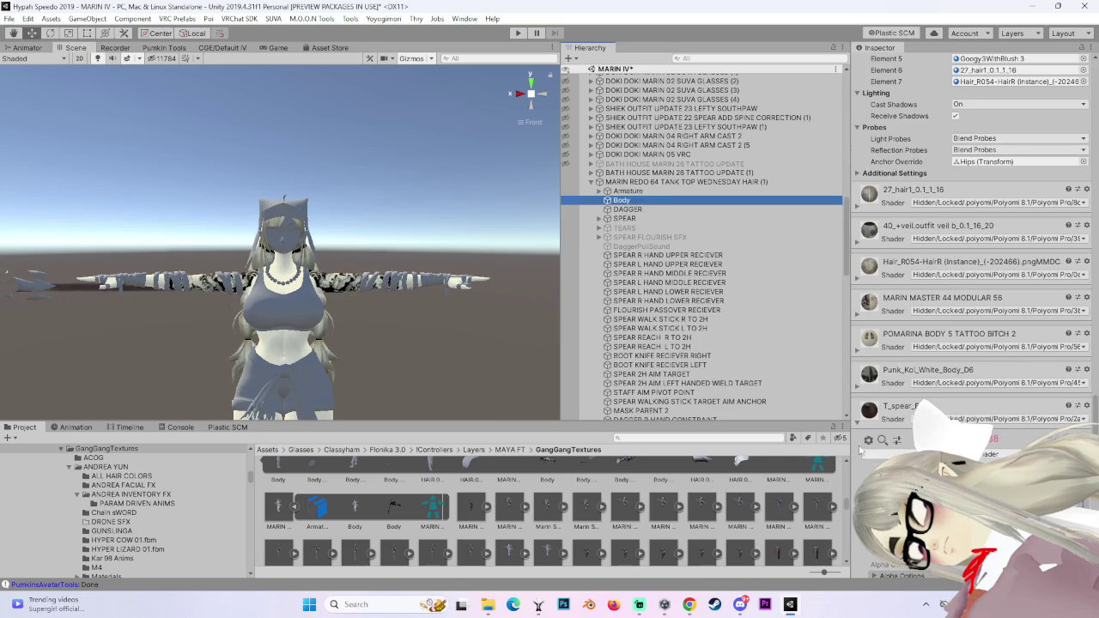
scroll(862, 429, "up", 3)
left_click(599, 182)
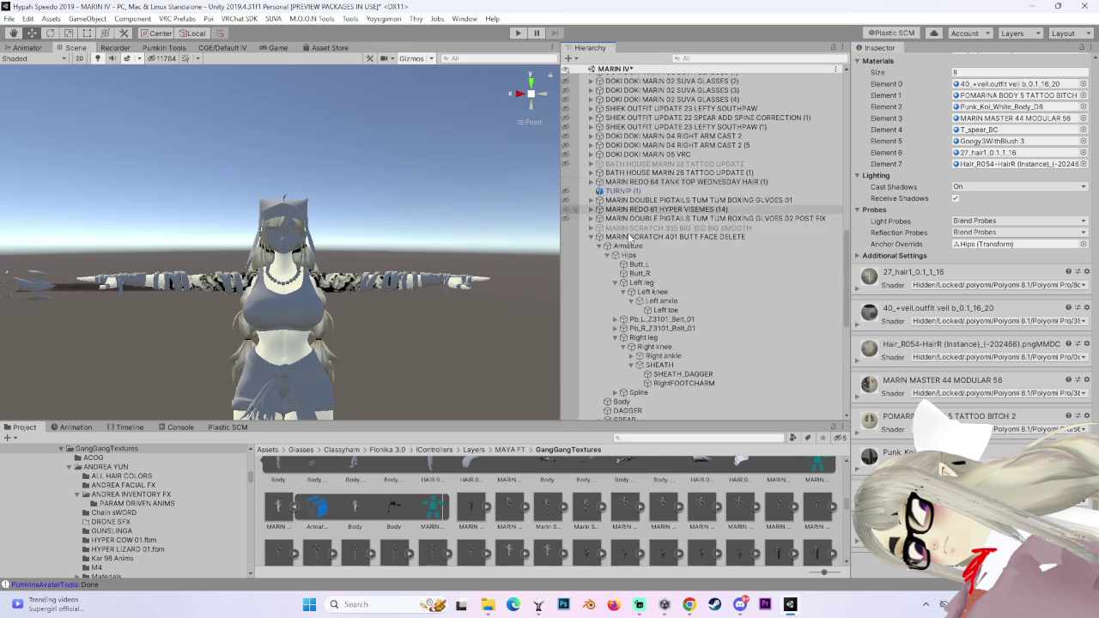
scroll(610, 200, "down", 3)
scroll(618, 198, "down", 3)
scroll(625, 198, "down", 3)
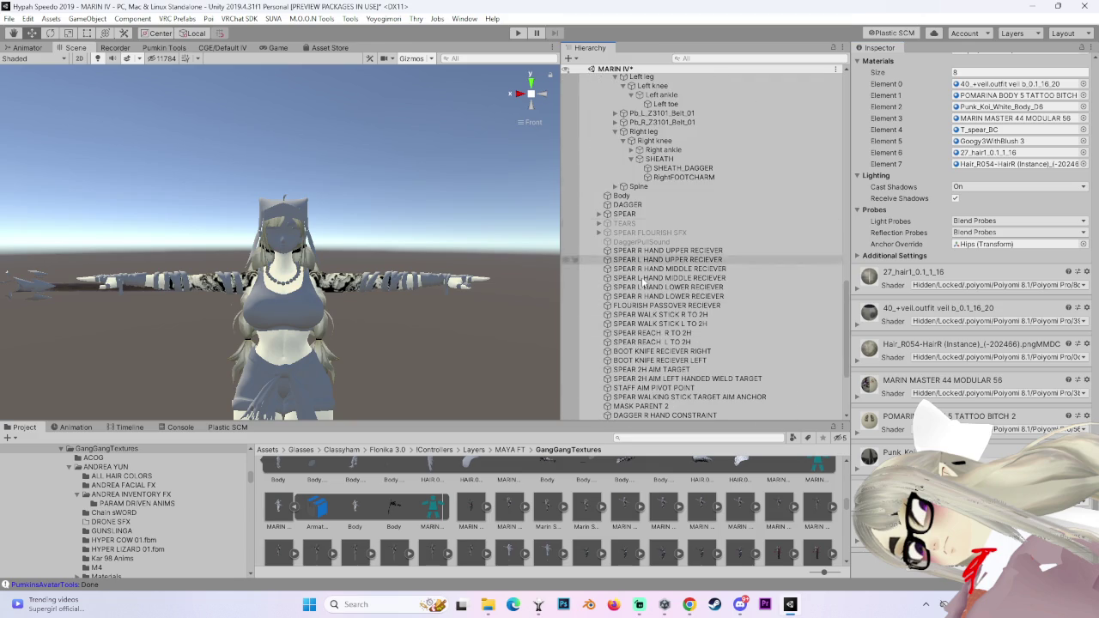
left_click(628, 197)
scroll(970, 257, "up", 10)
scroll(970, 257, "down", 10)
scroll(970, 258, "down", 3)
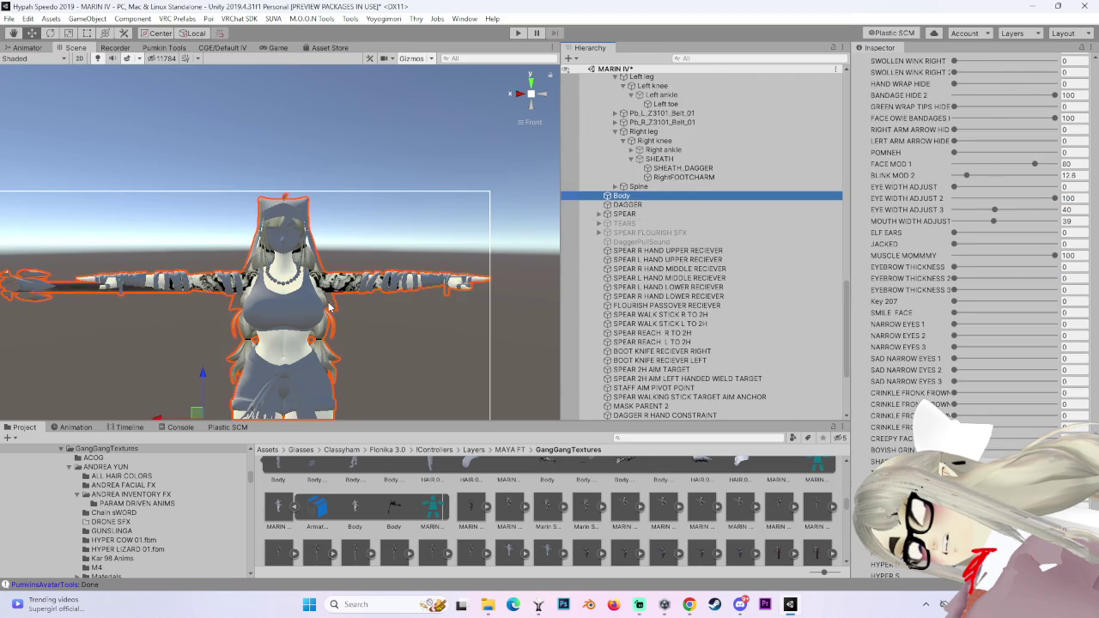
scroll(680, 207, "up", 4)
left_click(678, 134)
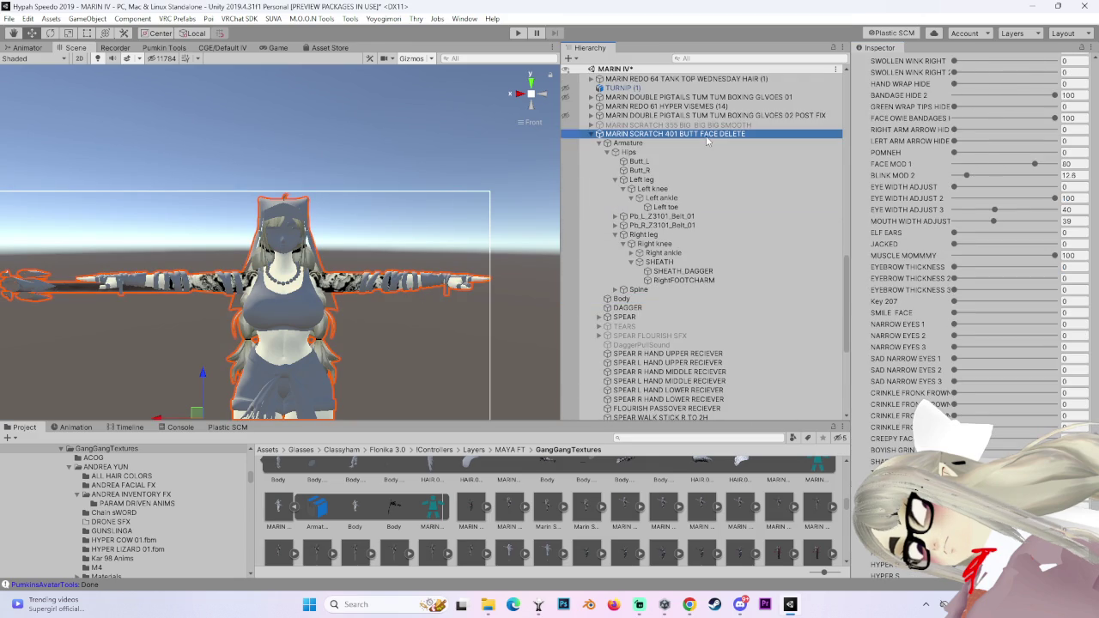
left_click(633, 299)
scroll(940, 353, "down", 3)
scroll(936, 361, "down", 3)
scroll(927, 369, "down", 2)
scroll(922, 375, "down", 3)
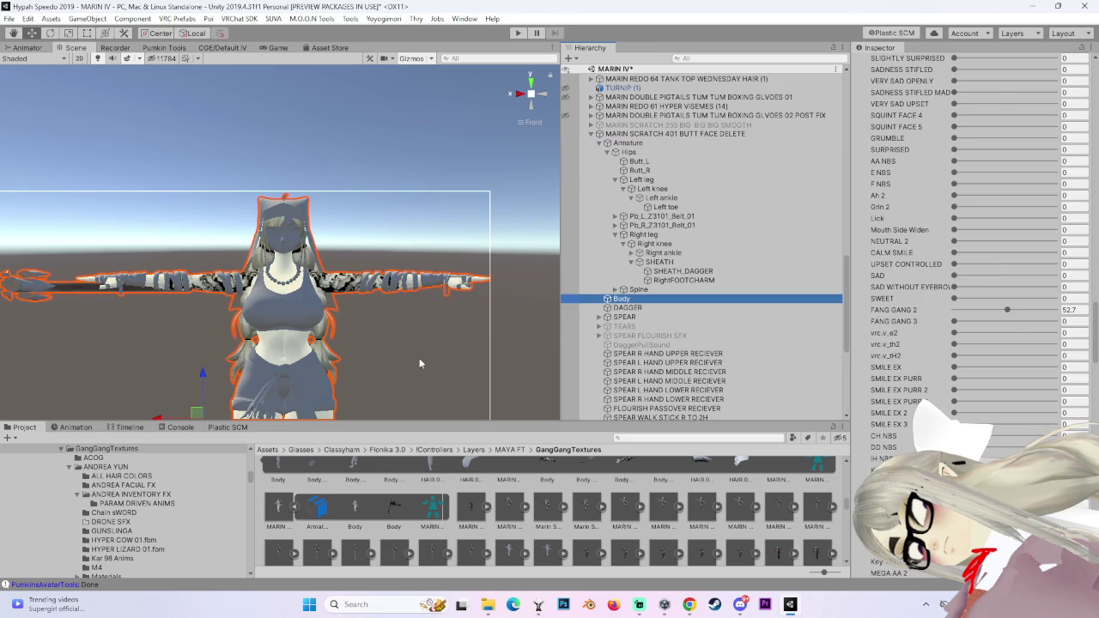
middle_click_drag(407, 351, 431, 244)
left_click_drag(431, 243, 369, 270, "alt")
scroll(914, 361, "up", 3)
scroll(910, 369, "up", 3)
scroll(908, 378, "up", 3)
scroll(907, 380, "down", 5)
scroll(902, 382, "down", 5)
scroll(897, 382, "down", 5)
Give the HAIRJAMA MASTER material the .poiyomi > Poiyomi 8.1 > Poiyomi Pro shader.
left_click(953, 287)
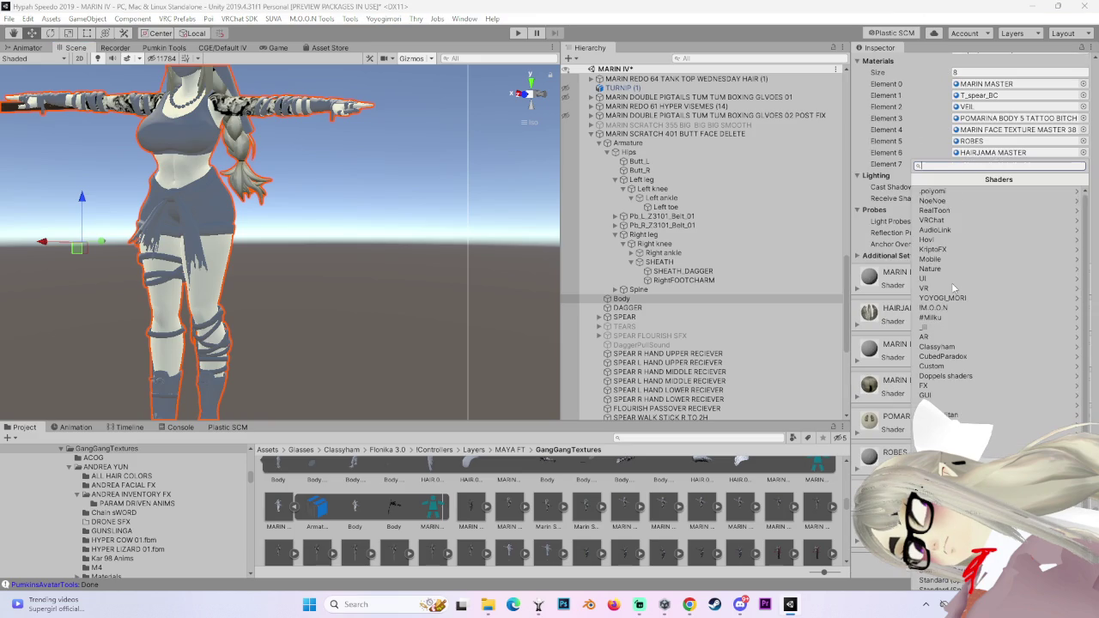
left_click(944, 196)
left_click(943, 232)
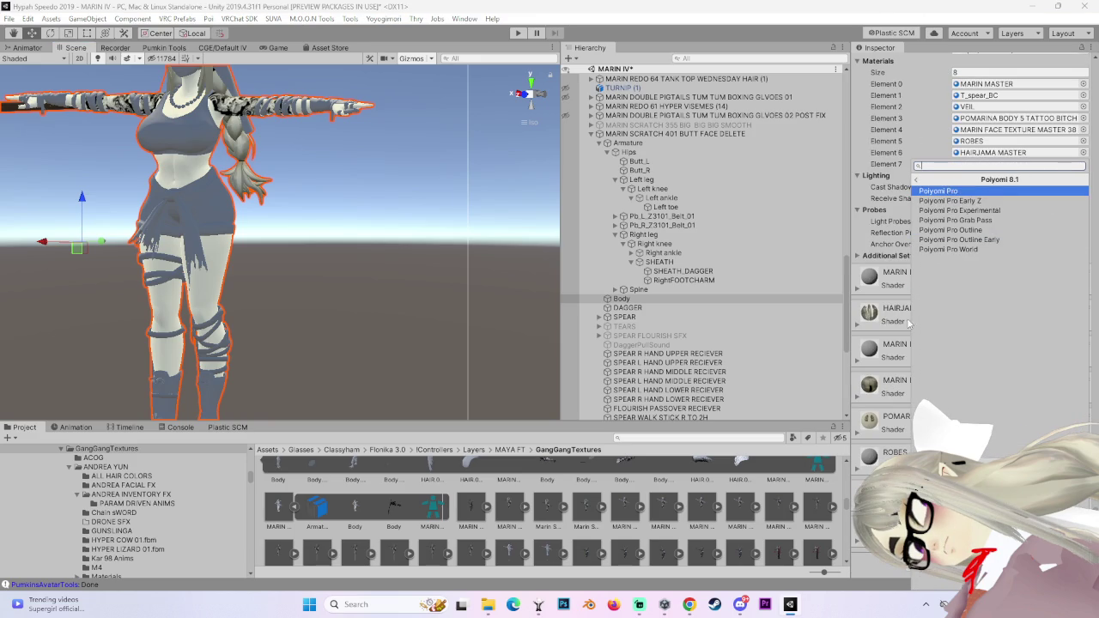
key("Return")
left_click(855, 322)
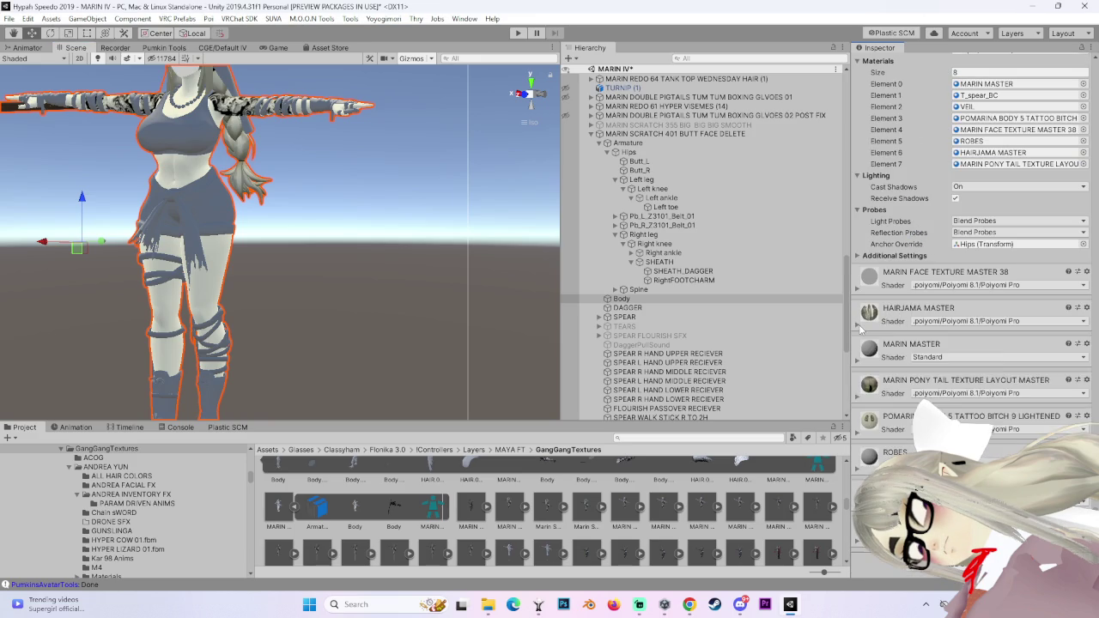
Switch the MARIN MASTER material's shader to Poiyomi 8.1 Poiyomi Pro.
left_click(945, 357)
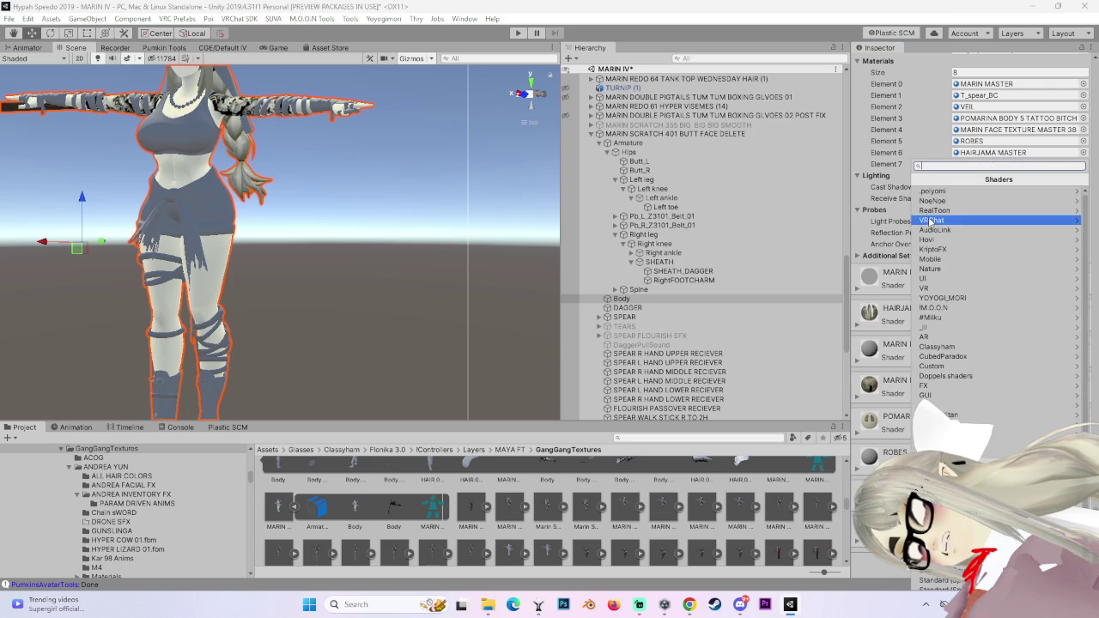
left_click(936, 187)
left_click(949, 230)
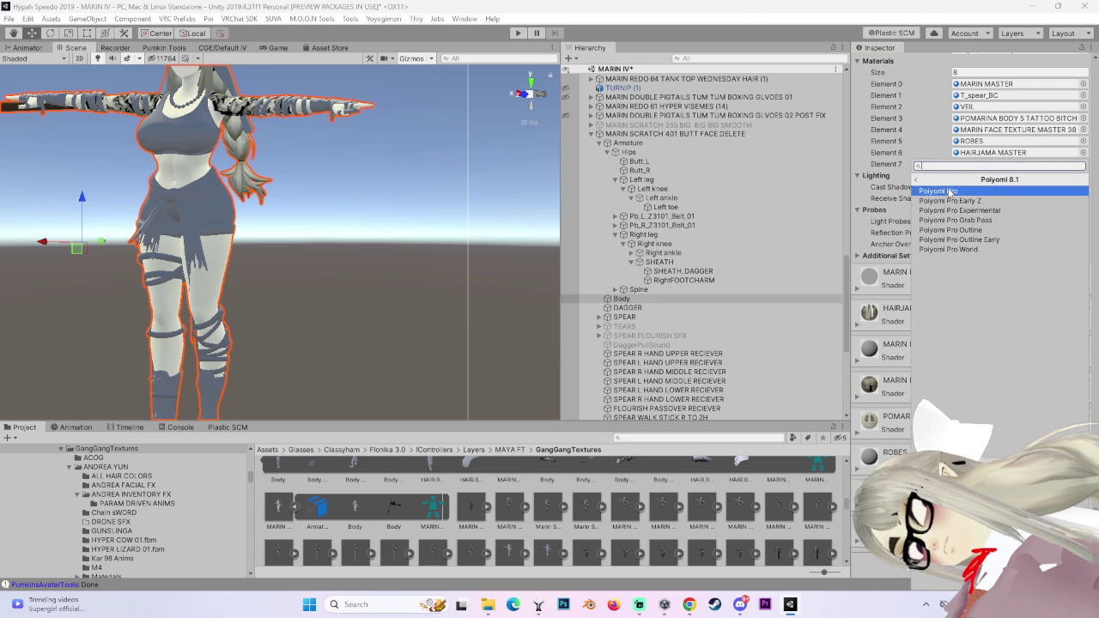
left_click(944, 188)
Select the older avatar's Body and scroll through its material settings.
mouse_move(180, 103)
middle_mouse_down()
mouse_move(412, 214)
mouse_move(168, 316)
middle_mouse_up()
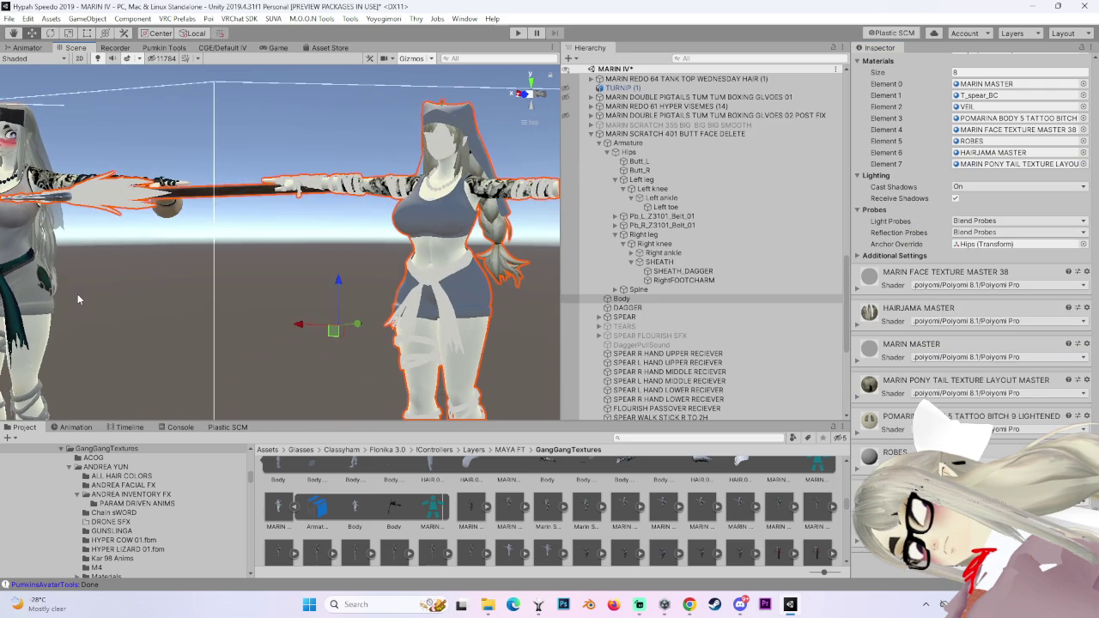
left_click(39, 238)
middle_click_drag(163, 240, 40, 242)
scroll(894, 380, "down", 5)
scroll(889, 391, "down", 5)
scroll(880, 408, "down", 5)
scroll(870, 430, "down", 5)
scroll(870, 430, "down", 5)
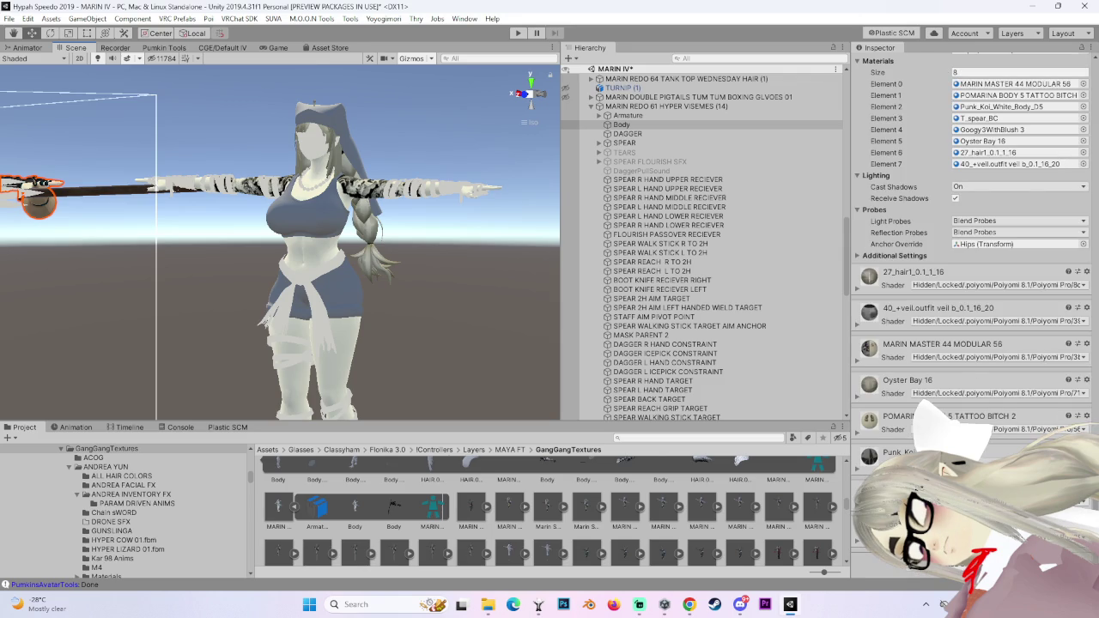
Locate the older avatar's materials in Project and apply the dark one to the necklace.
left_click(1086, 307)
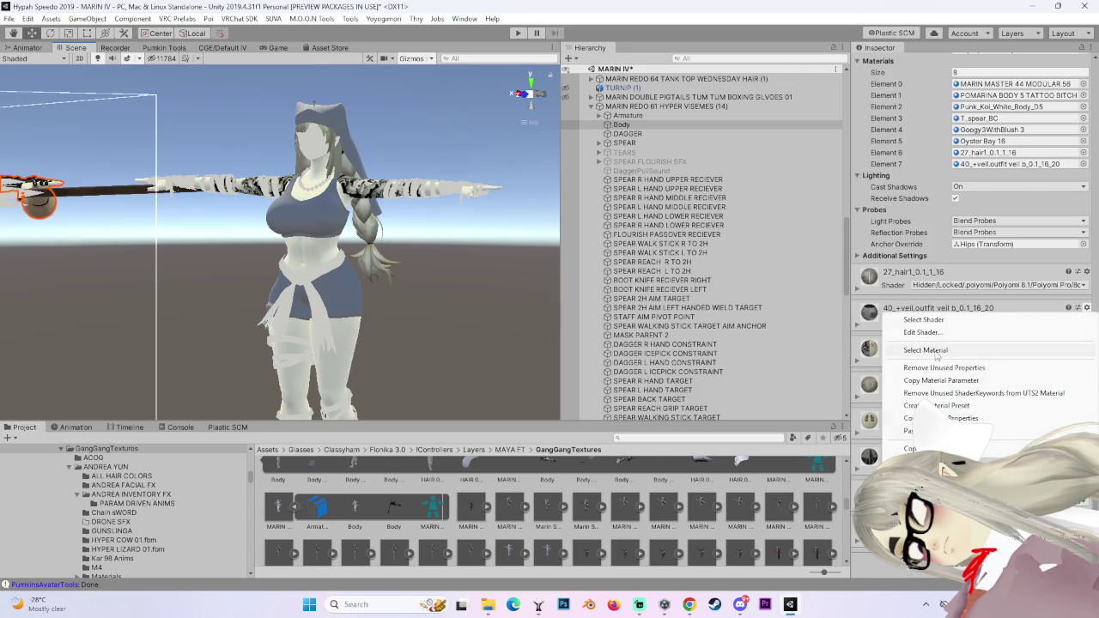
left_click(938, 353)
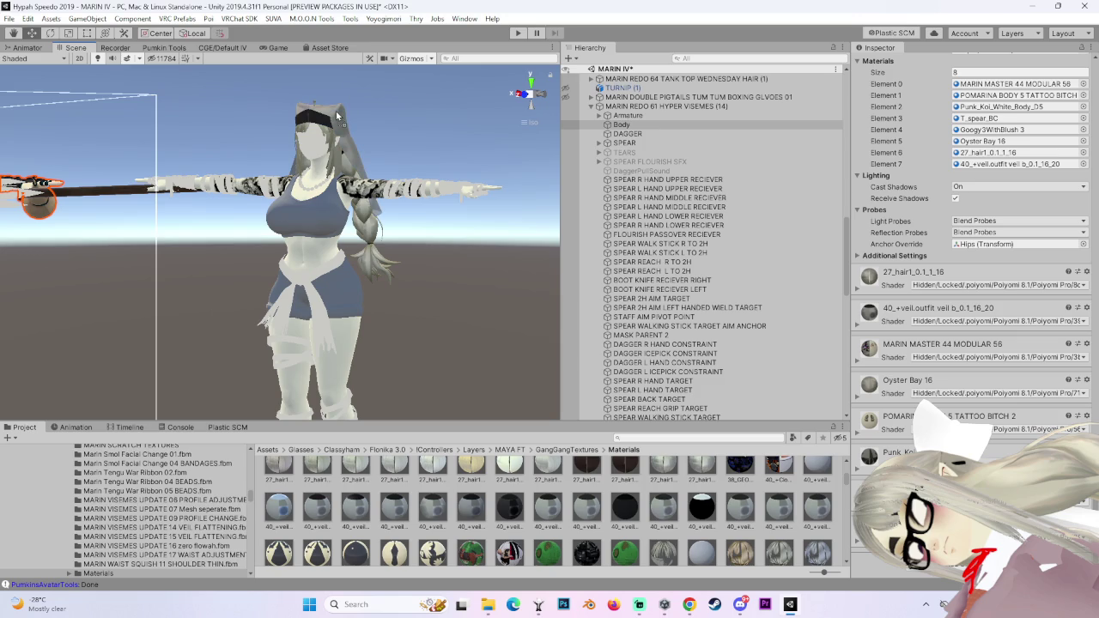
left_click_drag(336, 114, 457, 252, "alt")
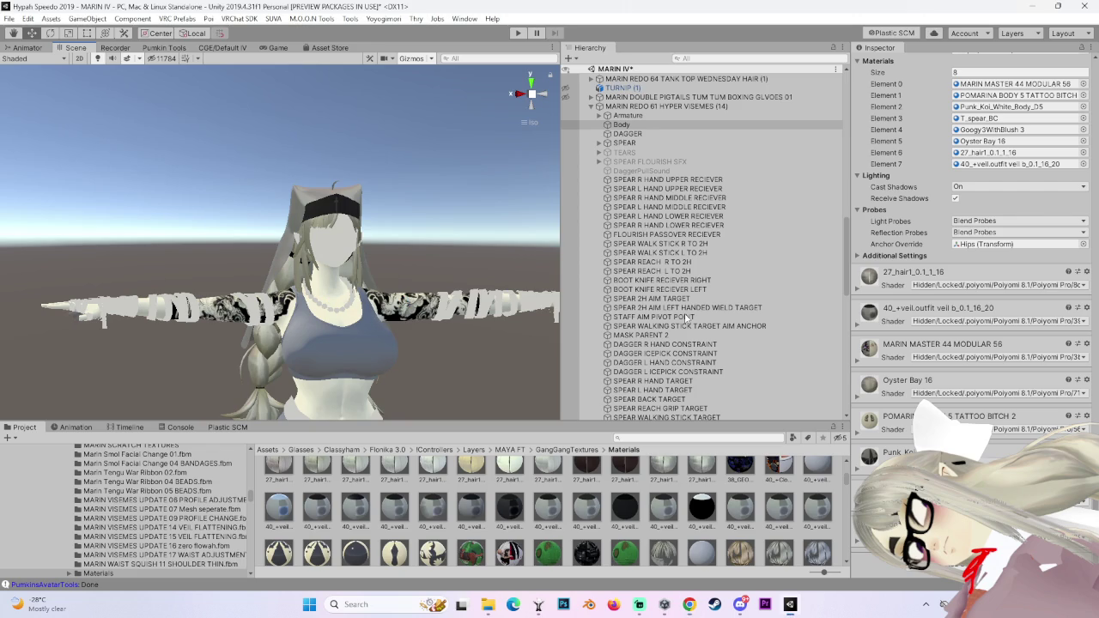
left_click(1086, 344)
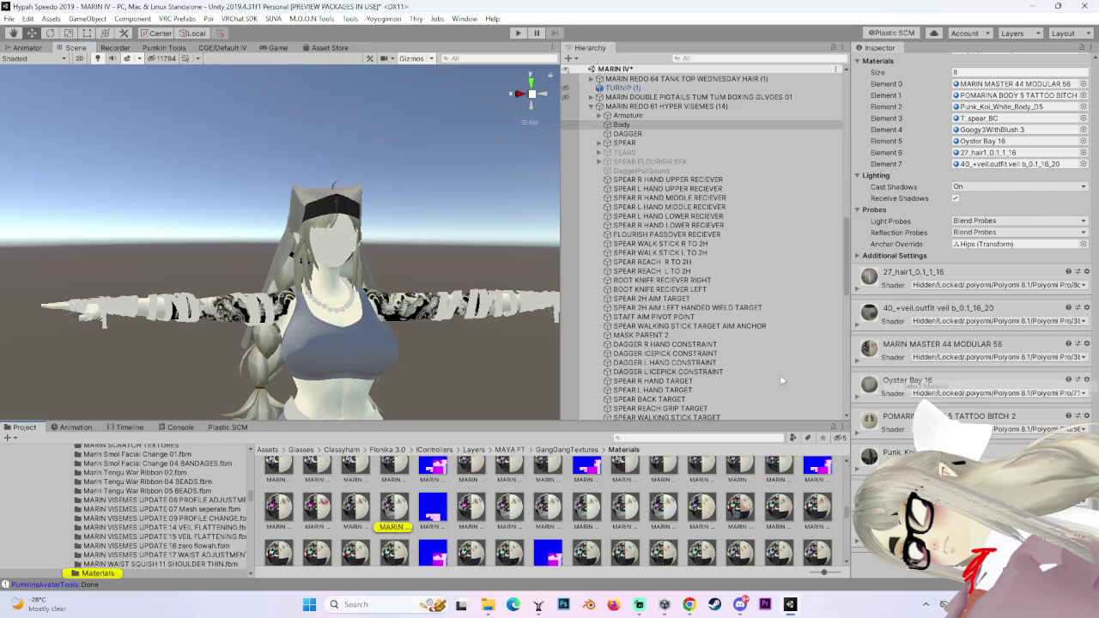
right_click_drag(481, 361, 515, 369)
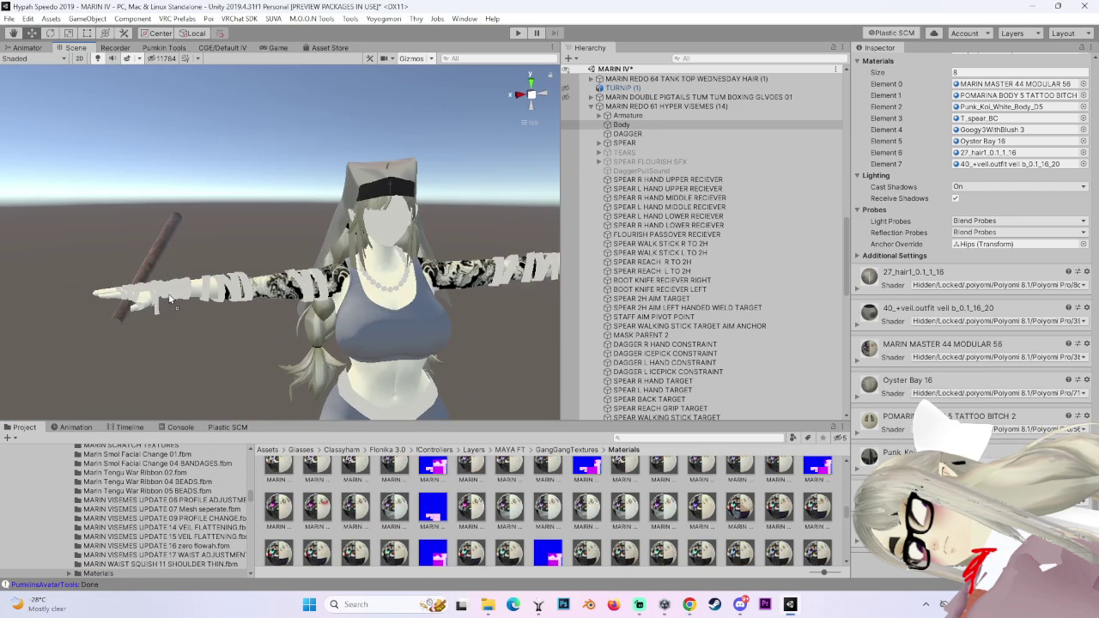
mouse_move(166, 298)
left_mouse_down()
mouse_move(249, 286)
mouse_move(952, 415)
left_mouse_up()
Locate another of the older avatar's materials in the Project window.
right_click(883, 318)
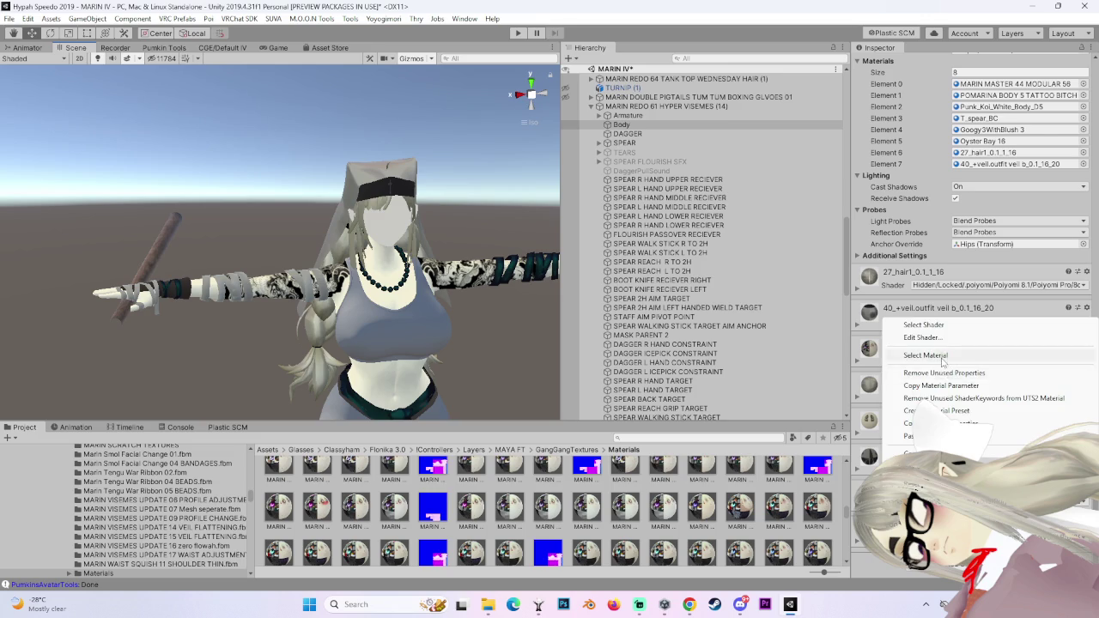
left_click(988, 355)
left_click_drag(550, 510, 498, 257)
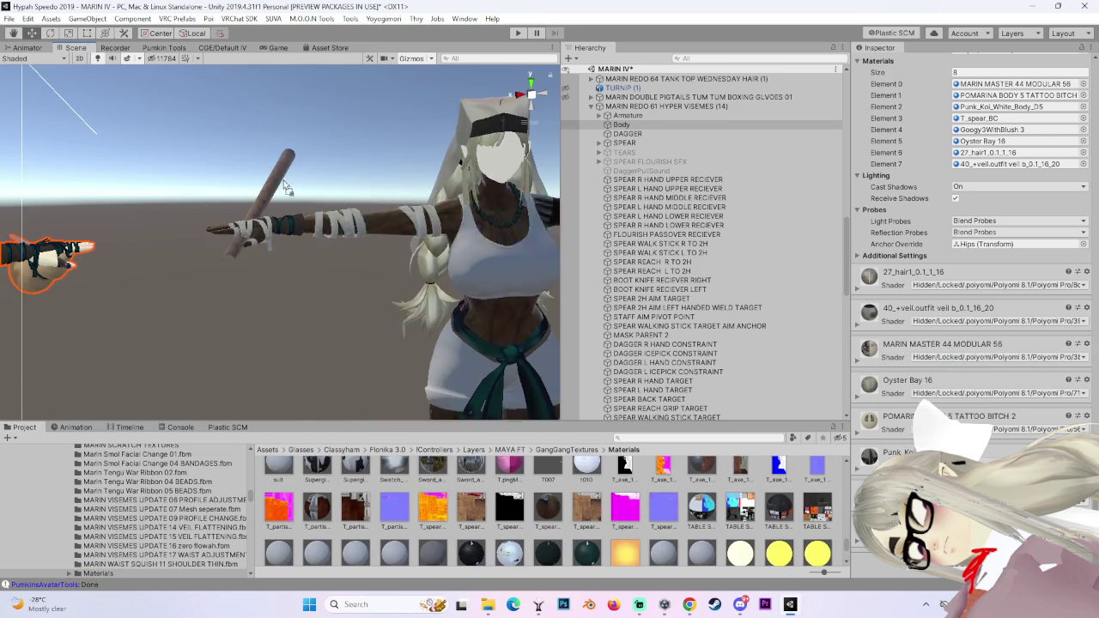
mouse_move(361, 258)
left_mouse_down("alt")
mouse_move(159, 249)
mouse_move(343, 257)
left_mouse_up("alt")
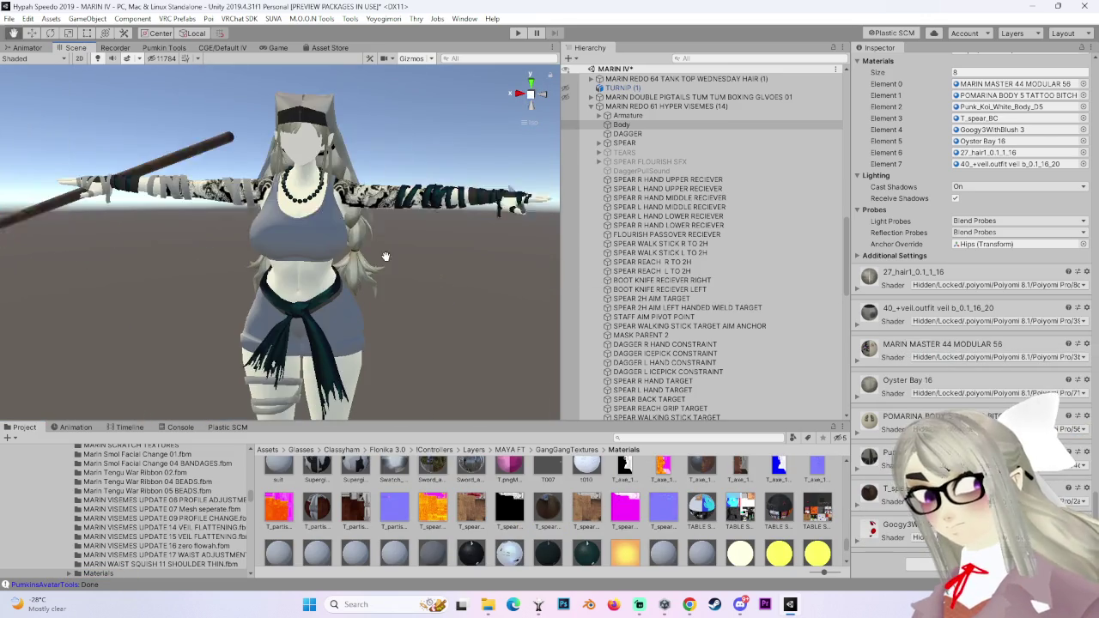
Apply the Punk Koi material to the new avatar's top and select its Body.
left_click(1086, 452)
left_click(953, 343)
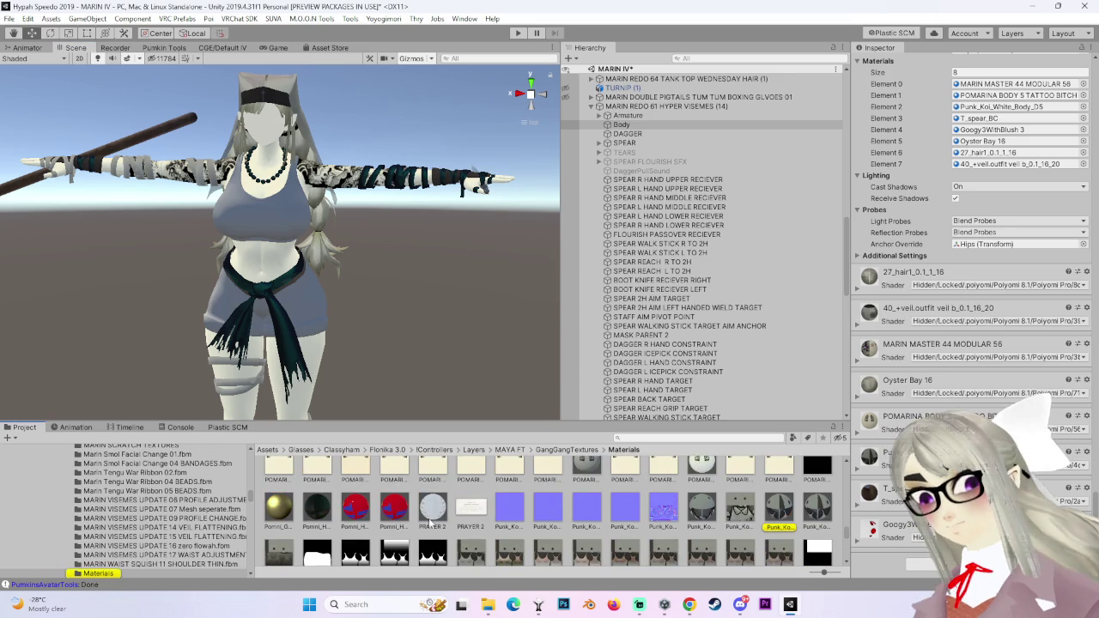
left_click_drag(821, 525, 310, 309)
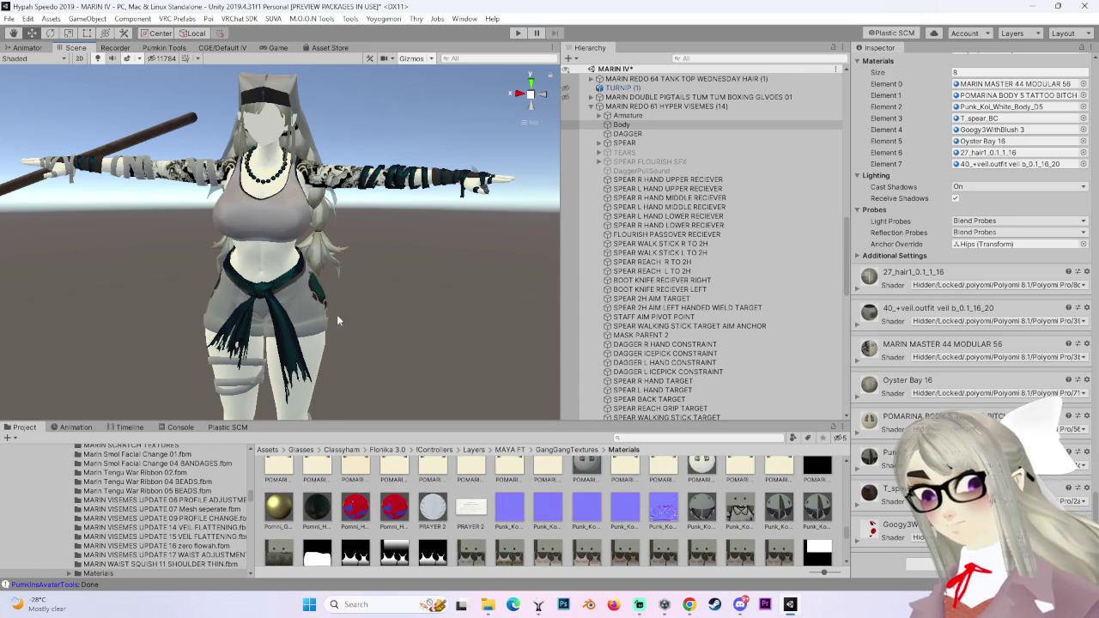
right_click_drag(327, 317, 323, 320)
mouse_move(316, 300)
left_mouse_down("alt")
mouse_move(303, 255)
mouse_move(419, 304)
mouse_move(377, 252)
mouse_move(343, 258)
left_mouse_up("alt")
left_click(292, 258)
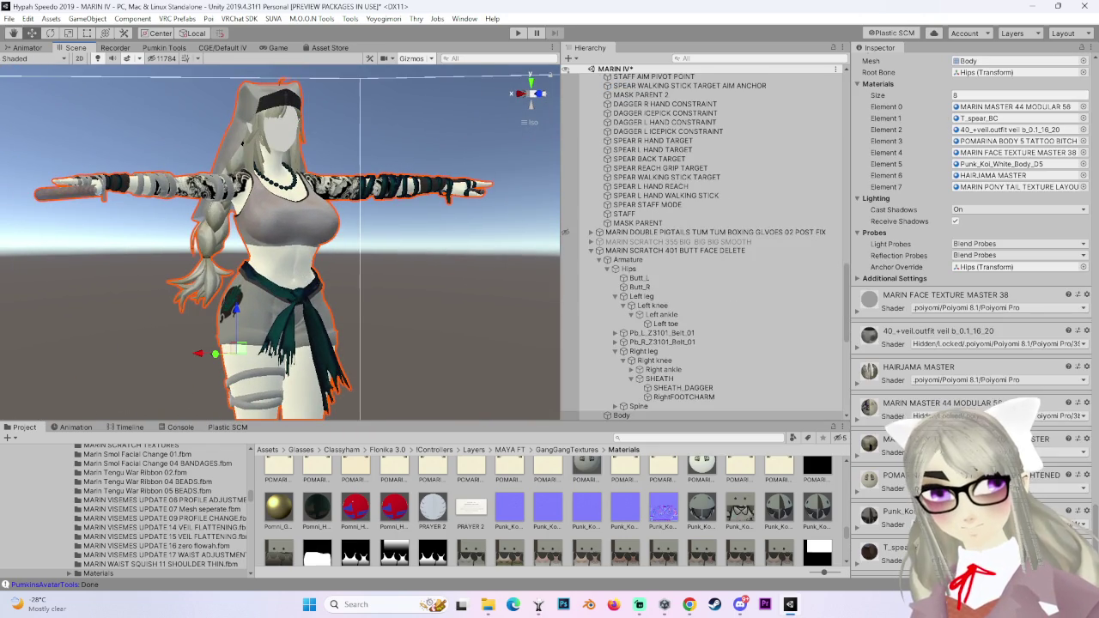
Assign the face texture from MARIN SCRATCH TEXTURES to MARIN FACE TEXTURE MASTER 38's Texture slot.
scroll(971, 318, "down", 1)
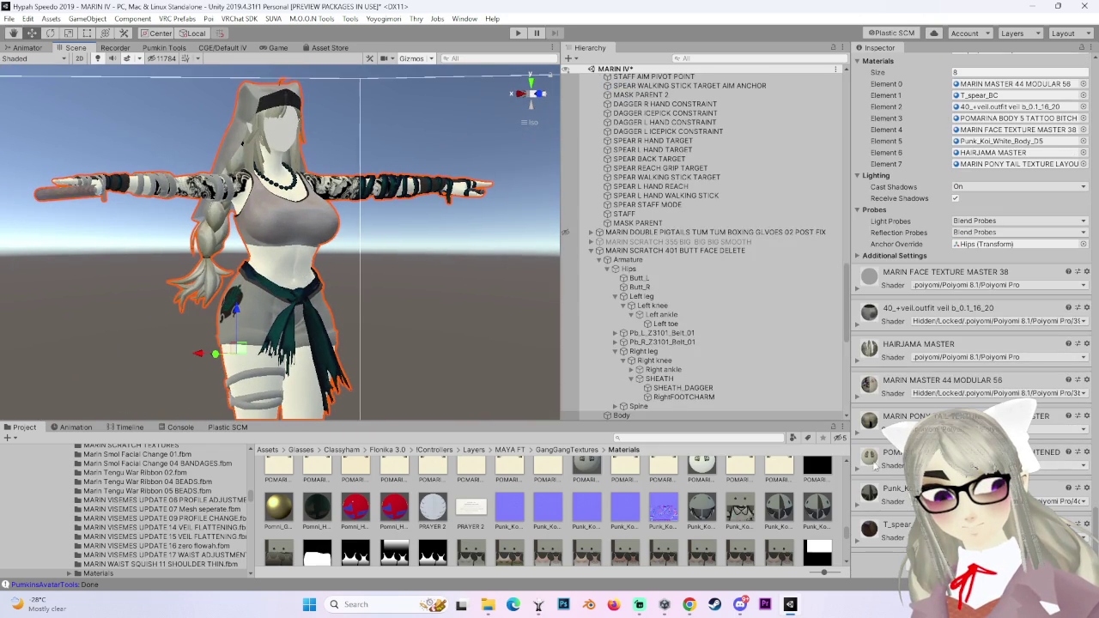
scroll(857, 474, "down", 5)
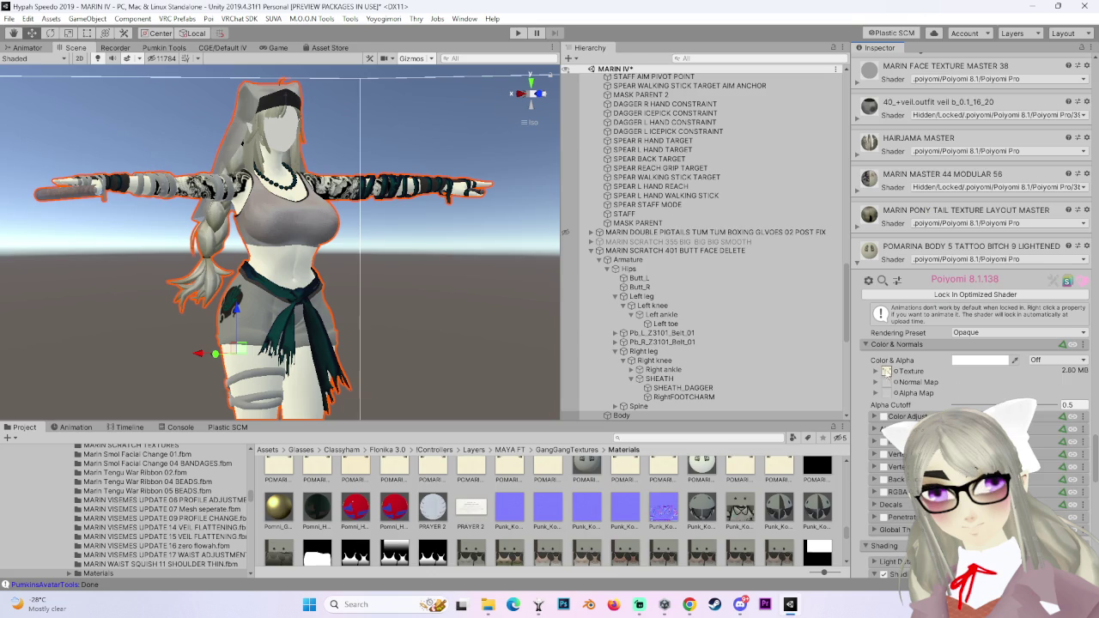
left_click(886, 371)
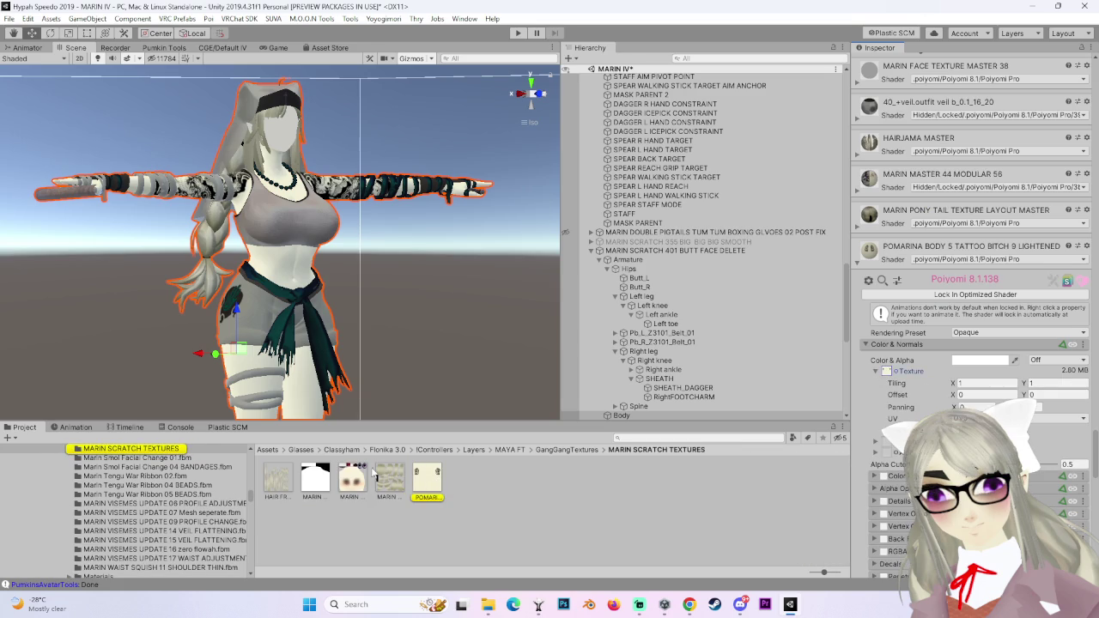
scroll(971, 258, "up", 5)
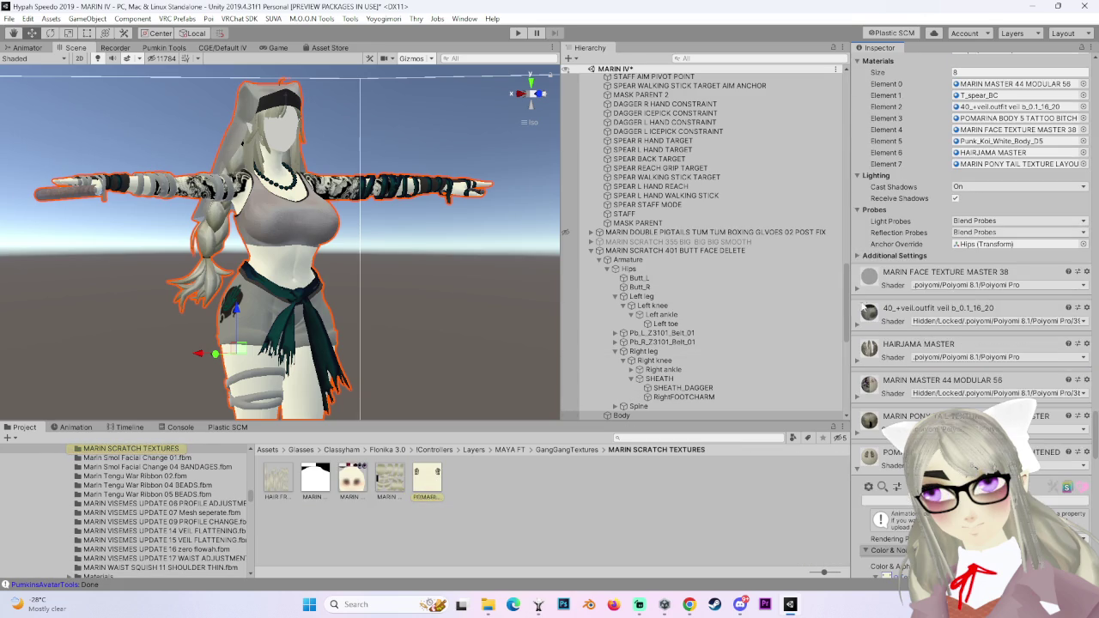
left_click(857, 293)
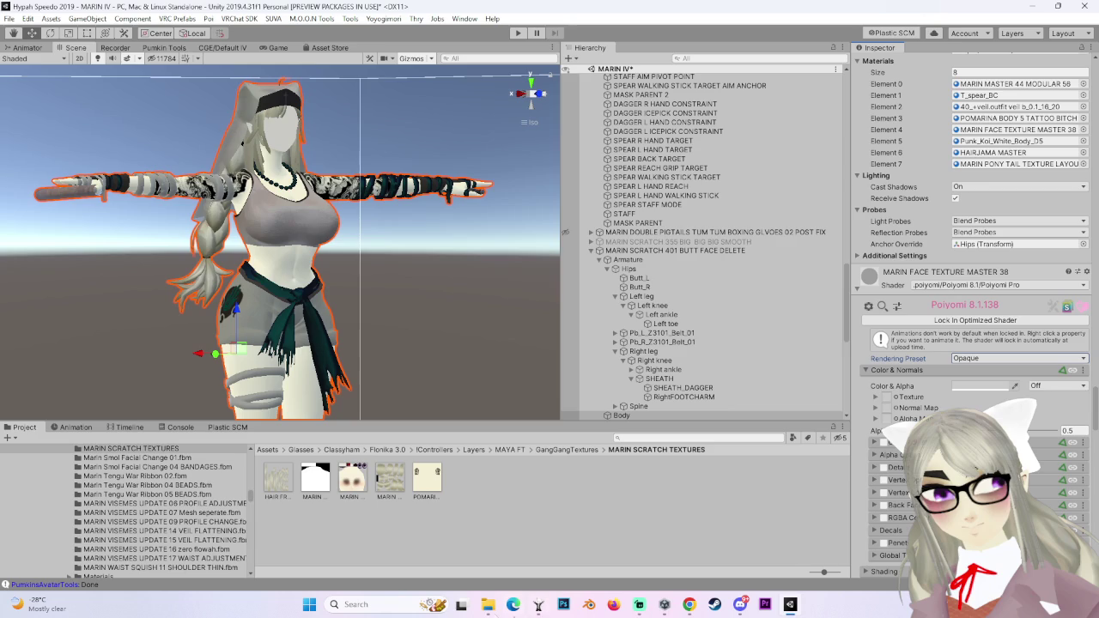
left_click_drag(459, 474, 899, 402)
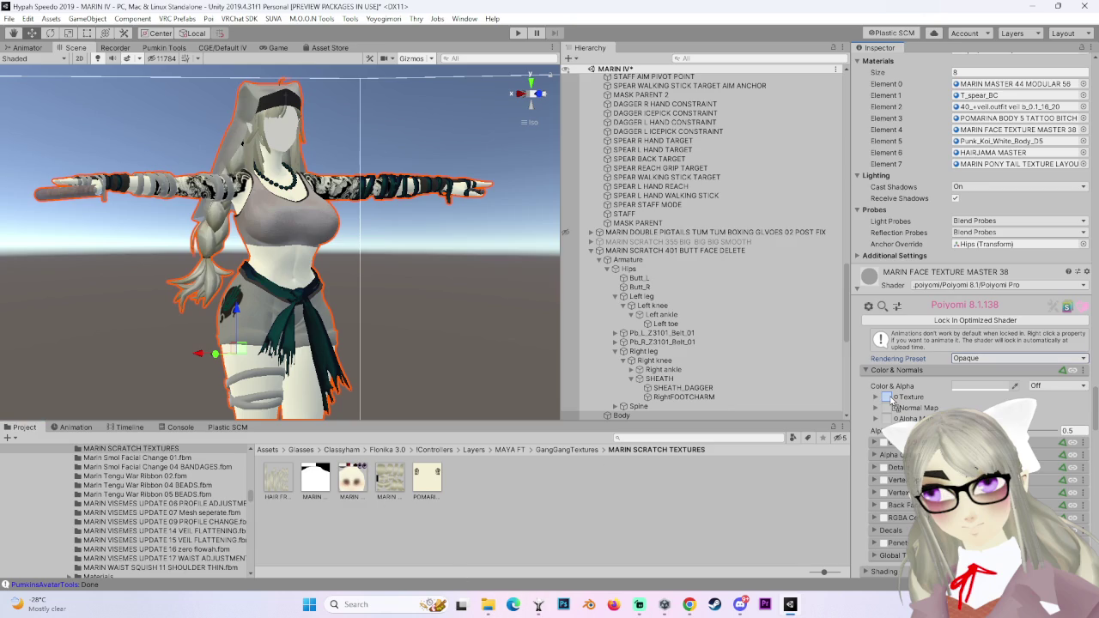
Adjust the base colour of the MARIN FACE TEXTURE MASTER 38 material.
scroll(353, 344, "up", 2)
scroll(345, 340, "up", 2)
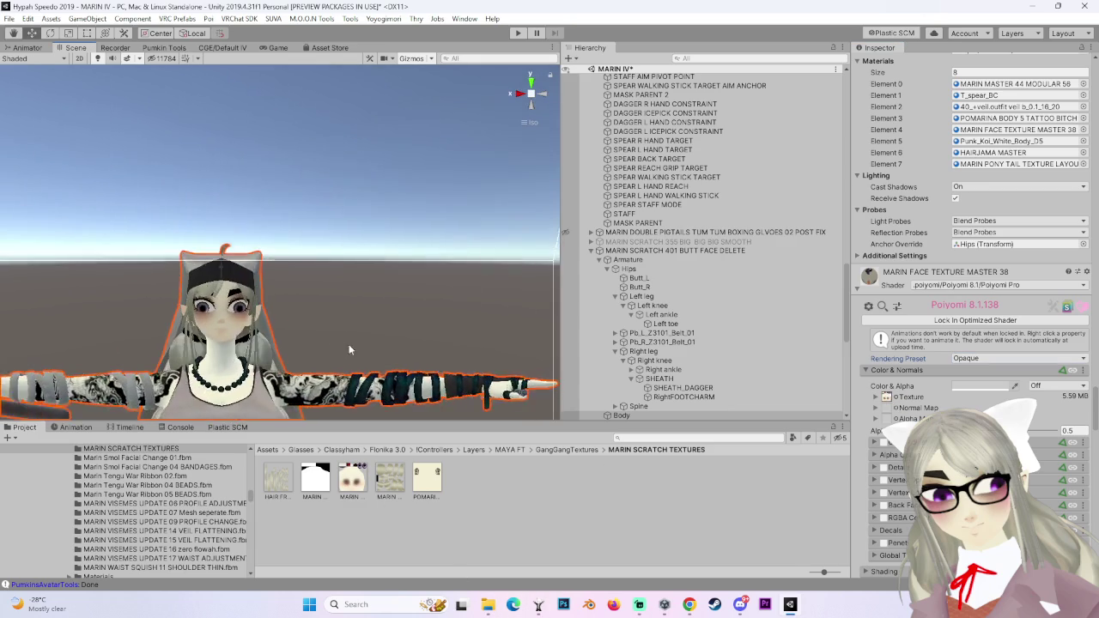
scroll(375, 287, "up", 2)
scroll(376, 292, "up", 2)
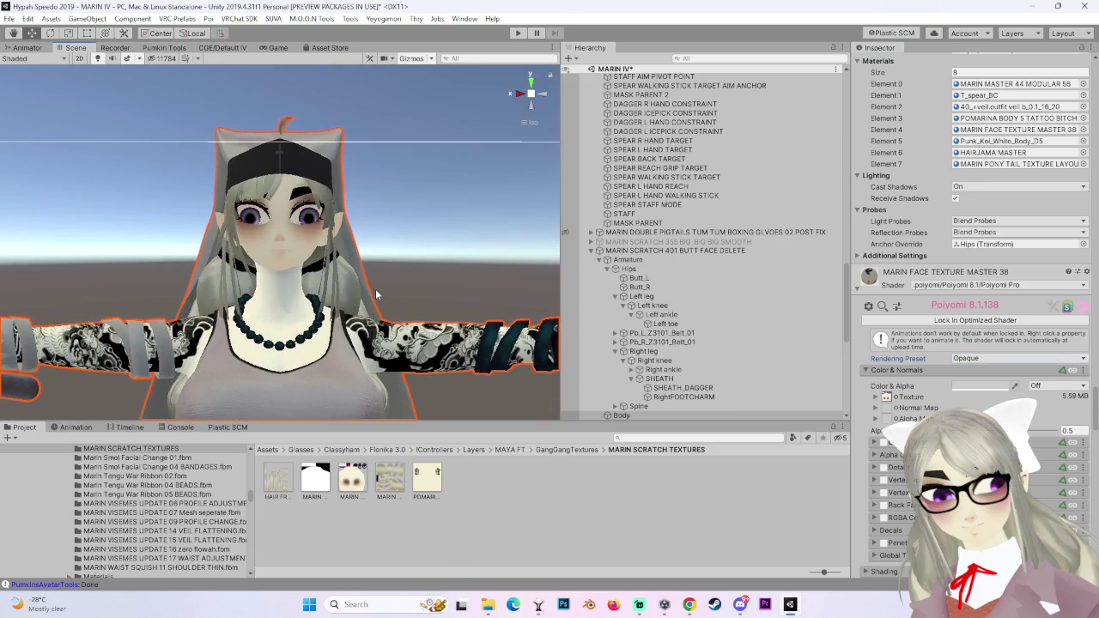
left_click(973, 388)
Review the 401 model's eight Body materials, including Punk_Koi_White_Body_D5 and MARIN PONY TAIL TEXTURE LAYOUT.
scroll(435, 234, "down", 3)
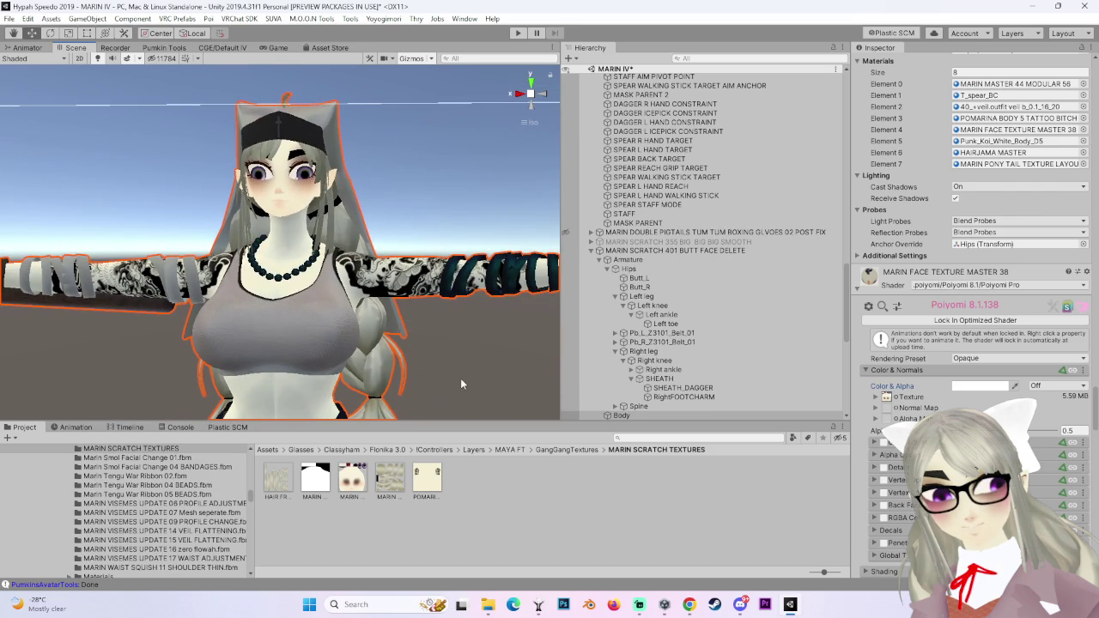
scroll(975, 232, "down", 5)
scroll(882, 381, "down", 5)
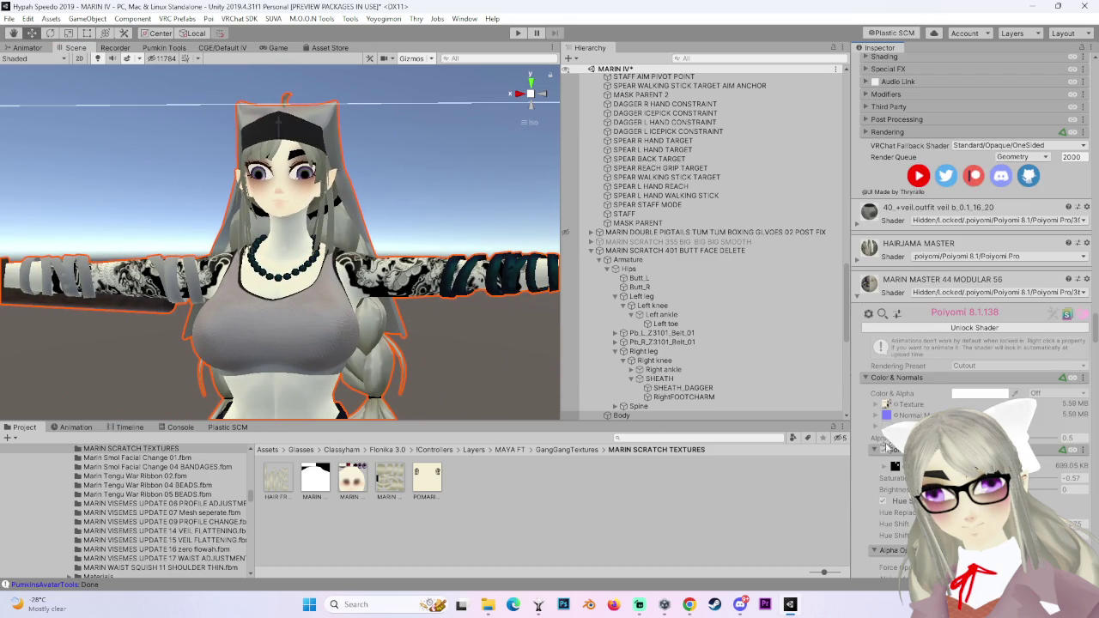
scroll(859, 297, "down", 5)
scroll(859, 297, "down", 5)
scroll(859, 297, "down", 5)
right_click(1085, 275)
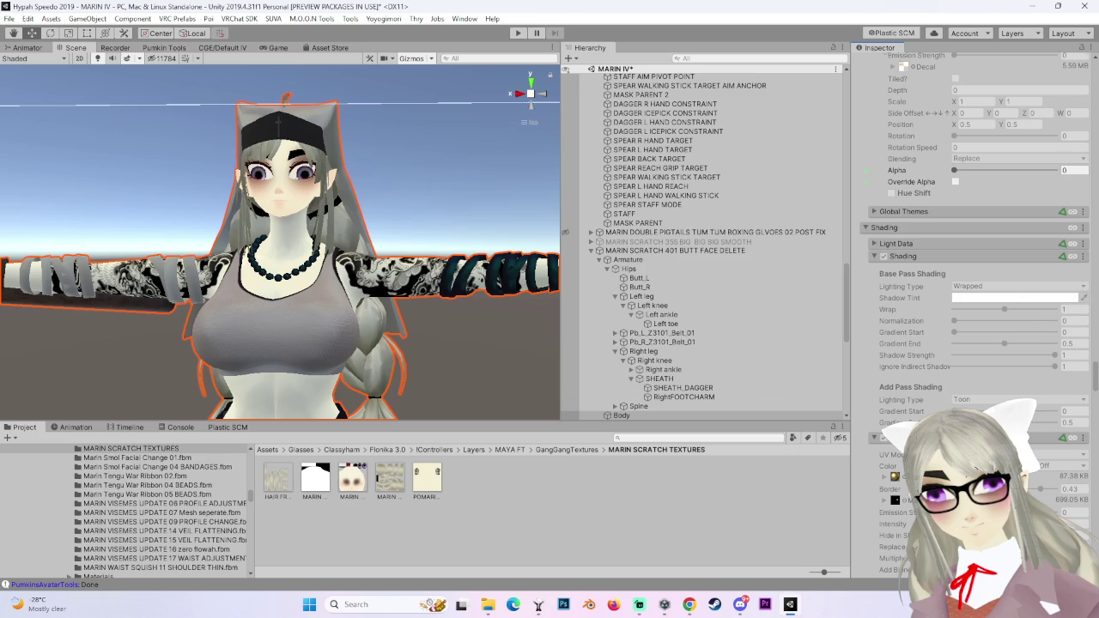
scroll(932, 350, "up", 5)
scroll(933, 350, "up", 5)
scroll(933, 351, "up", 5)
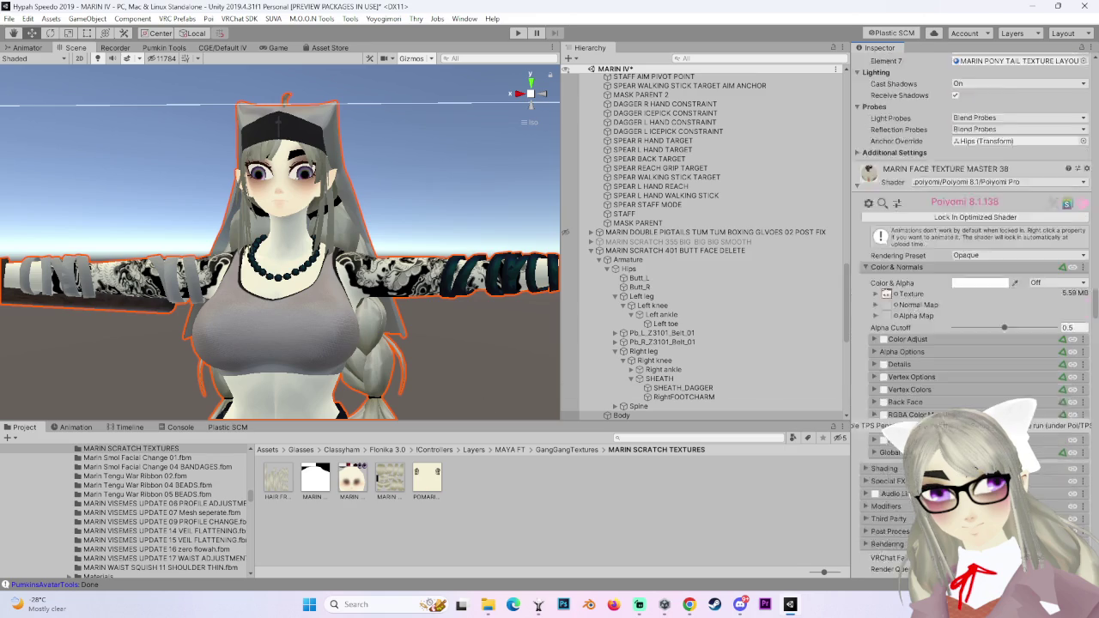